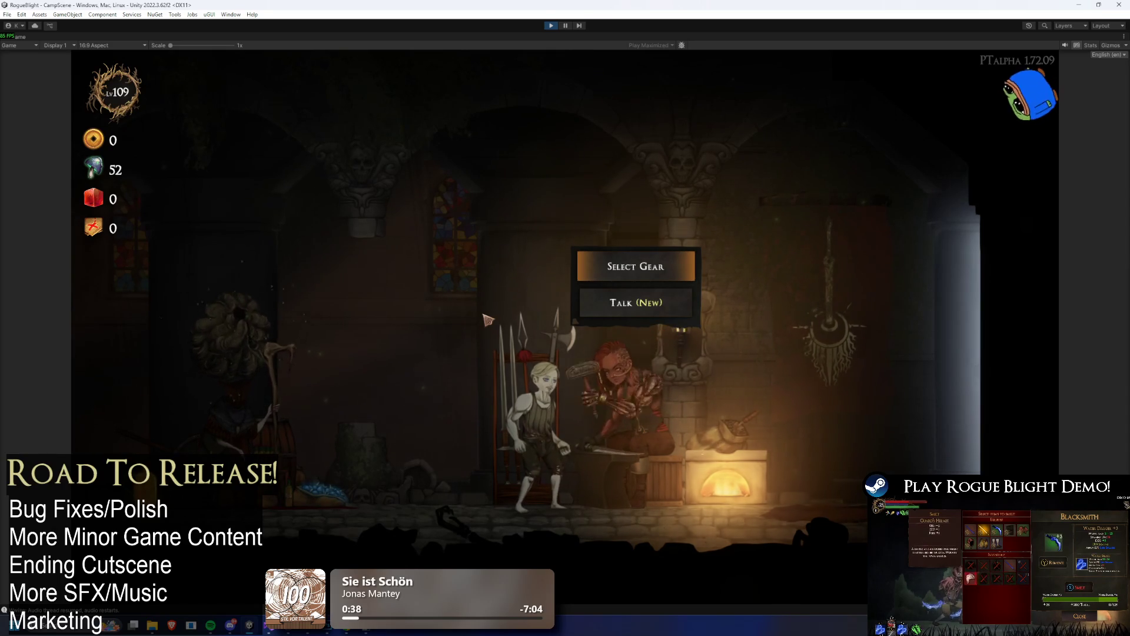
- Walk to the blacksmith and open the Head Slot starting gear selection
{"action": "key", "text": "a"}
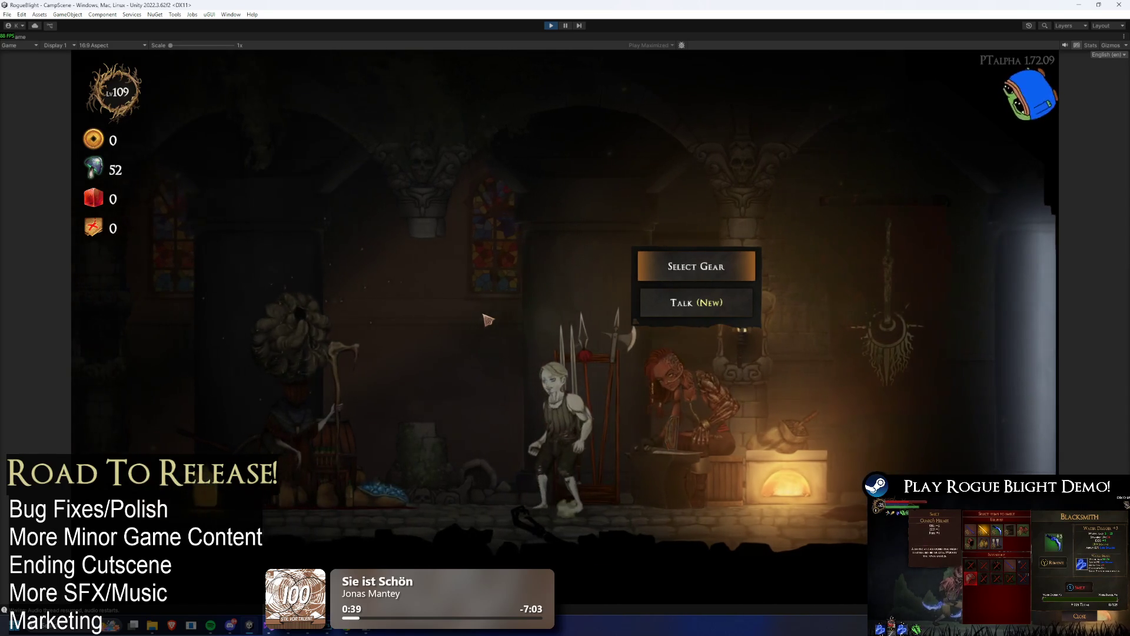
{"action": "key", "text": "e"}
{"action": "key", "text": "e"}
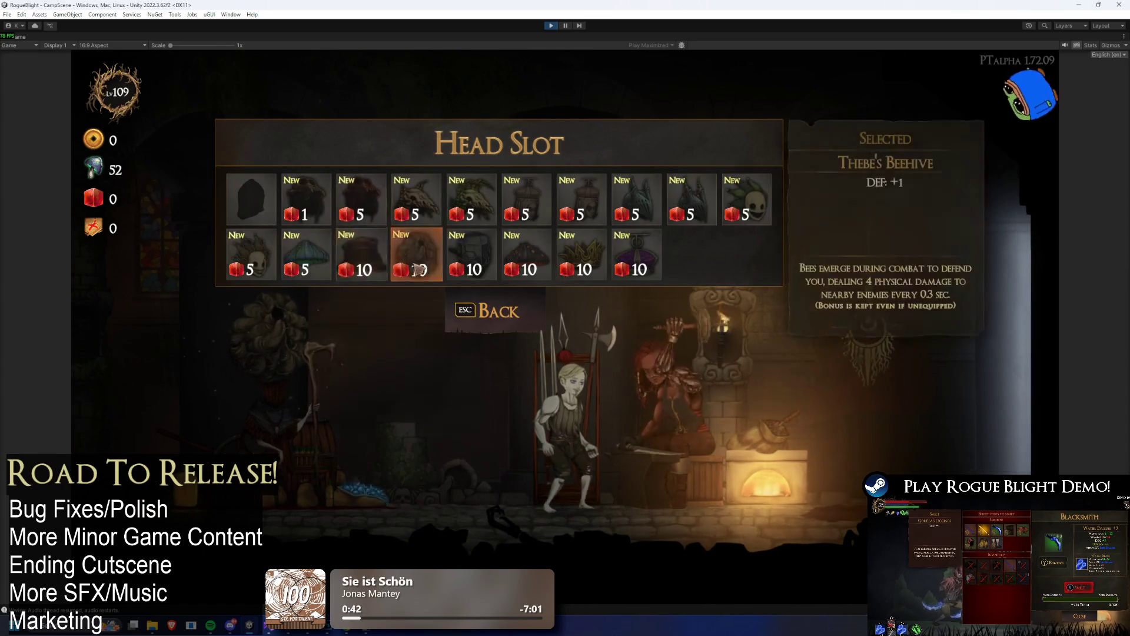
{"action": "mouse_move", "coordinate": [474, 247]}
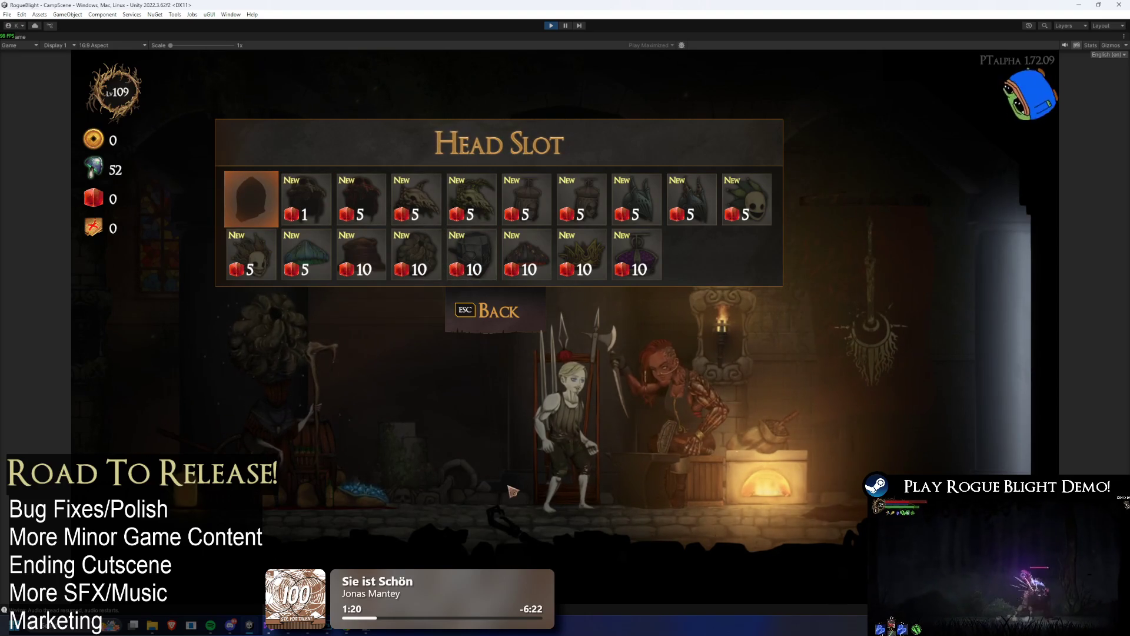
- Launch Steam from the system search with 'stea'
{"action": "key", "text": "super"}
{"action": "type", "text": "stea"}
{"action": "key", "text": "Return"}
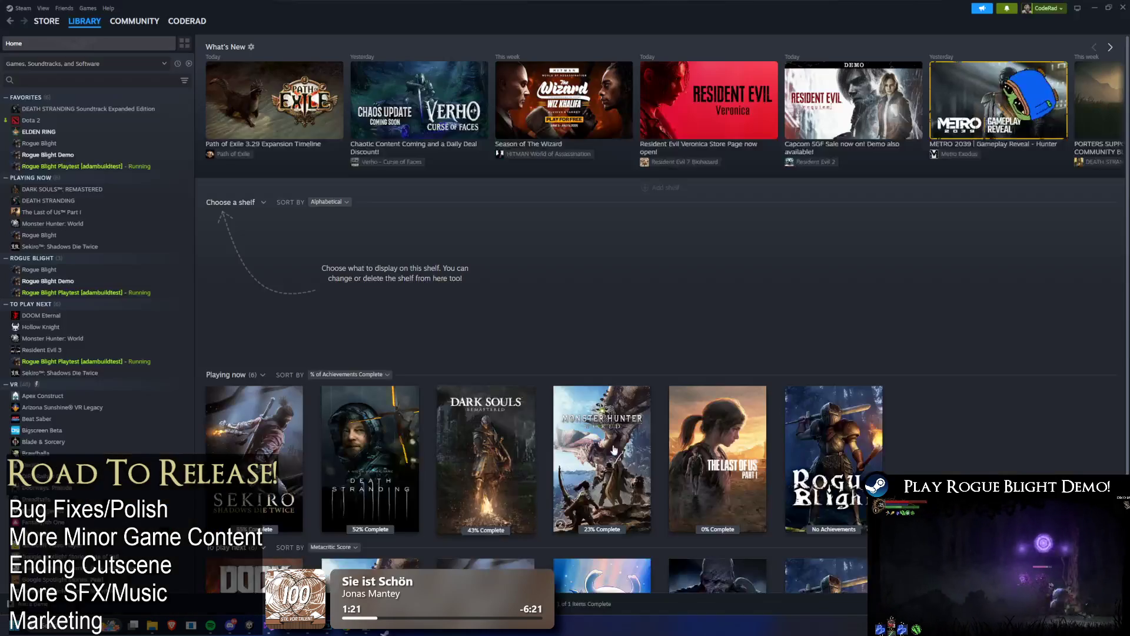
- Search the Steam store for 'verho' and open the Verho - Curse of Faces page
{"action": "mouse_move", "coordinate": [73, 26]}
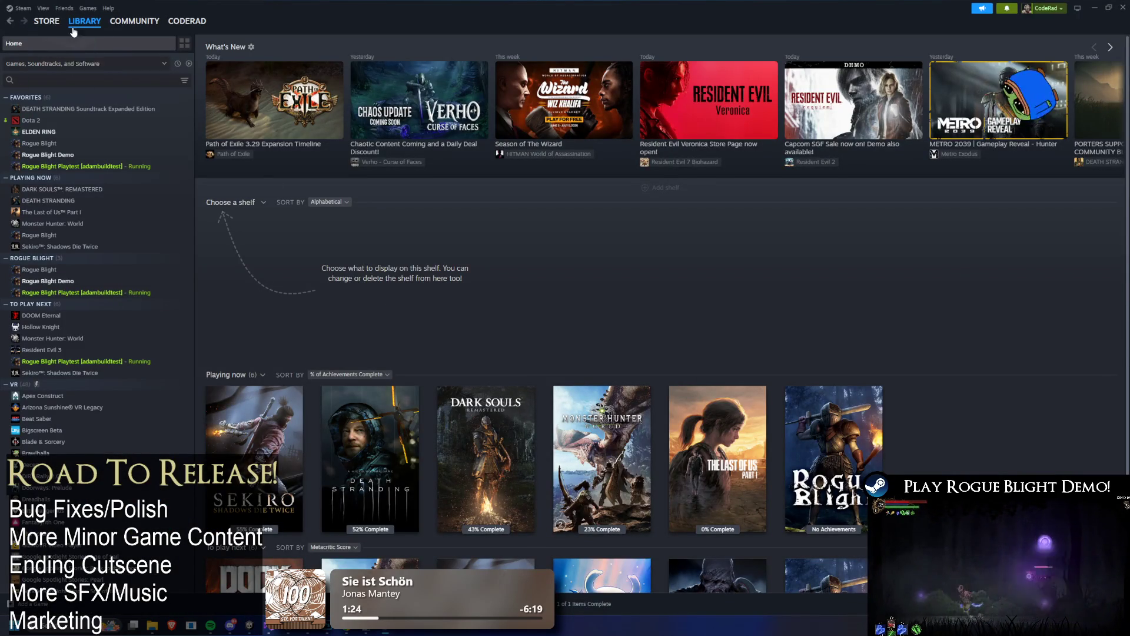
{"action": "left_click", "coordinate": [47, 20]}
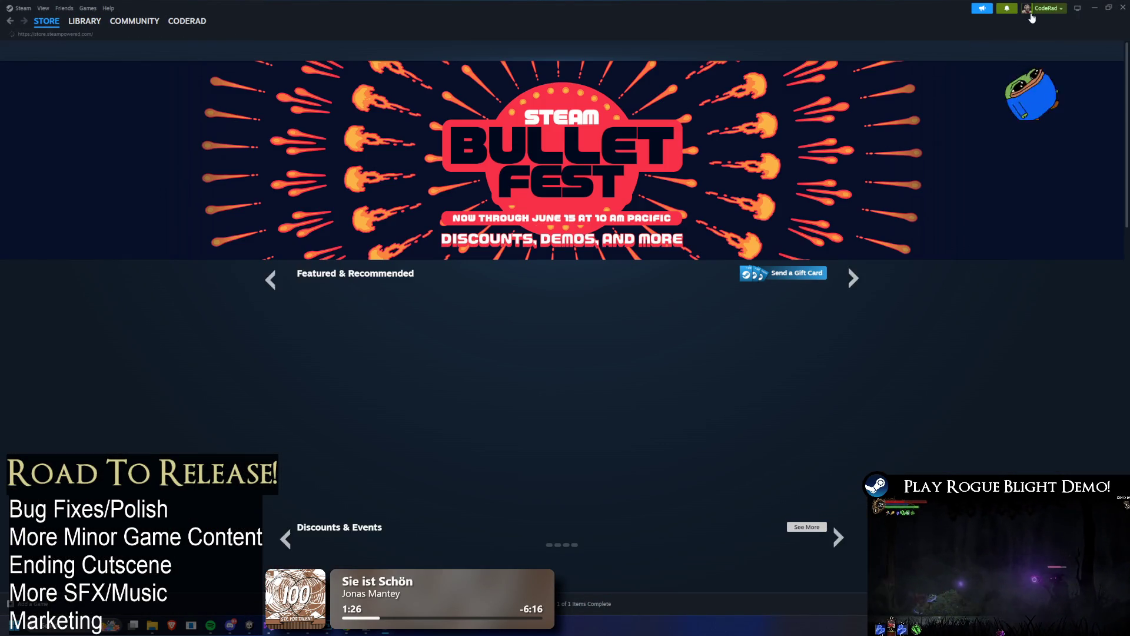
{"action": "left_click", "coordinate": [1008, 10]}
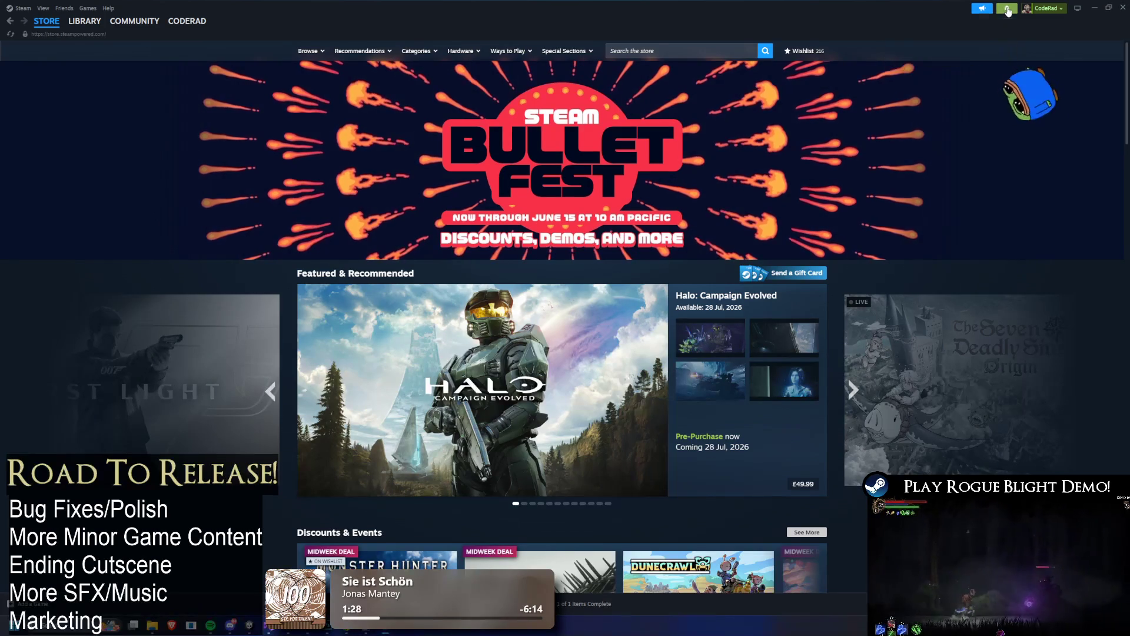
{"action": "left_click", "coordinate": [654, 51]}
{"action": "type", "text": "verho"}
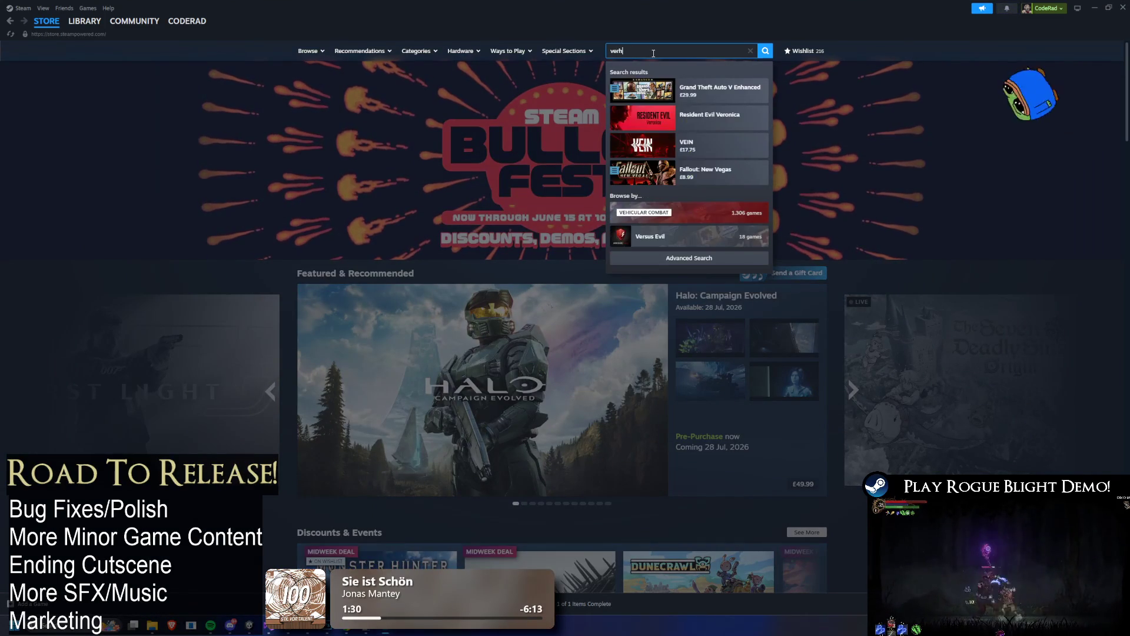
{"action": "left_click", "coordinate": [725, 92]}
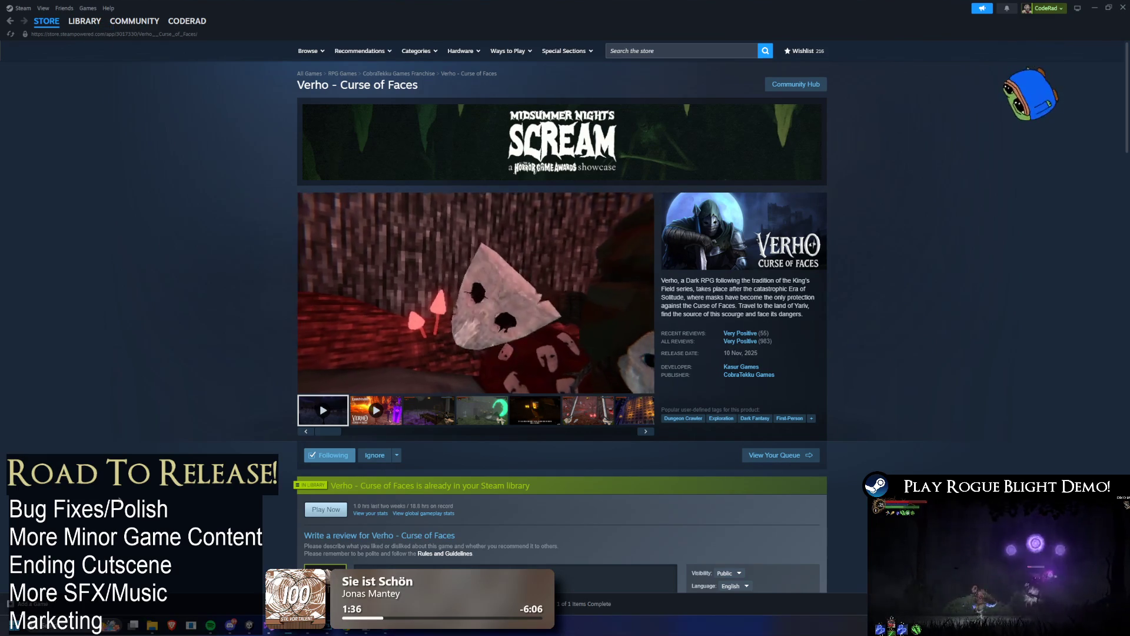
- Browse Verho's trailer and screenshots, including the red forest and weapons-menu shots
{"action": "left_click", "coordinate": [476, 282]}
{"action": "left_click", "coordinate": [362, 414]}
{"action": "left_click", "coordinate": [322, 410]}
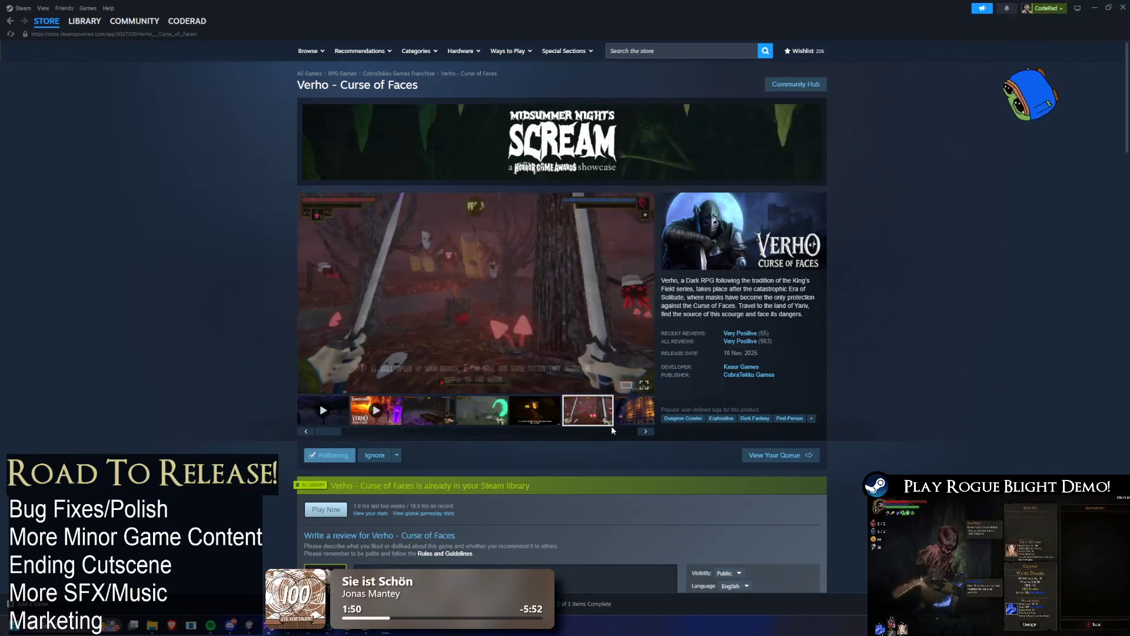
{"action": "left_click", "coordinate": [602, 434]}
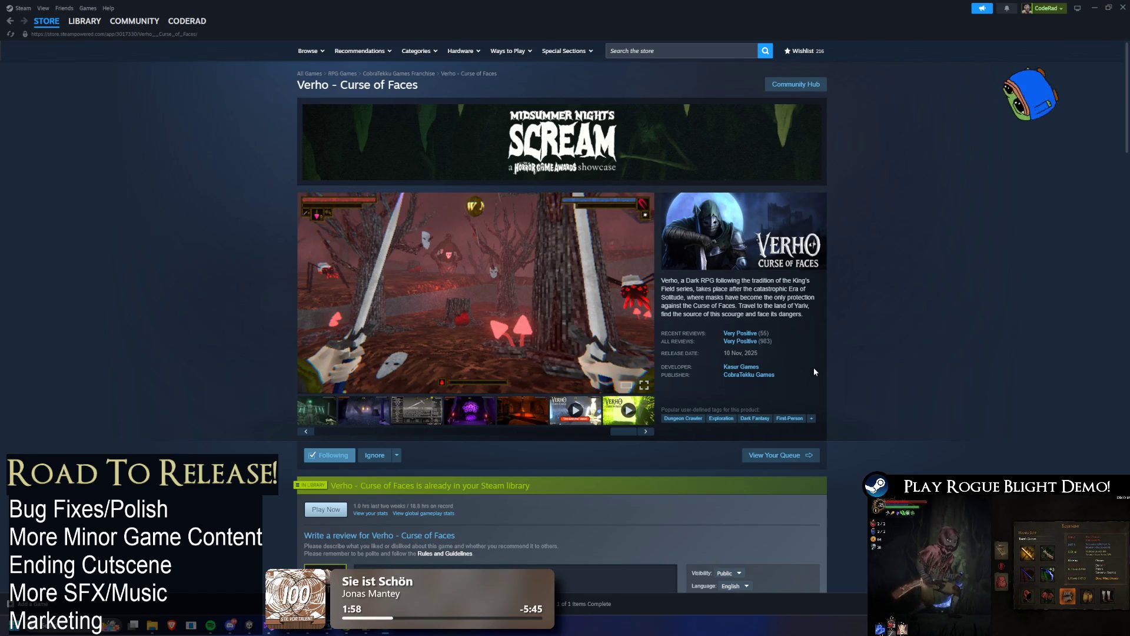
{"action": "scroll", "coordinate": [820, 370], "scroll_direction": "down", "scroll_amount": 15}
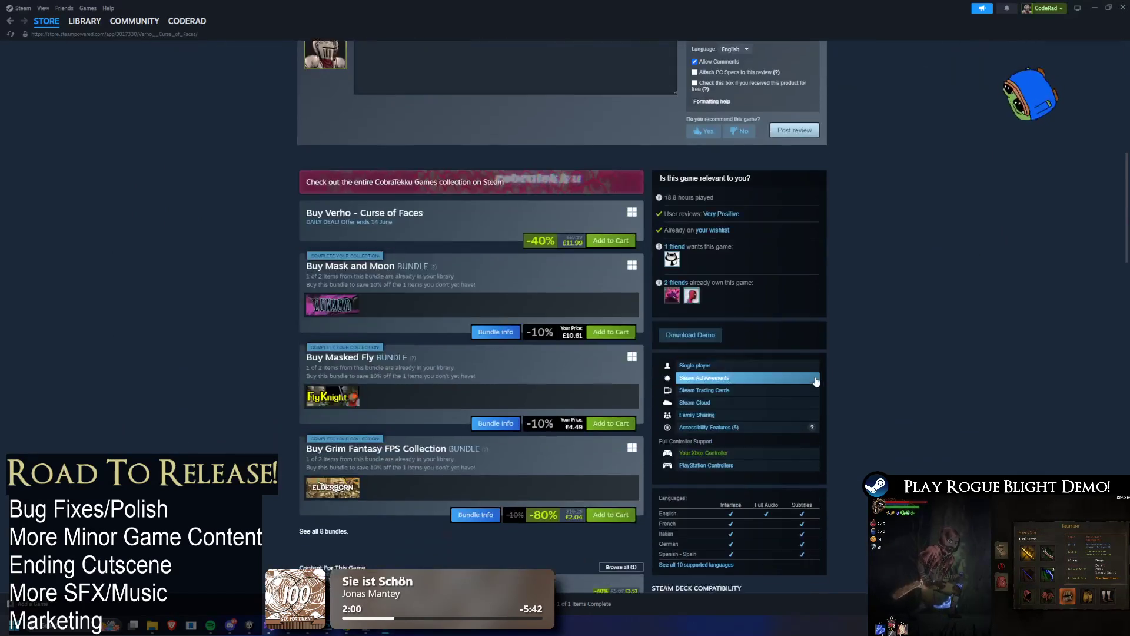
{"action": "scroll", "coordinate": [815, 376], "scroll_direction": "up", "scroll_amount": 15}
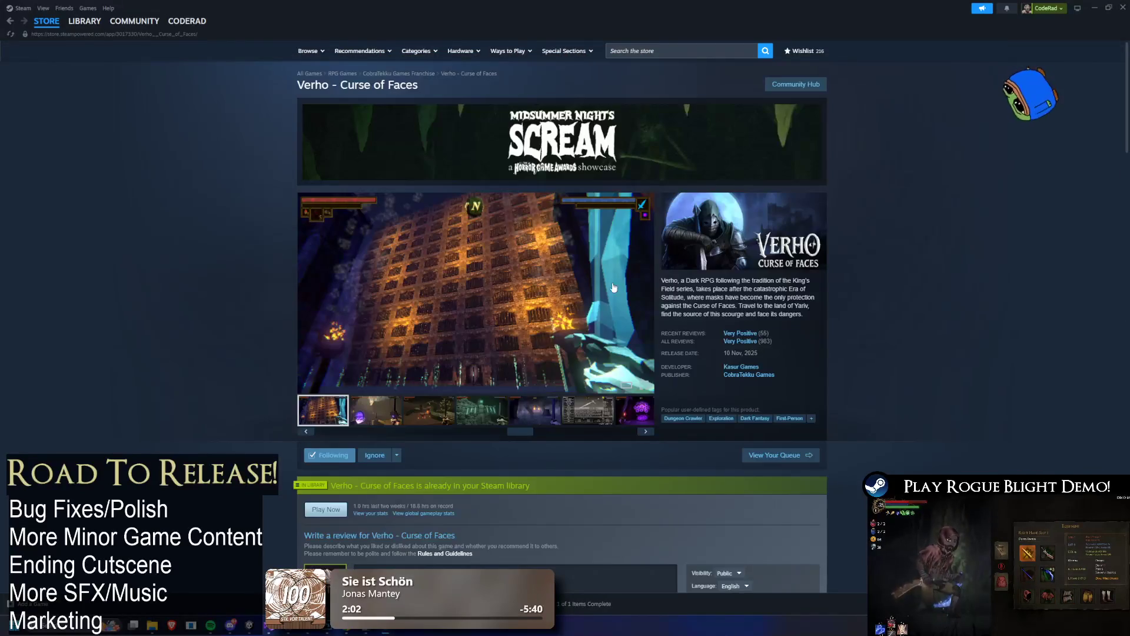
{"action": "left_click", "coordinate": [602, 415]}
{"action": "left_click", "coordinate": [639, 419]}
- Replay the first Verho trailer, then return to the Rogue Blight Playtest library page
{"action": "left_click", "coordinate": [646, 432]}
{"action": "left_click", "coordinate": [646, 432]}
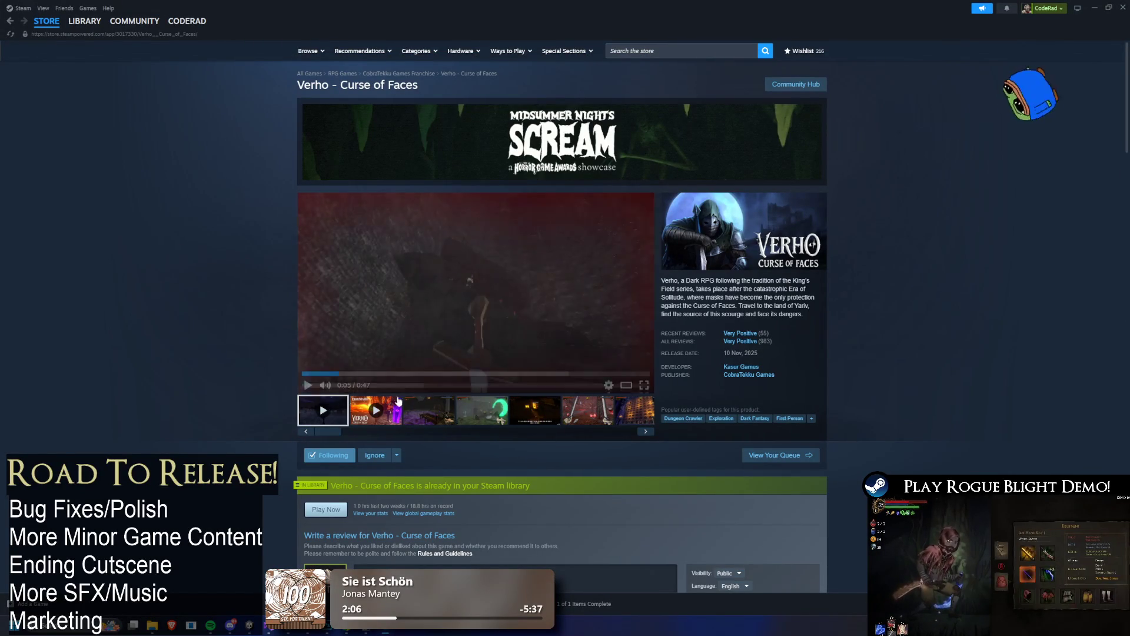
{"action": "left_click", "coordinate": [483, 316]}
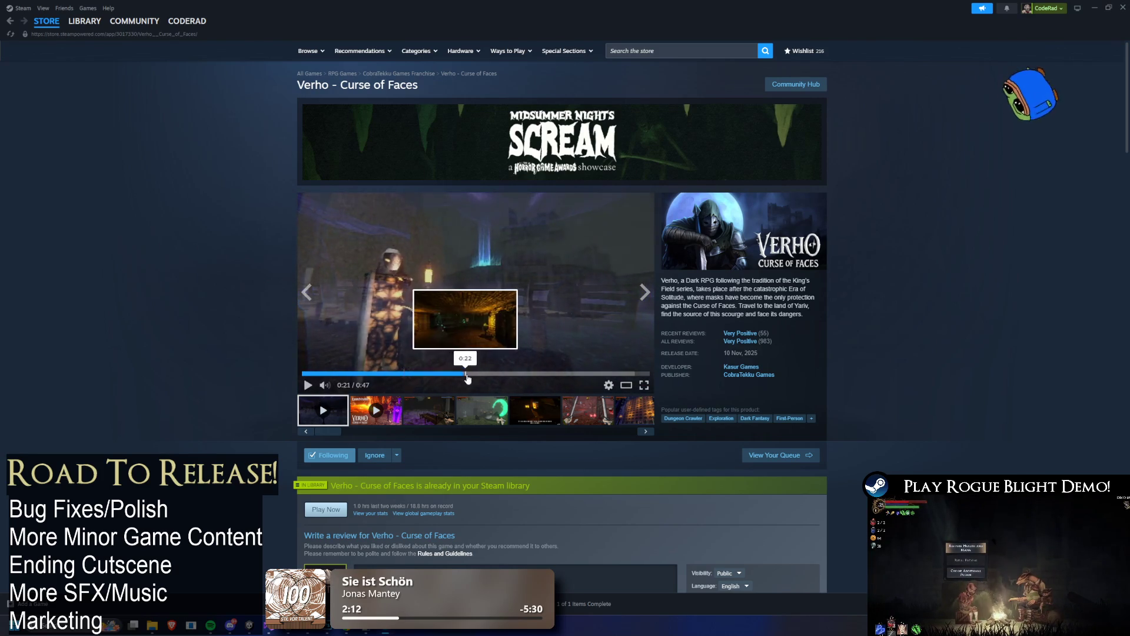
{"action": "left_click", "coordinate": [517, 373]}
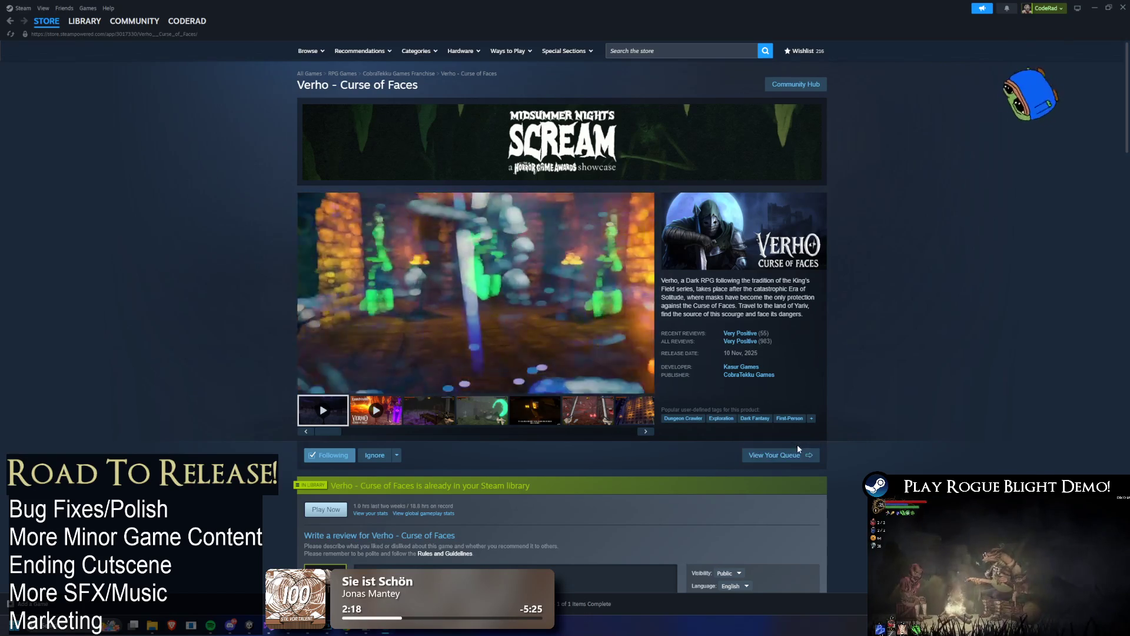
{"action": "mouse_move", "coordinate": [741, 343]}
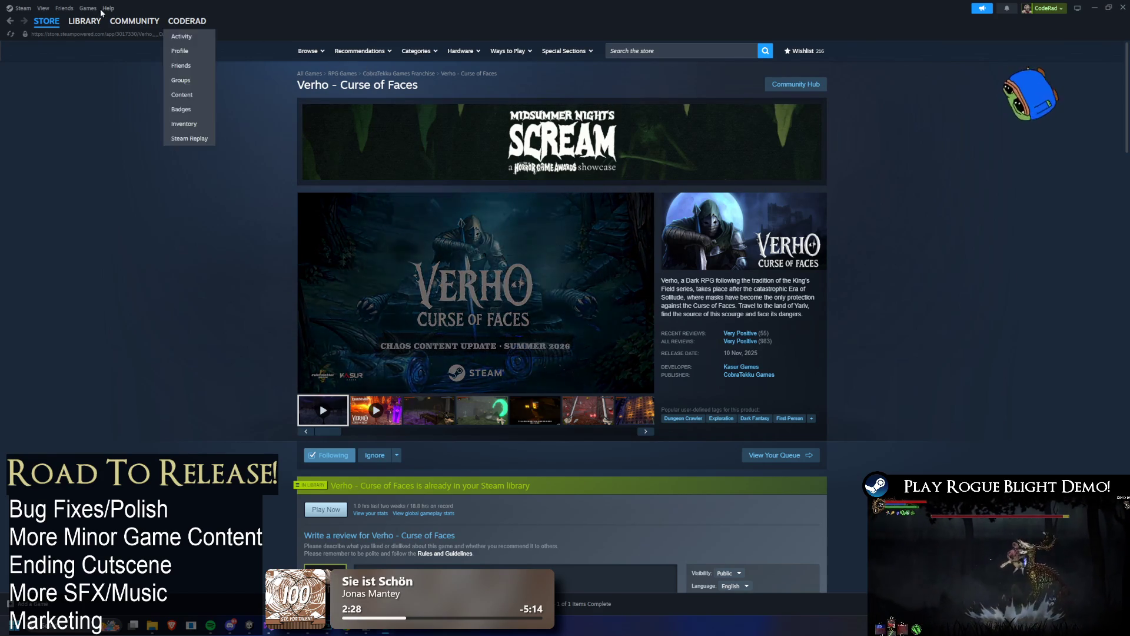
{"action": "left_click", "coordinate": [85, 21]}
{"action": "left_click", "coordinate": [171, 166]}
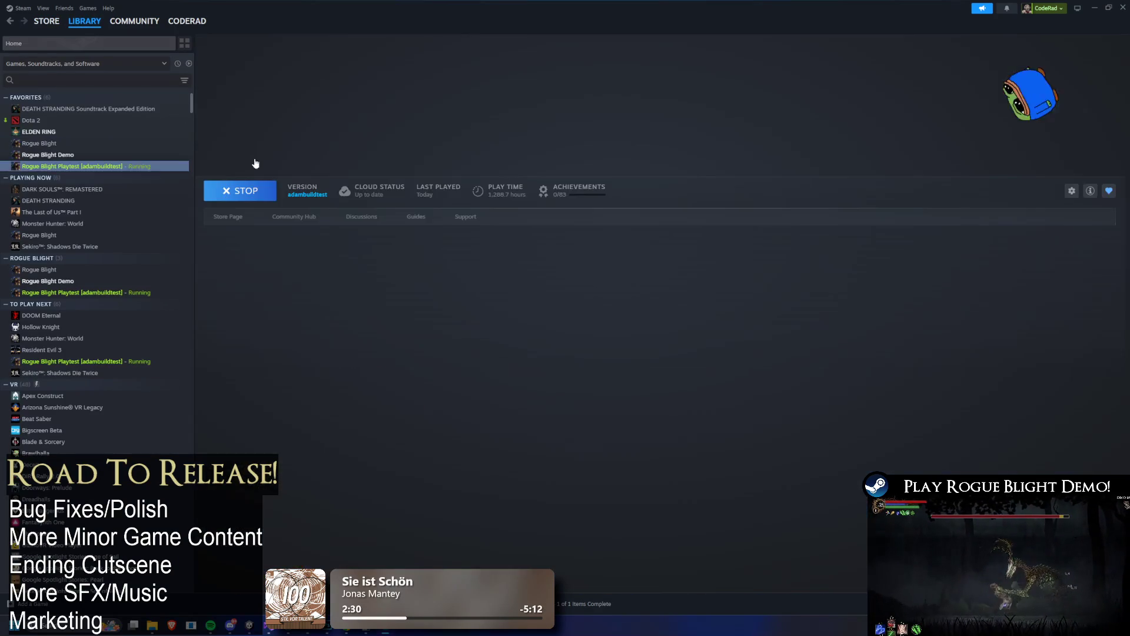
- Return to Unity, look over the Head Slot gear grid, and exit Play mode
{"action": "key", "text": "alt+Tab"}
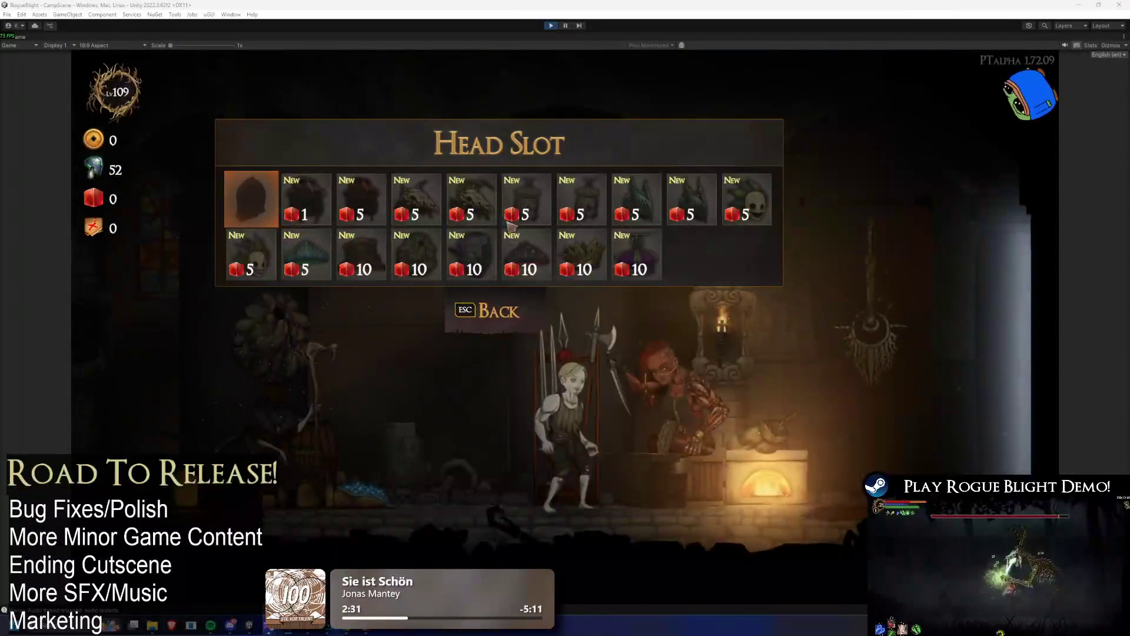
{"action": "left_click", "coordinate": [483, 284]}
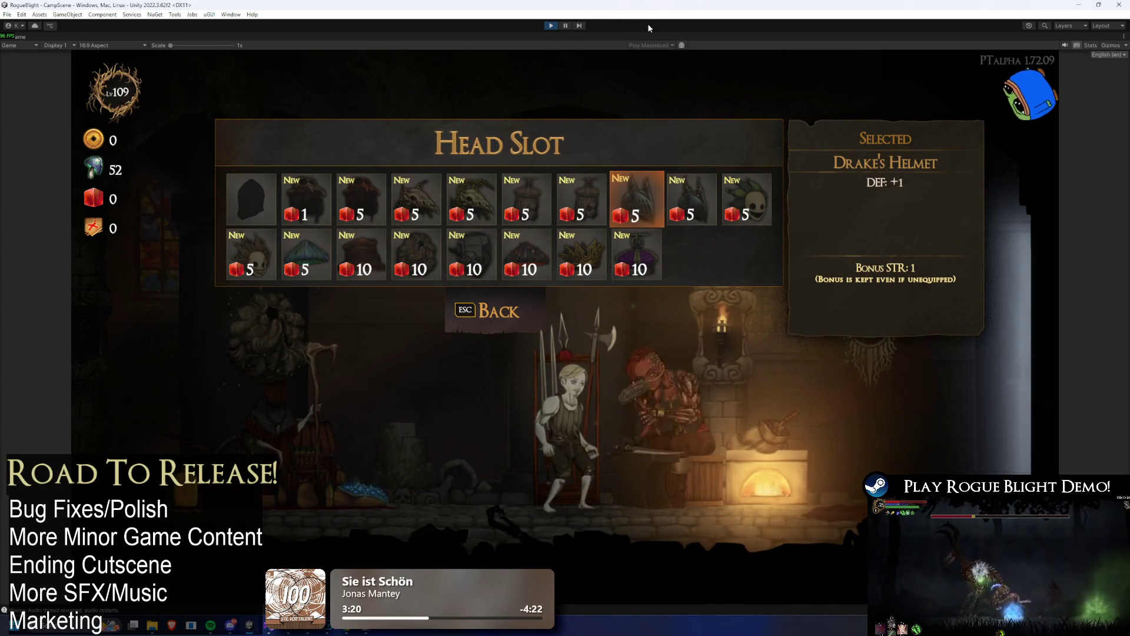
{"action": "left_click", "coordinate": [554, 27]}
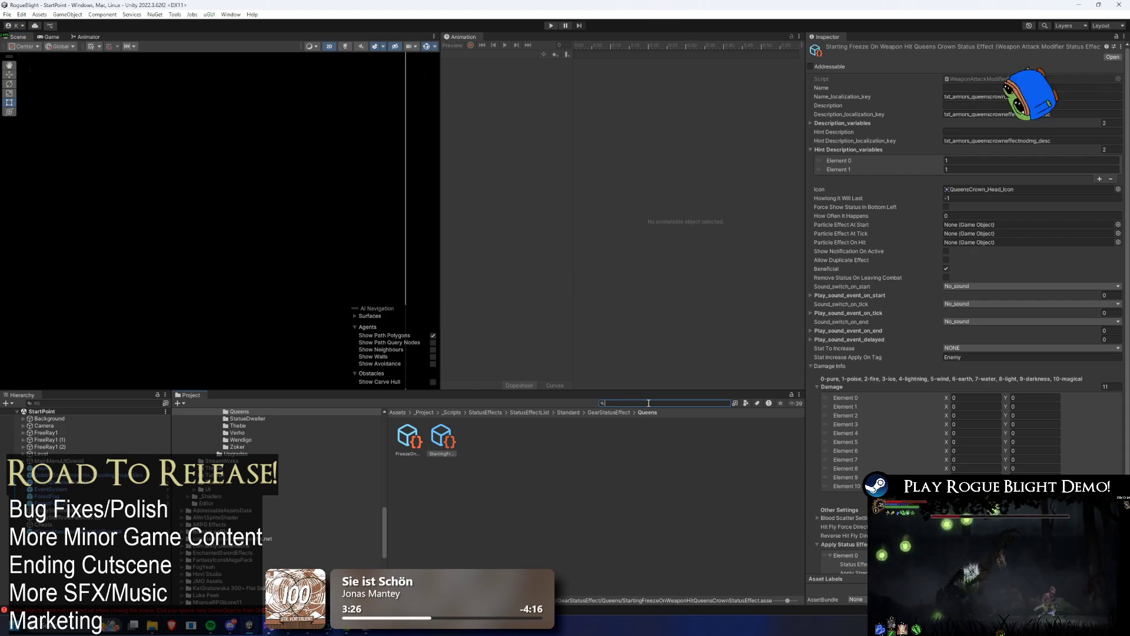
- Find the Oni Head prefab in Project and duplicate it as Oni Head(Starting)
{"action": "type", "text": "ad"}
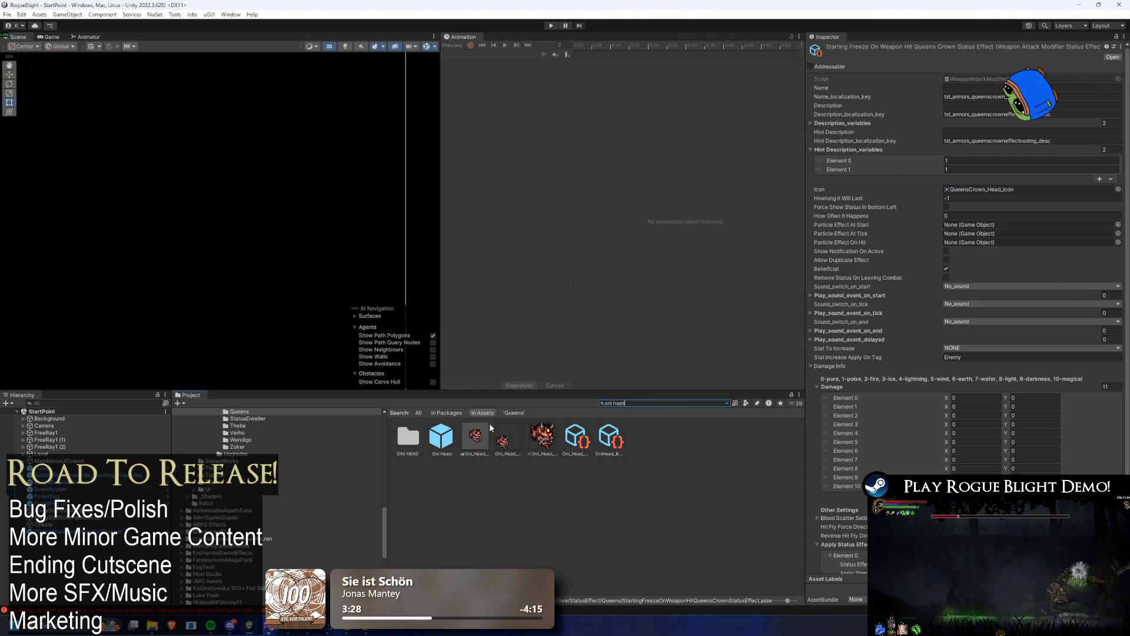
{"action": "left_click", "coordinate": [447, 435]}
{"action": "key", "text": "BackSpace"}
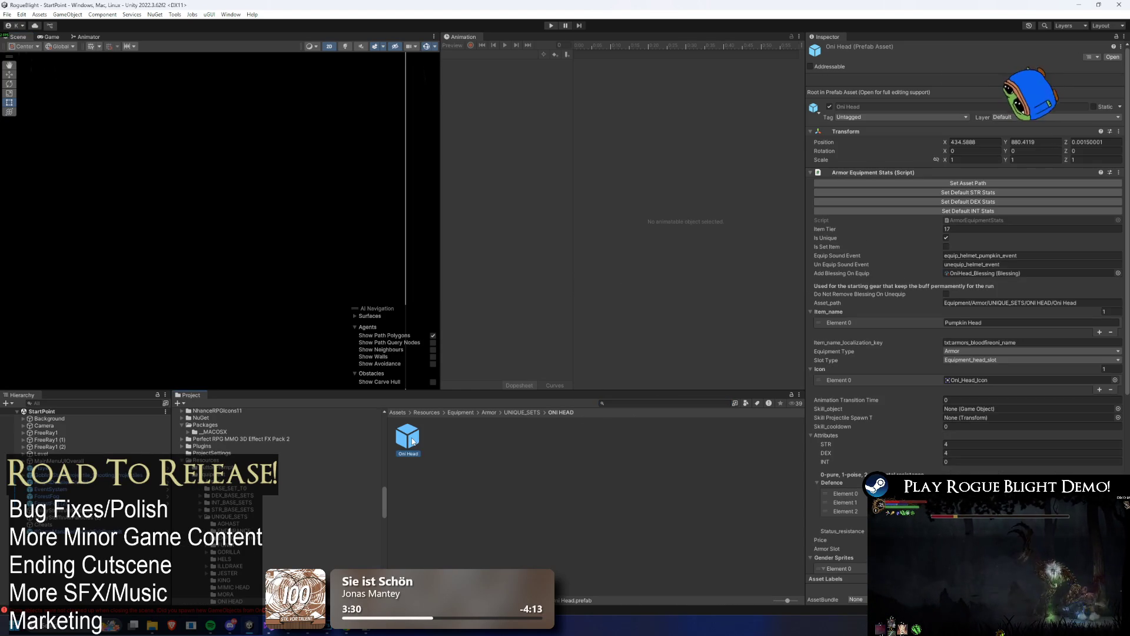
{"action": "right_click", "coordinate": [436, 440]}
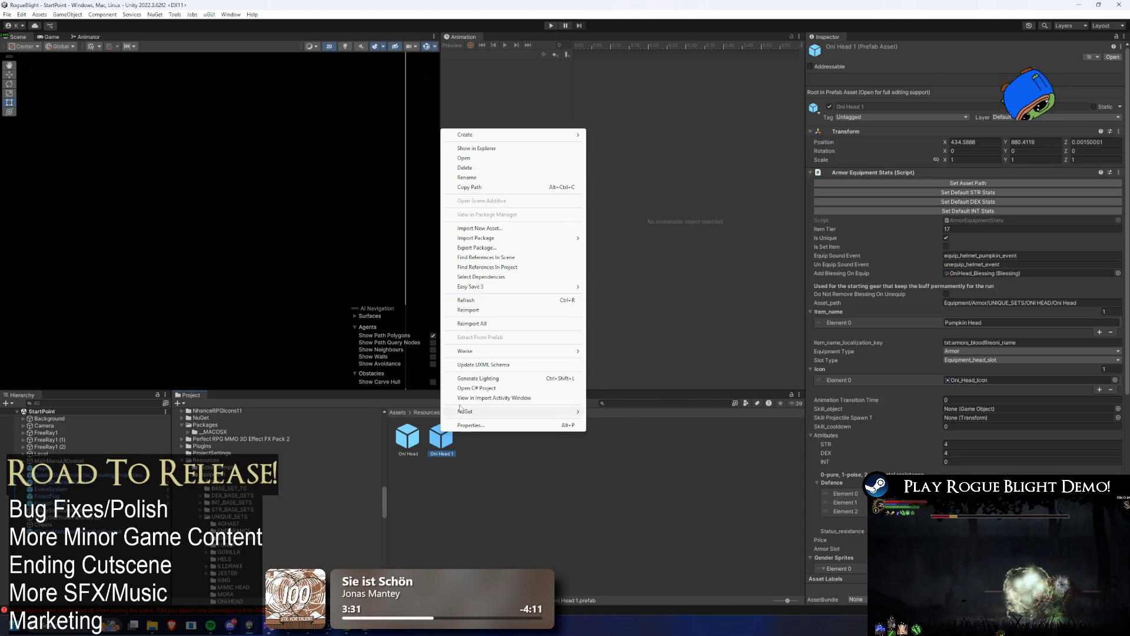
{"action": "left_click", "coordinate": [496, 186]}
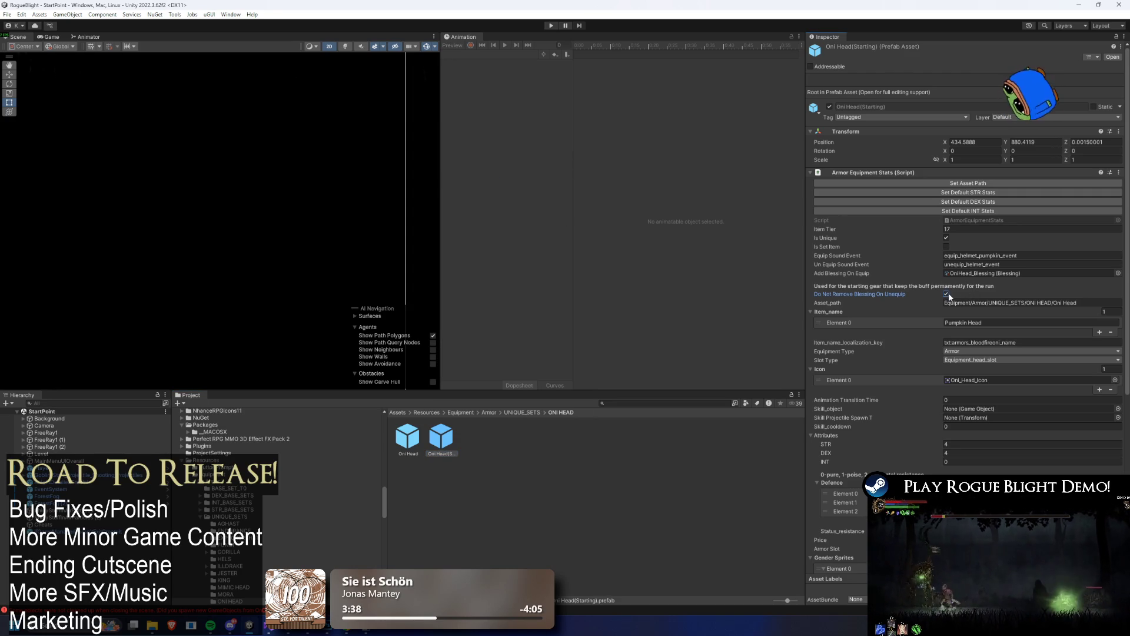
- Set the copy's STR and DEX to 0 and its Defence to 1, 0, 0
{"action": "scroll", "coordinate": [1019, 270], "scroll_direction": "down", "scroll_amount": 3}
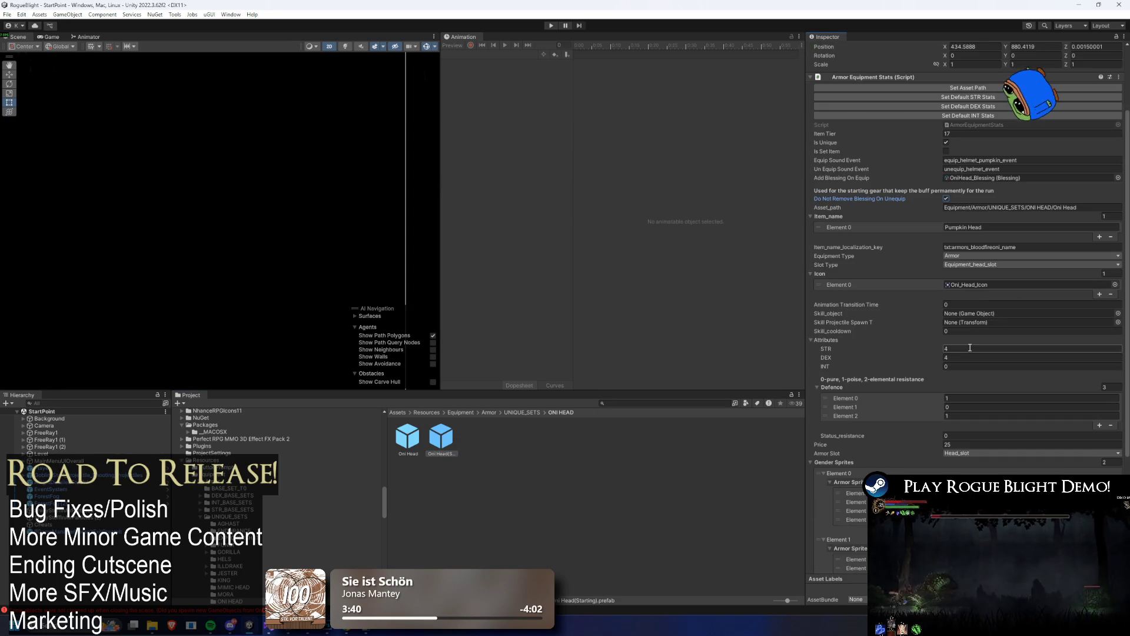
{"action": "type", "text": "0"}
{"action": "left_click", "coordinate": [962, 398]}
{"action": "type", "text": "0"}
{"action": "key", "text": "Tab"}
{"action": "key", "text": "Tab"}
{"action": "type", "text": "0"}
{"action": "left_click", "coordinate": [998, 398]}
{"action": "type", "text": "1"}
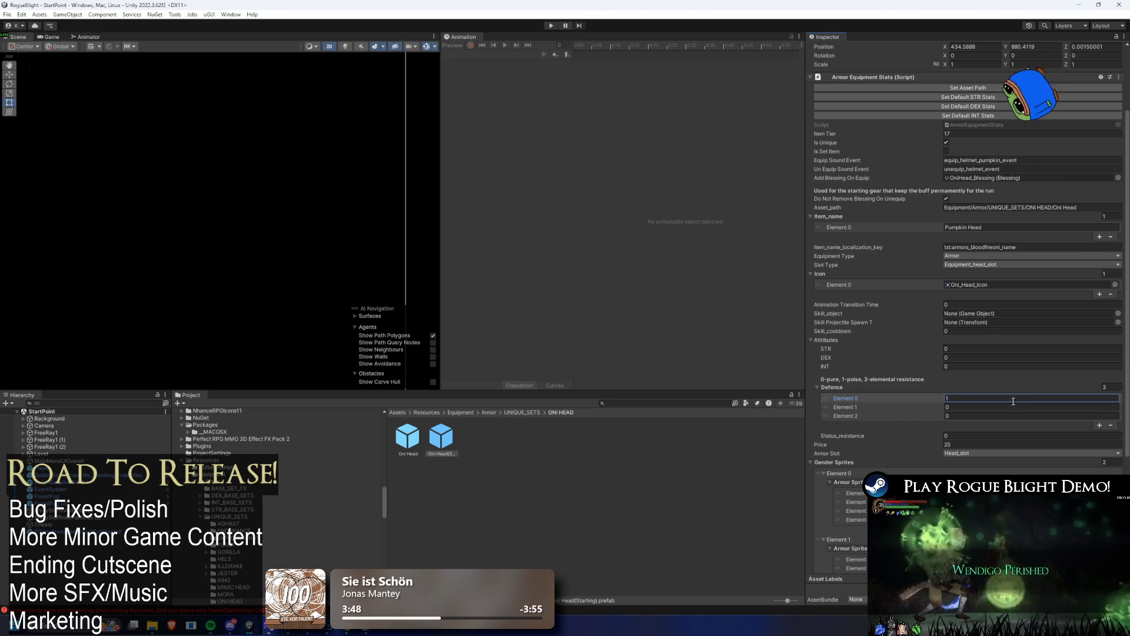
- Locate and select the OniHead_Blessing asset linked to the armor
{"action": "scroll", "coordinate": [1003, 430], "scroll_direction": "down", "scroll_amount": 4}
{"action": "scroll", "coordinate": [1006, 422], "scroll_direction": "down", "scroll_amount": 2}
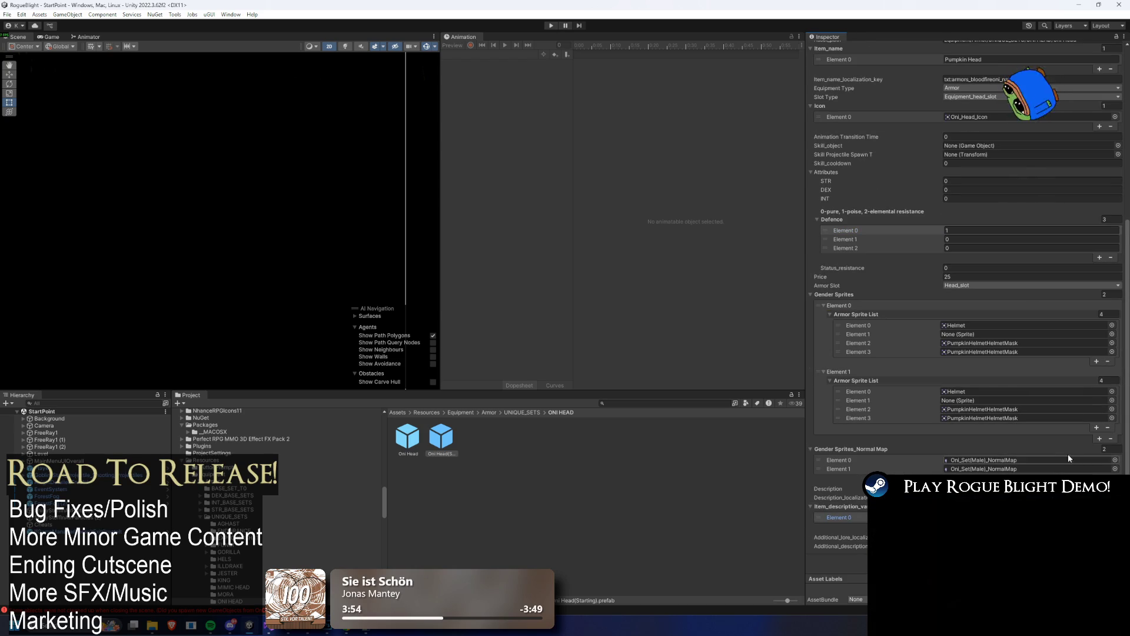
{"action": "scroll", "coordinate": [1039, 451], "scroll_direction": "up", "scroll_amount": 3}
{"action": "scroll", "coordinate": [1038, 439], "scroll_direction": "up", "scroll_amount": 4}
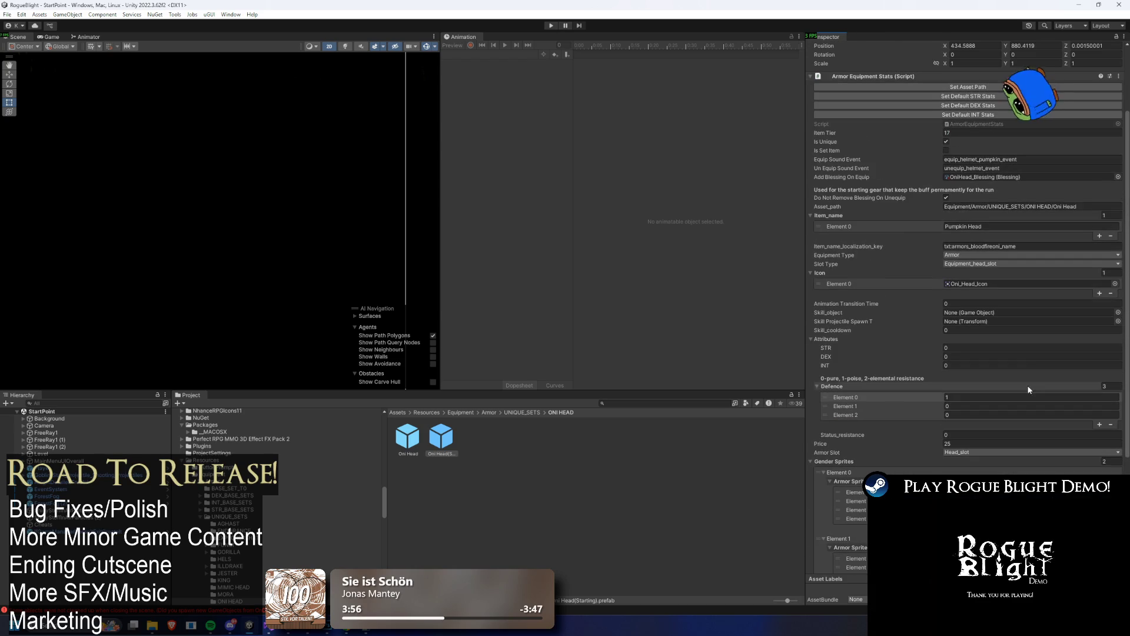
{"action": "left_click", "coordinate": [994, 177]}
{"action": "left_click", "coordinate": [621, 522]}
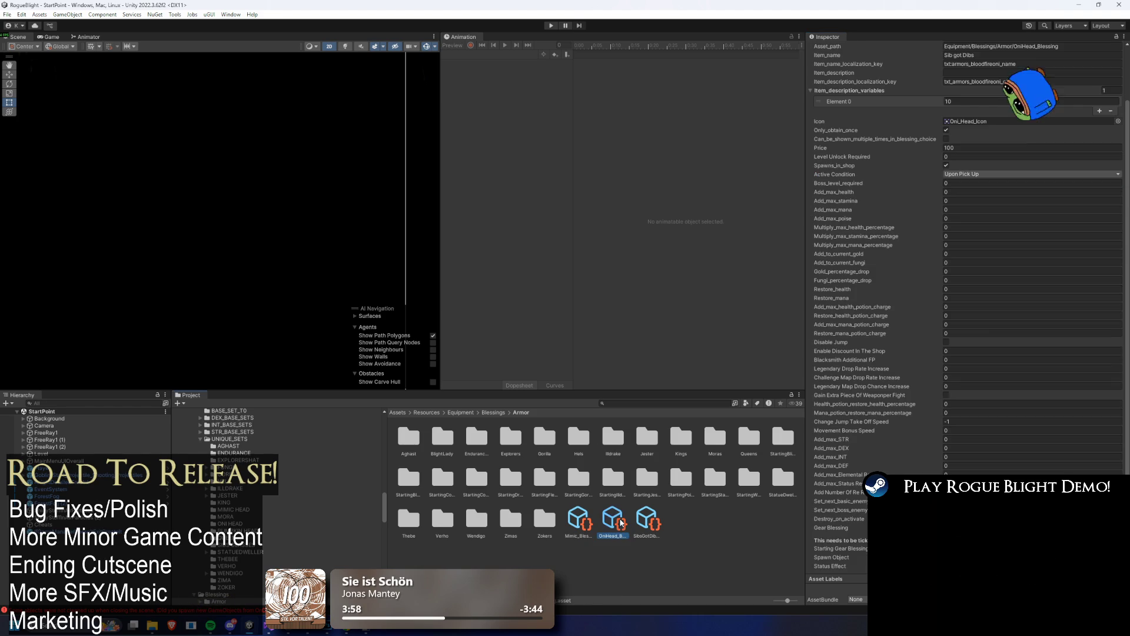
- Duplicate OniHead_Blessing and rename the copy OniHead_Blessing(Starting)
{"action": "key", "text": "ctrl+d"}
{"action": "right_click", "coordinate": [647, 522]}
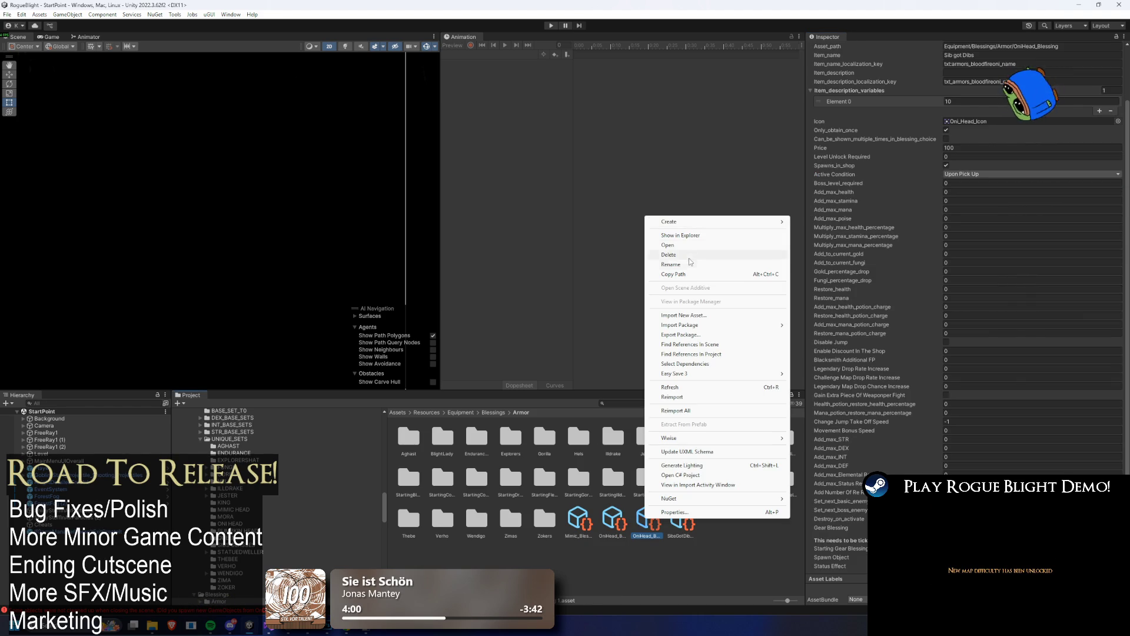
{"action": "left_click", "coordinate": [699, 265]}
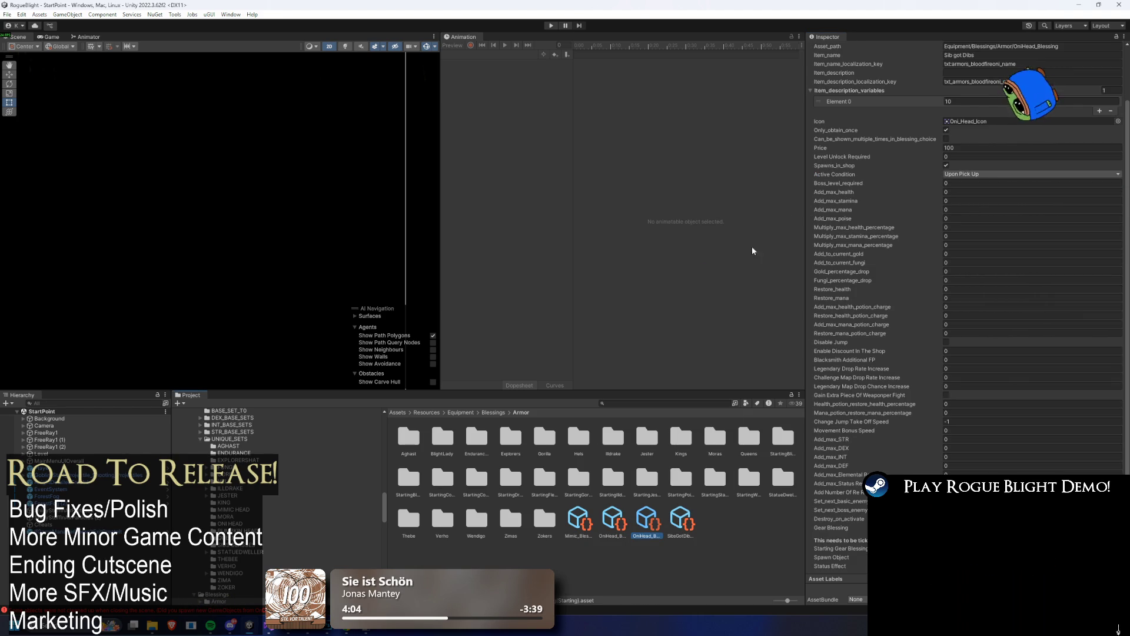
- Set the copy's description variable Element 0 to 5, comparing it against the original blessing
{"action": "scroll", "coordinate": [1030, 159], "scroll_direction": "up", "scroll_amount": 3}
{"action": "left_click", "coordinate": [1030, 159]}
{"action": "type", "text": "5"}
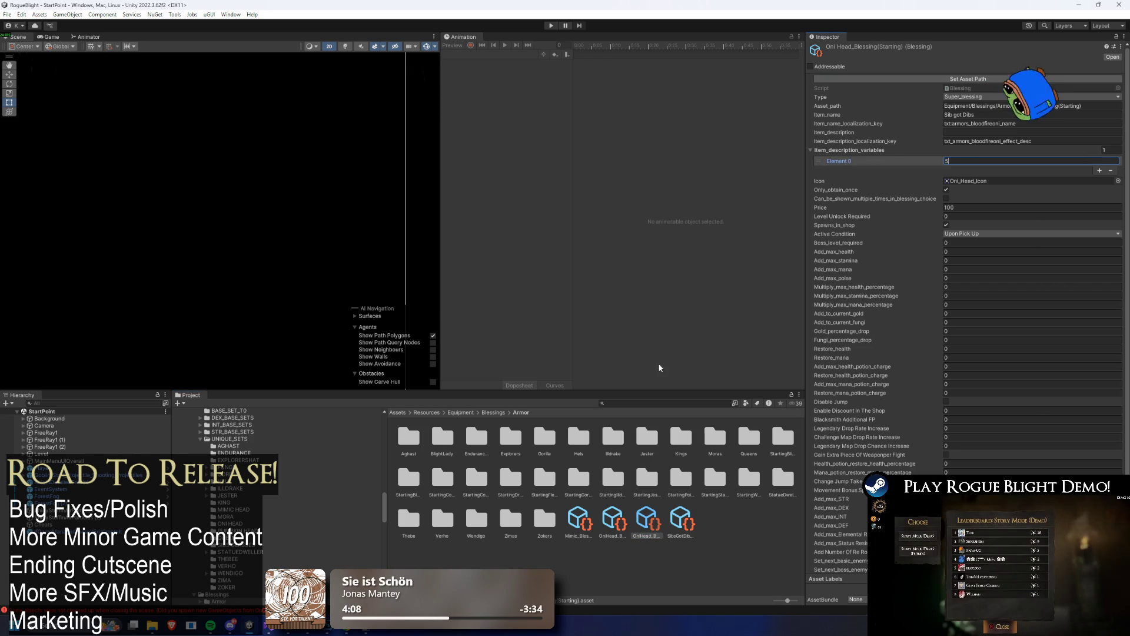
{"action": "left_click", "coordinate": [613, 521]}
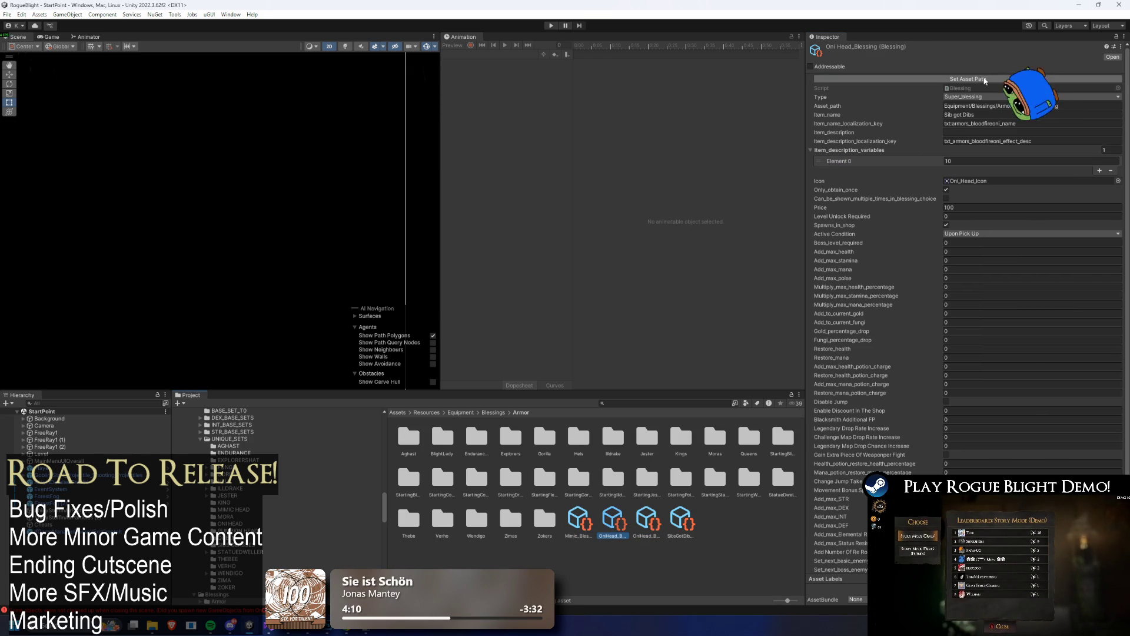
{"action": "left_click", "coordinate": [646, 521]}
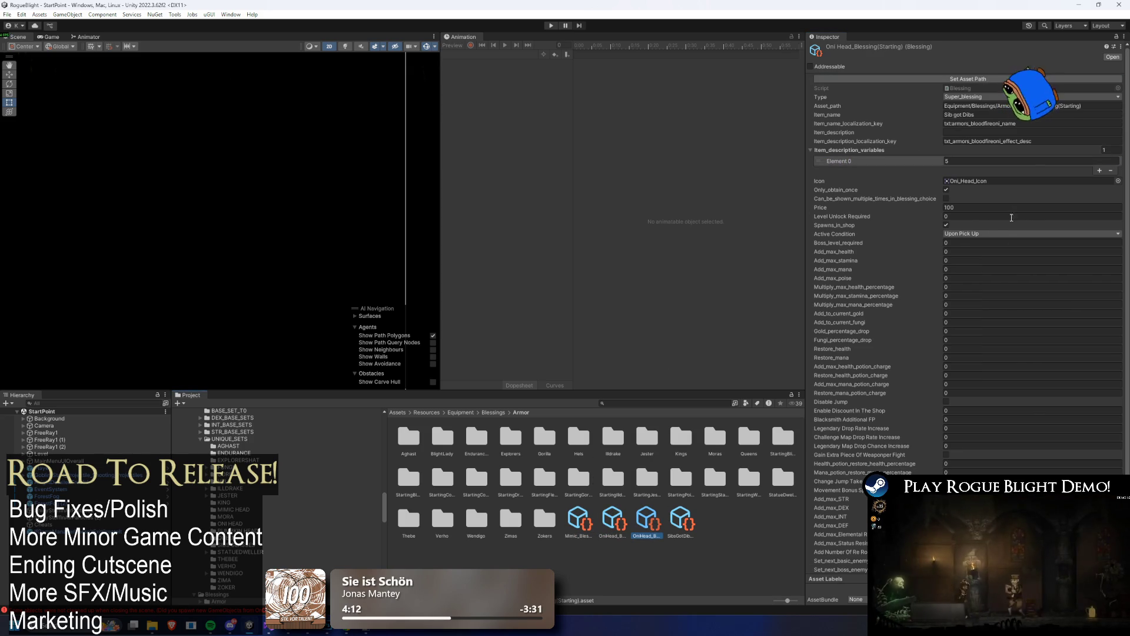
{"action": "scroll", "coordinate": [1024, 211], "scroll_direction": "down", "scroll_amount": 3}
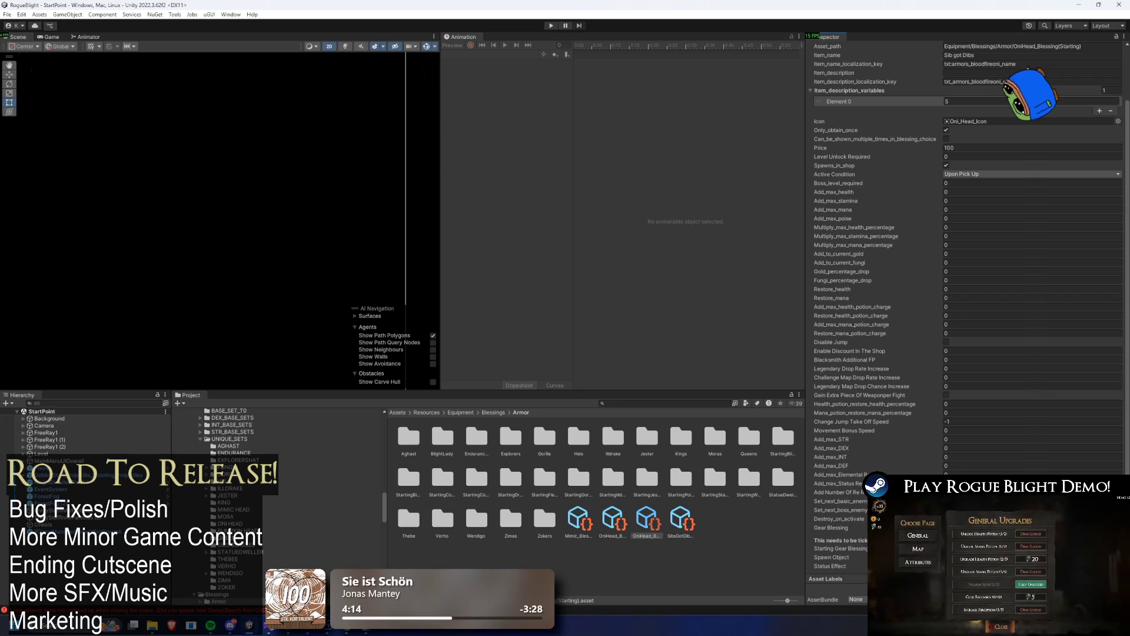
{"action": "left_click", "coordinate": [1119, 566]}
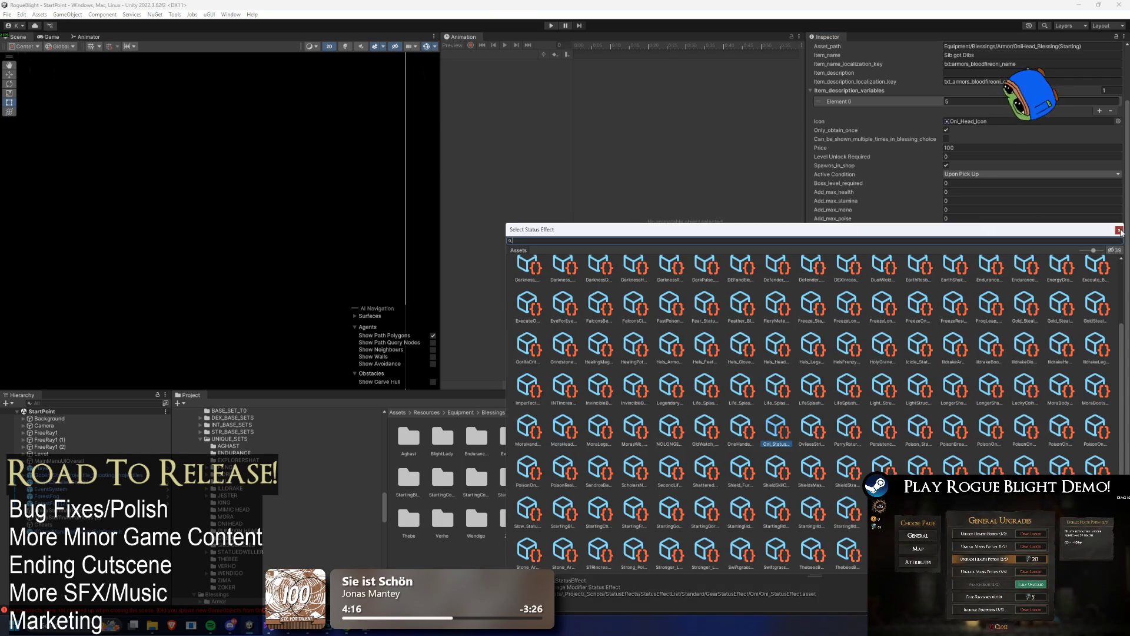
- Duplicate Oni_StatusEffect and rename the copy with a (Starting) suffix
{"action": "key", "text": "Escape"}
{"action": "left_click", "coordinate": [408, 439]}
{"action": "key", "text": "ctrl+d"}
{"action": "right_click", "coordinate": [441, 439]}
{"action": "left_click", "coordinate": [493, 185]}
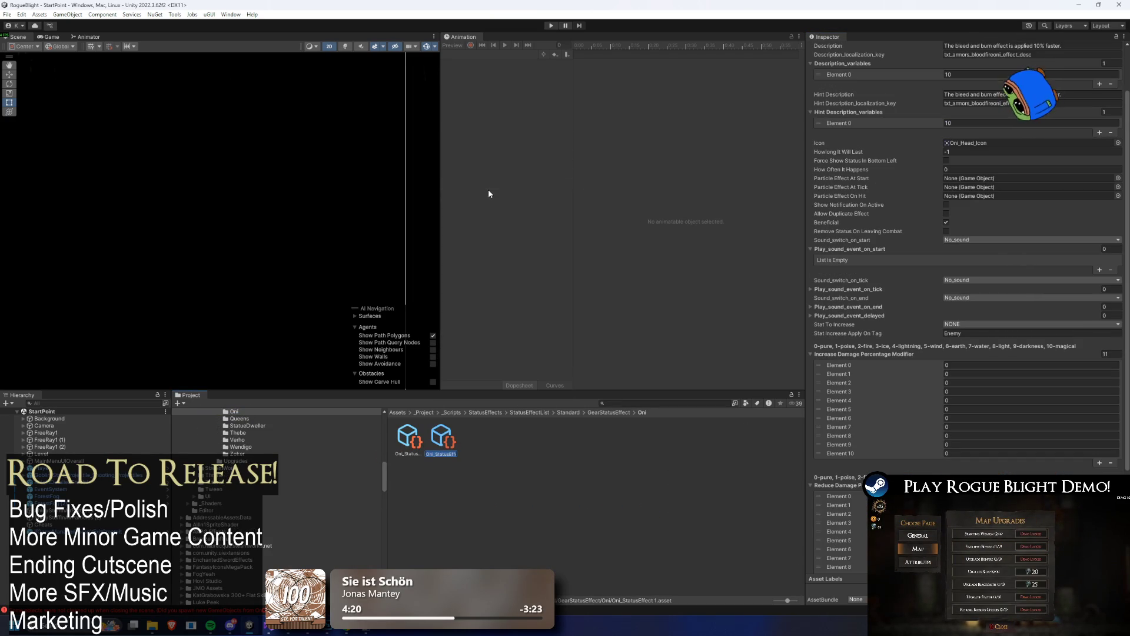
{"action": "type", "text": "(Starting"}
{"action": "key", "text": "Return"}
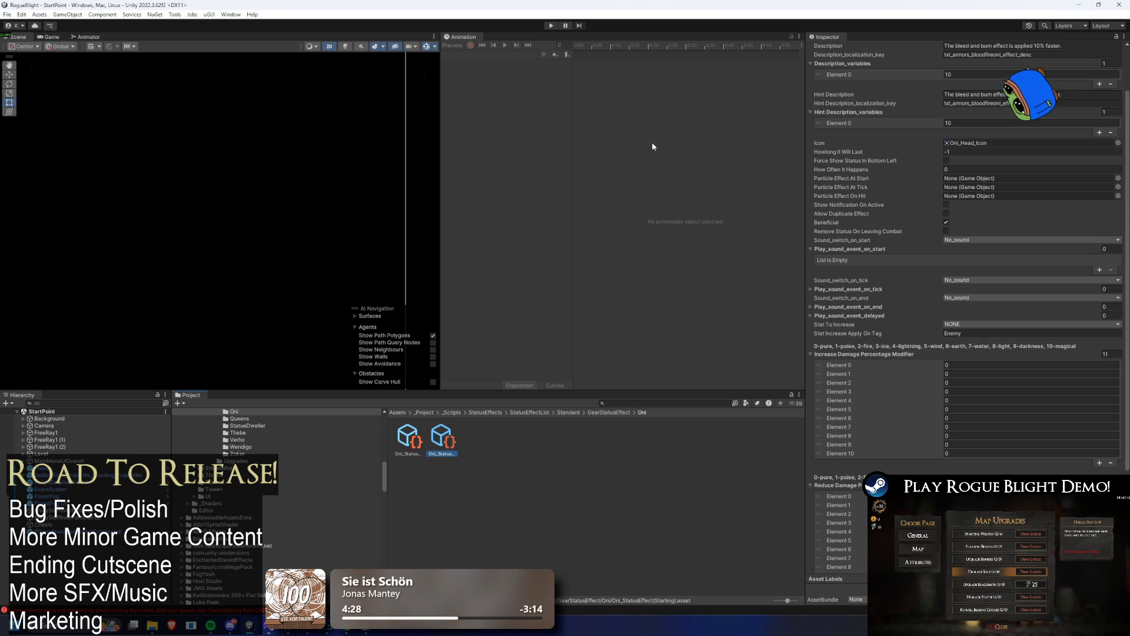
- Set the copy's description and hint variables to 5, then search Project for 'oni head'
{"action": "scroll", "coordinate": [991, 87], "scroll_direction": "up", "scroll_amount": 2}
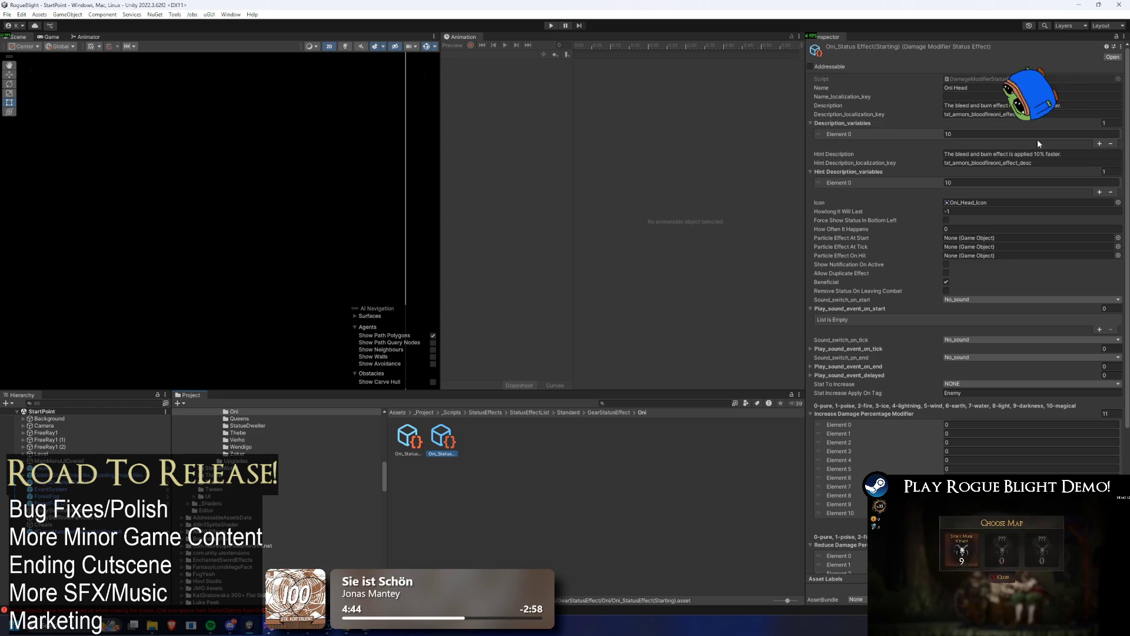
{"action": "scroll", "coordinate": [1037, 199], "scroll_direction": "down", "scroll_amount": 5}
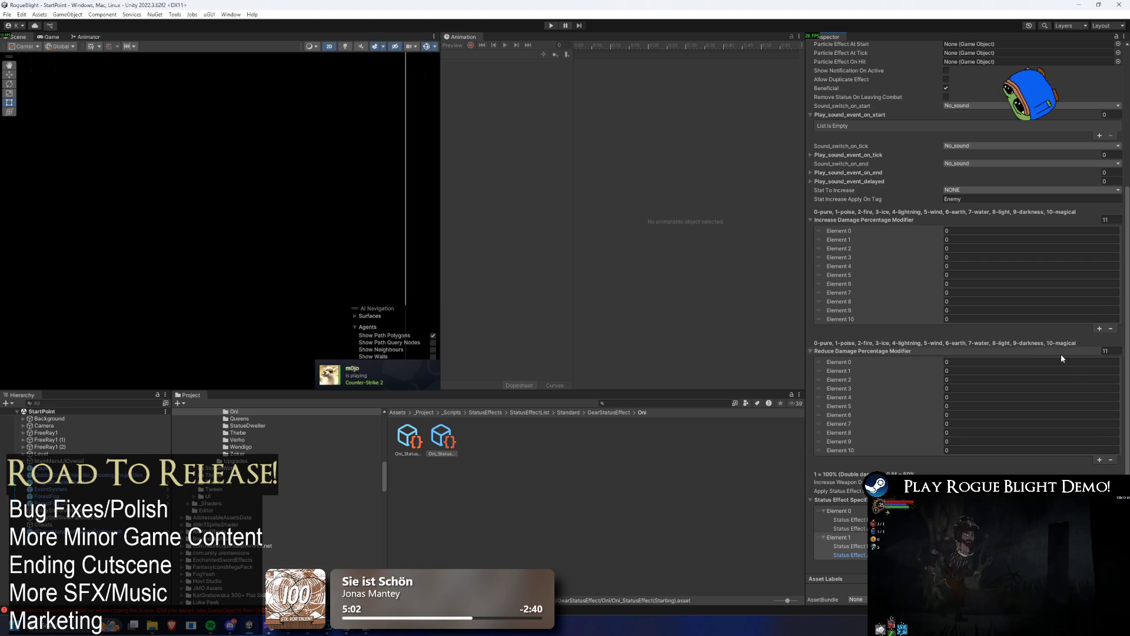
{"action": "scroll", "coordinate": [1032, 325], "scroll_direction": "up", "scroll_amount": 5}
{"action": "left_click", "coordinate": [998, 133]}
{"action": "type", "text": "5"}
{"action": "left_click", "coordinate": [971, 182]}
{"action": "type", "text": "5"}
{"action": "left_click", "coordinate": [1038, 153]}
{"action": "left_click", "coordinate": [1036, 105]}
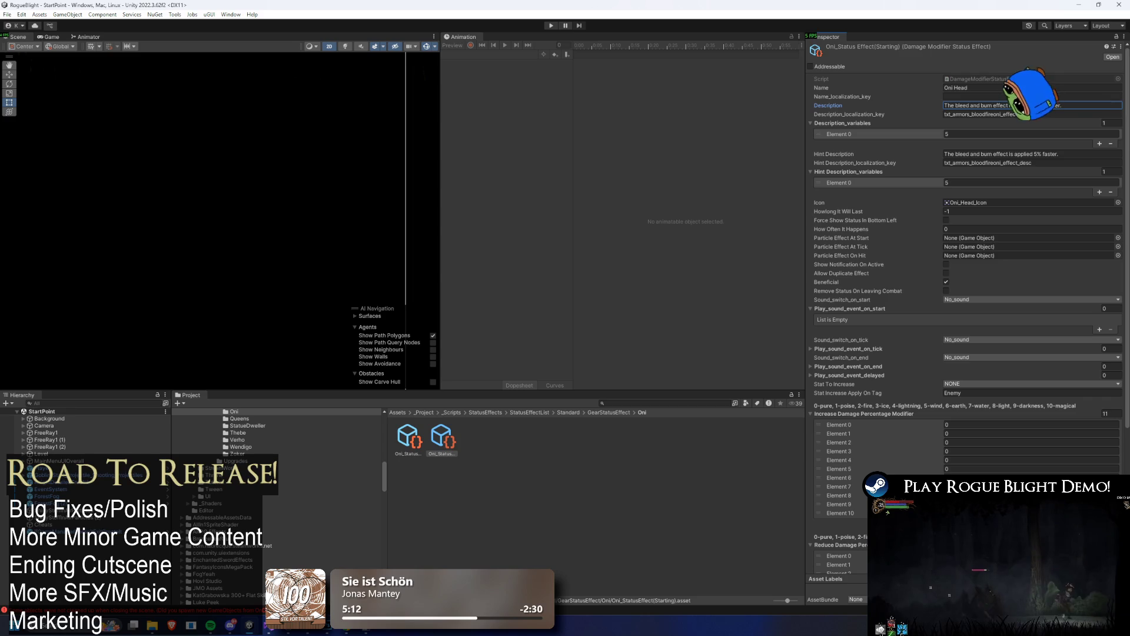
{"action": "left_click", "coordinate": [664, 401]}
{"action": "type", "text": "ni head"}
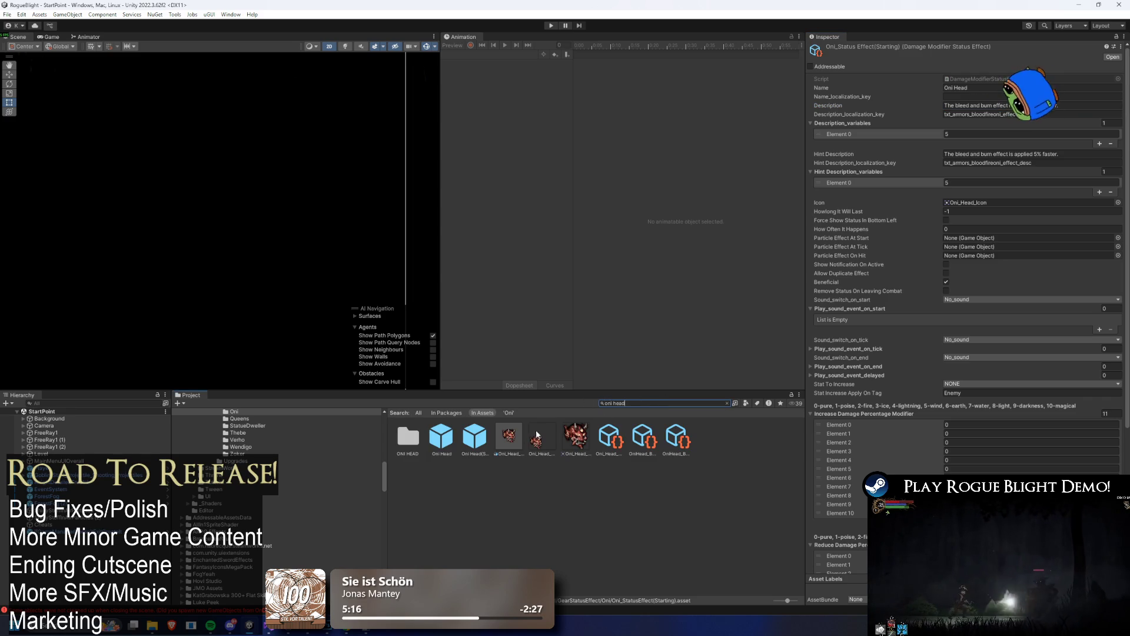
- Review the Oni Head prefab, then select Oni Head(Starting) showing STR/DEX 0 and Defence 1/0/0
{"action": "left_click", "coordinate": [441, 437]}
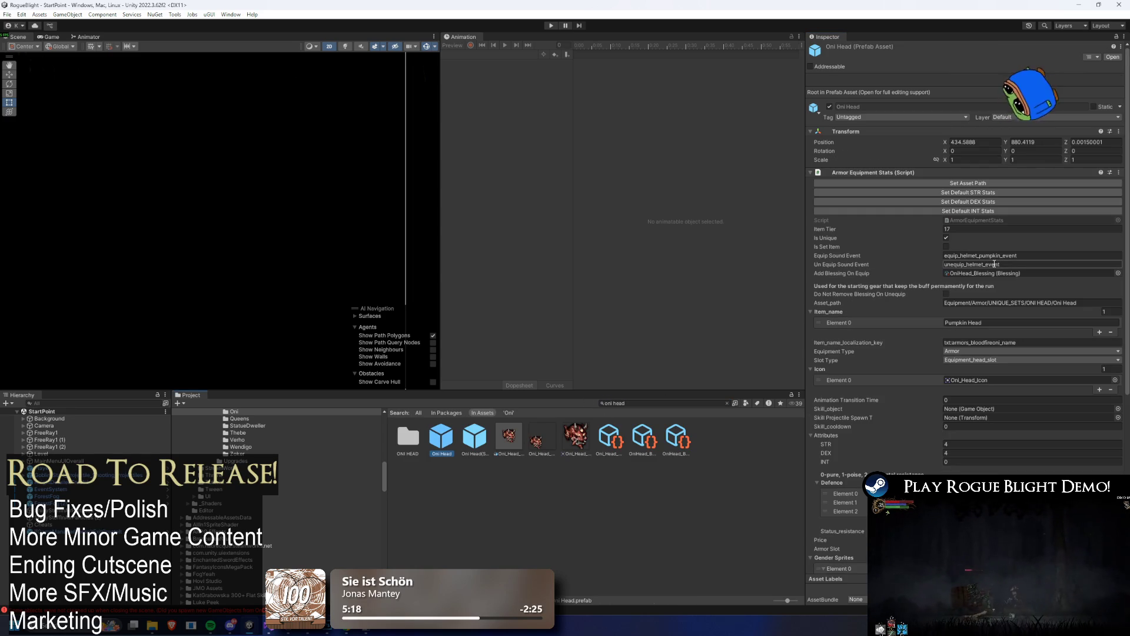
{"action": "scroll", "coordinate": [1022, 323], "scroll_direction": "down", "scroll_amount": 5}
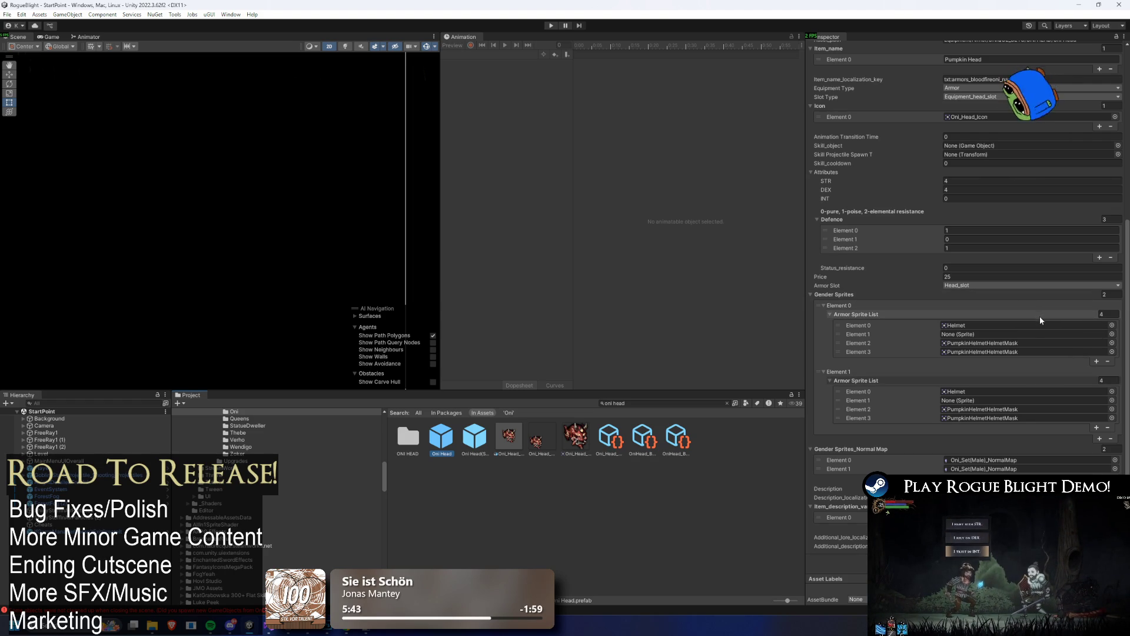
{"action": "left_click", "coordinate": [474, 439]}
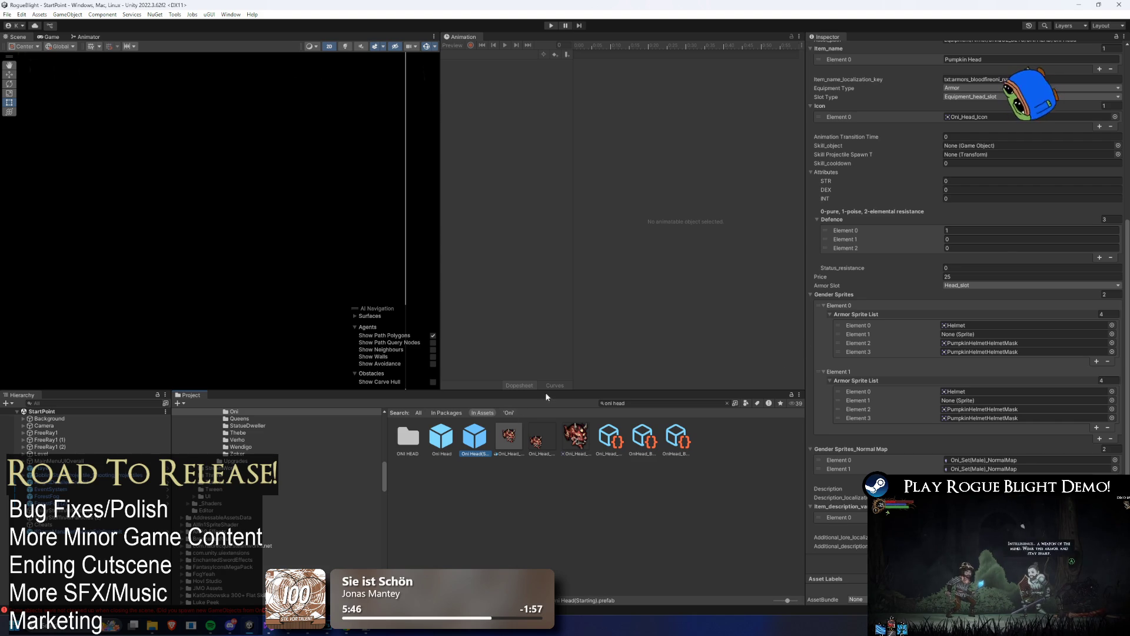
- On Oni Head(Starting), open the picker for Add Blessing On Equip, currently OniHead_Blessing
{"action": "left_click", "coordinate": [474, 439]}
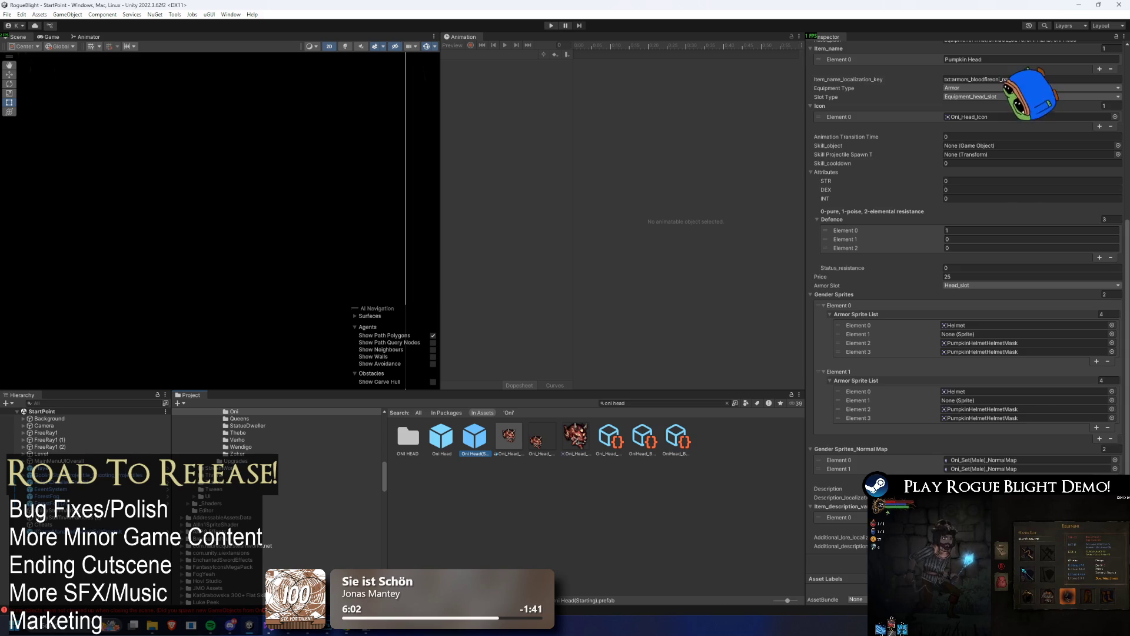
{"action": "scroll", "coordinate": [1056, 160], "scroll_direction": "up", "scroll_amount": 5}
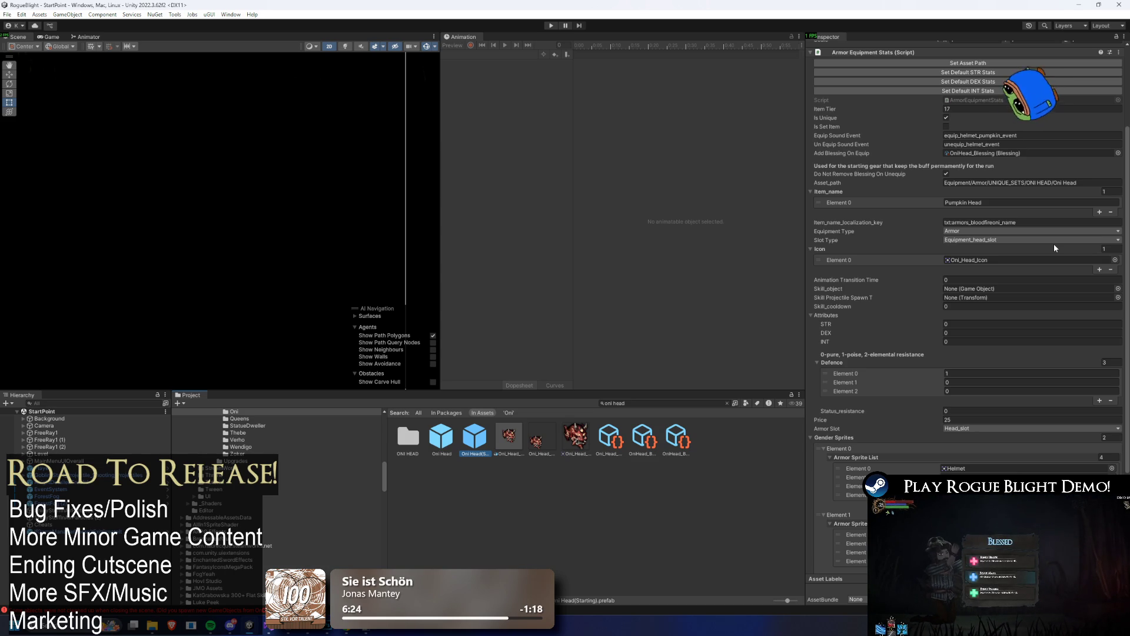
{"action": "left_click", "coordinate": [1118, 153]}
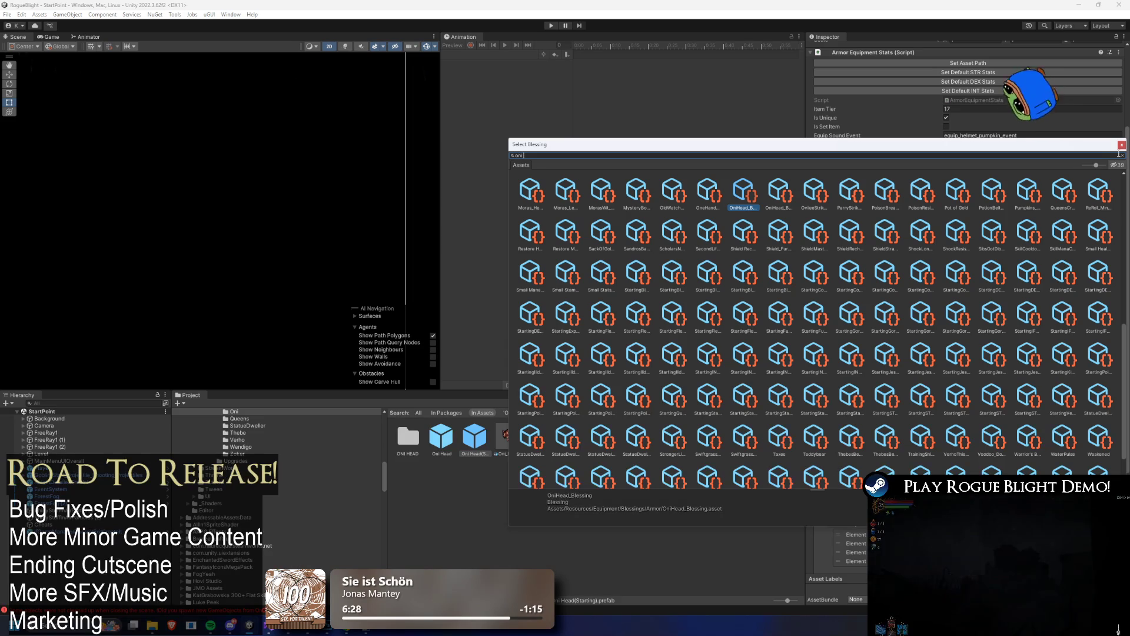
- Assign OniHead_Blessing(Starting) as the equip blessing and open it to check variable 5, price 100
{"action": "type", "text": "ni b"}
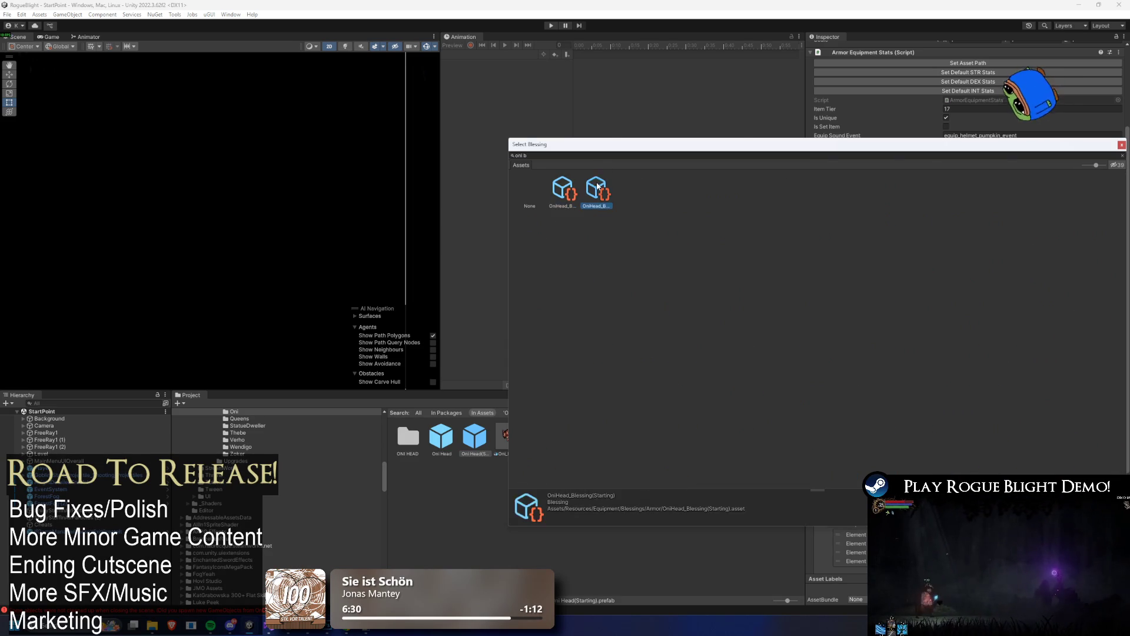
{"action": "key", "text": "Return"}
{"action": "double_click", "coordinate": [973, 153]}
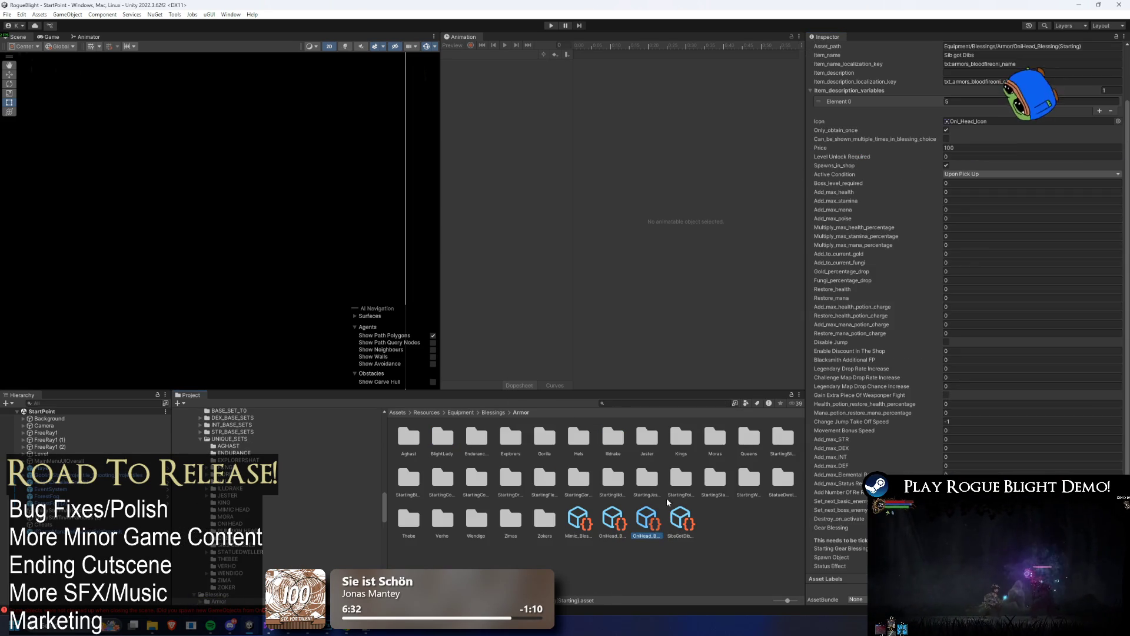
{"action": "scroll", "coordinate": [1030, 171], "scroll_direction": "down", "scroll_amount": 3}
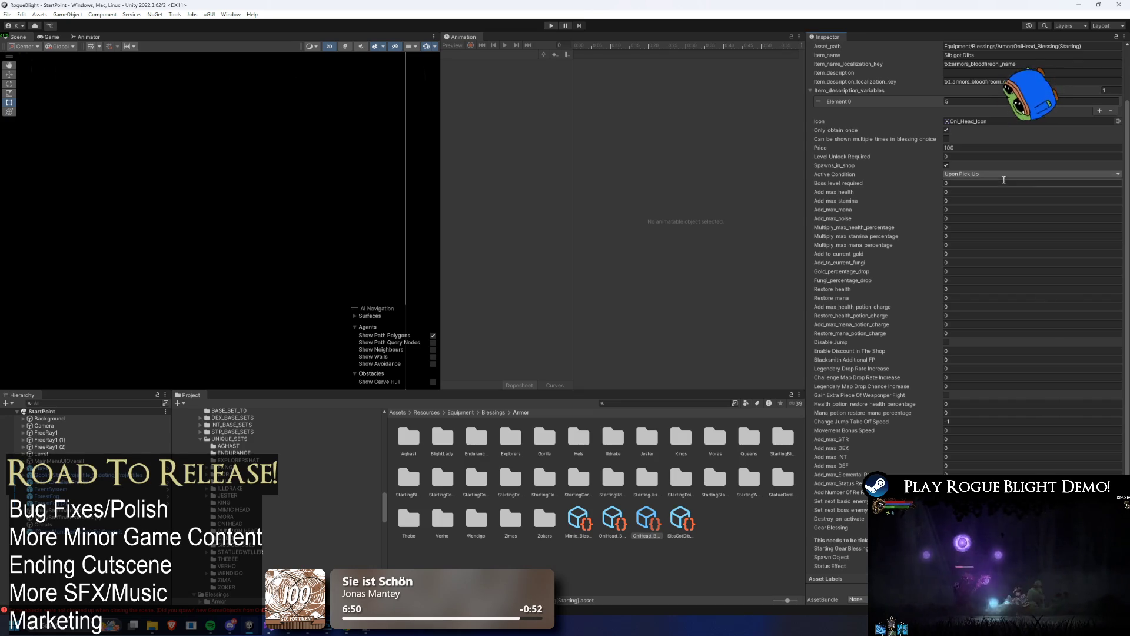
{"action": "scroll", "coordinate": [975, 168], "scroll_direction": "up", "scroll_amount": 3}
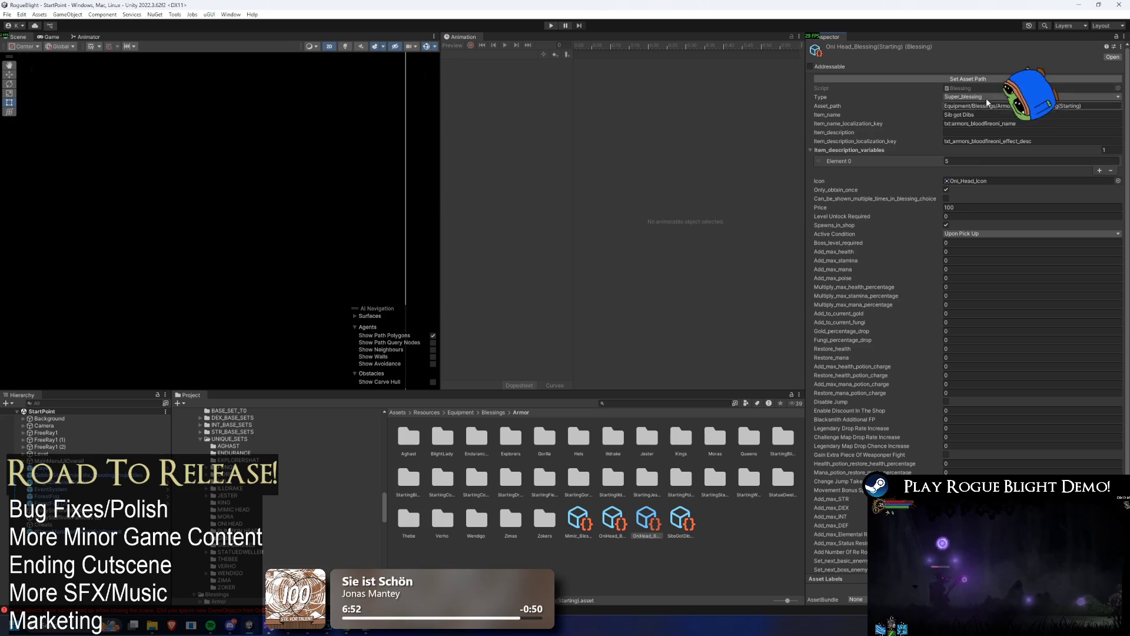
{"action": "scroll", "coordinate": [1016, 371], "scroll_direction": "down", "scroll_amount": 3}
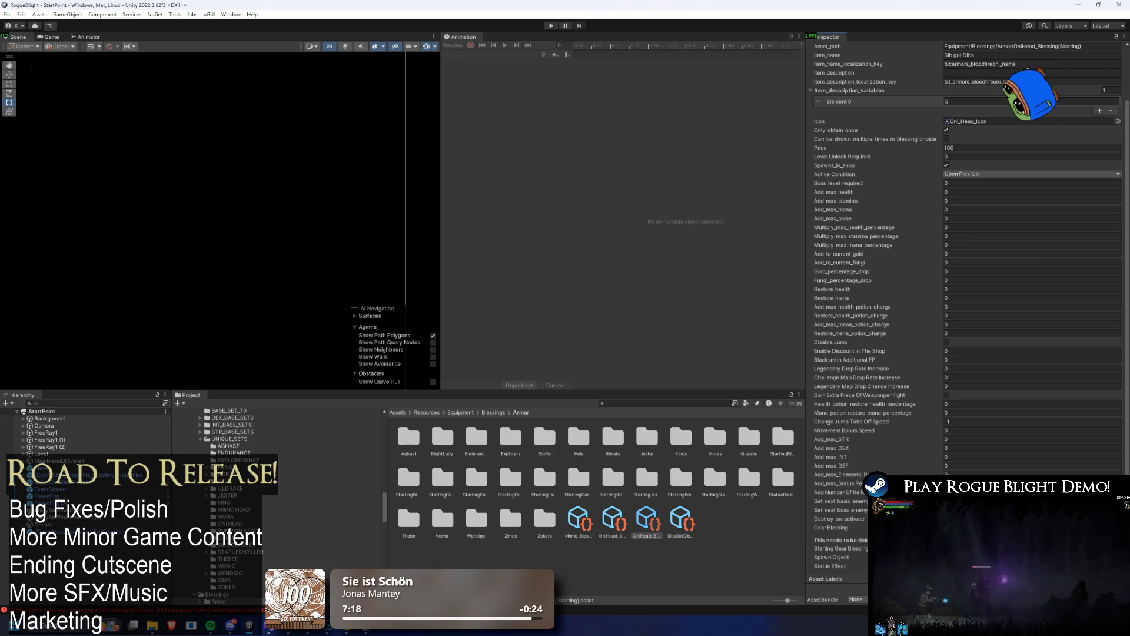
- Confirm the starting blessing uses Oni_StatusEffect(Starting) and inspect that status effect
{"action": "left_click", "coordinate": [533, 479]}
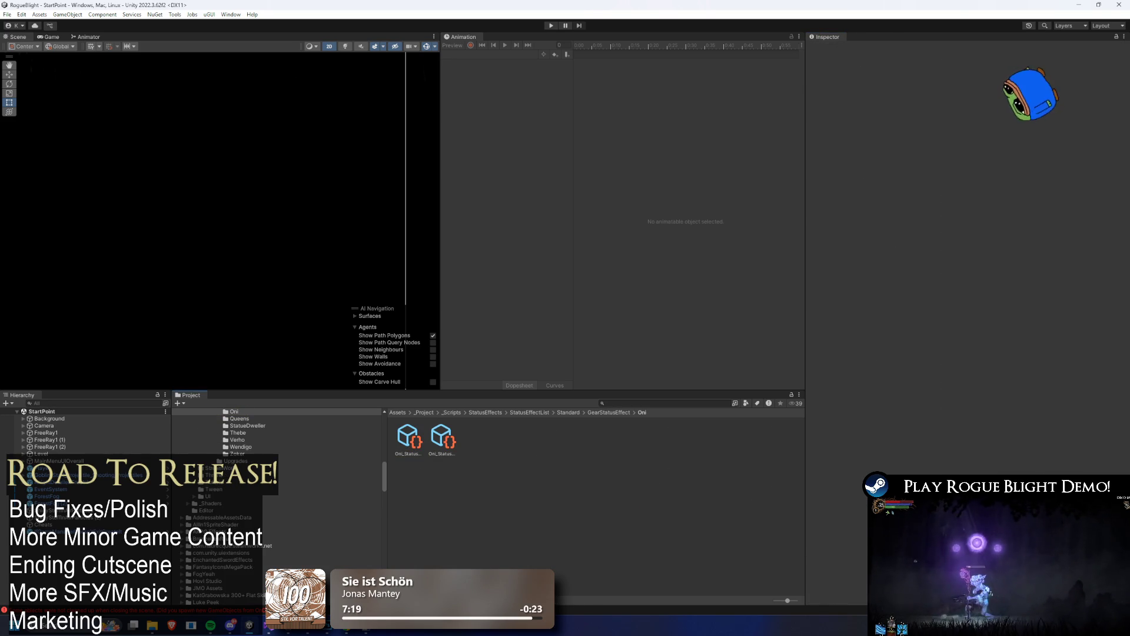
{"action": "key", "text": "ctrl+z"}
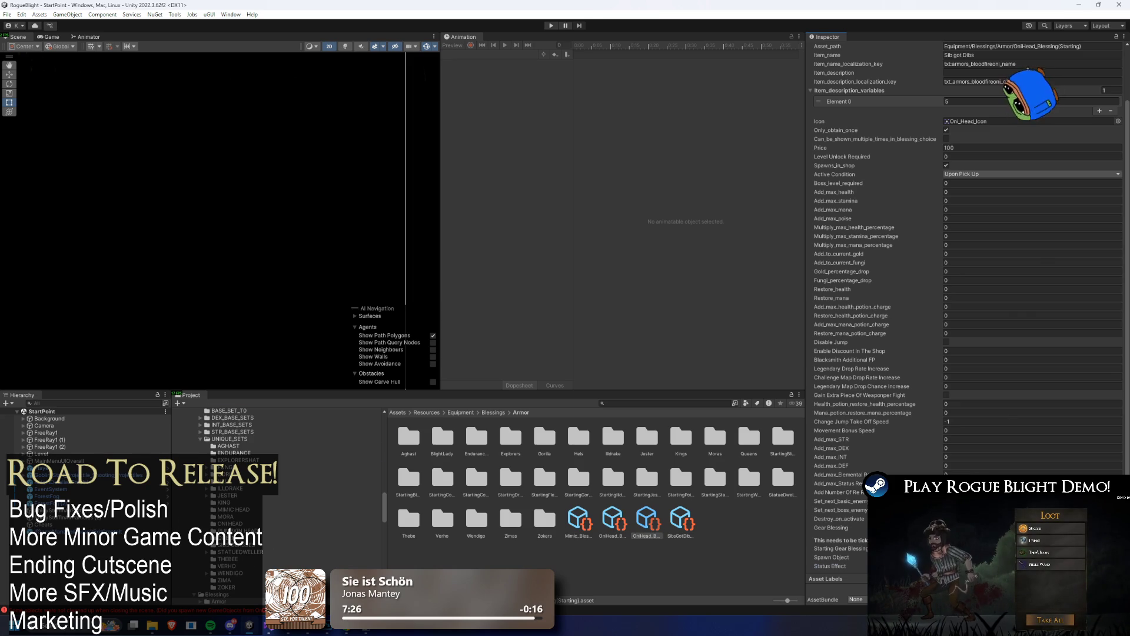
{"action": "left_click", "coordinate": [989, 566]}
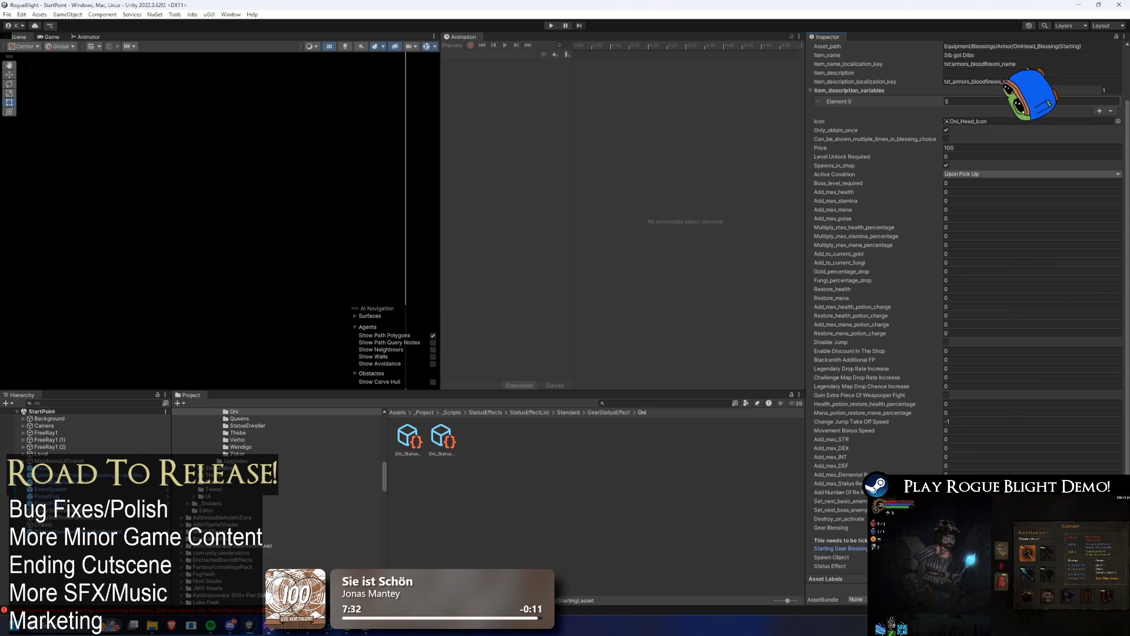
{"action": "left_click", "coordinate": [446, 442]}
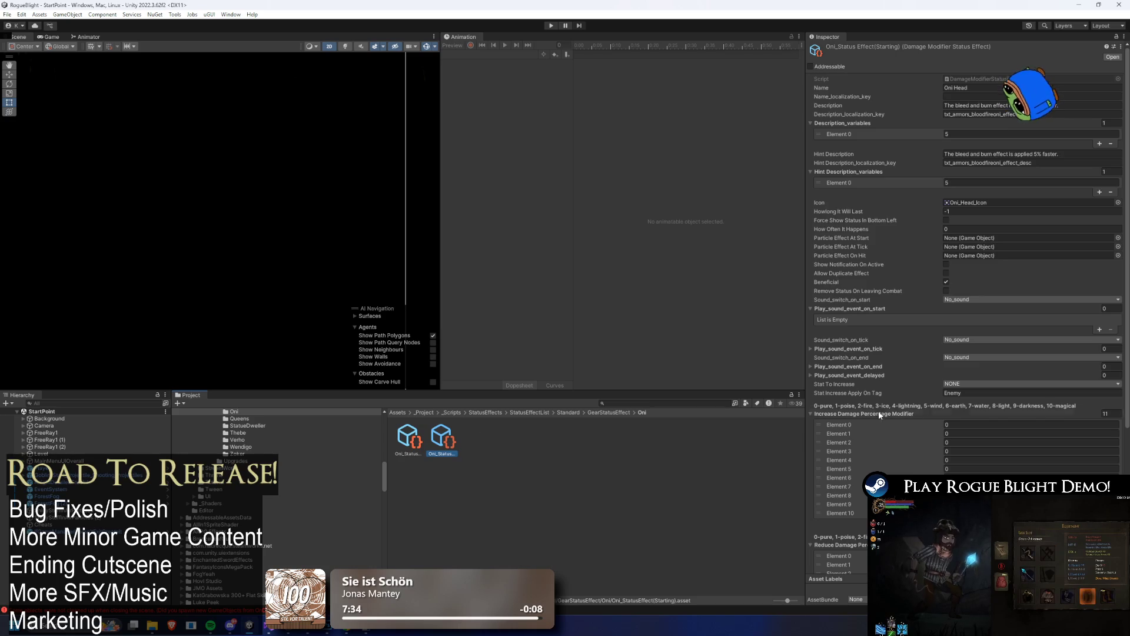
{"action": "scroll", "coordinate": [1054, 362], "scroll_direction": "down", "scroll_amount": 5}
{"action": "scroll", "coordinate": [1054, 362], "scroll_direction": "up", "scroll_amount": 5}
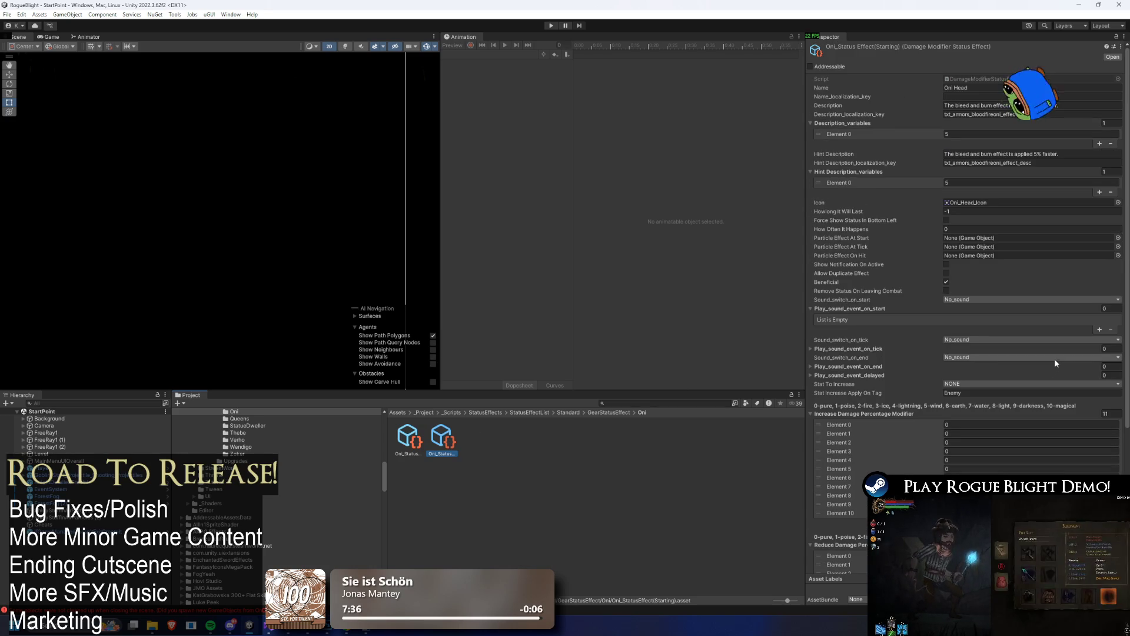
- Search Project for 'oni head' and reopen OniHead_Blessing(Starting)
{"action": "left_click", "coordinate": [689, 401]}
{"action": "type", "text": "ni head"}
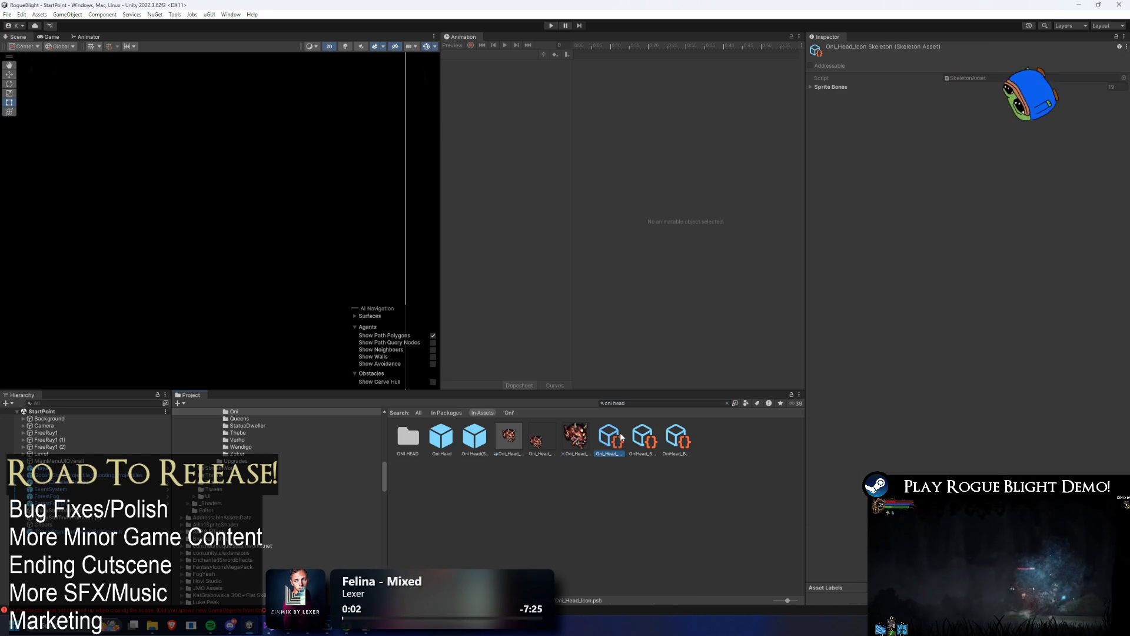
{"action": "left_click", "coordinate": [676, 439]}
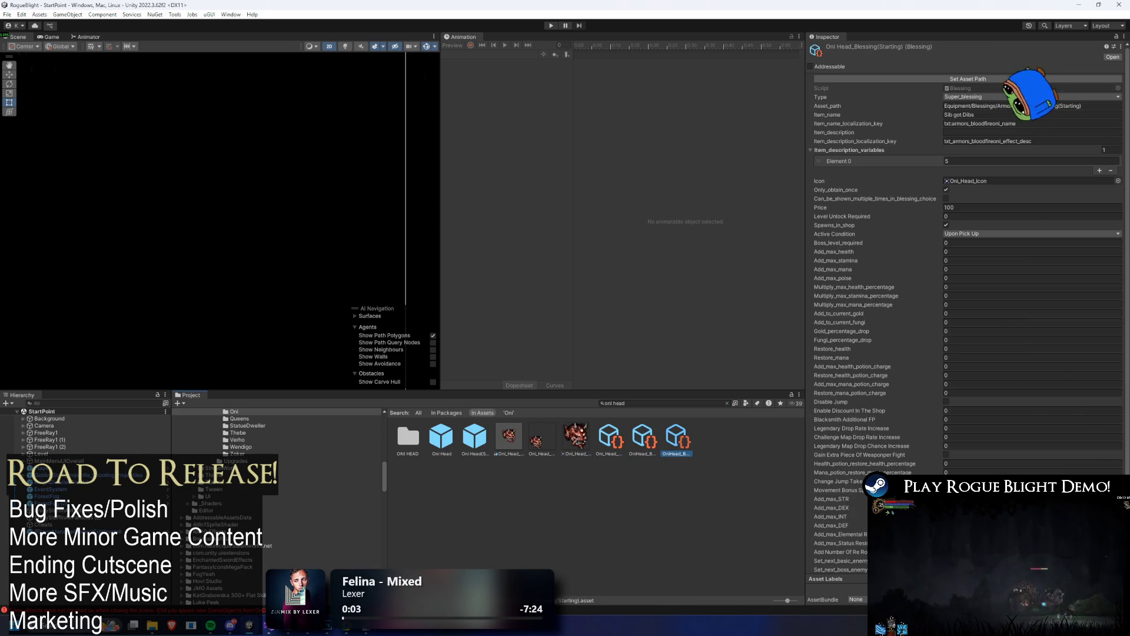
- Flip between OniHead_Blessing and OniHead_Blessing(Starting), ending on the starting one with description value 5
{"action": "scroll", "coordinate": [1104, 308], "scroll_direction": "down", "scroll_amount": 1}
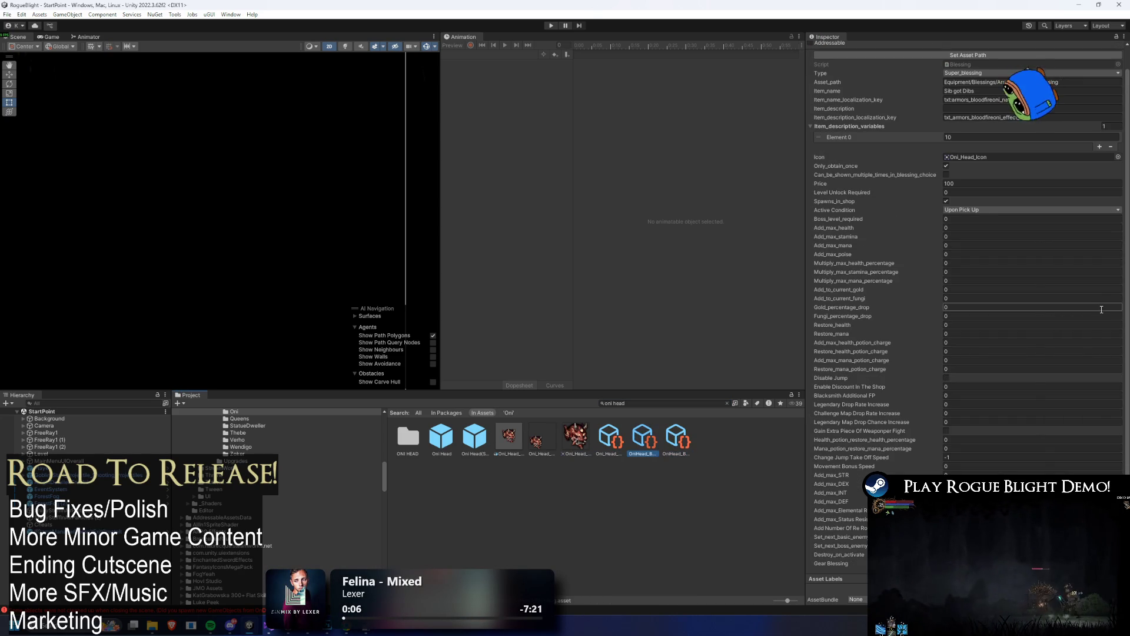
{"action": "key", "text": "Left"}
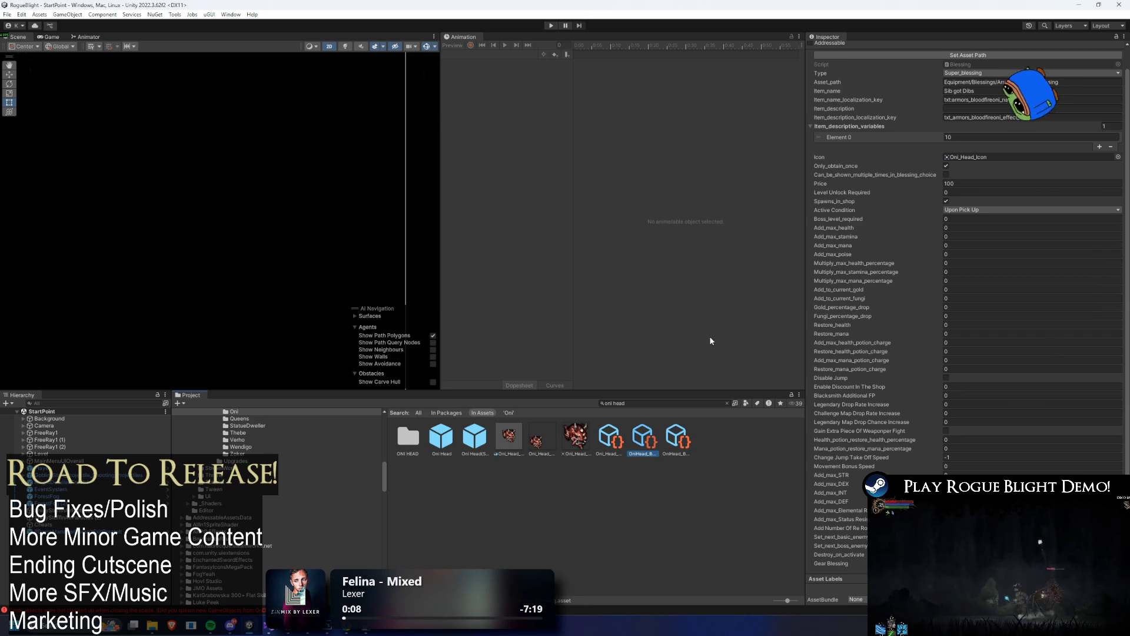
{"action": "key", "text": "Right"}
{"action": "scroll", "coordinate": [1093, 279], "scroll_direction": "down", "scroll_amount": 2}
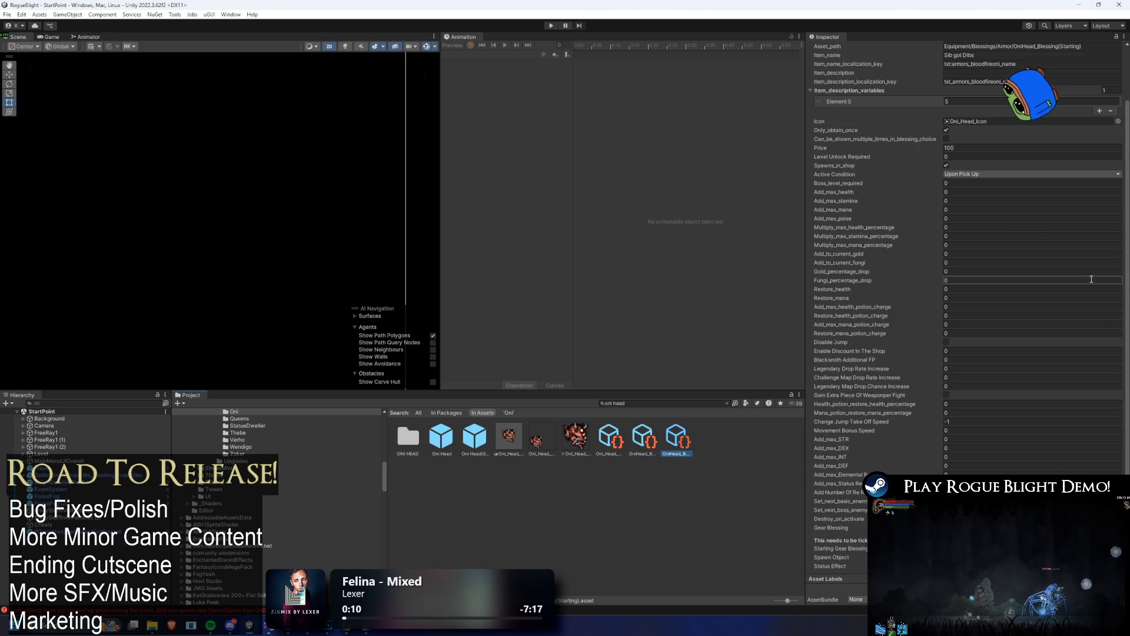
{"action": "key", "text": "Left"}
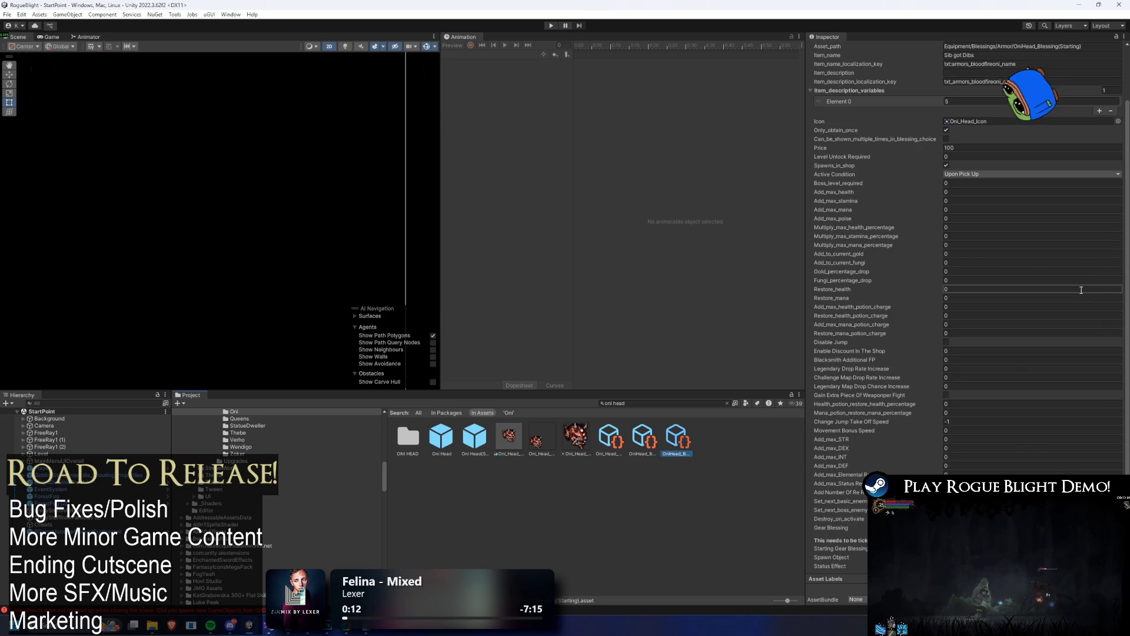
{"action": "key", "text": "Right"}
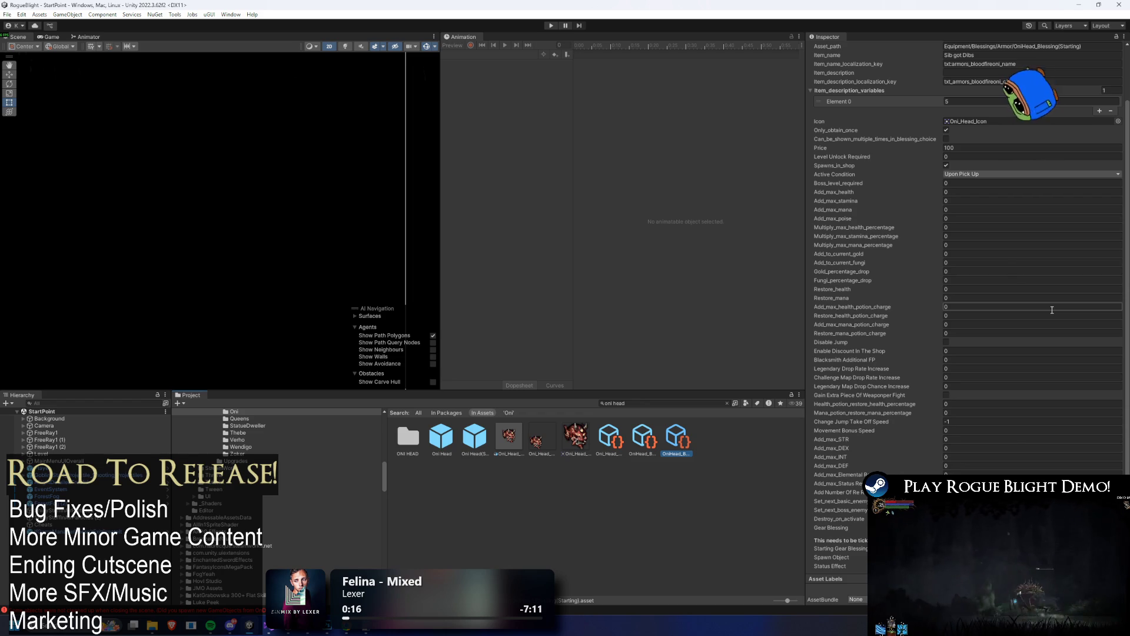
{"action": "key", "text": "Left"}
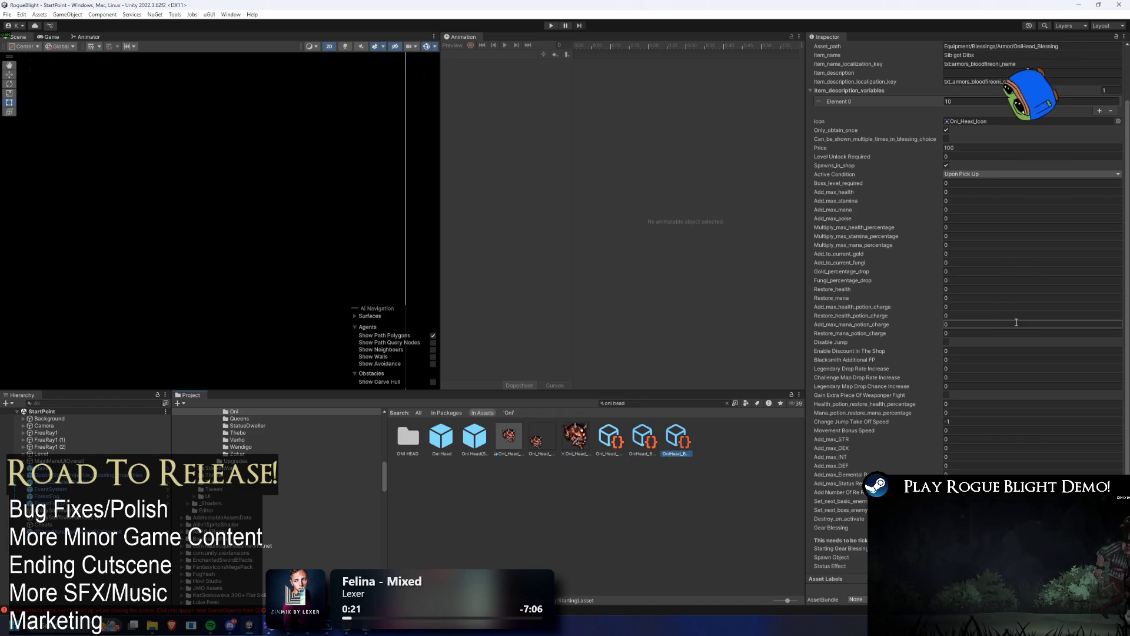
{"action": "key", "text": "Right"}
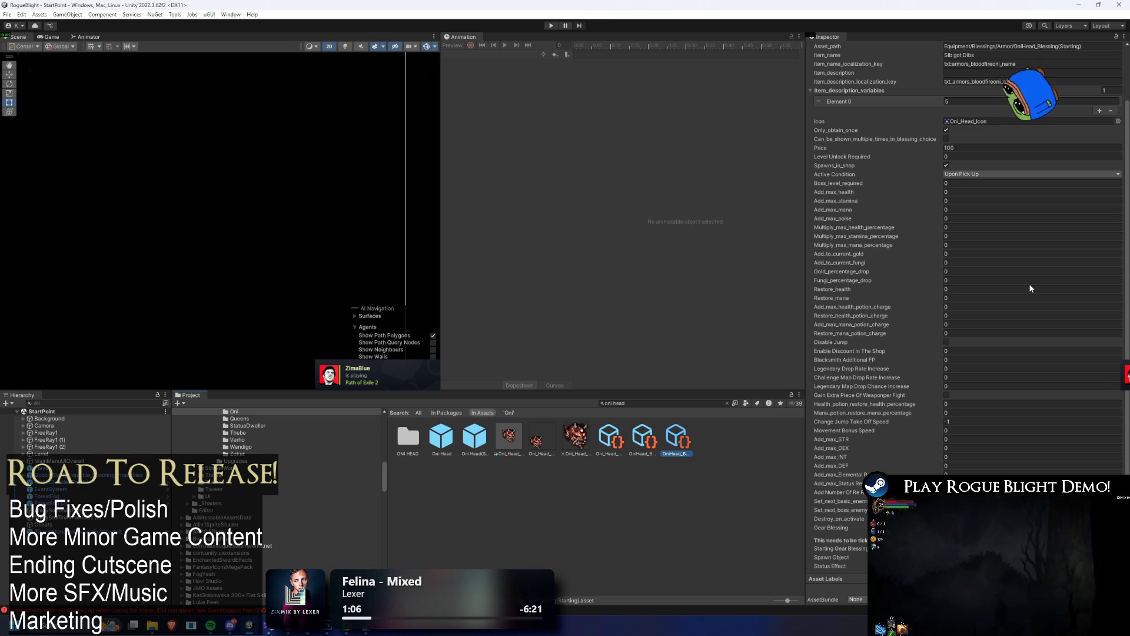
{"action": "scroll", "coordinate": [993, 273], "scroll_direction": "up", "scroll_amount": 3}
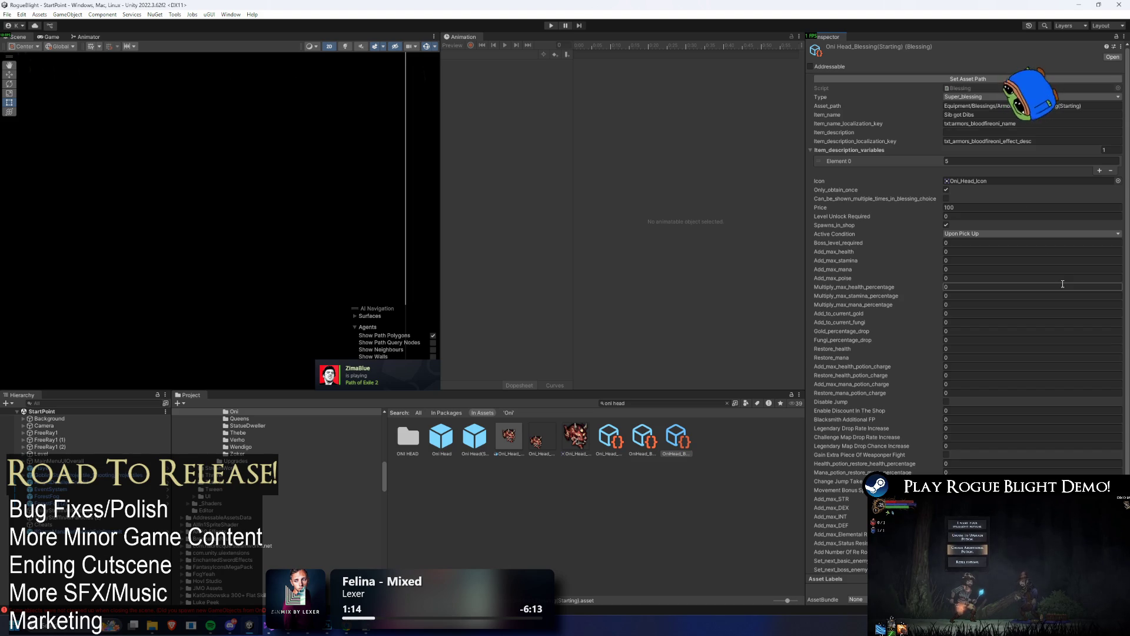
{"action": "scroll", "coordinate": [1043, 89], "scroll_direction": "down", "scroll_amount": 3}
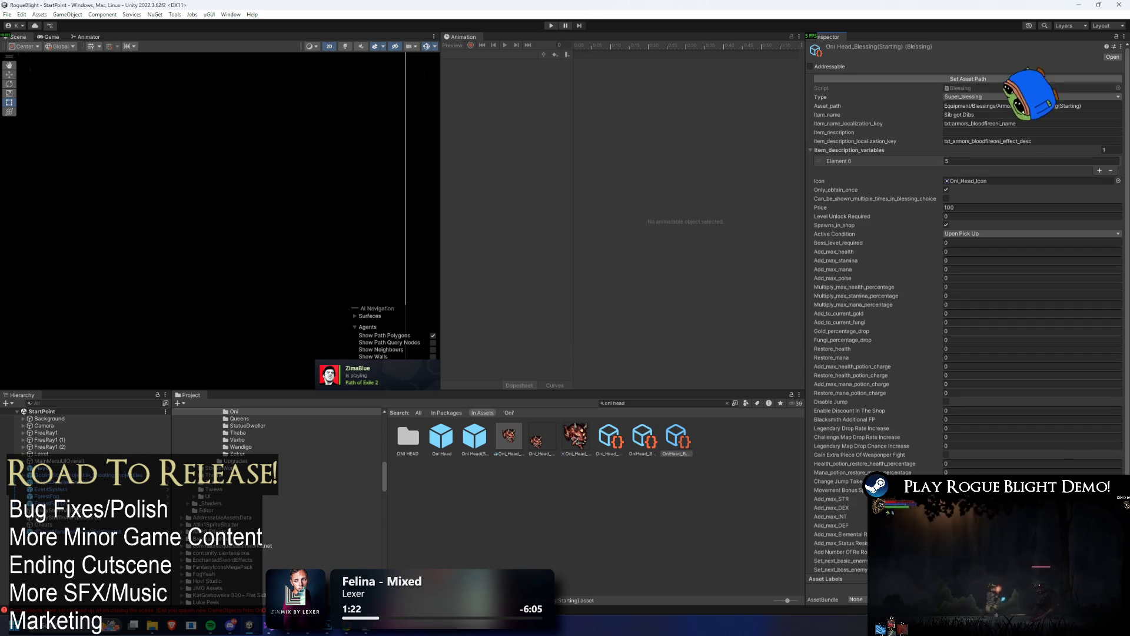
{"action": "scroll", "coordinate": [980, 83], "scroll_direction": "up", "scroll_amount": 3}
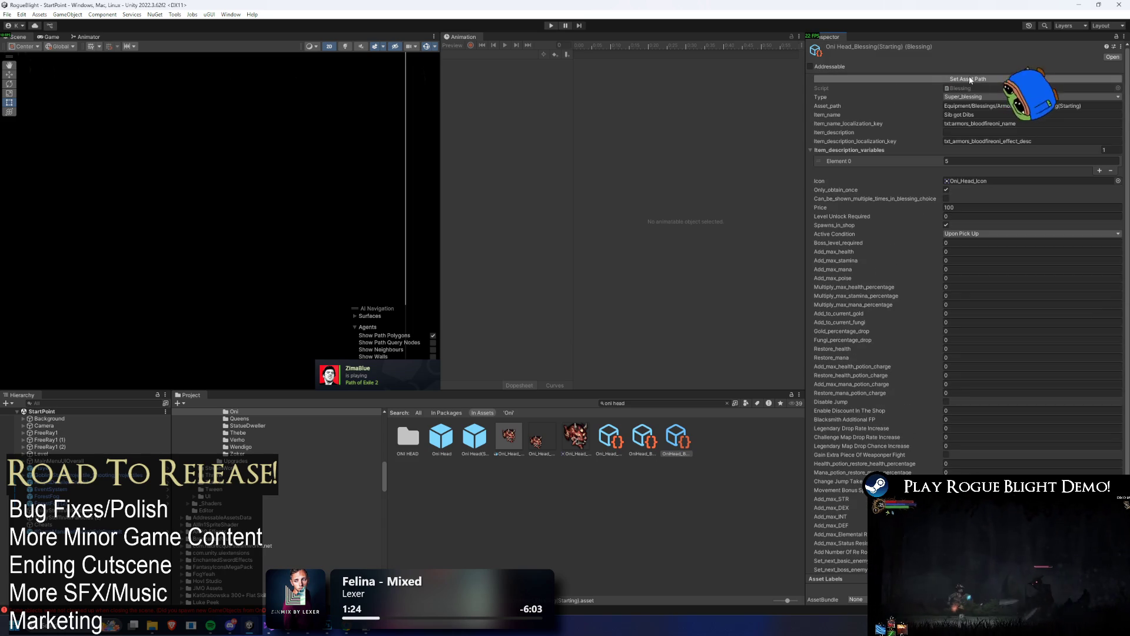
{"action": "scroll", "coordinate": [973, 81], "scroll_direction": "down", "scroll_amount": 3}
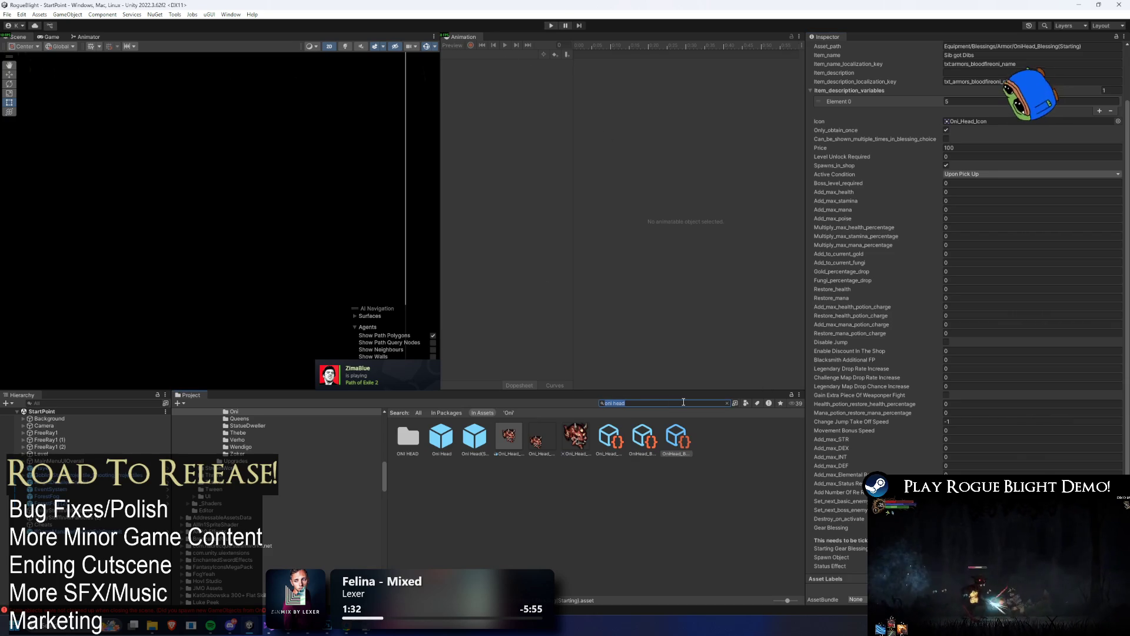
- Search the Project for the gear menu and open the DefaultGearMenu prefab
{"action": "left_click", "coordinate": [728, 403]}
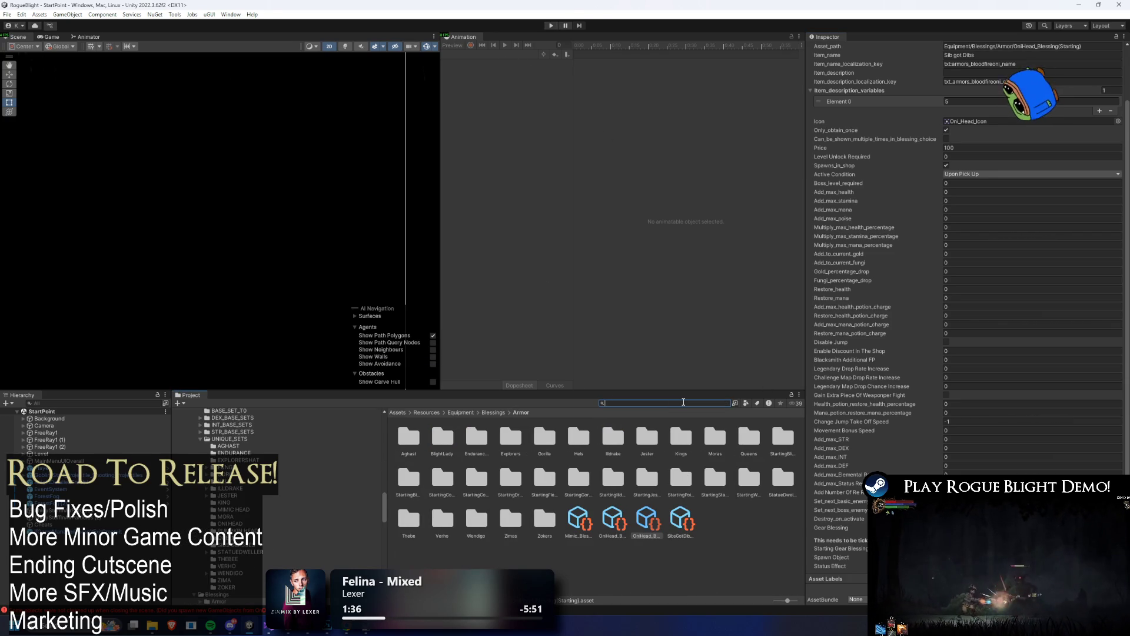
{"action": "type", "text": "dd"}
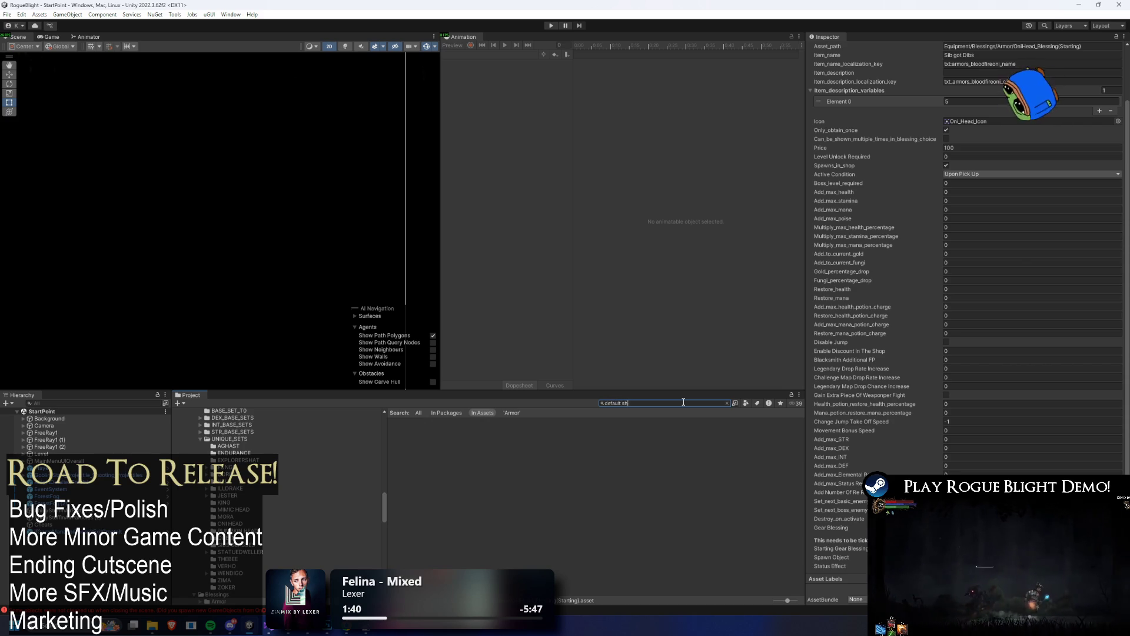
{"action": "key", "text": "ctrl+a"}
{"action": "key", "text": "BackSpace"}
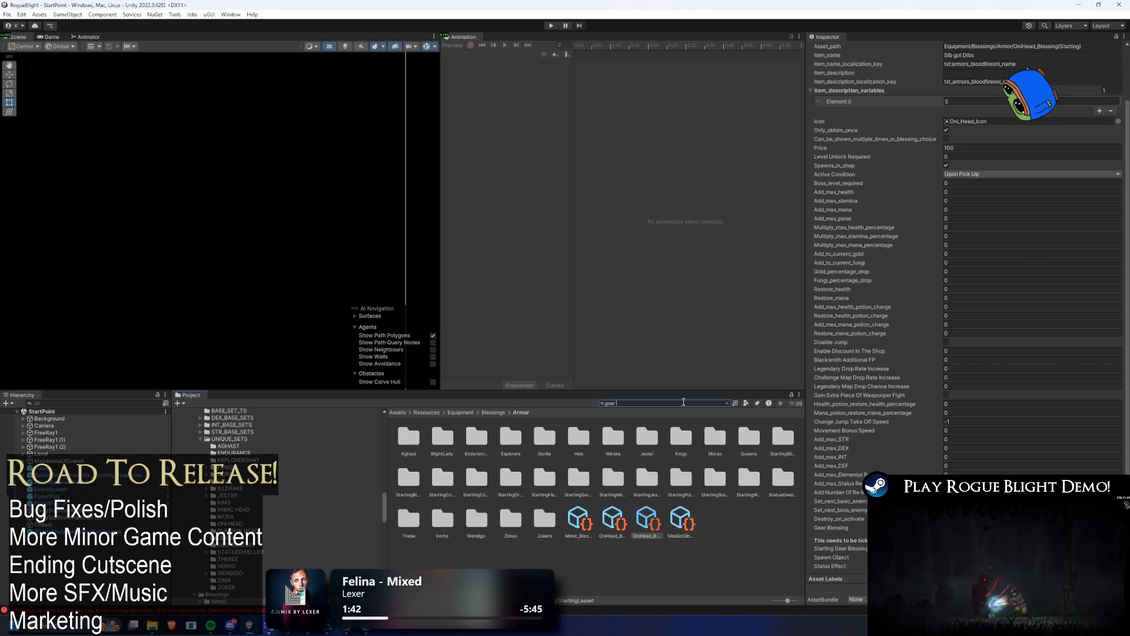
{"action": "key", "text": "ctrl+a"}
{"action": "type", "text": "g"}
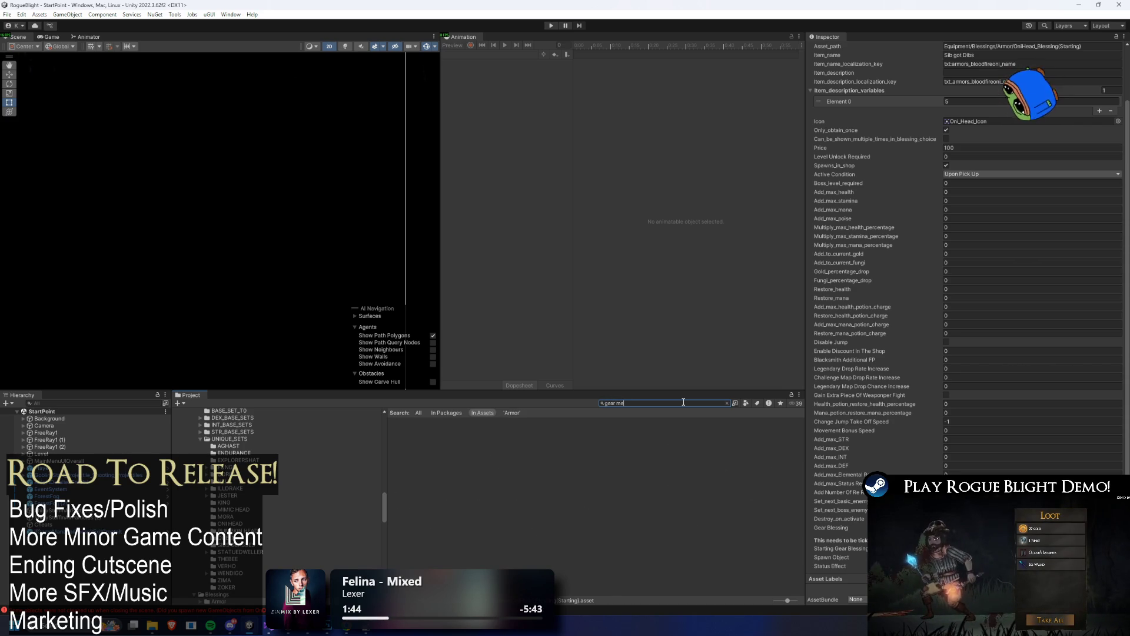
{"action": "type", "text": "nu"}
{"action": "left_click", "coordinate": [447, 451]}
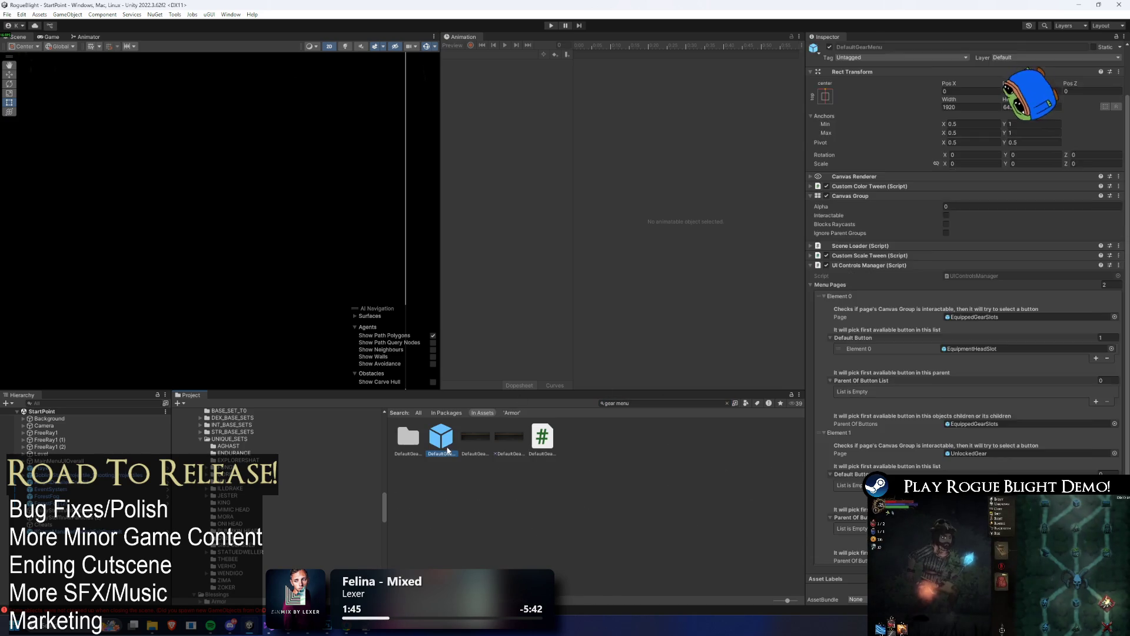
{"action": "double_click", "coordinate": [447, 451]}
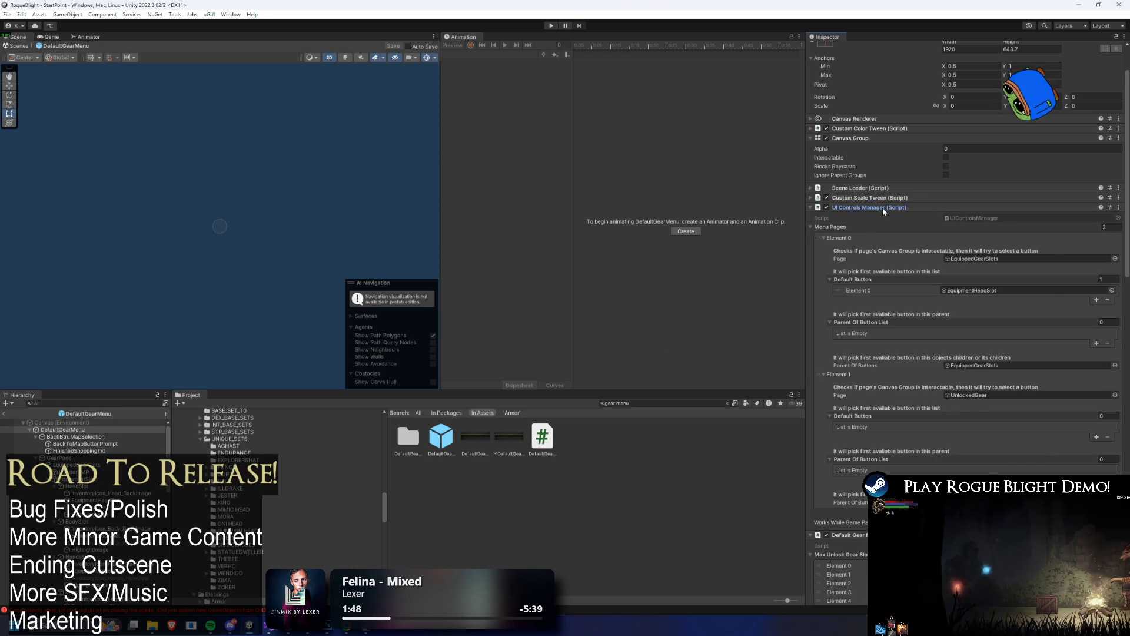
- Open the GearCosmeticUnlocksDropList asset from the prefab's Loot List reference
{"action": "left_click", "coordinate": [882, 207]}
{"action": "left_click", "coordinate": [979, 249]}
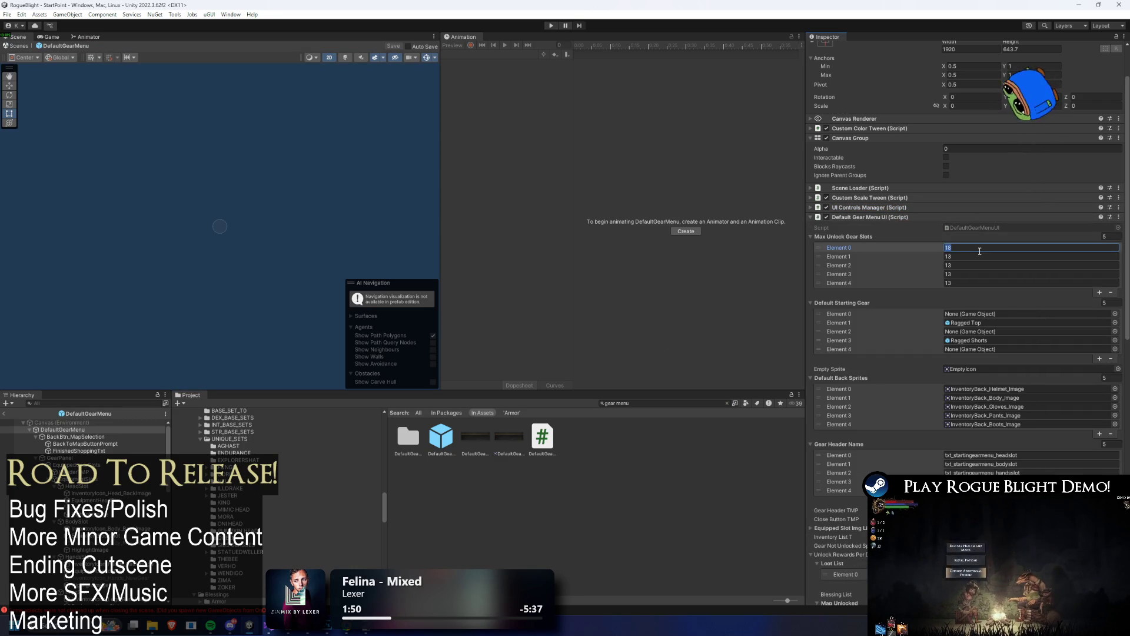
{"action": "scroll", "coordinate": [973, 288], "scroll_direction": "down", "scroll_amount": 10}
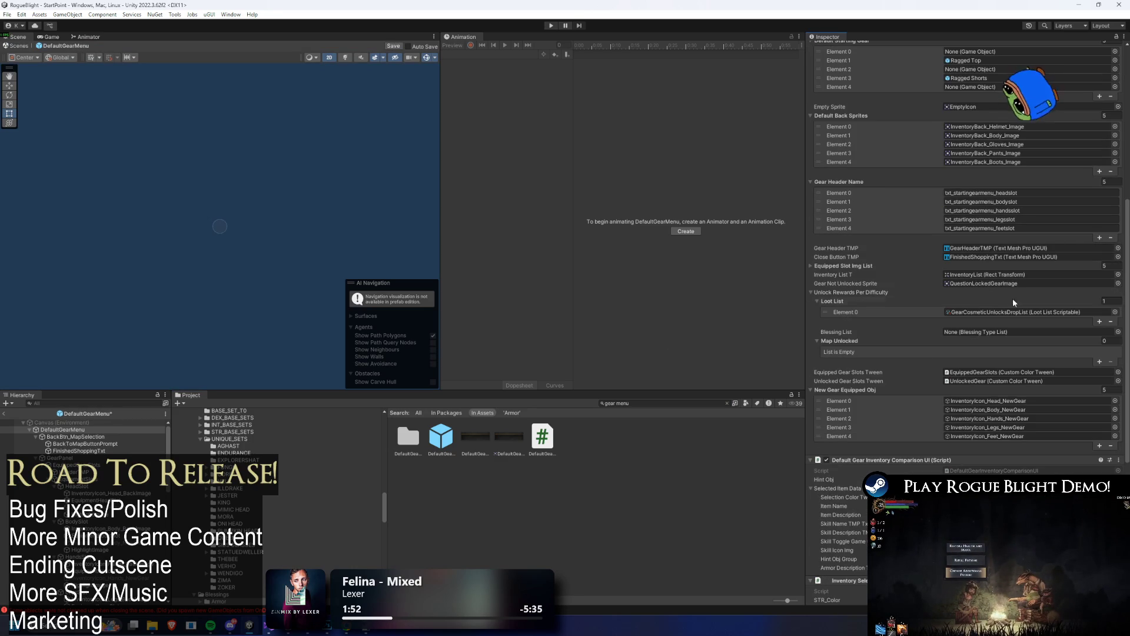
{"action": "double_click", "coordinate": [1014, 312]}
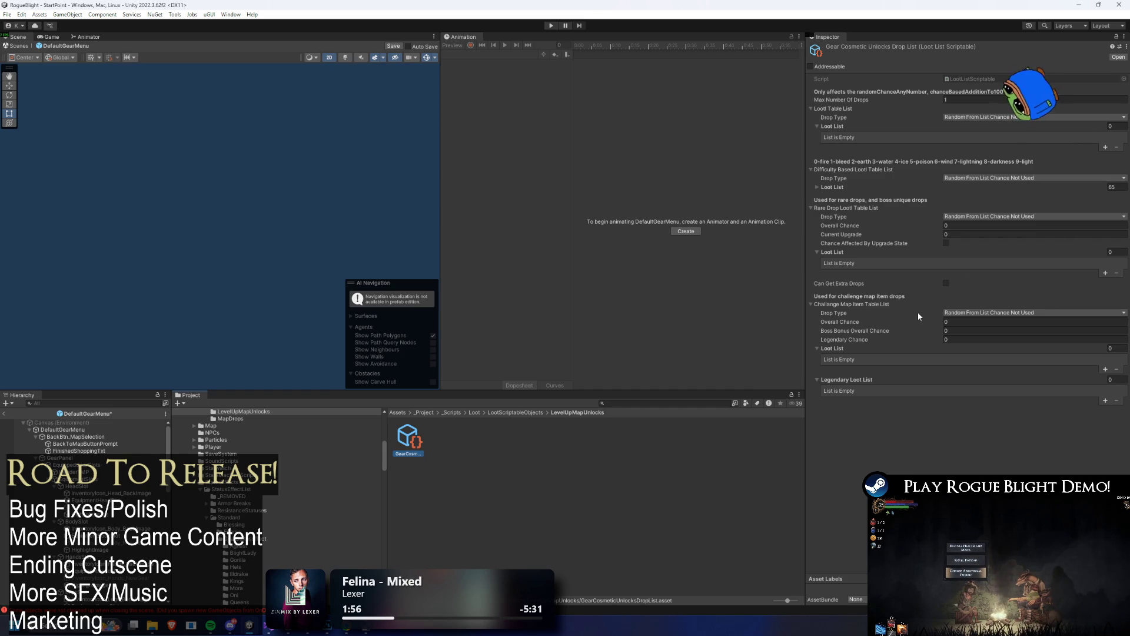
- Expand the Difficulty Based Loot Table List and add a new Element 65
{"action": "left_click", "coordinate": [887, 187]}
{"action": "scroll", "coordinate": [1041, 239], "scroll_direction": "down", "scroll_amount": 20}
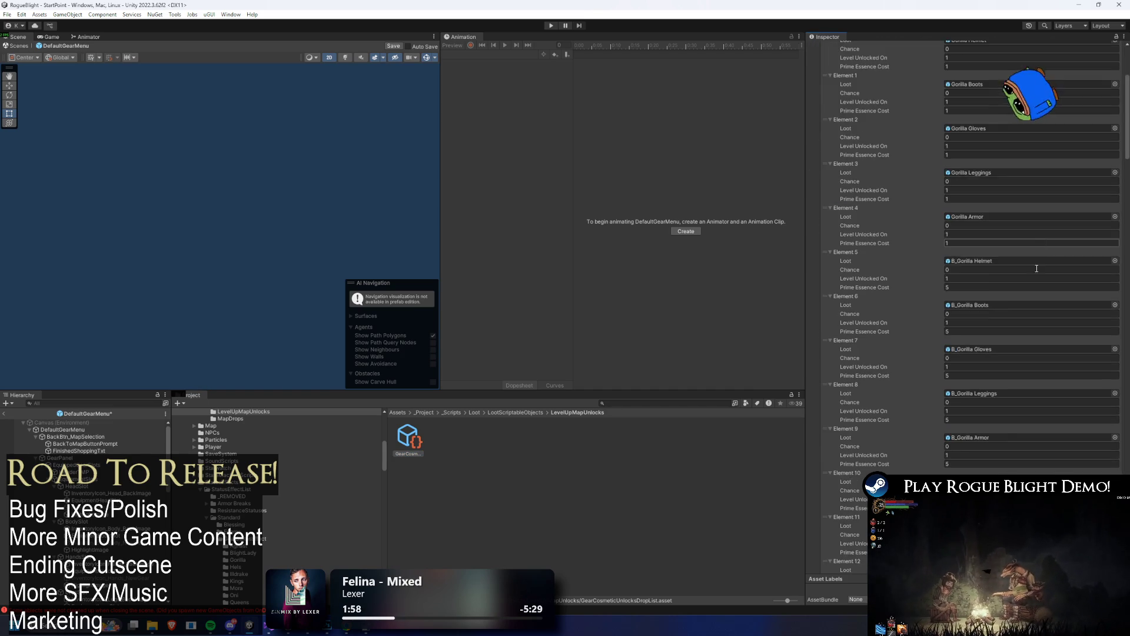
{"action": "scroll", "coordinate": [1032, 323], "scroll_direction": "down", "scroll_amount": 20}
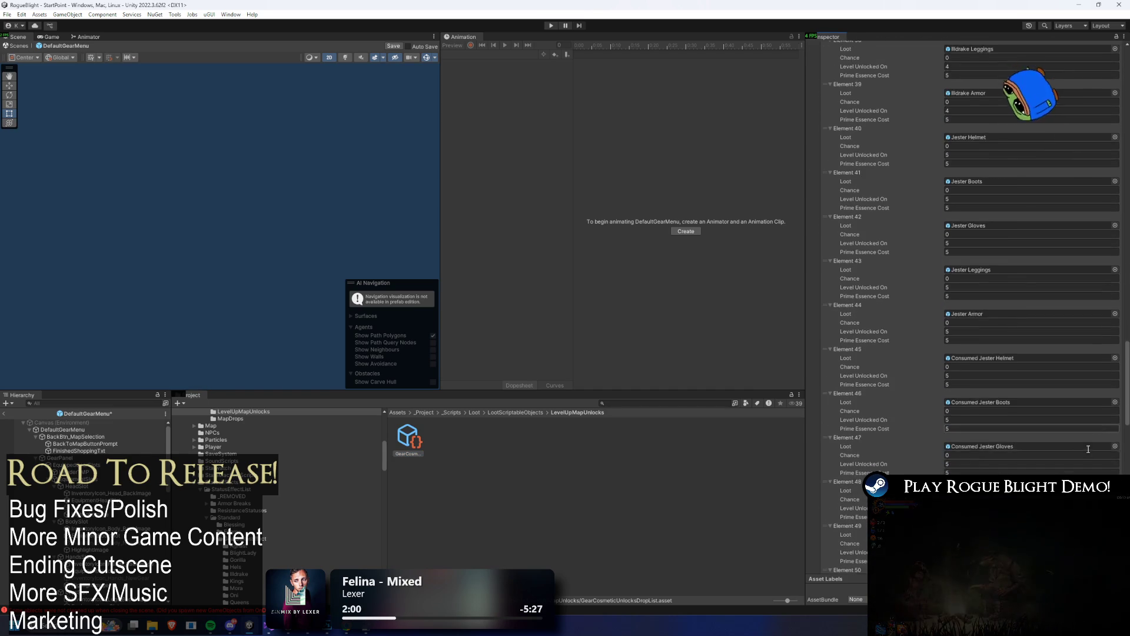
{"action": "scroll", "coordinate": [1071, 452], "scroll_direction": "down", "scroll_amount": 10}
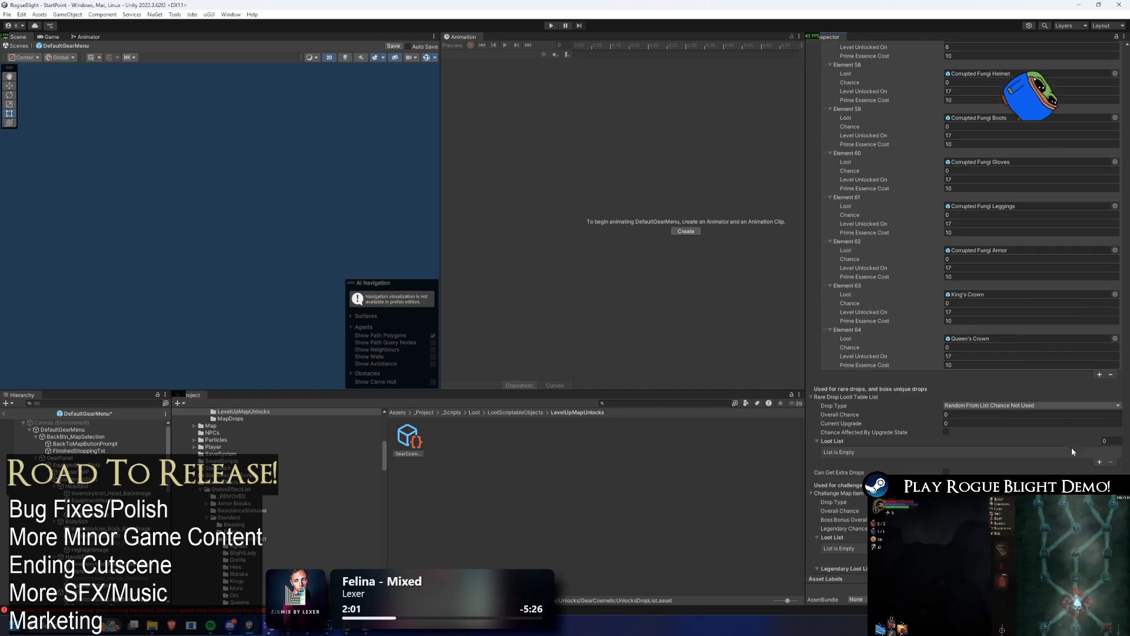
{"action": "left_click", "coordinate": [1100, 375]}
- Assign Oni Head(Starting) as Element 65's loot and drag the entry up toward the starting gear
{"action": "left_click", "coordinate": [1114, 383]}
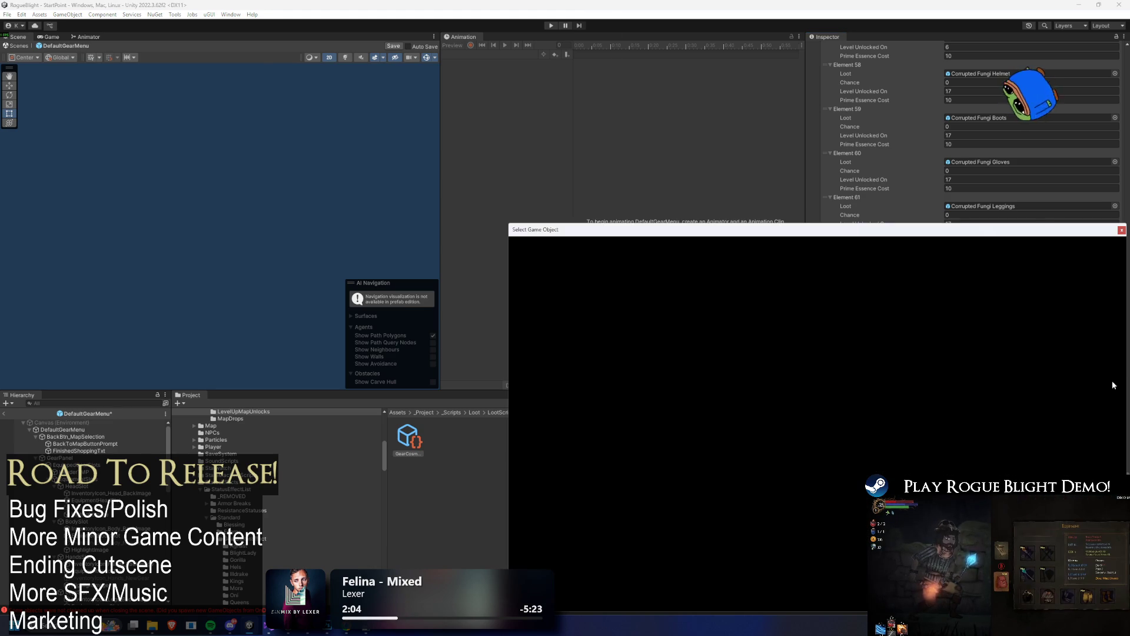
{"action": "type", "text": "oni"}
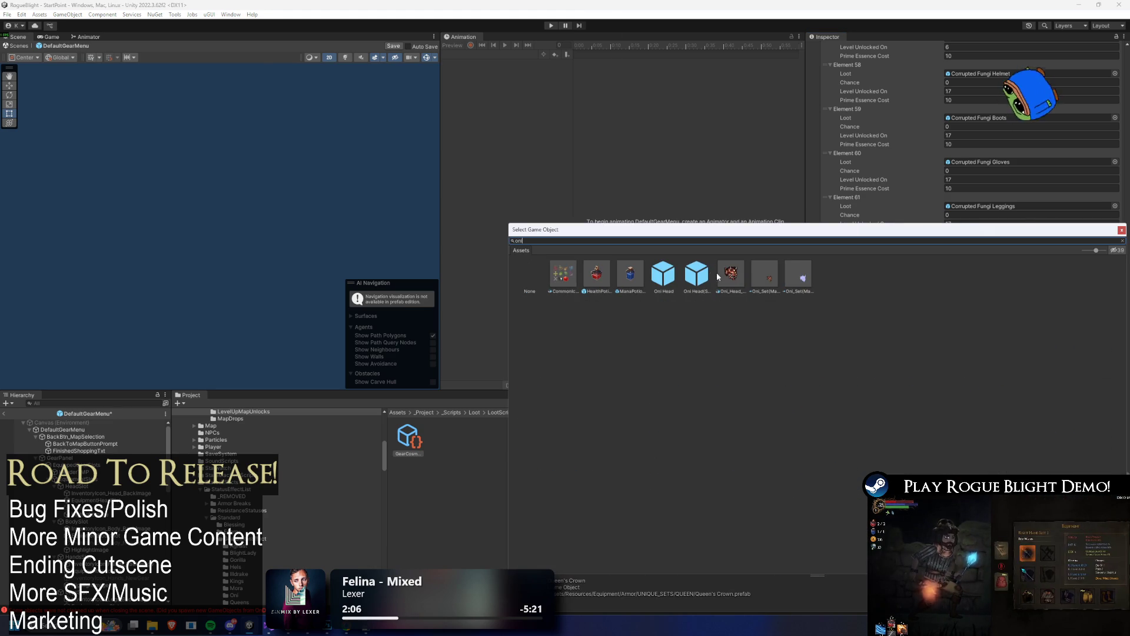
{"action": "left_click", "coordinate": [703, 275]}
{"action": "double_click", "coordinate": [691, 269]}
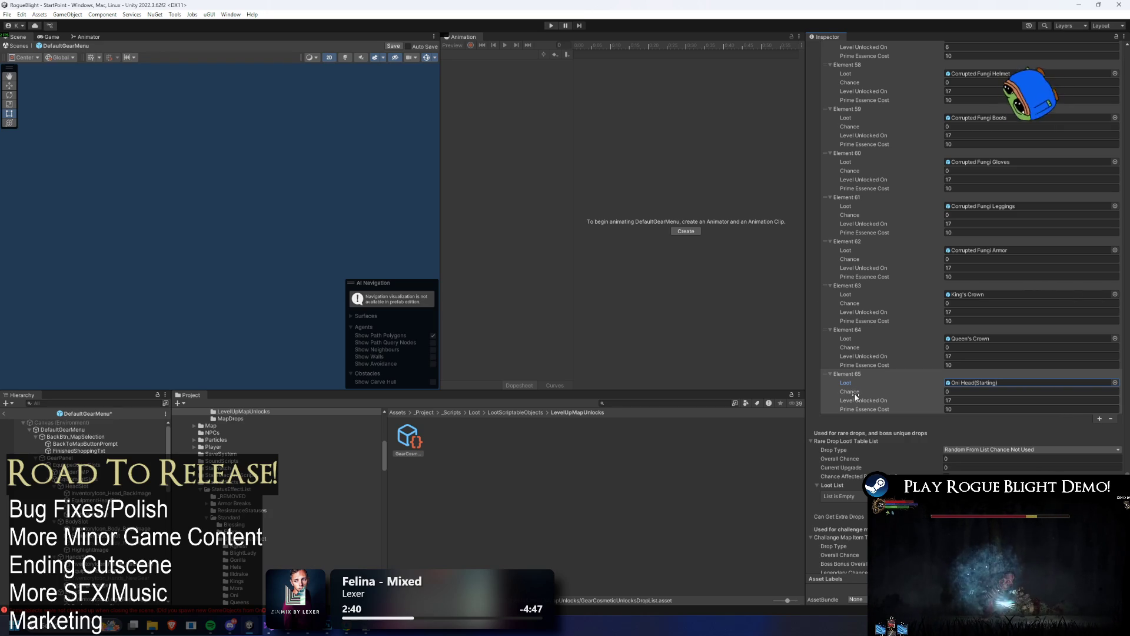
{"action": "scroll", "coordinate": [899, 346], "scroll_direction": "up", "scroll_amount": 3}
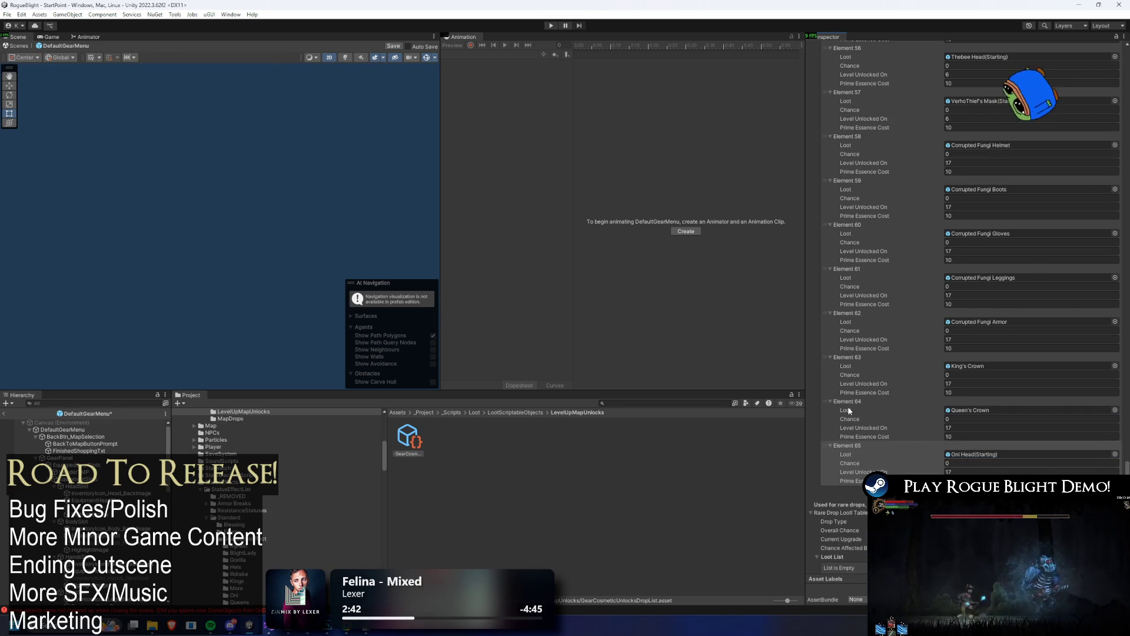
{"action": "left_click_drag", "start_coordinate": [827, 468], "coordinate": [798, 150]}
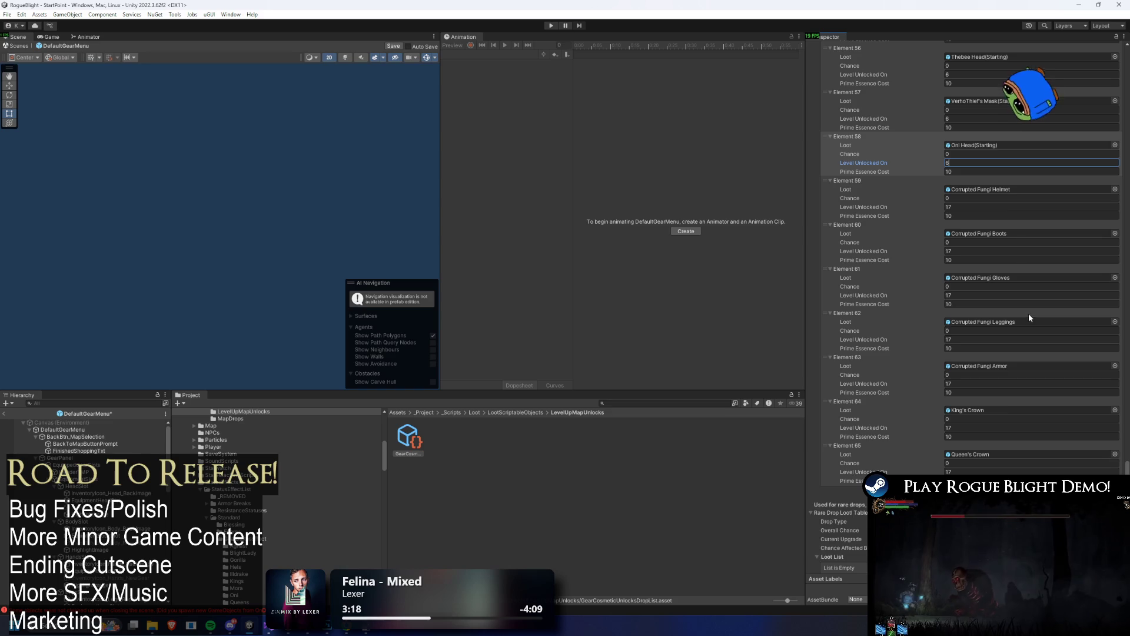
- Set the Element 58 Oni Head(Starting) unlock level to 6 and exit the prefab to StartPoint
{"action": "scroll", "coordinate": [1031, 265], "scroll_direction": "up", "scroll_amount": 1}
{"action": "left_click", "coordinate": [1038, 231]}
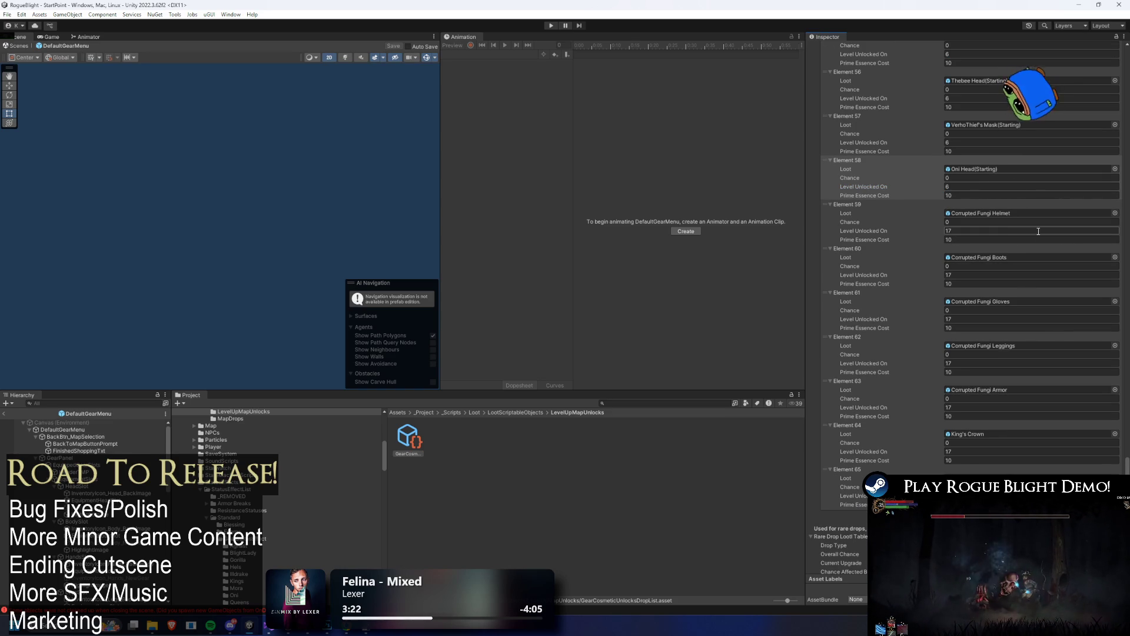
{"action": "scroll", "coordinate": [1013, 160], "scroll_direction": "up", "scroll_amount": 3}
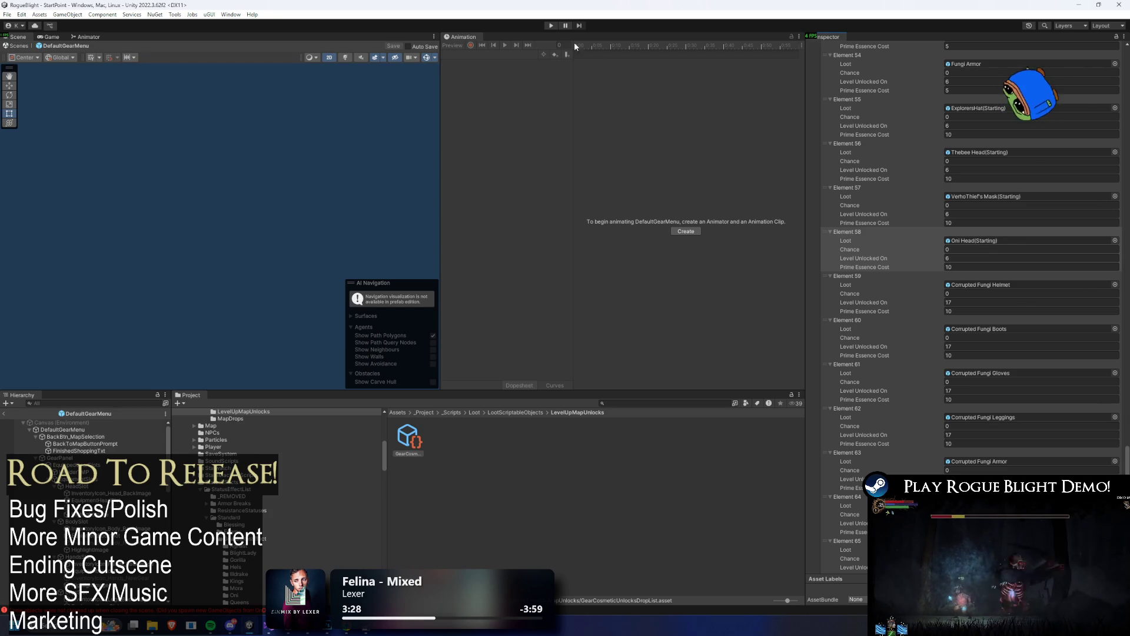
{"action": "left_click", "coordinate": [6, 414]}
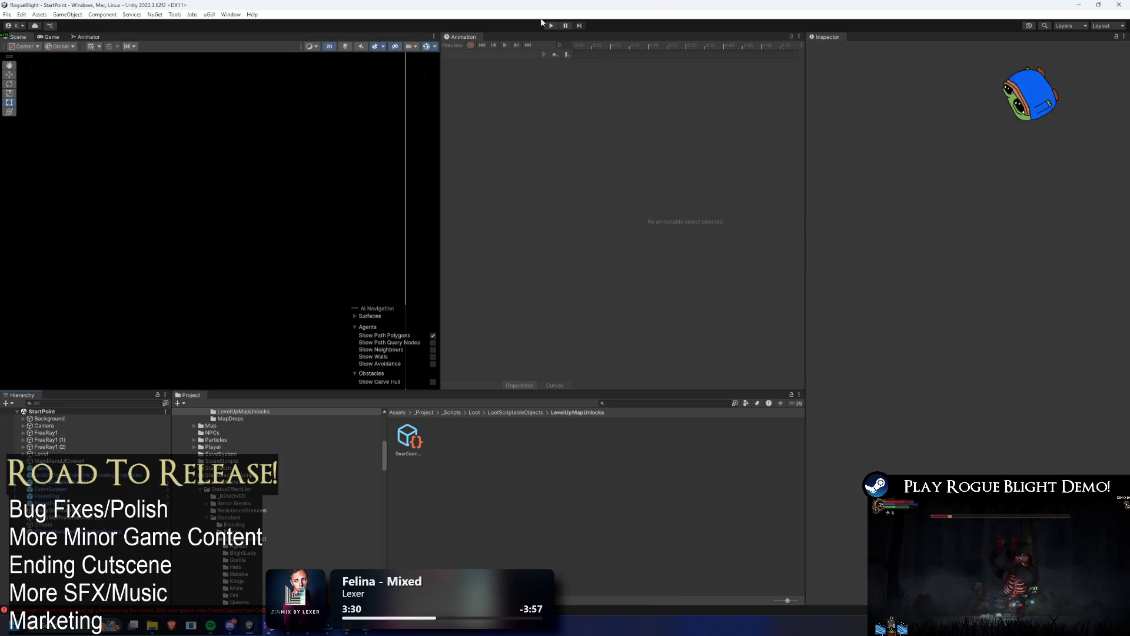
- Enter Play mode, choose Start Game on the title screen and load the save slot
{"action": "left_click", "coordinate": [551, 27]}
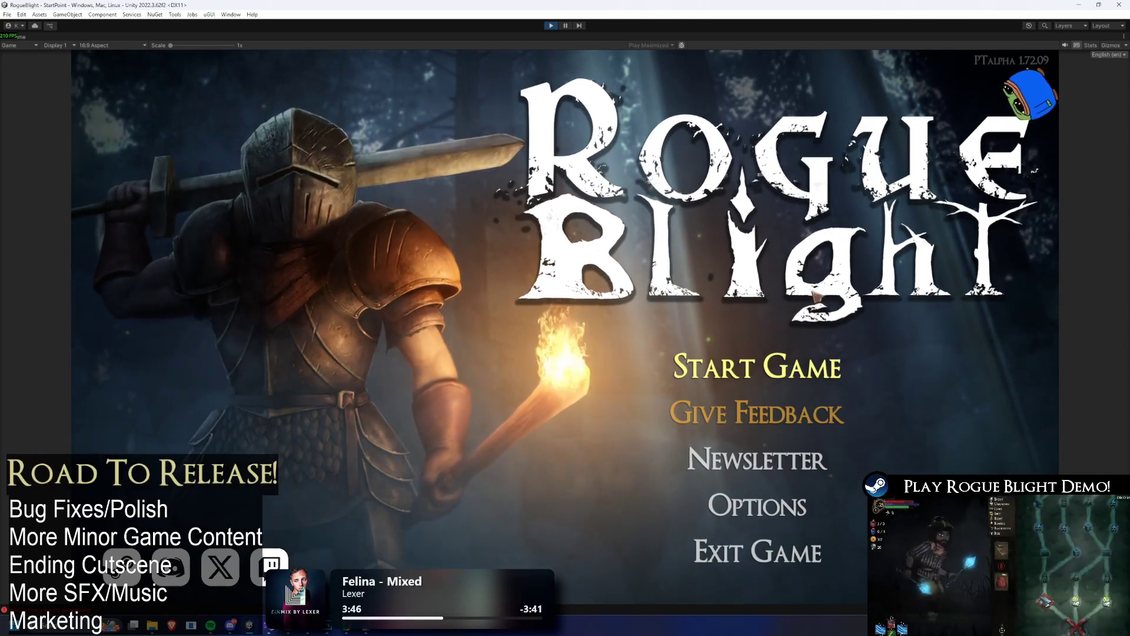
{"action": "left_click", "coordinate": [760, 366]}
{"action": "left_click", "coordinate": [801, 322]}
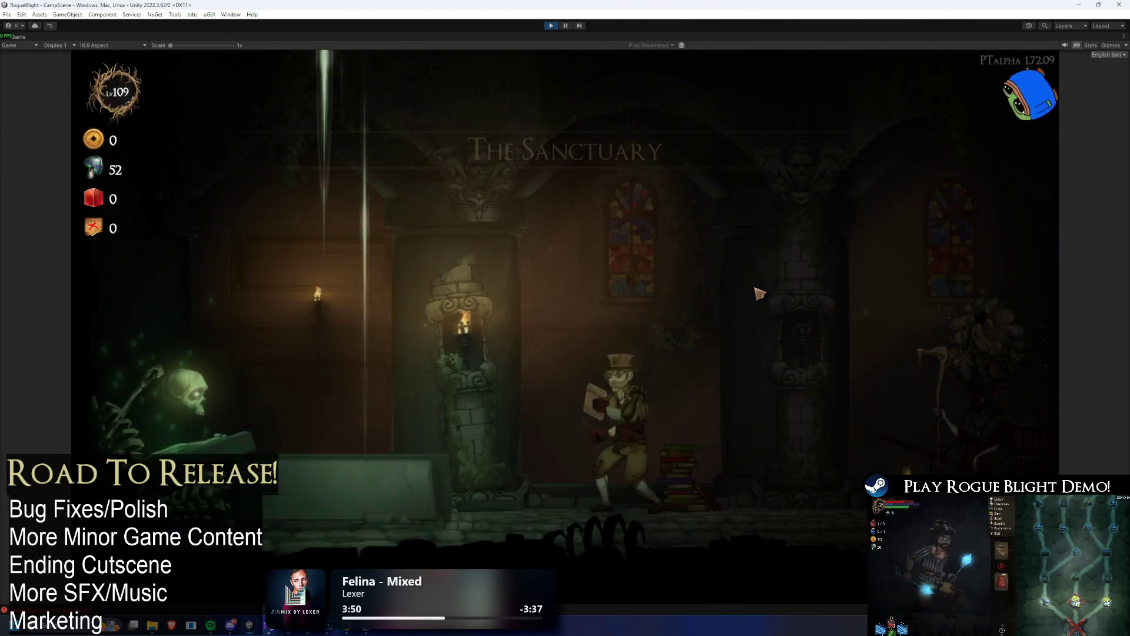
- Run right to the blacksmith and bring up his starting gear Head Slot list
{"action": "key", "text": "d"}
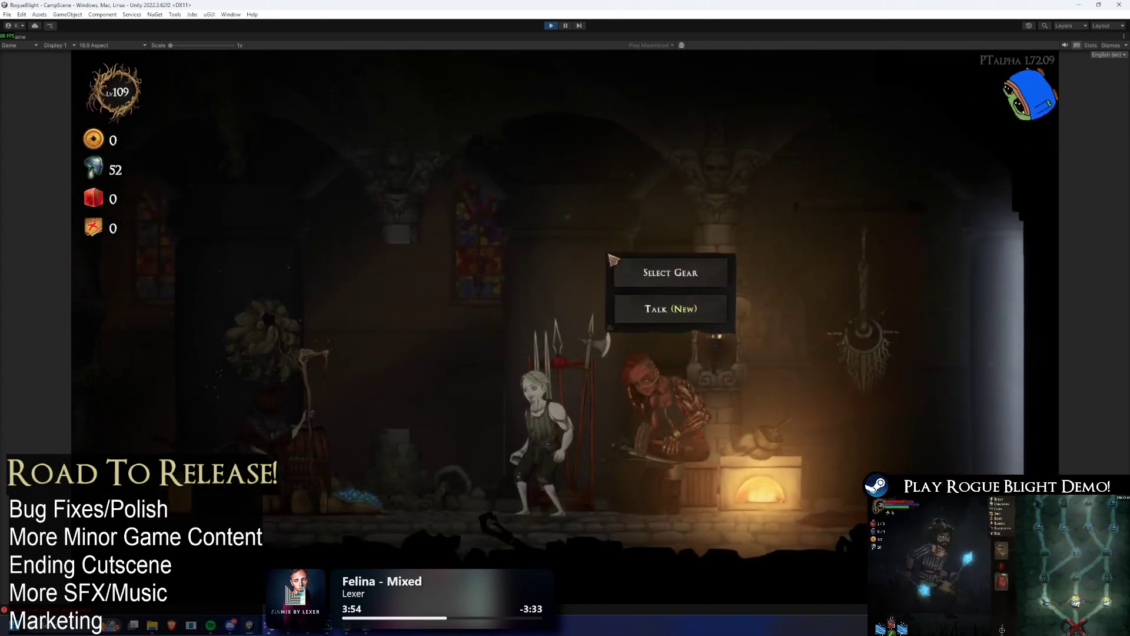
{"action": "key", "text": "e"}
{"action": "key", "text": "Return"}
{"action": "left_click", "coordinate": [516, 325]}
{"action": "left_click", "coordinate": [516, 325]}
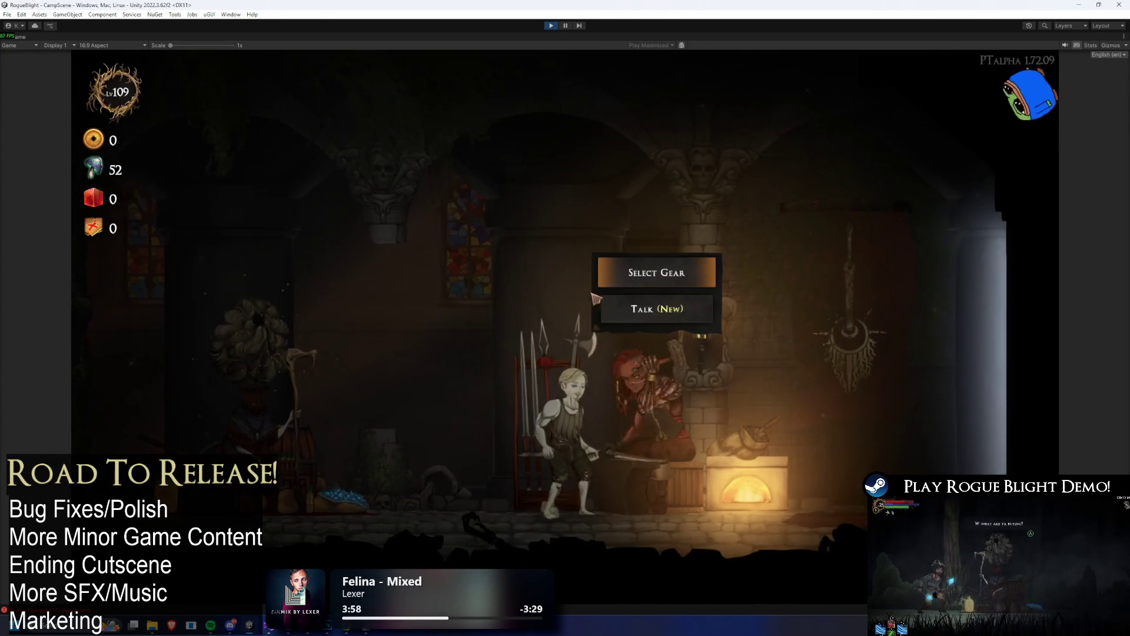
{"action": "key", "text": "Return"}
{"action": "left_click", "coordinate": [300, 233]}
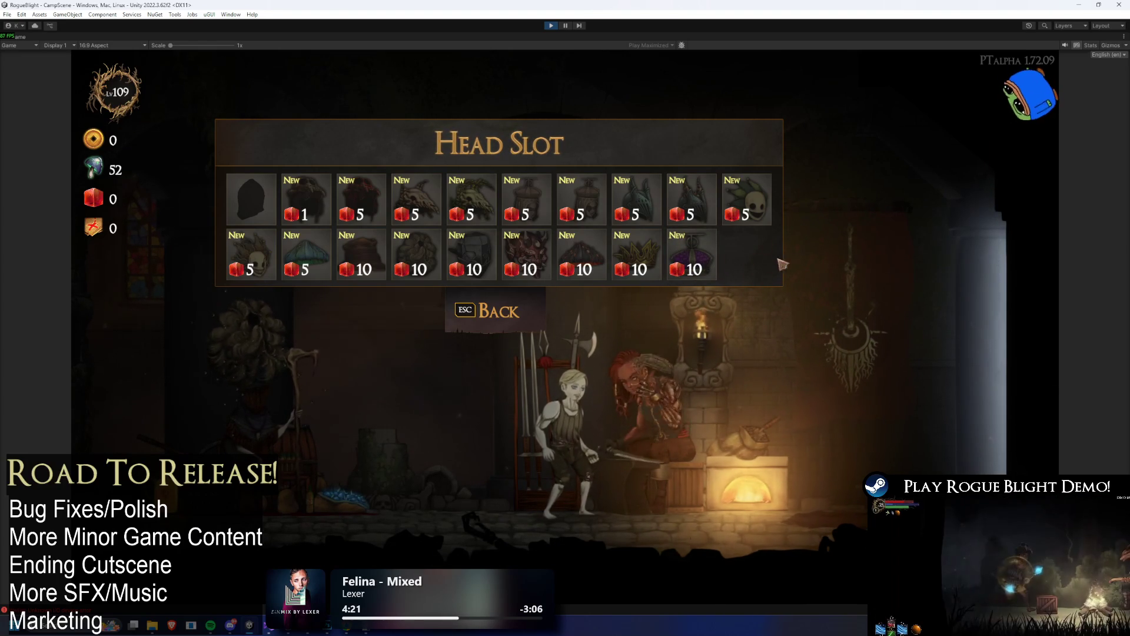
- Review the Body, Hands, Legs and Feet slot lists, returning to Change Starting Gear each time
{"action": "left_click", "coordinate": [447, 308]}
{"action": "left_click", "coordinate": [396, 225]}
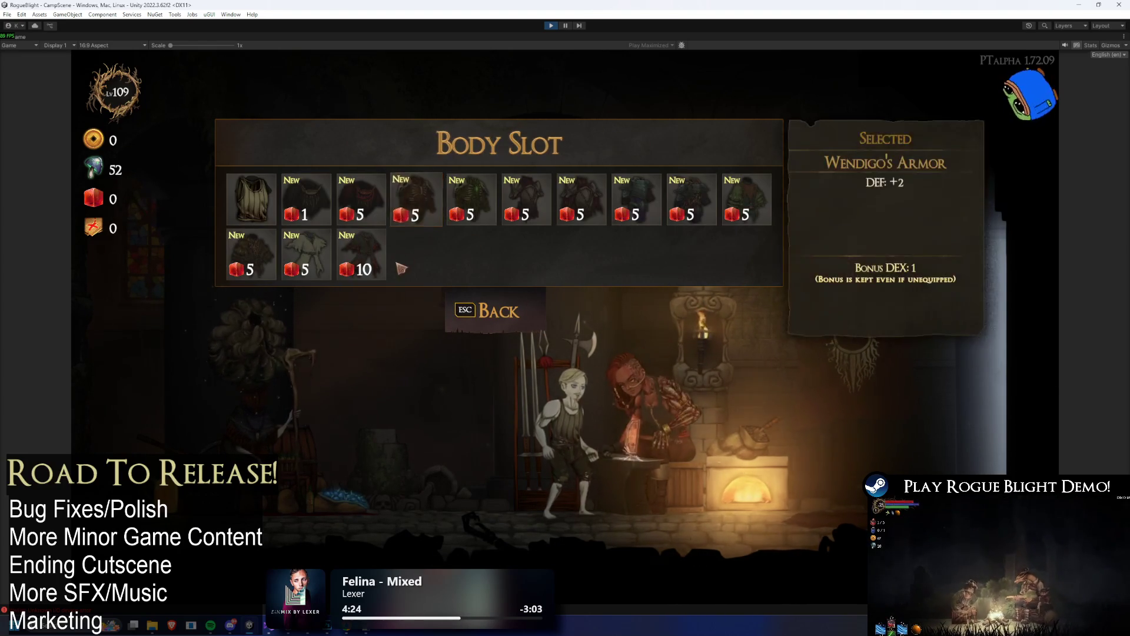
{"action": "left_click", "coordinate": [494, 311]}
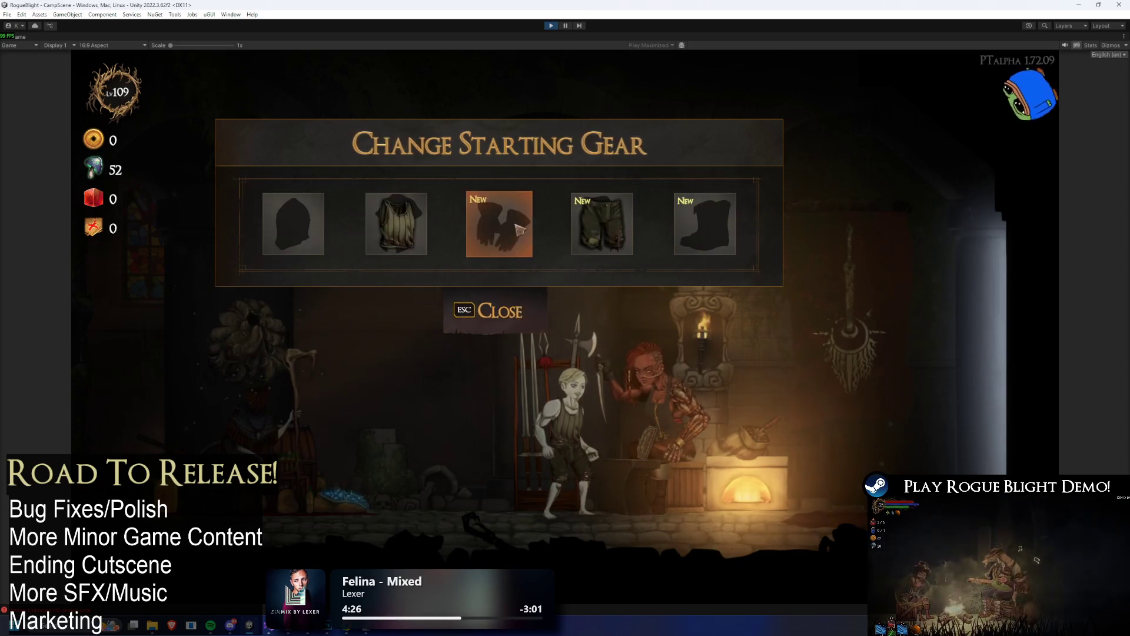
{"action": "left_click", "coordinate": [490, 224]}
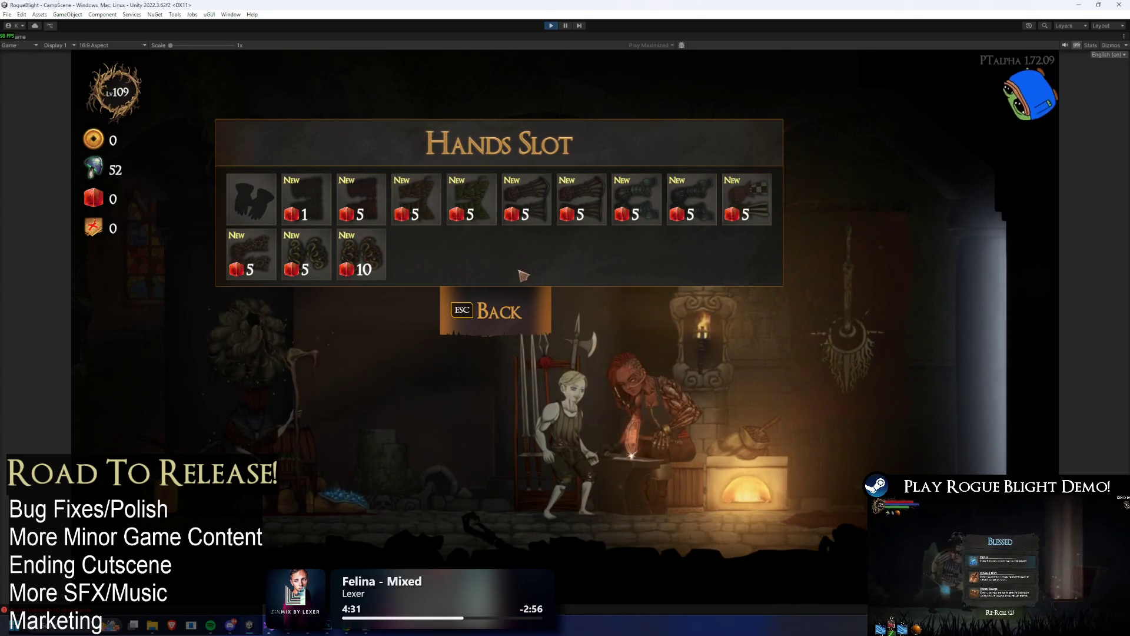
{"action": "left_click", "coordinate": [515, 332]}
{"action": "left_click", "coordinate": [602, 230]}
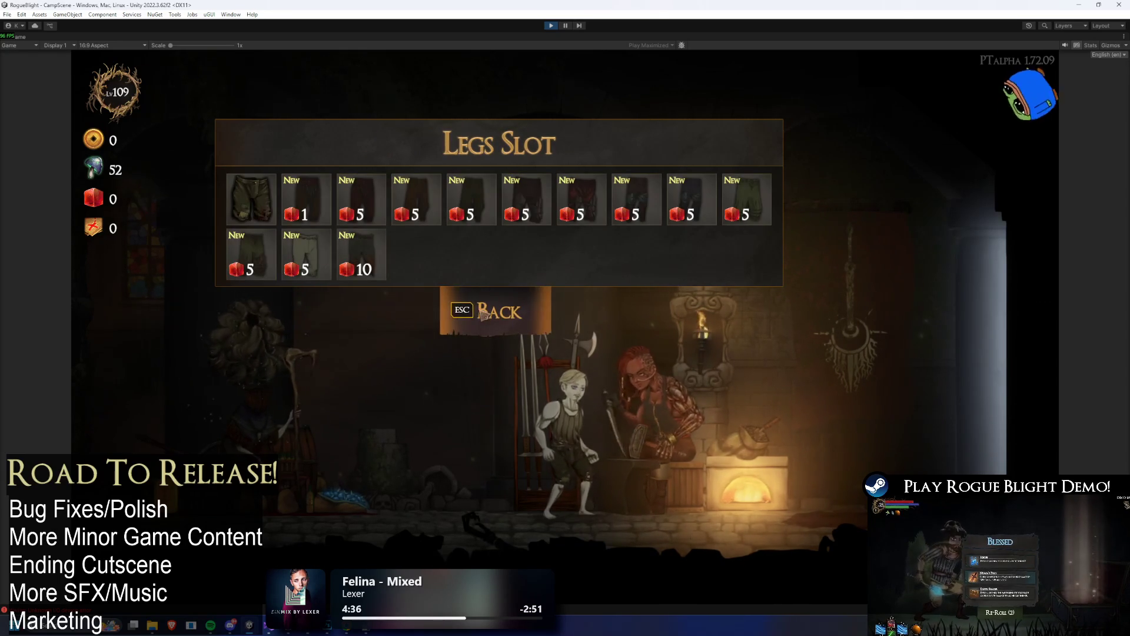
{"action": "key", "text": "Escape"}
{"action": "left_click", "coordinate": [689, 257]}
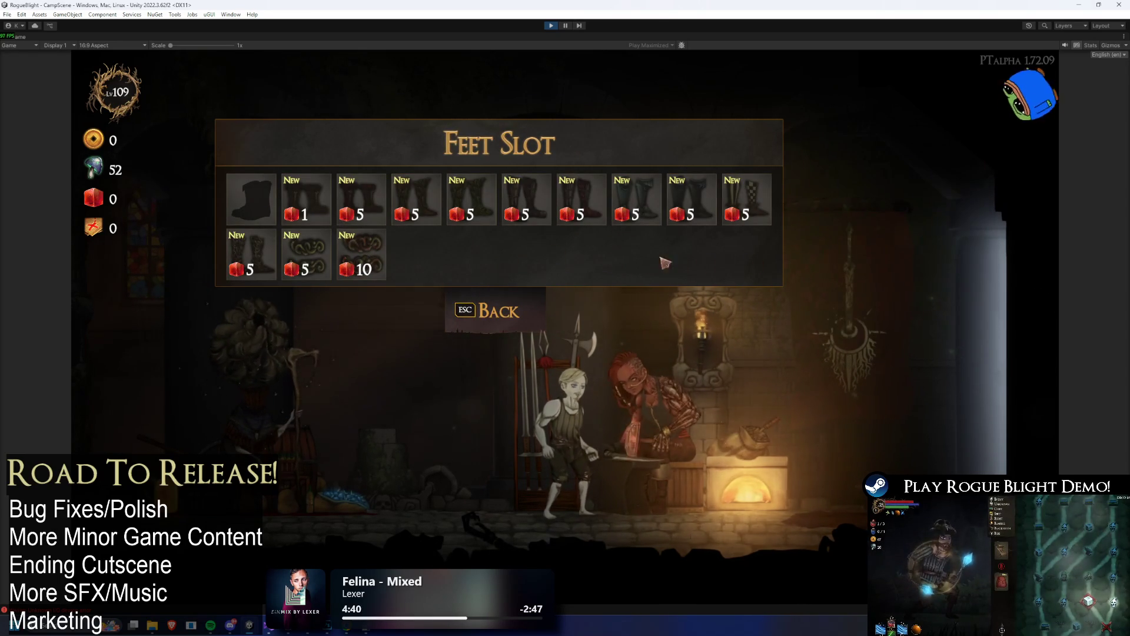
{"action": "left_click", "coordinate": [541, 326]}
- Cycle through the Body, Head, Hands, Legs and Feet lists again, ending on the Head Slot grid
{"action": "left_click", "coordinate": [391, 226]}
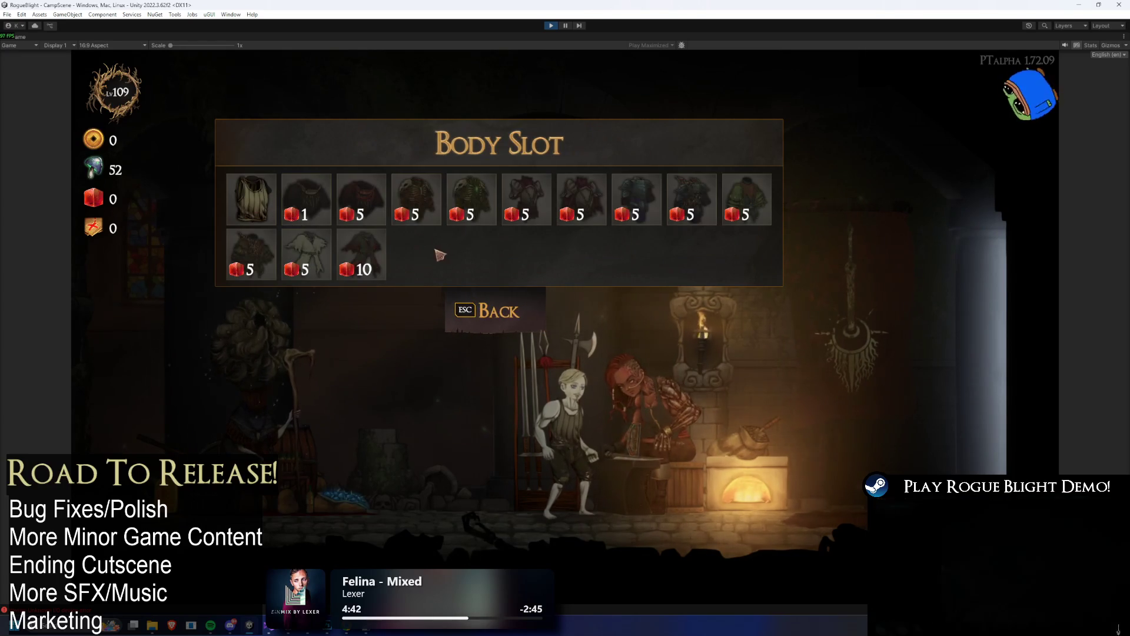
{"action": "left_click", "coordinate": [479, 290]}
{"action": "left_click", "coordinate": [330, 245]}
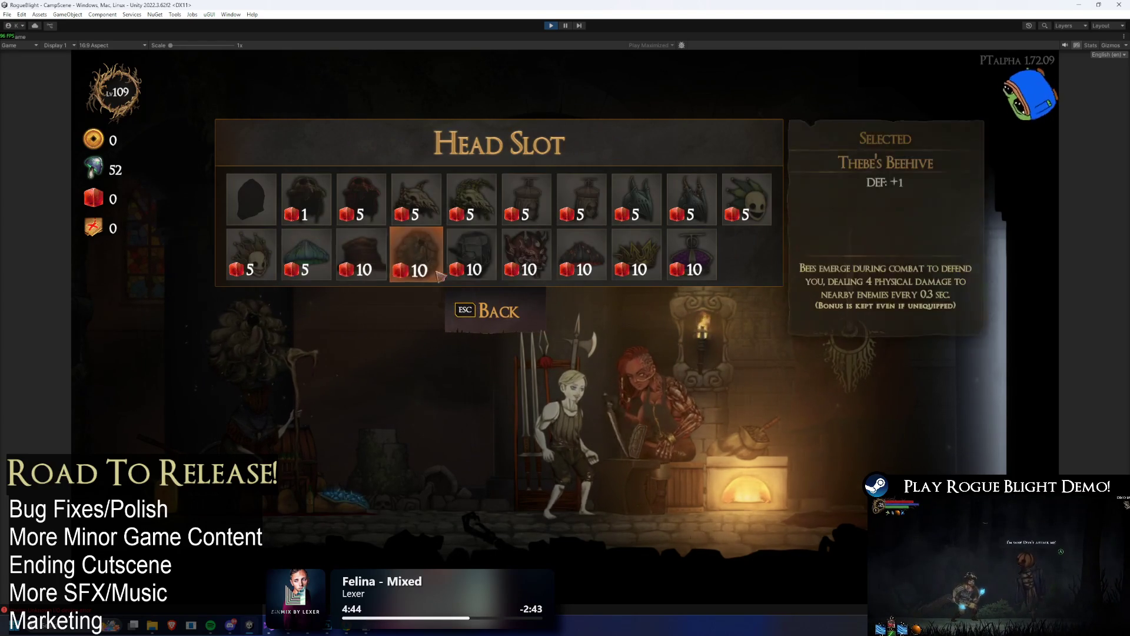
{"action": "left_click", "coordinate": [523, 326]}
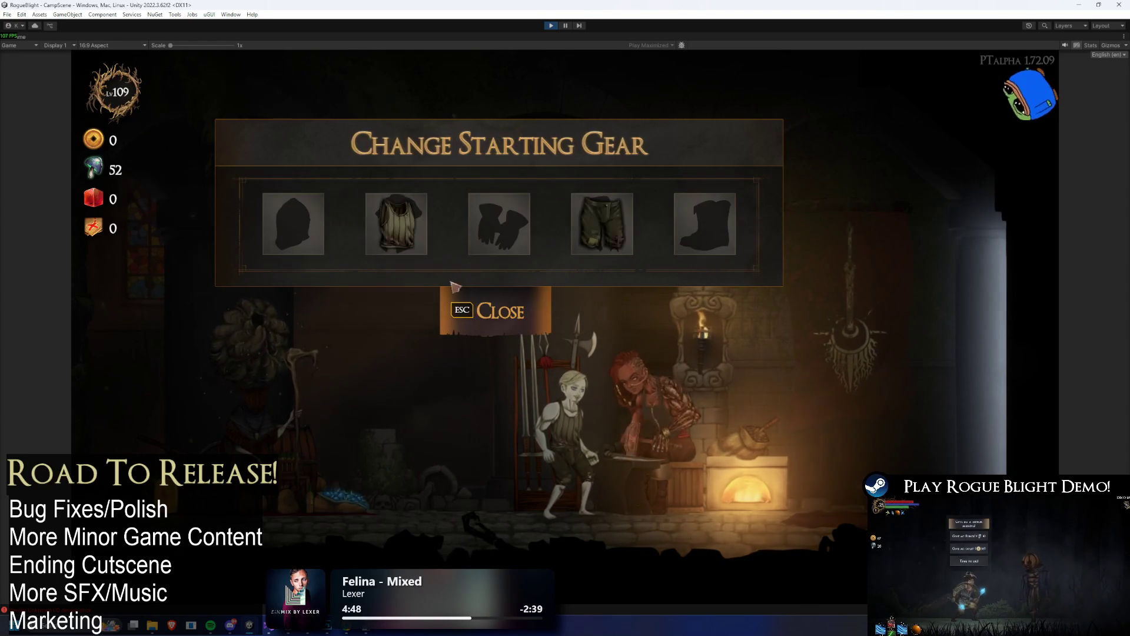
{"action": "left_click", "coordinate": [396, 223]}
{"action": "left_click", "coordinate": [503, 309]}
{"action": "left_click", "coordinate": [495, 242]}
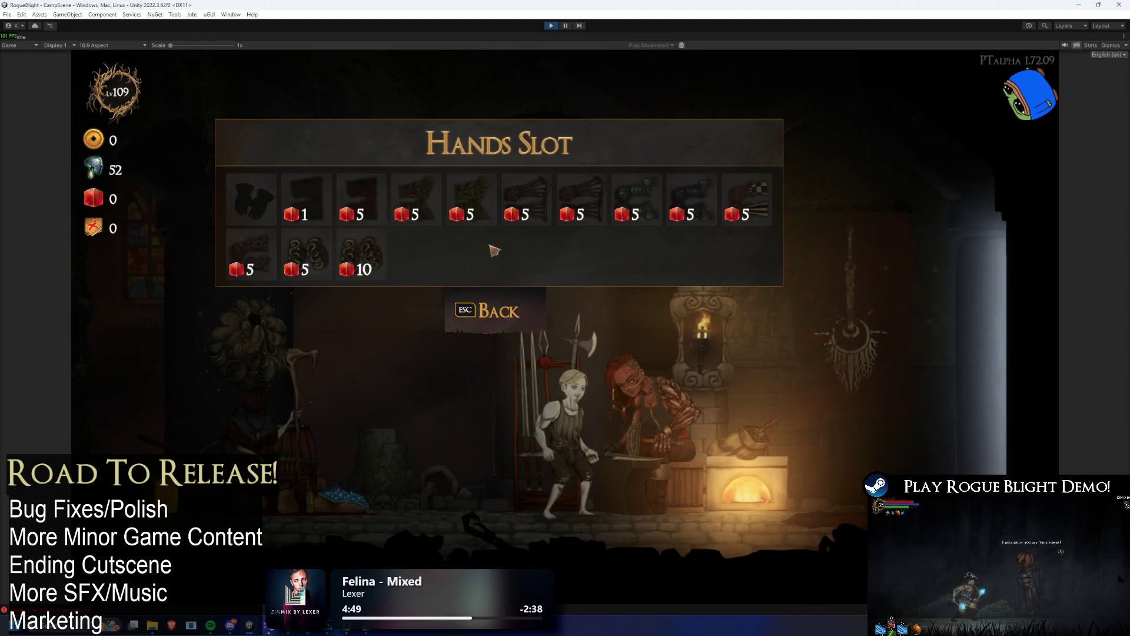
{"action": "left_click", "coordinate": [467, 308]}
{"action": "left_click", "coordinate": [575, 247]}
{"action": "left_click", "coordinate": [498, 311]}
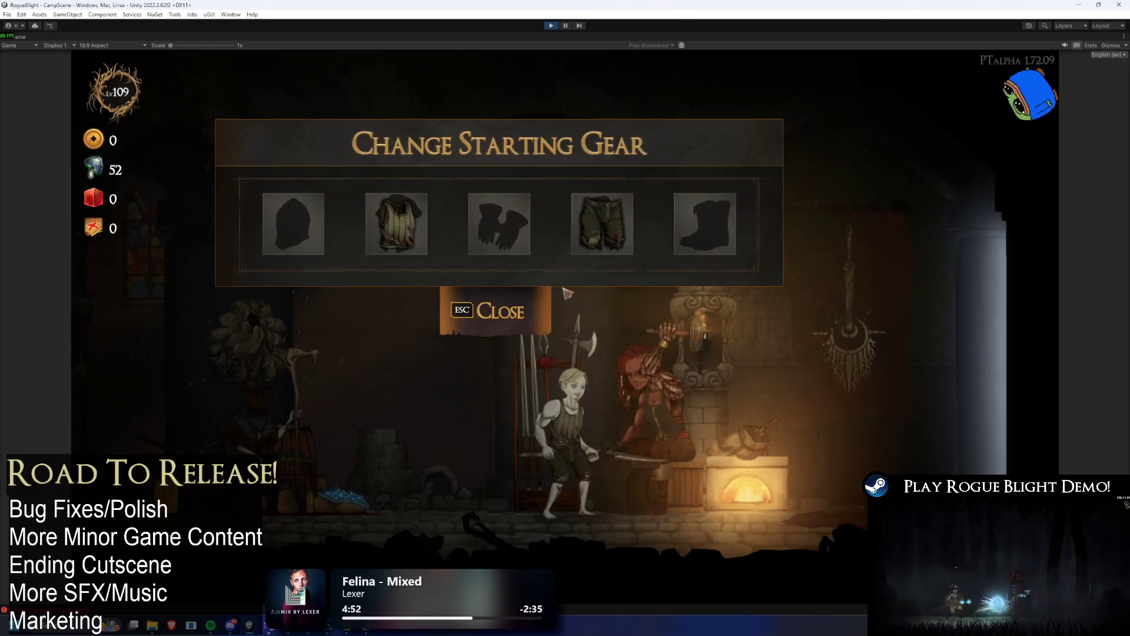
{"action": "left_click", "coordinate": [677, 244]}
{"action": "left_click", "coordinate": [503, 313]}
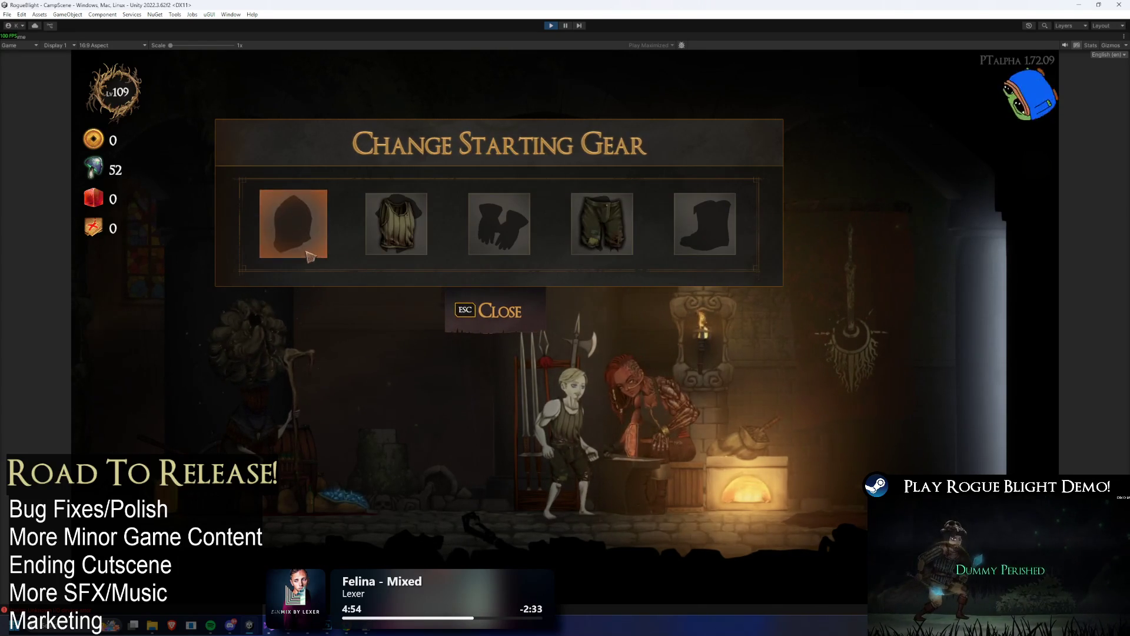
{"action": "left_click", "coordinate": [703, 227]}
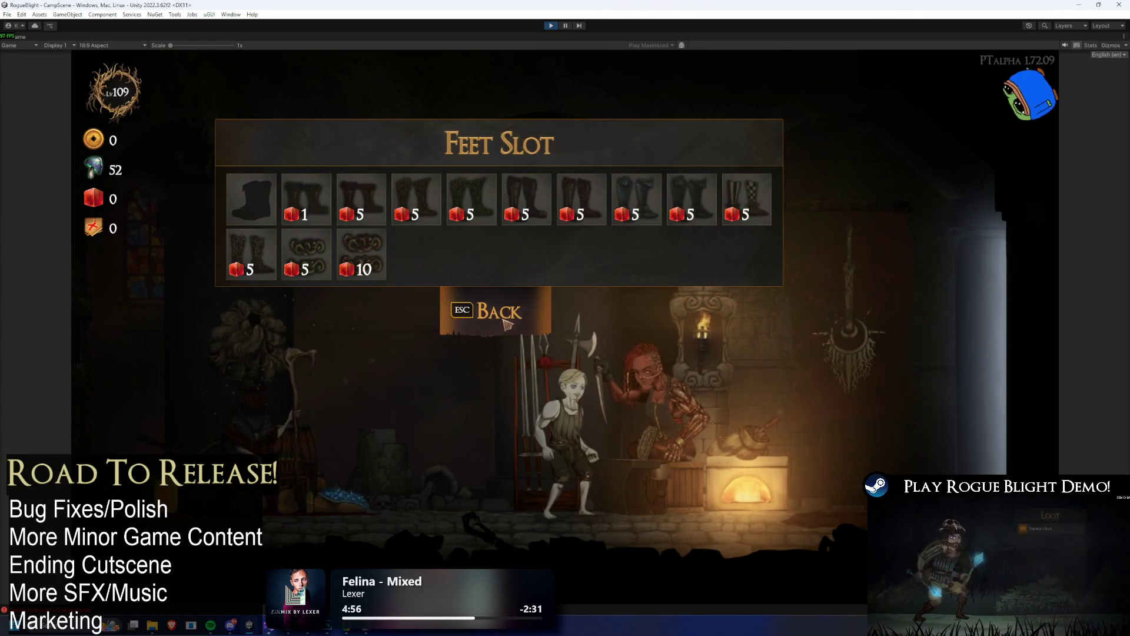
{"action": "left_click", "coordinate": [501, 321]}
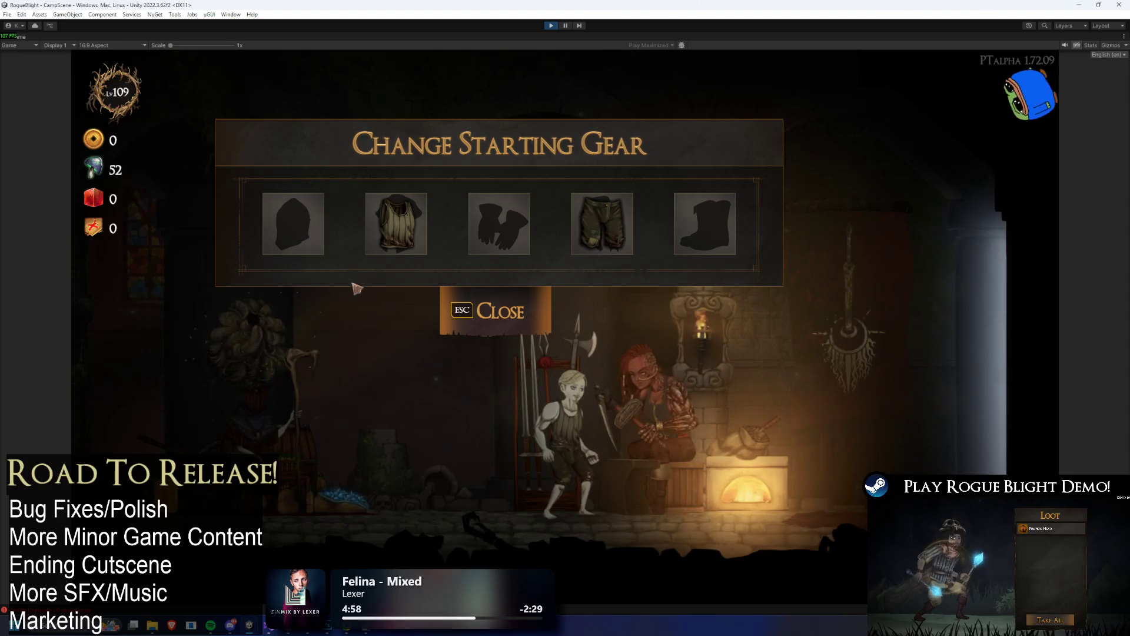
{"action": "left_click", "coordinate": [280, 244]}
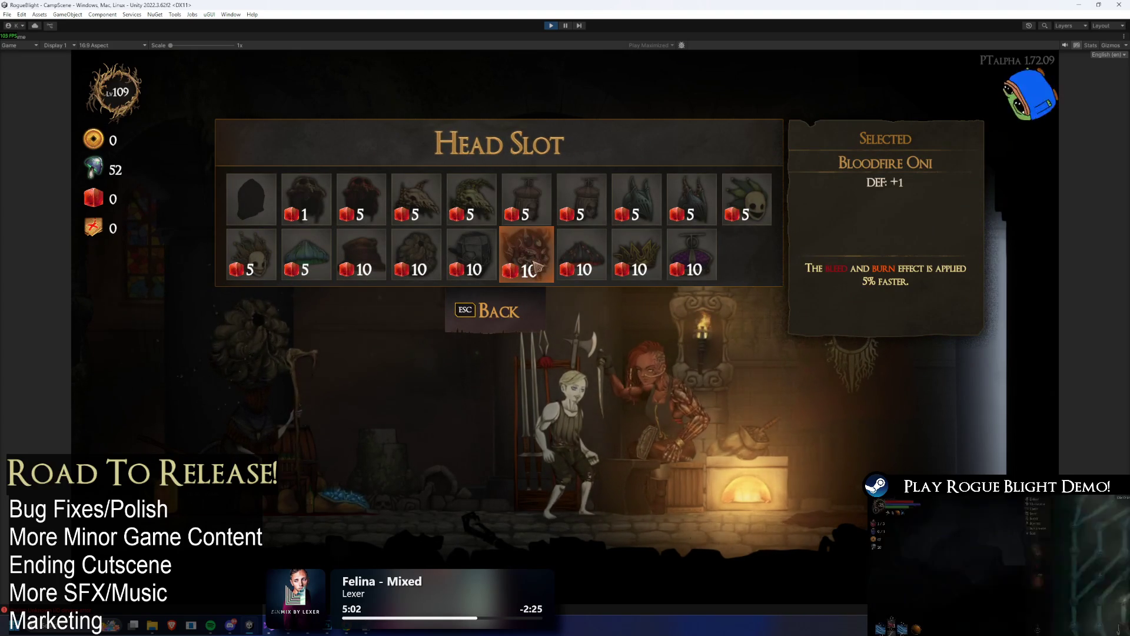
- Grant extra currency with F1 and buy the Bloodfire Oni helmet
{"action": "key", "text": "F1"}
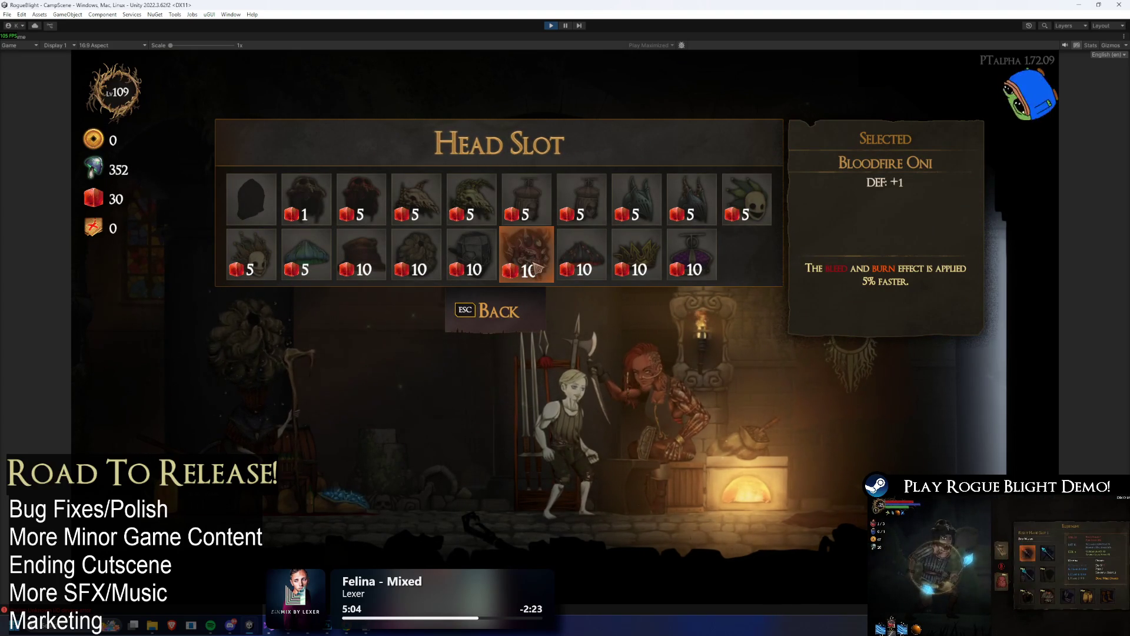
{"action": "left_click", "coordinate": [537, 268]}
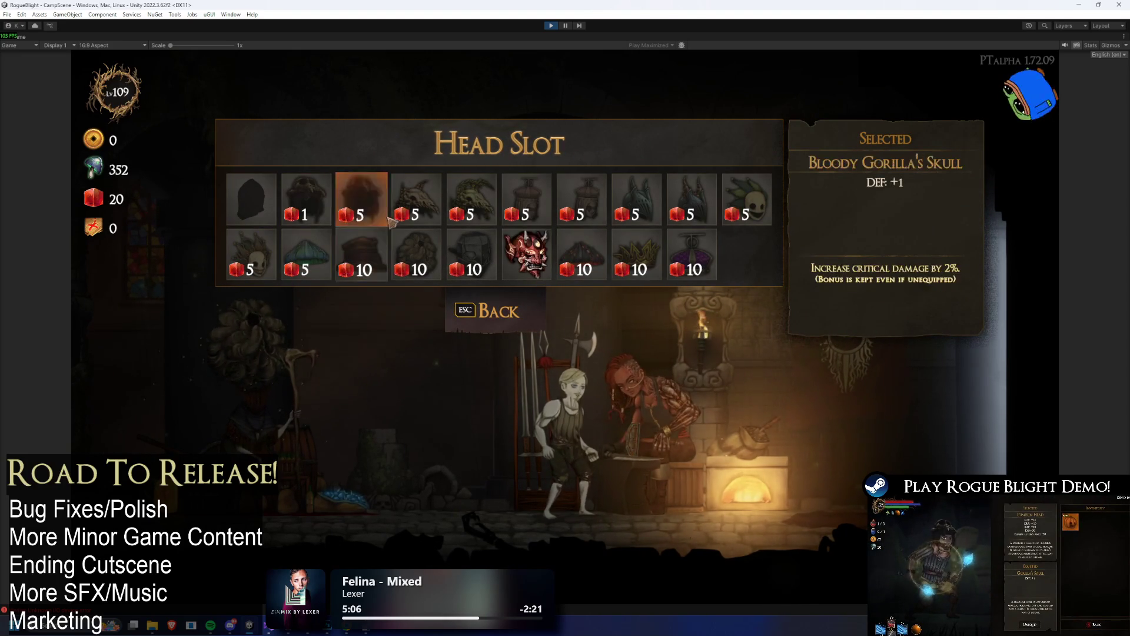
{"action": "left_click", "coordinate": [471, 200]}
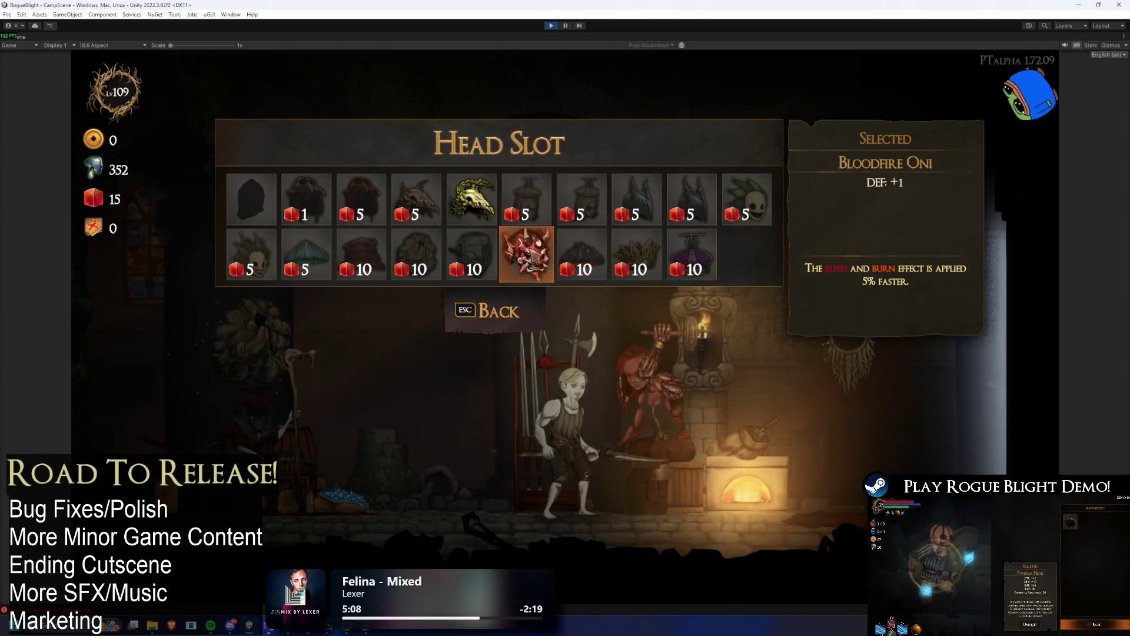
{"action": "key", "text": "Escape"}
- Try Bloody Gorilla's, Statue's Flesh and Illdrake's body armor, settling on the Corrupted Fungi Tunic
{"action": "key", "text": "Right"}
{"action": "key", "text": "Return"}
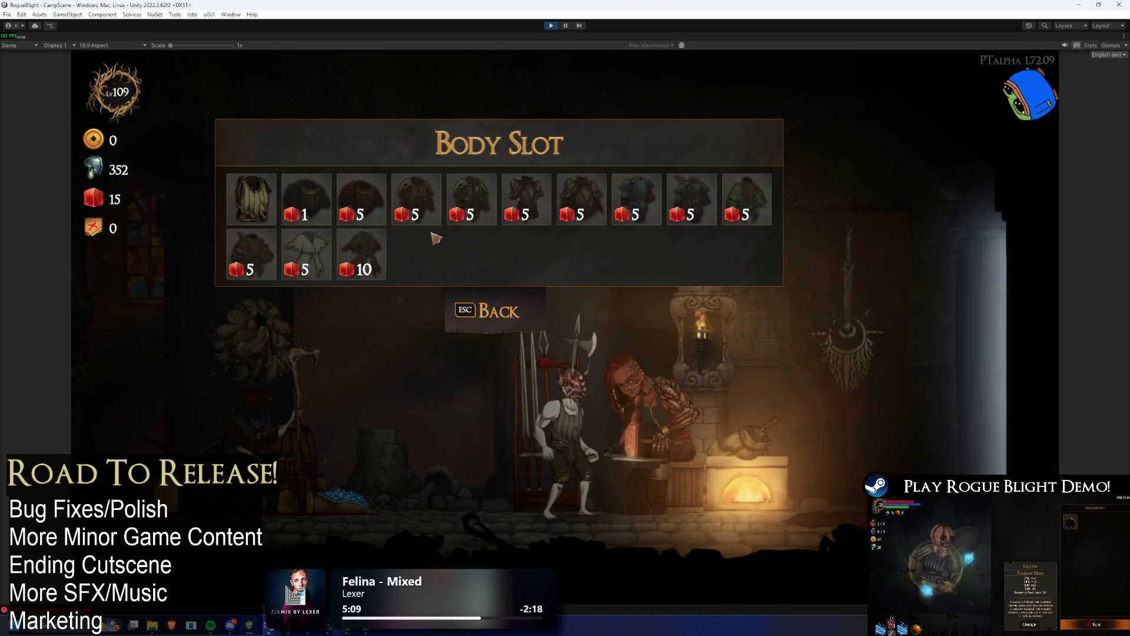
{"action": "left_click", "coordinate": [369, 193]}
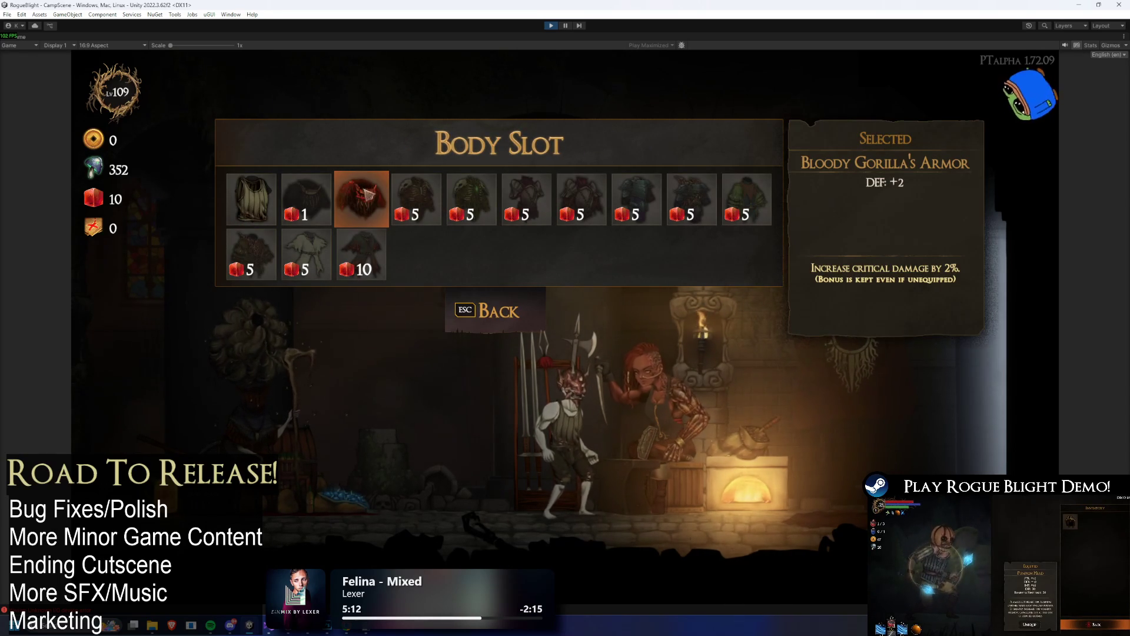
{"action": "left_click", "coordinate": [586, 202]}
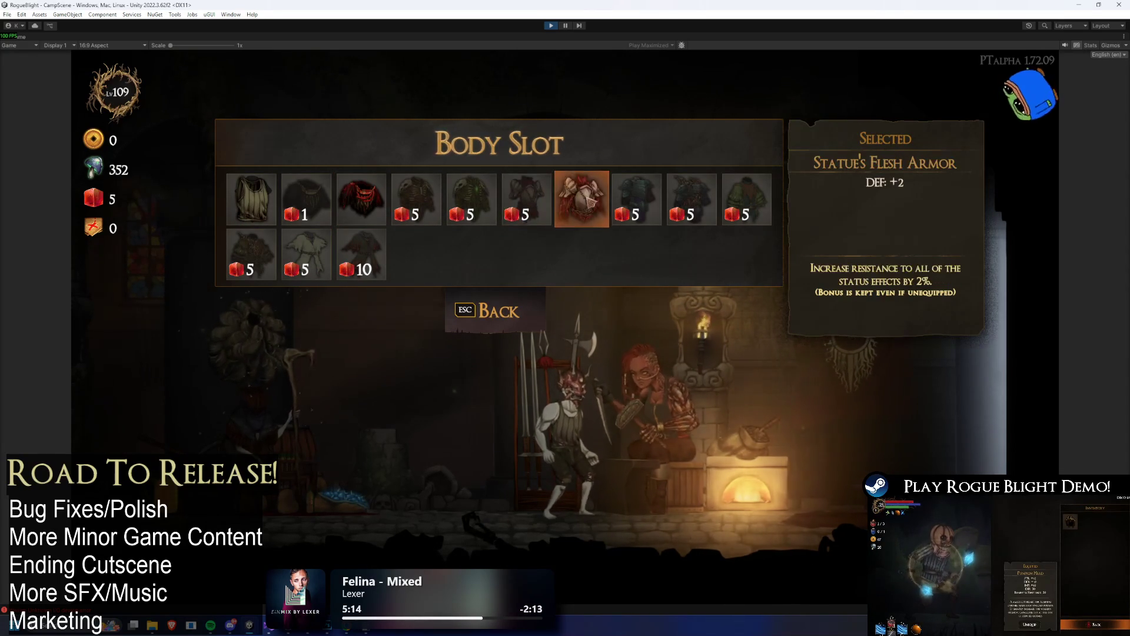
{"action": "left_click", "coordinate": [590, 204]}
{"action": "key", "text": "Left"}
{"action": "key", "text": "Left"}
{"action": "key", "text": "Return"}
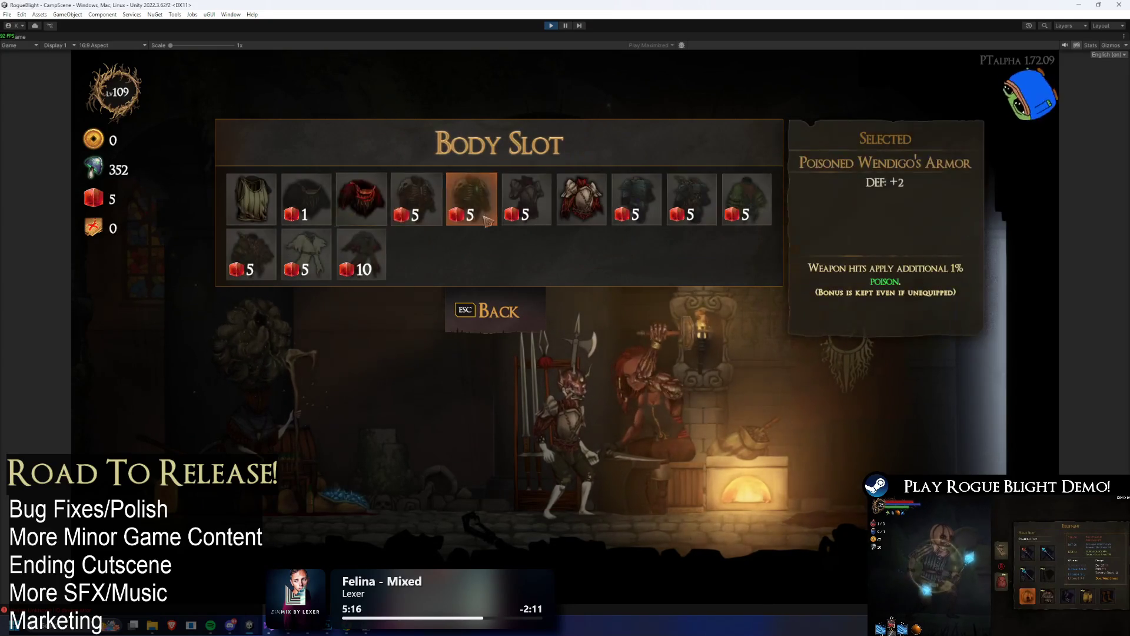
{"action": "left_click", "coordinate": [364, 203]}
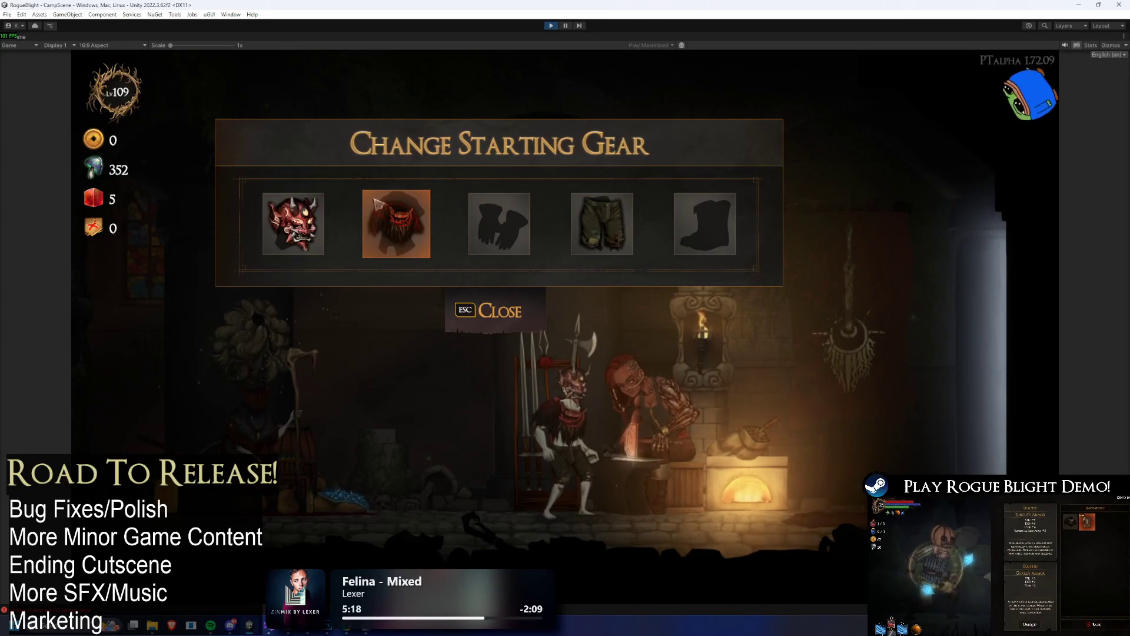
{"action": "left_click", "coordinate": [406, 223]}
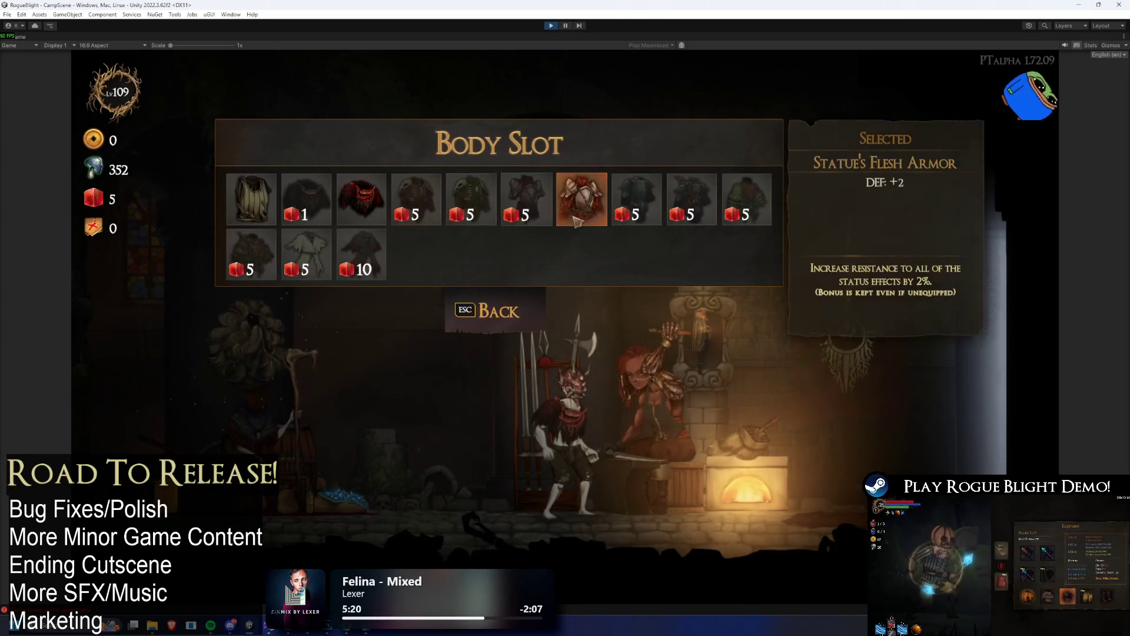
{"action": "left_click", "coordinate": [691, 201]}
{"action": "left_click", "coordinate": [396, 224]}
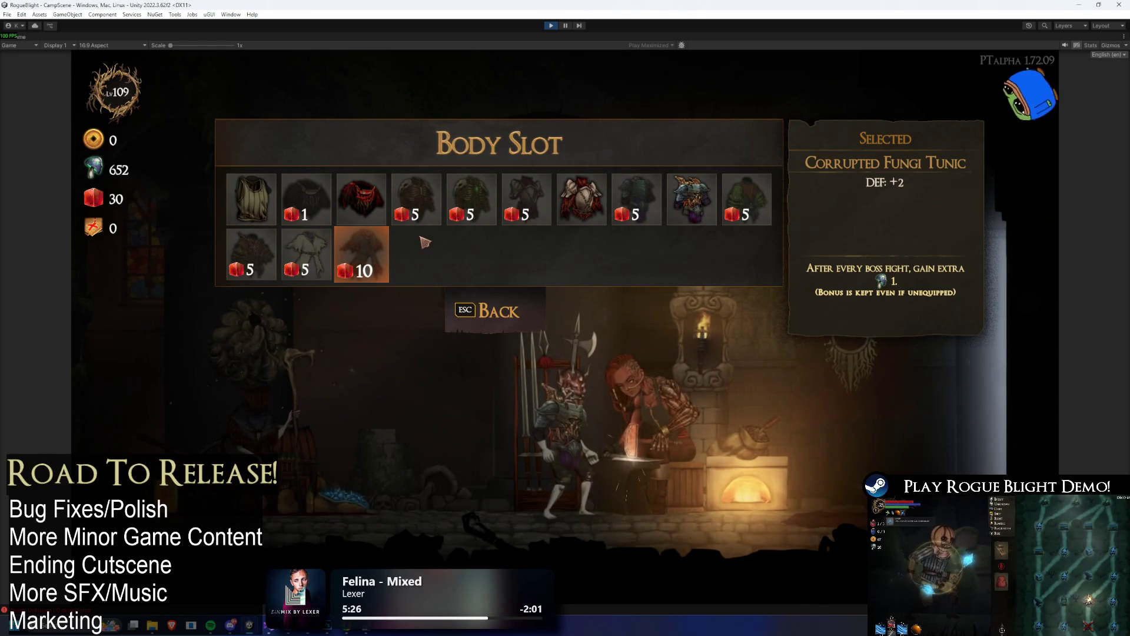
{"action": "left_click", "coordinate": [361, 254]}
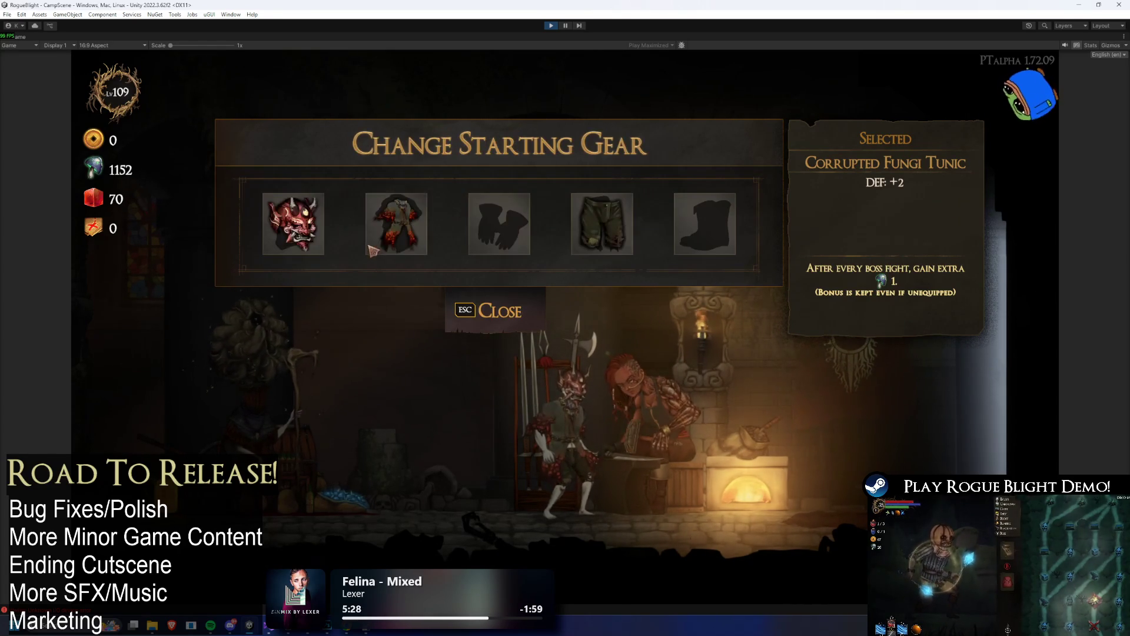
- Buy and equip Statue's Flesh Gloves, Leggings and Boots, then close the starting gear panel
{"action": "left_click", "coordinate": [486, 243]}
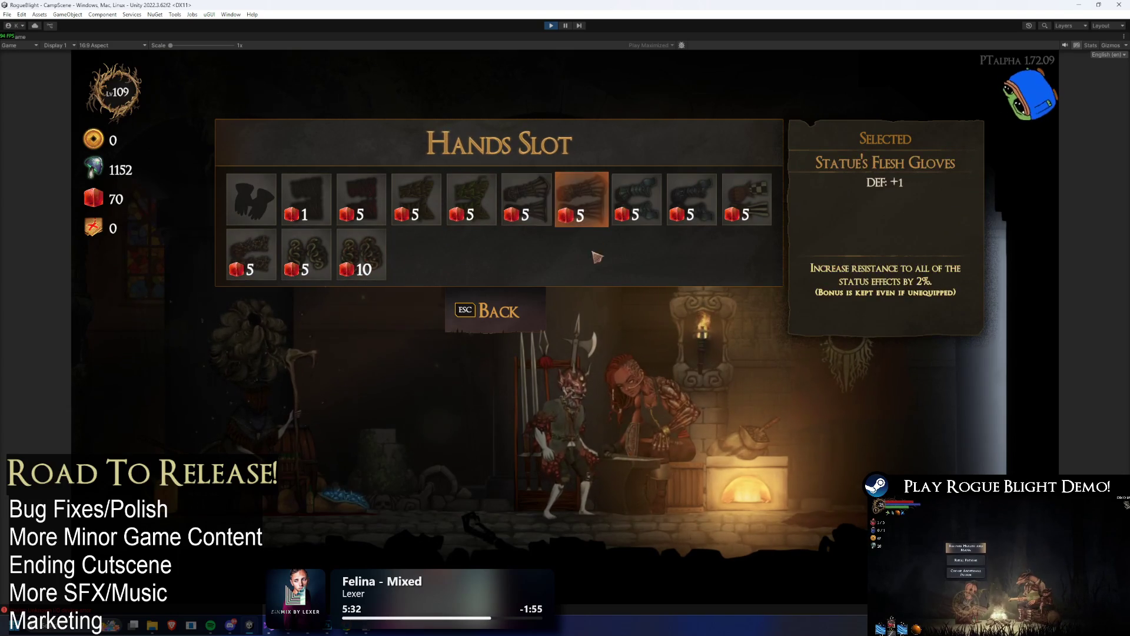
{"action": "left_click", "coordinate": [587, 209]}
{"action": "left_click", "coordinate": [588, 210]}
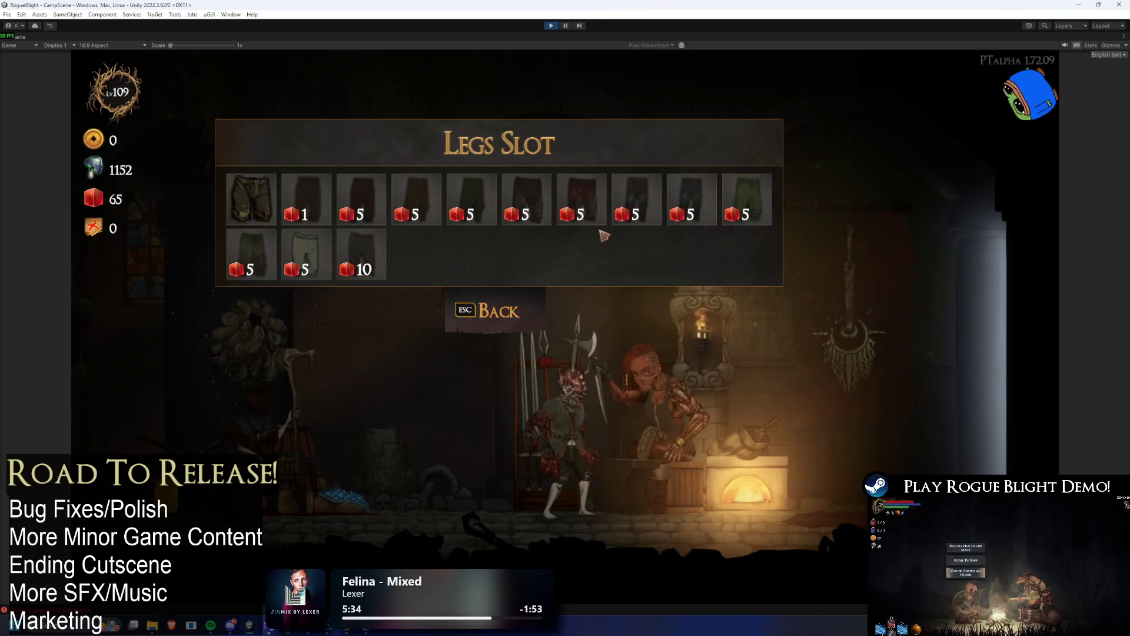
{"action": "left_click", "coordinate": [598, 210]}
{"action": "left_click", "coordinate": [706, 226]}
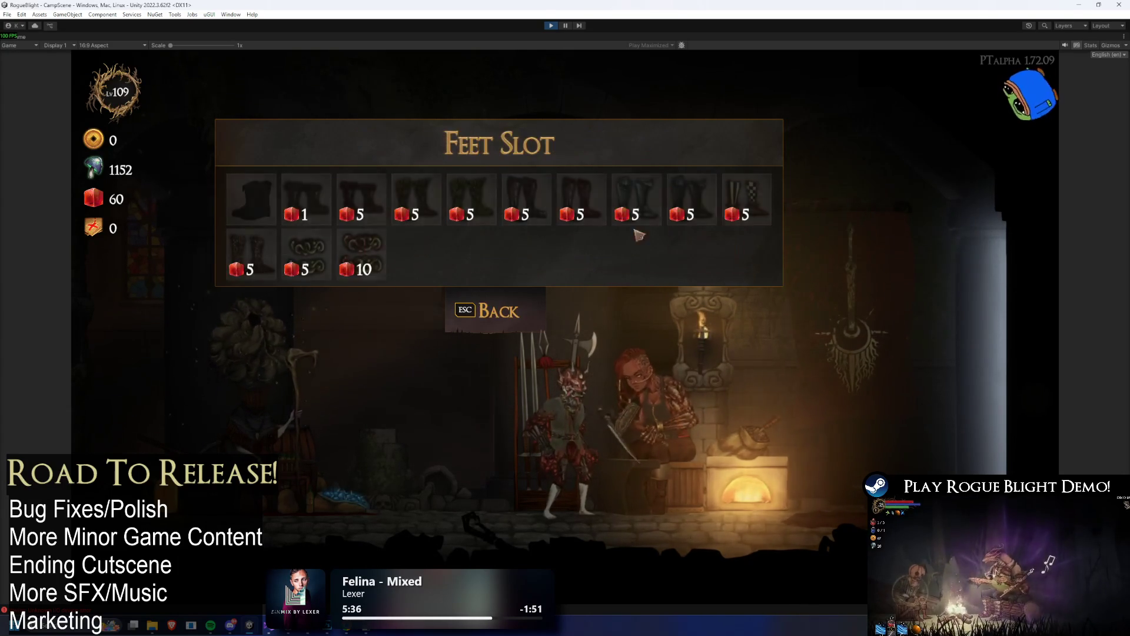
{"action": "left_click", "coordinate": [585, 219]}
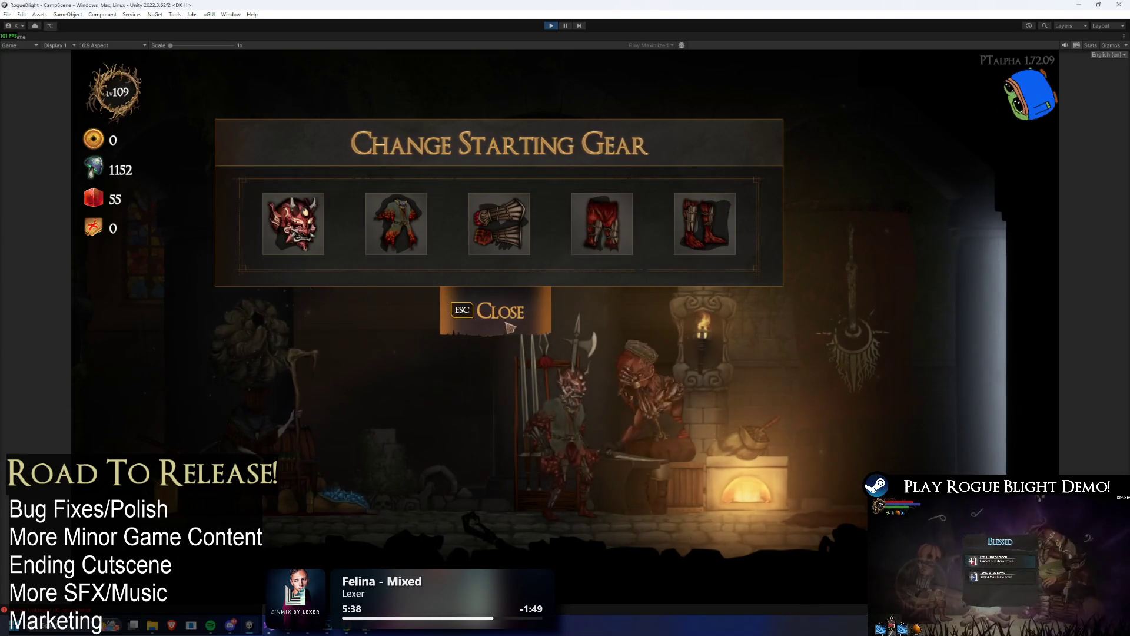
{"action": "left_click", "coordinate": [494, 310]}
{"action": "key", "text": "d"}
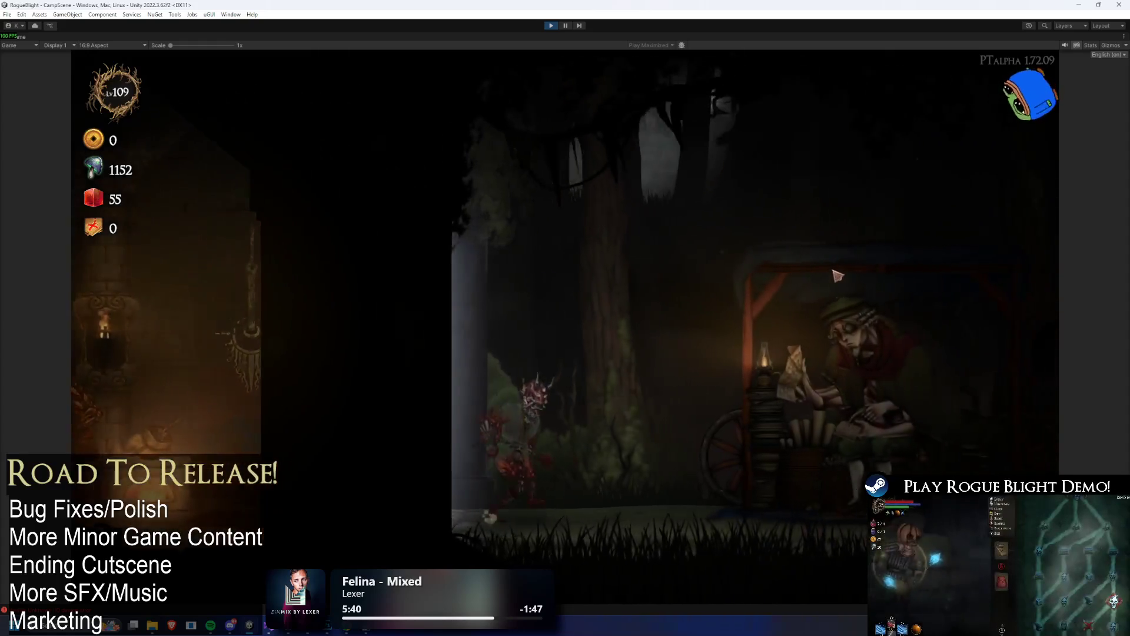
- Start a Story Mode map from the merchant and take the Wooden Sword
{"action": "key", "text": "space"}
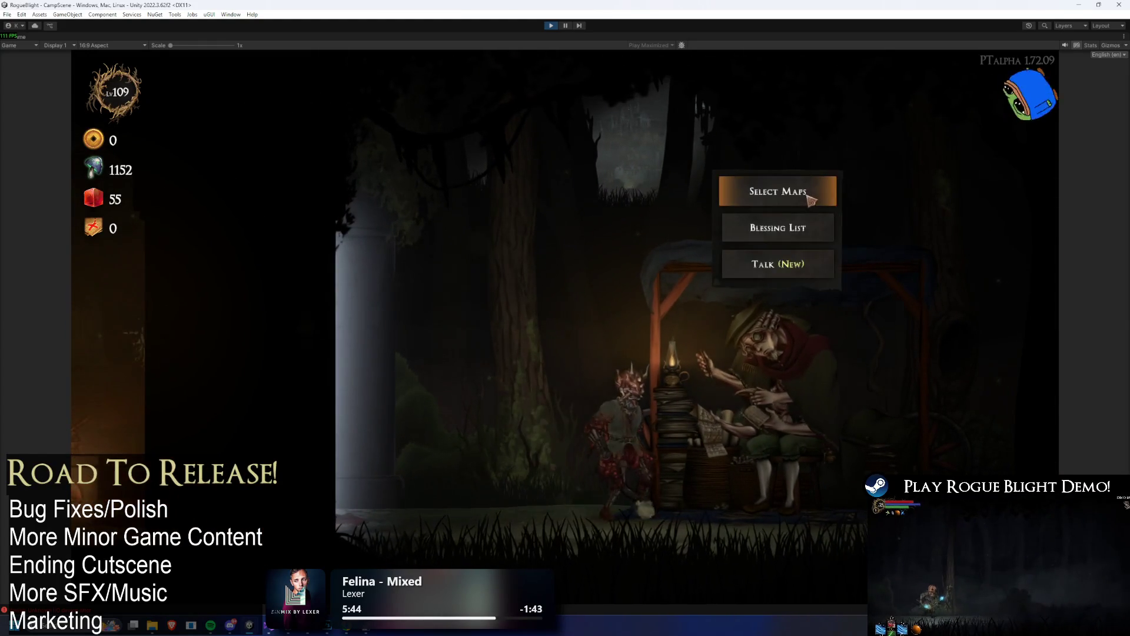
{"action": "left_click", "coordinate": [813, 192]}
{"action": "left_click", "coordinate": [547, 226]}
{"action": "left_click", "coordinate": [647, 295]}
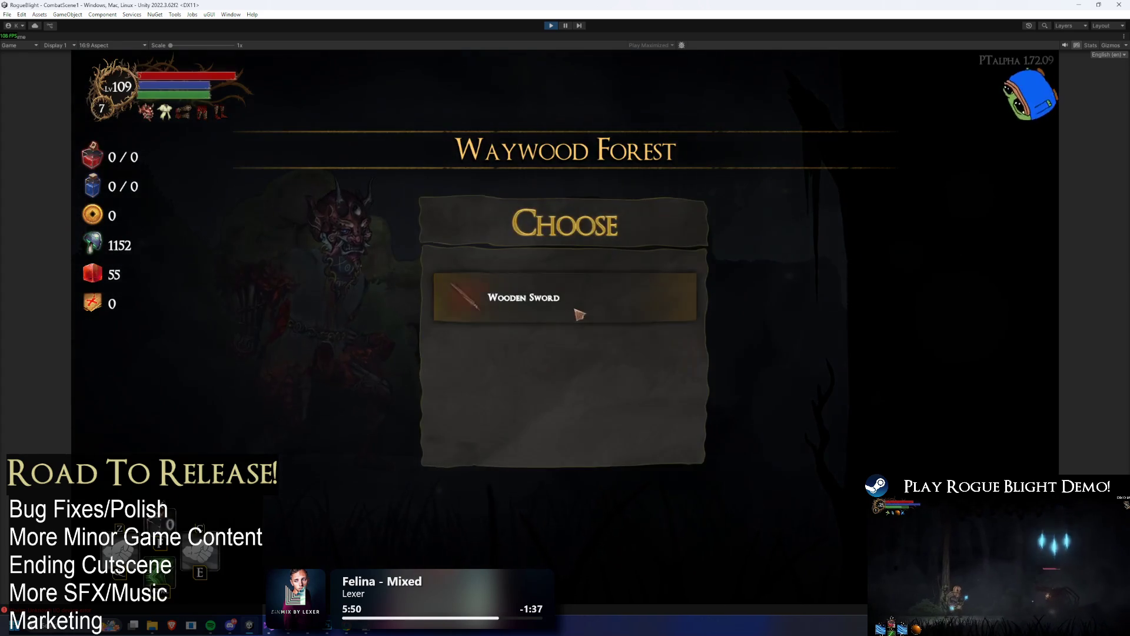
{"action": "left_click", "coordinate": [580, 306]}
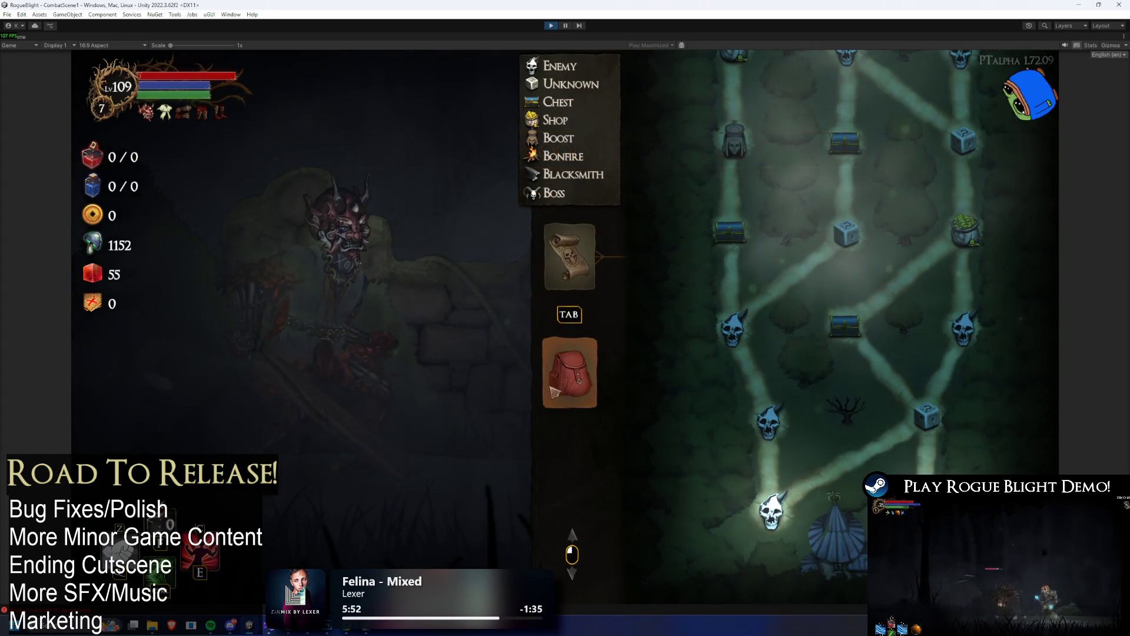
- Check the head slot inventory shows the Bloodfire Oni armor, then stop the game
{"action": "left_click", "coordinate": [579, 384]}
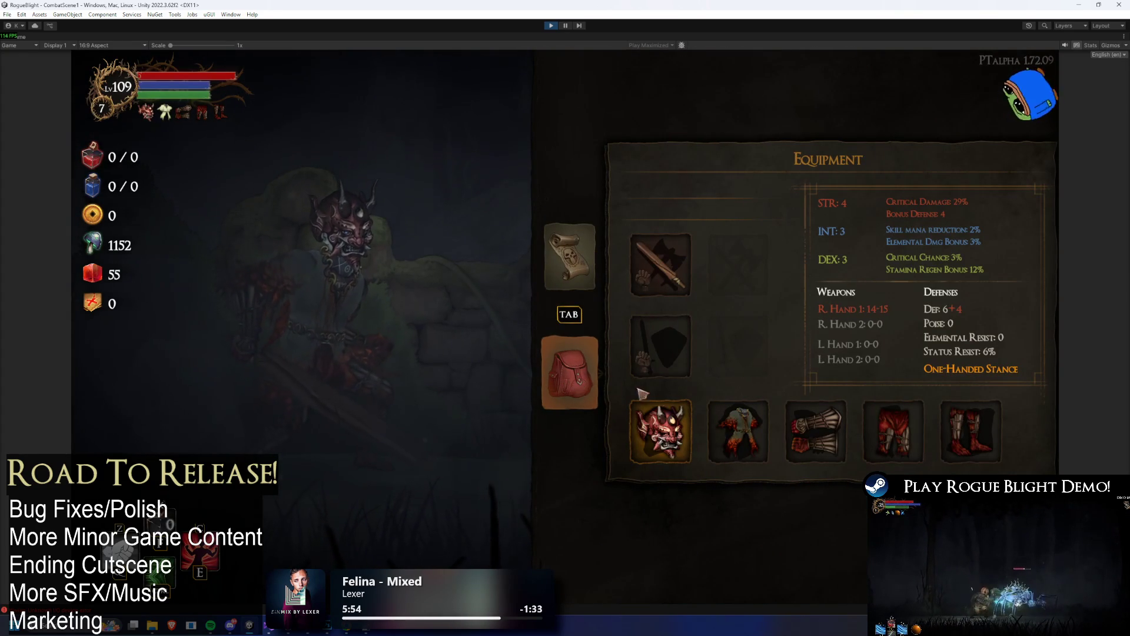
{"action": "key", "text": "Right"}
{"action": "key", "text": "Down"}
{"action": "left_click", "coordinate": [665, 441]}
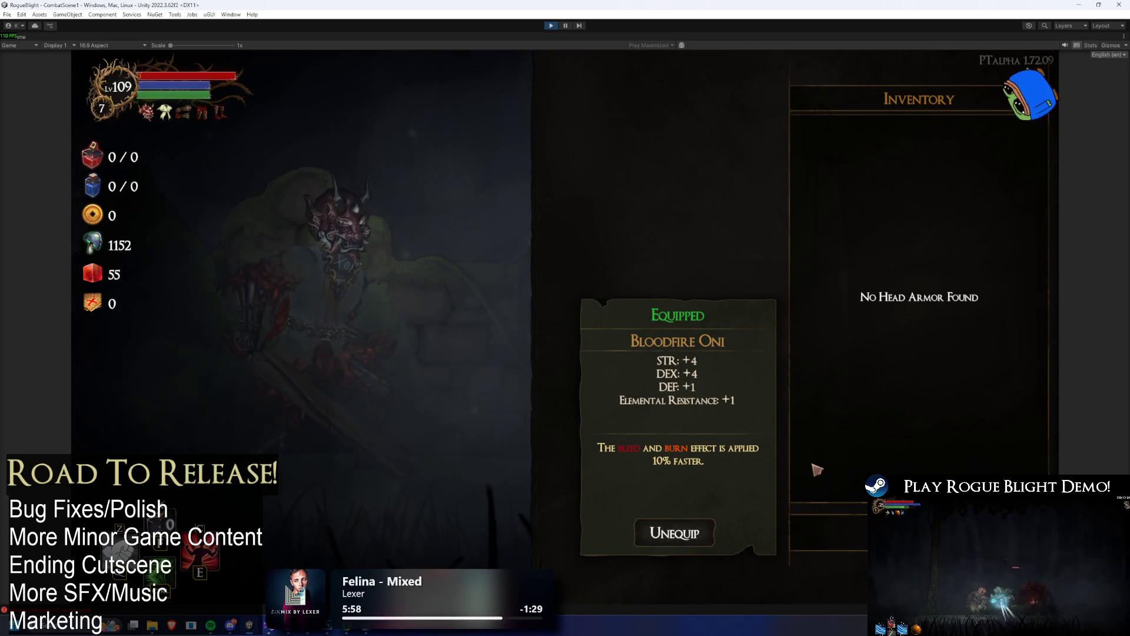
{"action": "mouse_move", "coordinate": [153, 121]}
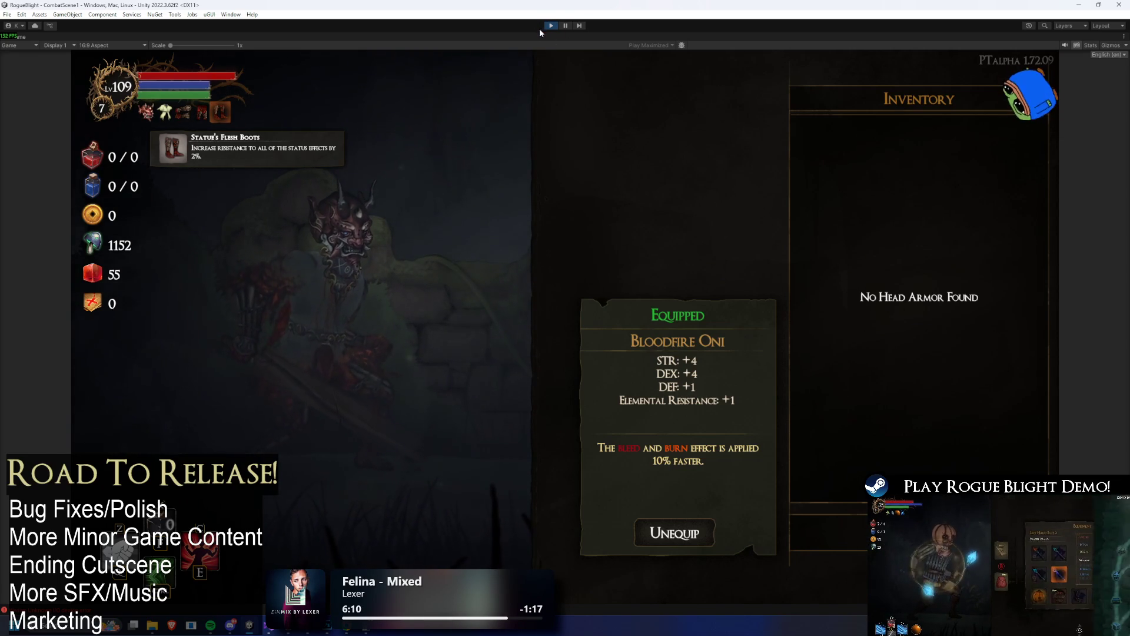
{"action": "left_click", "coordinate": [546, 25]}
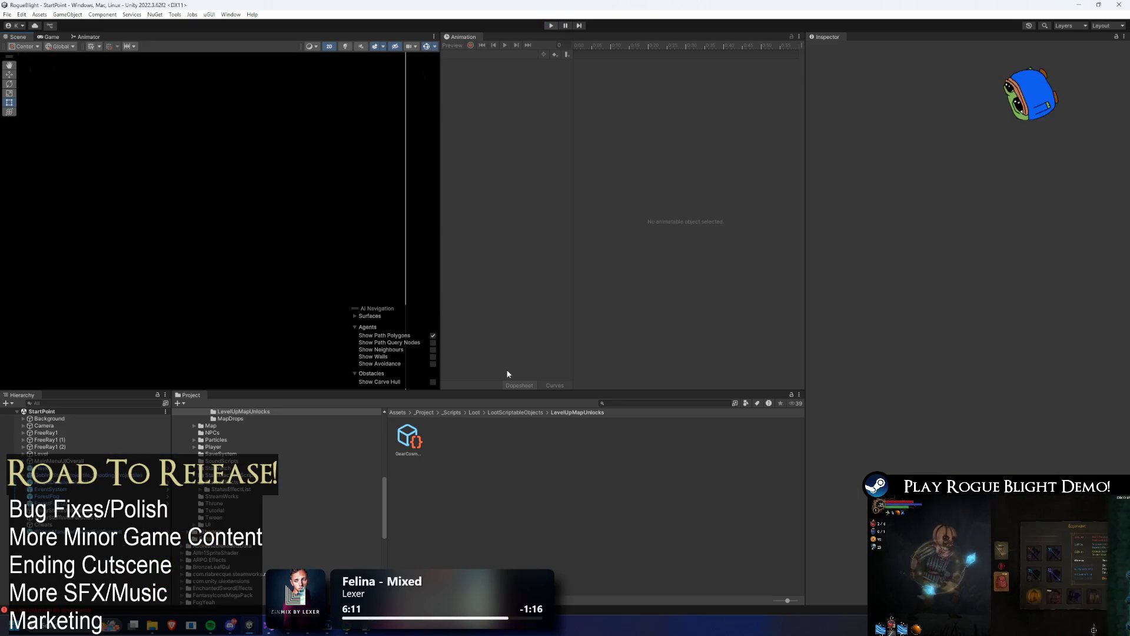
- Select GearCosmeticUnlocksDropList and scroll its Inspector to the Fungi and Oni Head(Starting) entries
{"action": "left_click", "coordinate": [408, 435]}
{"action": "scroll", "coordinate": [1041, 313], "scroll_direction": "down", "scroll_amount": 20}
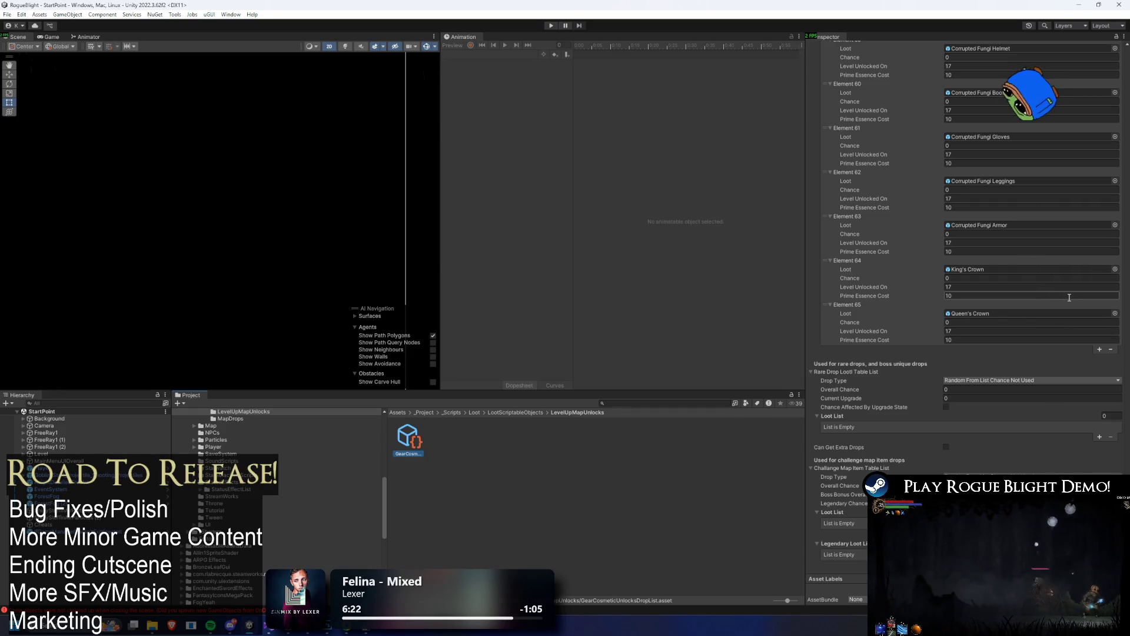
{"action": "scroll", "coordinate": [1014, 214], "scroll_direction": "up", "scroll_amount": 3}
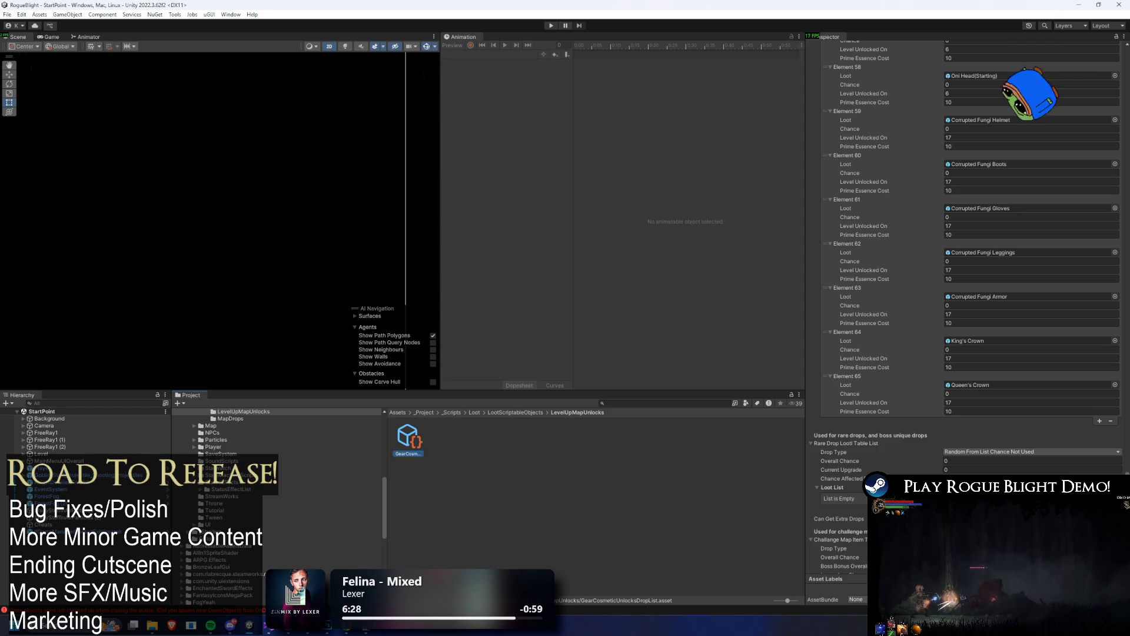
{"action": "scroll", "coordinate": [968, 306], "scroll_direction": "up", "scroll_amount": 8}
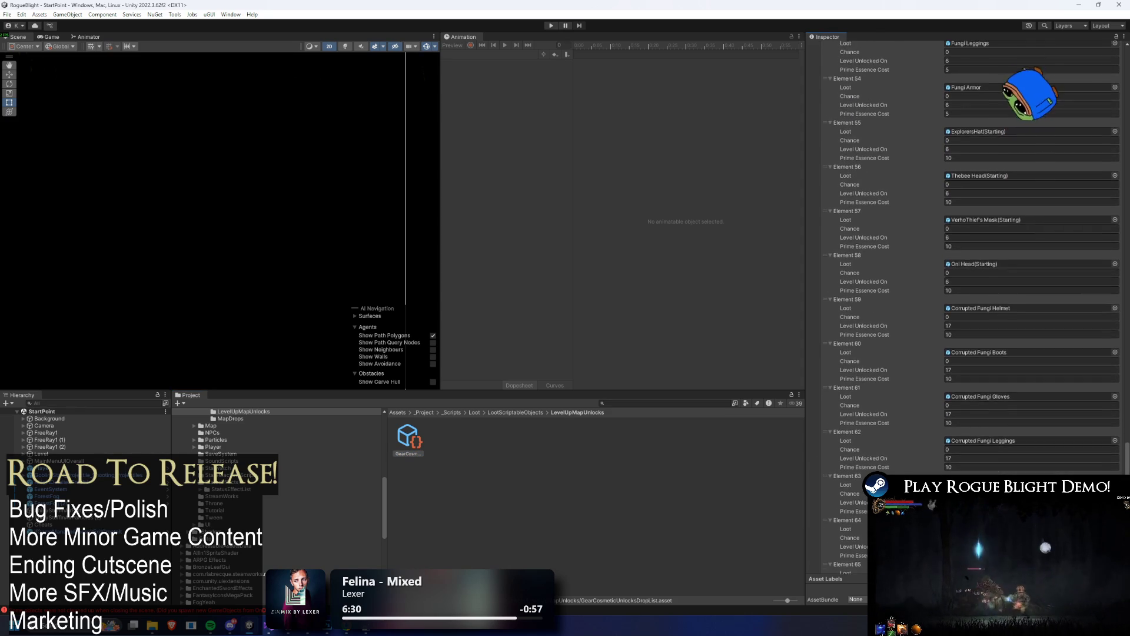
{"action": "scroll", "coordinate": [969, 306], "scroll_direction": "up", "scroll_amount": 1}
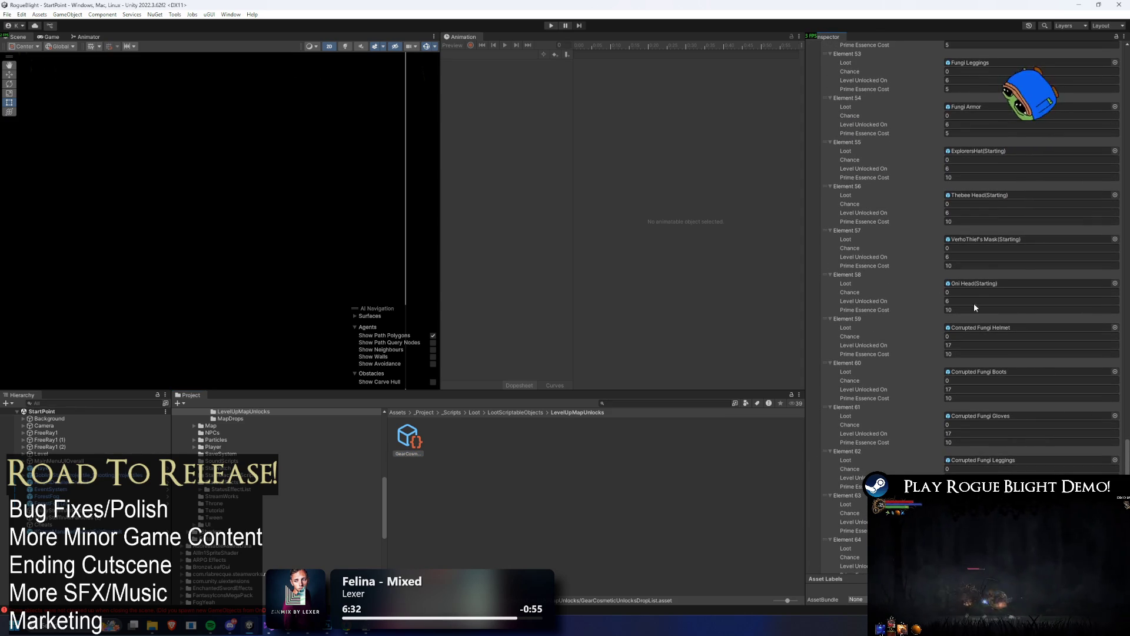
- Locate the Oni Head(Starting) prefab and set its asset path to that prefab
{"action": "left_click", "coordinate": [975, 285]}
{"action": "left_click", "coordinate": [434, 449]}
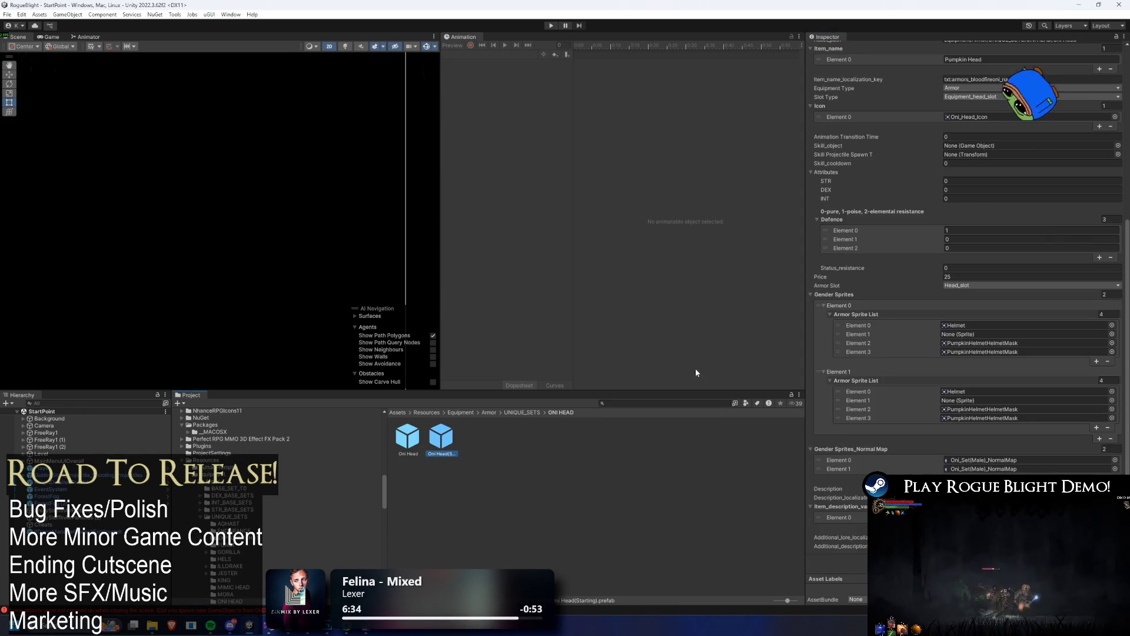
{"action": "scroll", "coordinate": [1097, 214], "scroll_direction": "up", "scroll_amount": 8}
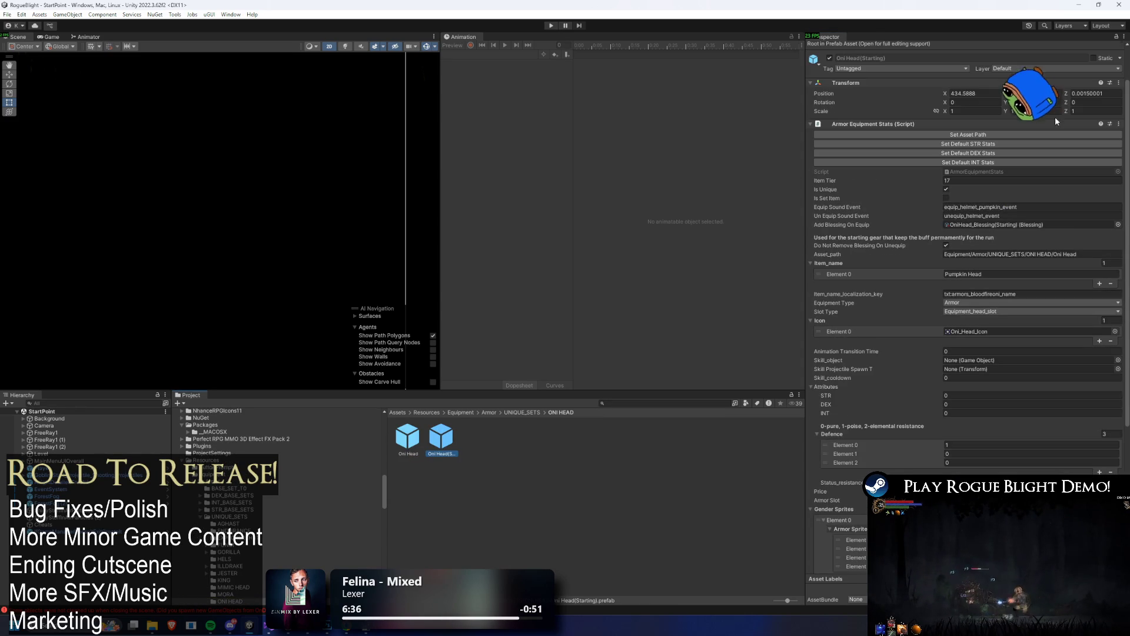
{"action": "left_click", "coordinate": [1012, 134]}
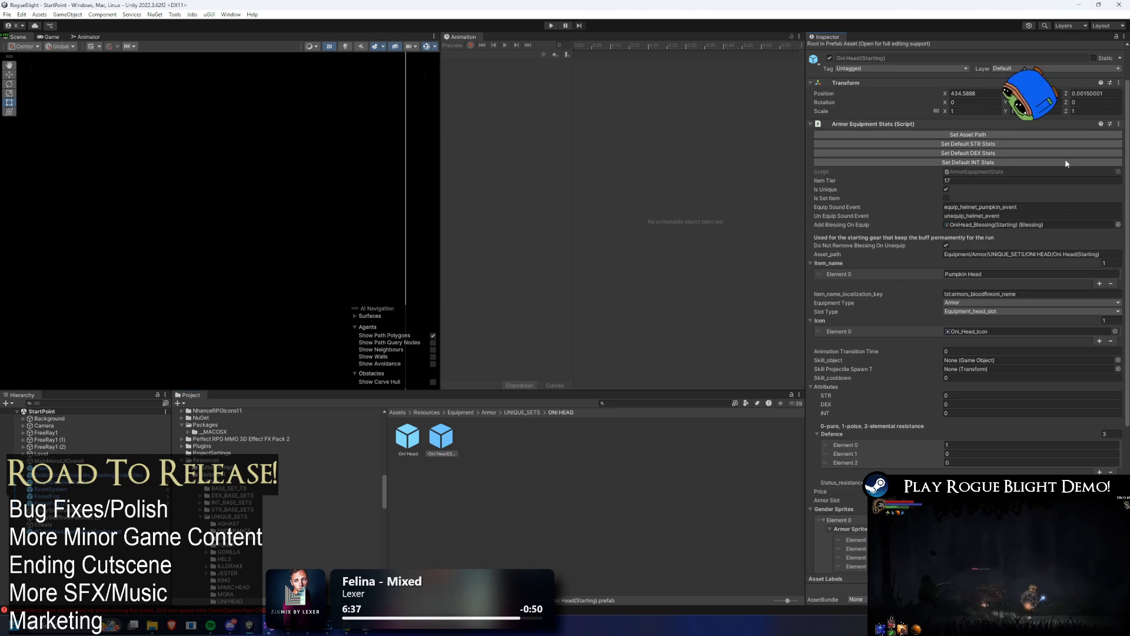
{"action": "scroll", "coordinate": [1101, 238], "scroll_direction": "down", "scroll_amount": 5}
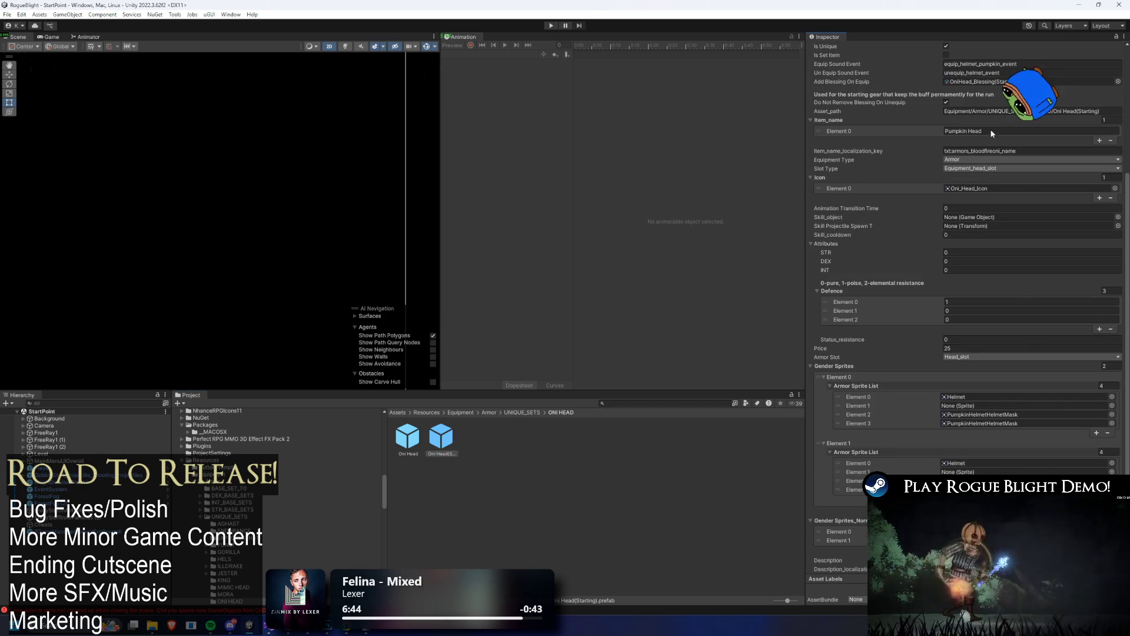
- Review the linked OniHead starting blessing and Oni status effect, then relaunch the game
{"action": "left_click", "coordinate": [979, 81]}
{"action": "left_click", "coordinate": [655, 523]}
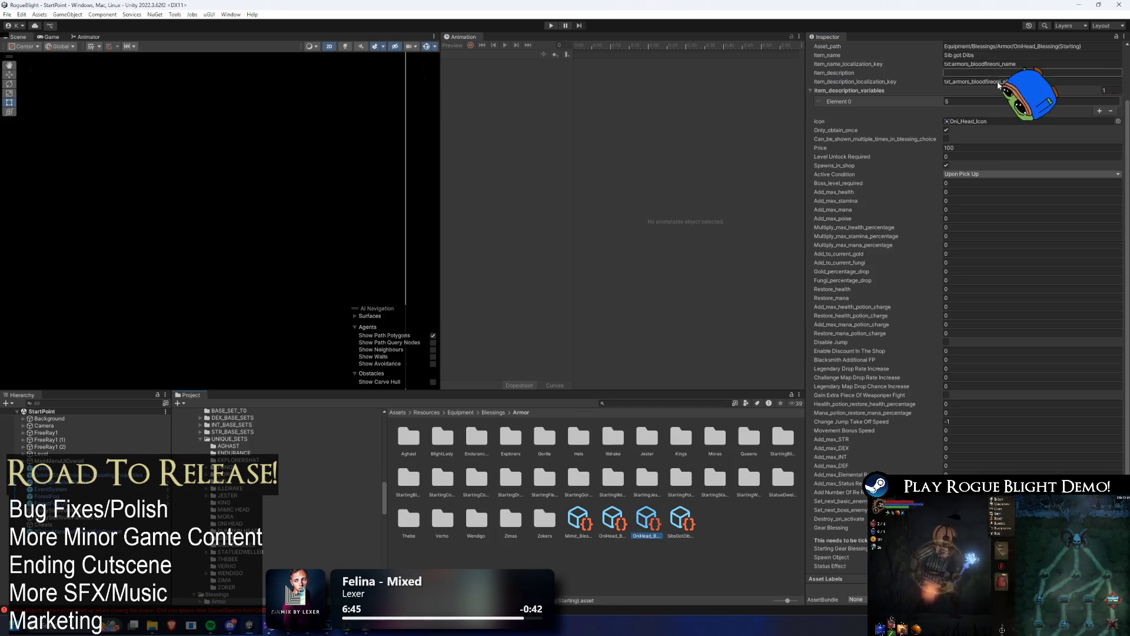
{"action": "scroll", "coordinate": [1059, 231], "scroll_direction": "down", "scroll_amount": 3}
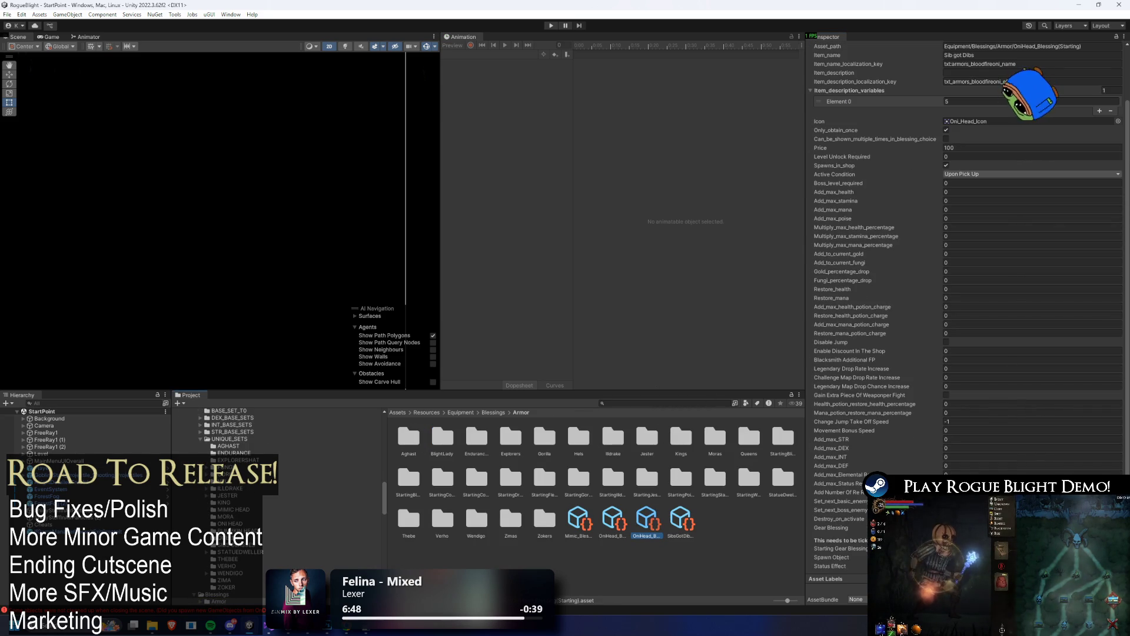
{"action": "left_click", "coordinate": [989, 566]}
{"action": "left_click", "coordinate": [443, 438]}
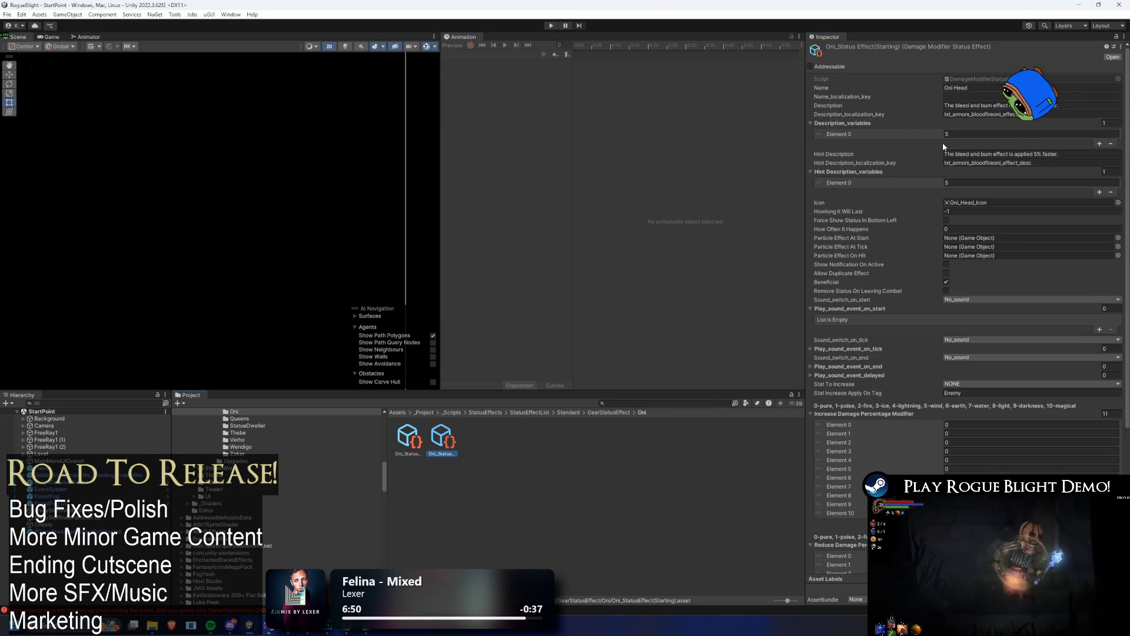
{"action": "left_click", "coordinate": [549, 27]}
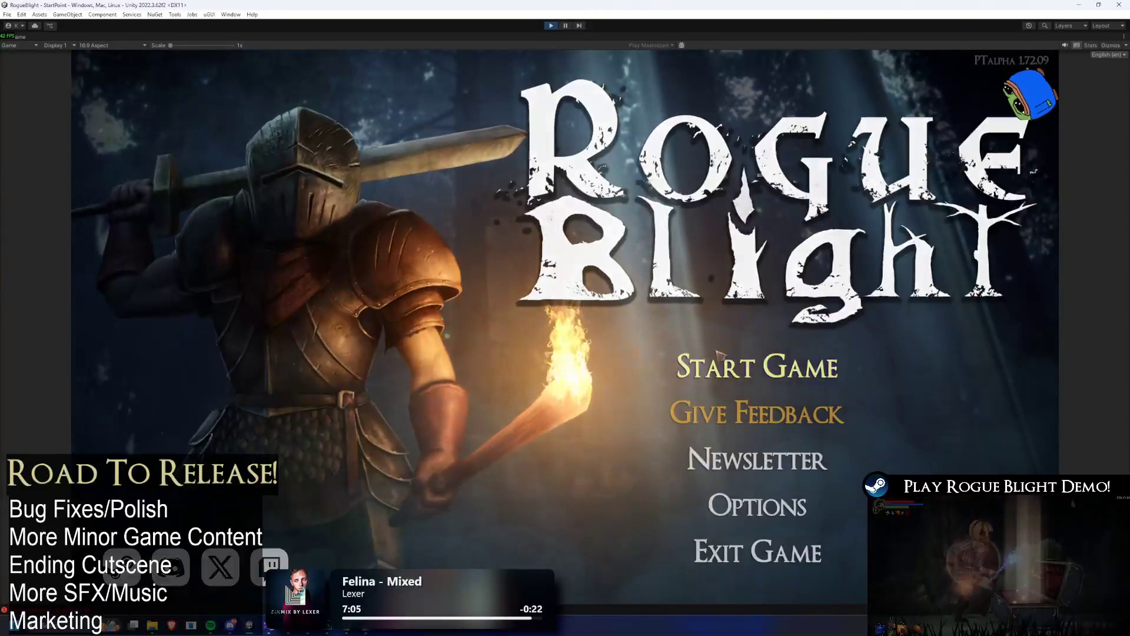
- Load the first save slot, check the equipped head armor, and abandon the current run
{"action": "left_click", "coordinate": [769, 365]}
{"action": "left_click", "coordinate": [768, 324]}
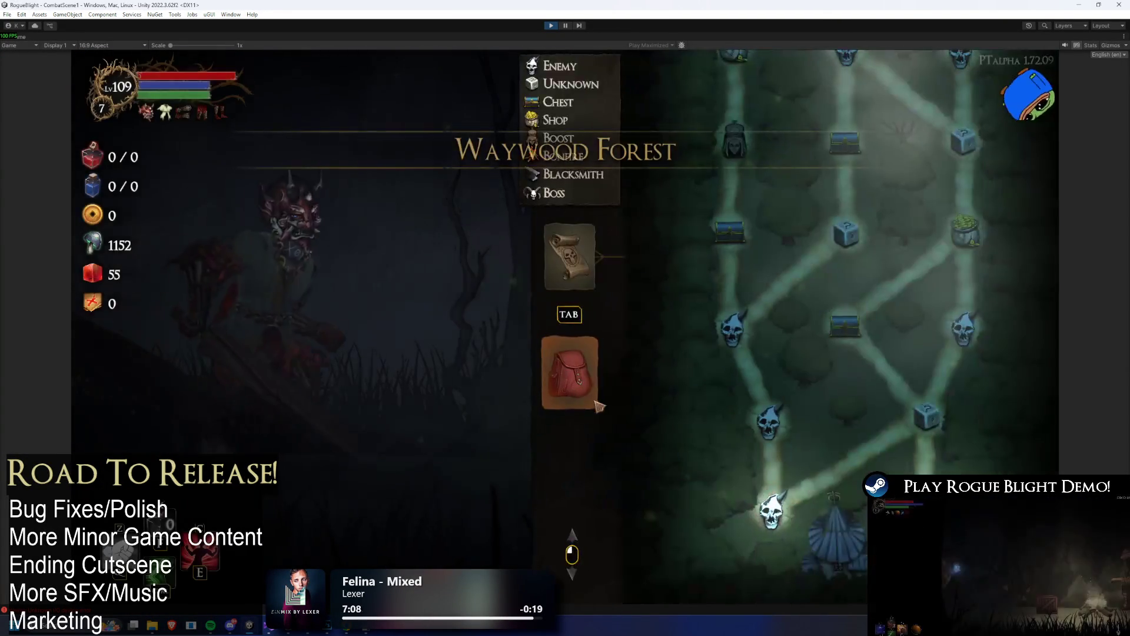
{"action": "left_click", "coordinate": [576, 373]}
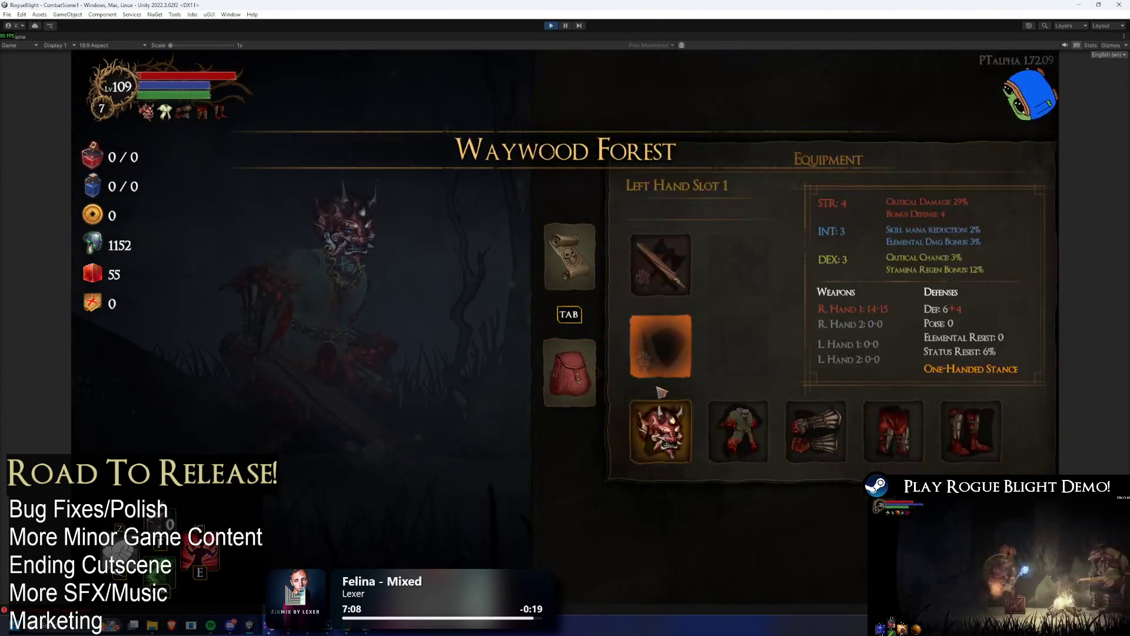
{"action": "key", "text": "Escape"}
{"action": "key", "text": "Escape"}
{"action": "left_click", "coordinate": [639, 328]}
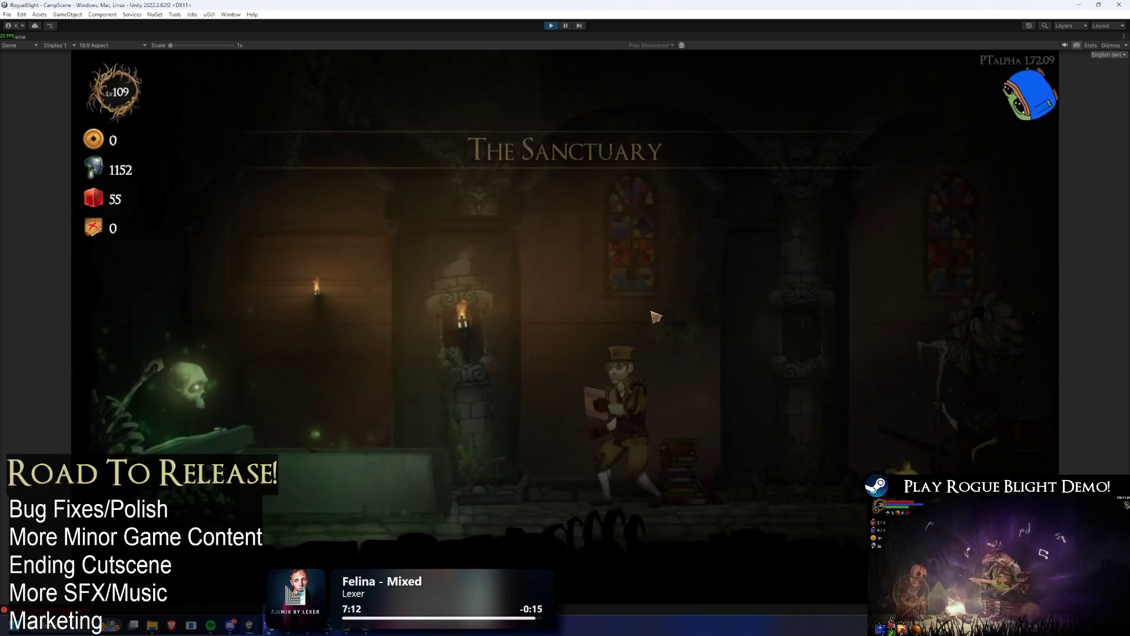
- Walk to the blacksmith, then buy and equip Bloodfire Oni as starting head armor
{"action": "key", "text": "d"}
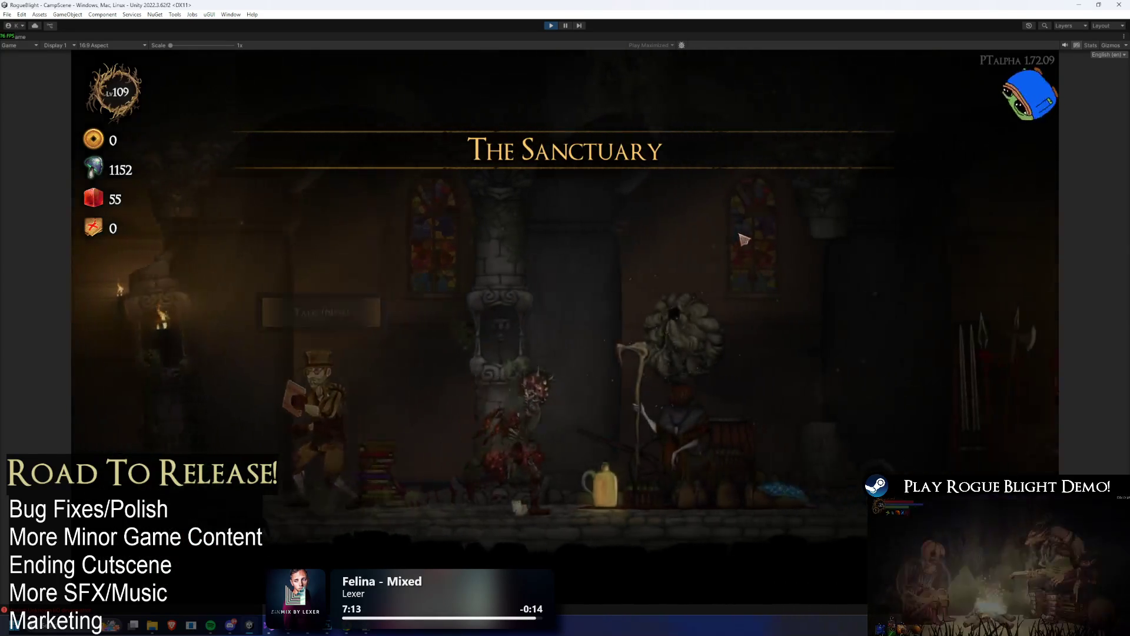
{"action": "key", "text": "e"}
{"action": "key", "text": "d"}
{"action": "key", "text": "e"}
{"action": "left_click", "coordinate": [651, 263]}
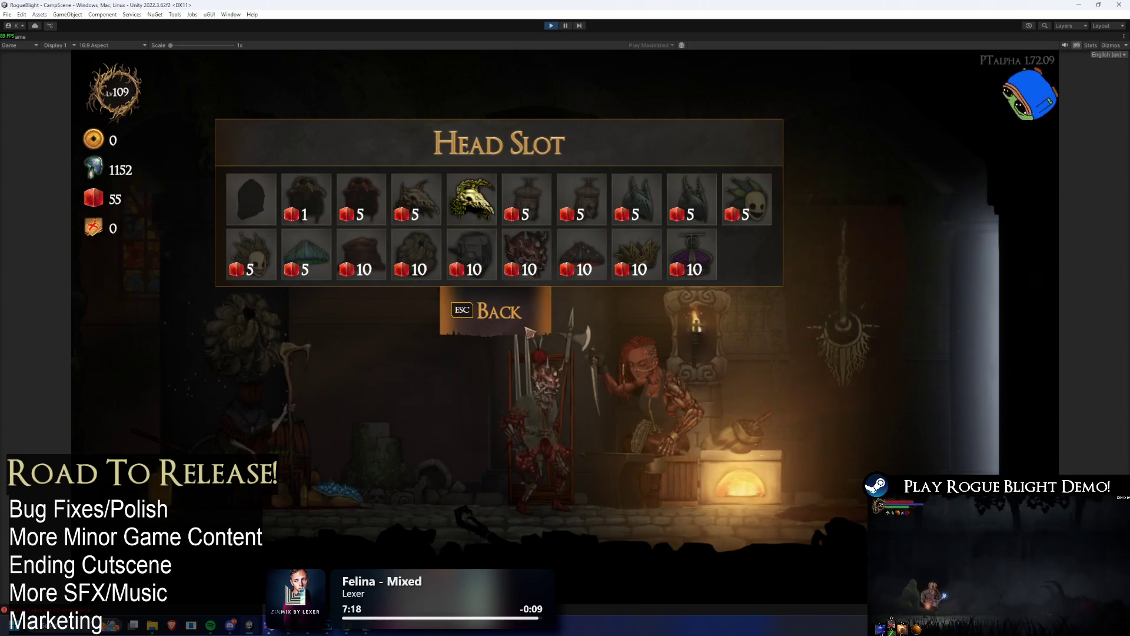
{"action": "left_click", "coordinate": [527, 254]}
{"action": "left_click", "coordinate": [536, 255]}
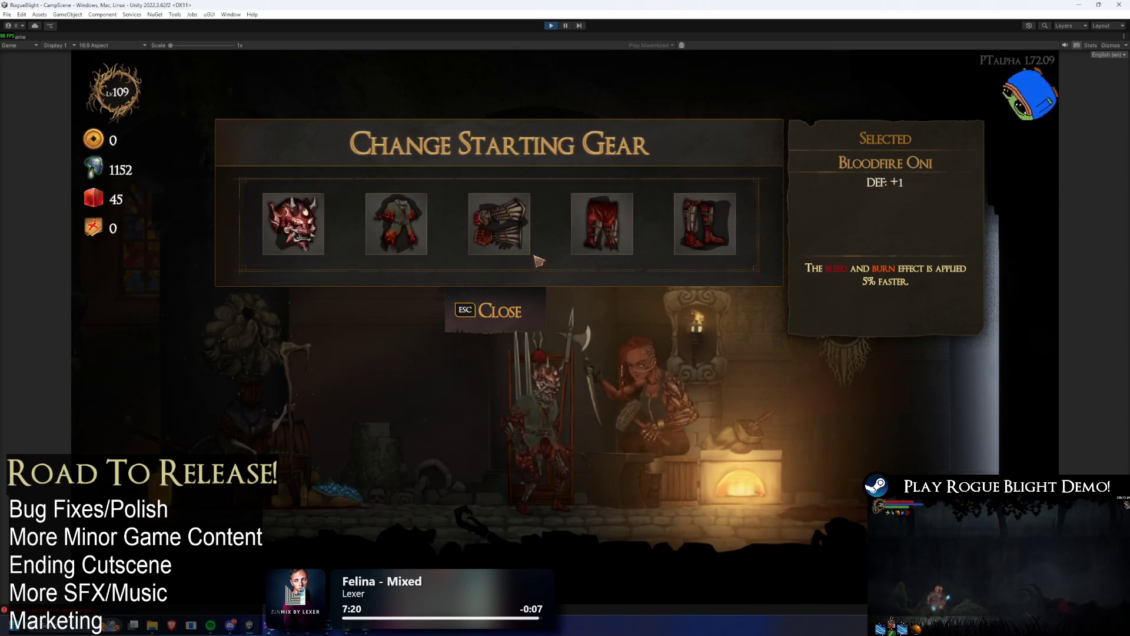
- Recheck the head slot choices and close the starting gear panel
{"action": "left_click", "coordinate": [492, 313]}
{"action": "left_click", "coordinate": [613, 259]}
{"action": "key", "text": "e"}
{"action": "key", "text": "Escape"}
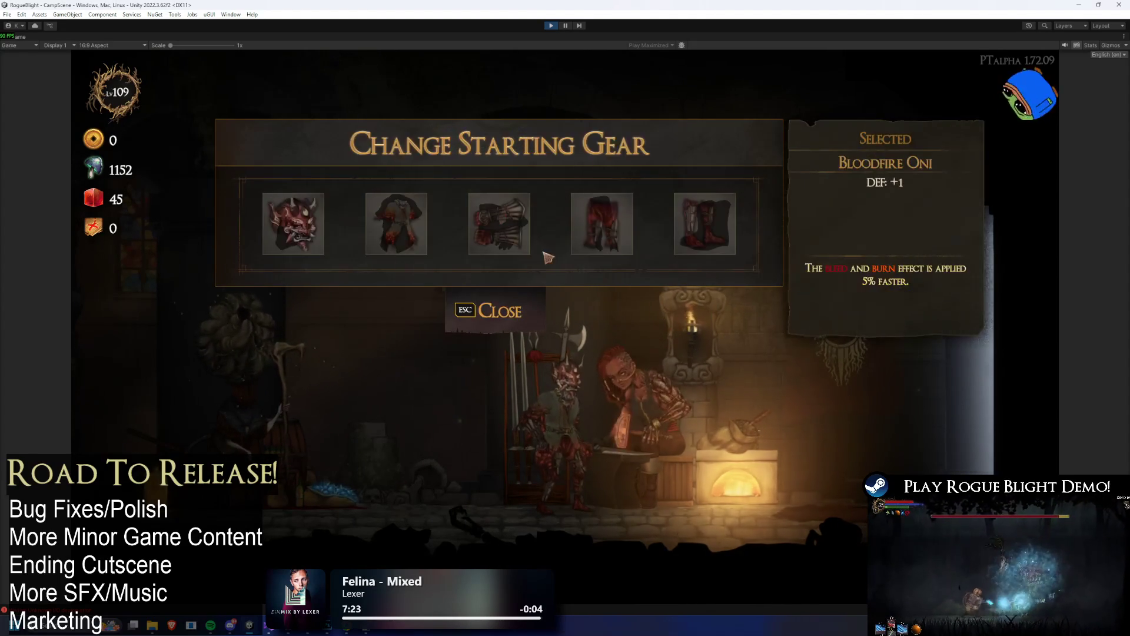
- Walk left to the merchant's cart and bring up the Choose Map panel
{"action": "key", "text": "Escape"}
{"action": "key", "text": "a"}
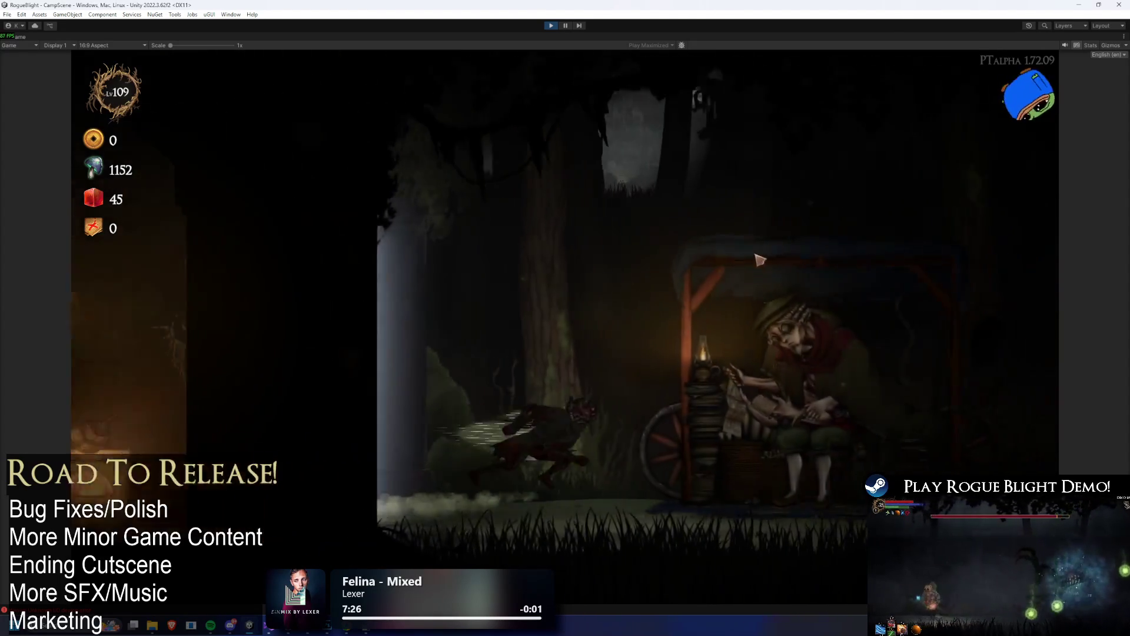
{"action": "key", "text": "e"}
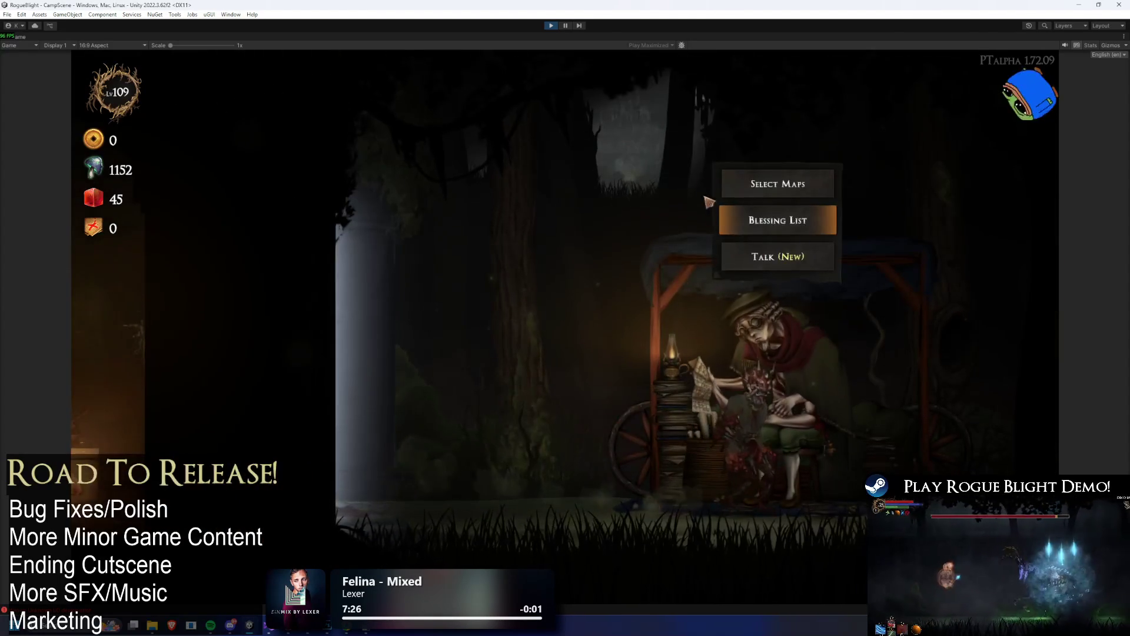
{"action": "left_click", "coordinate": [728, 183]}
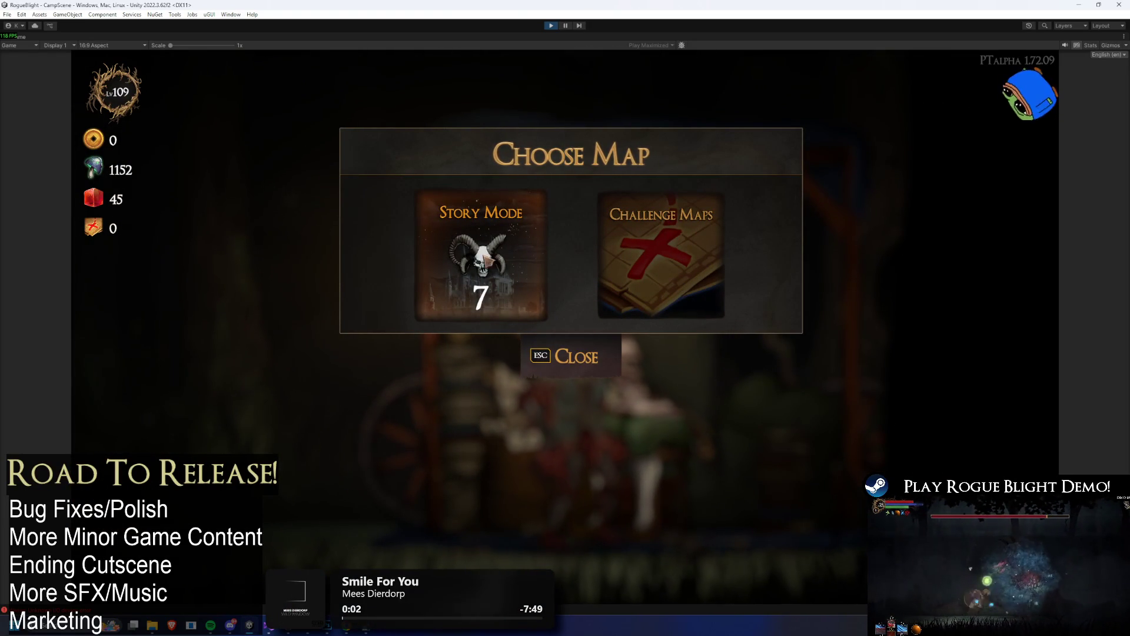
- Start a Story Mode run with the Wooden Sword as starting weapon
{"action": "left_click", "coordinate": [513, 244]}
{"action": "left_click", "coordinate": [692, 288]}
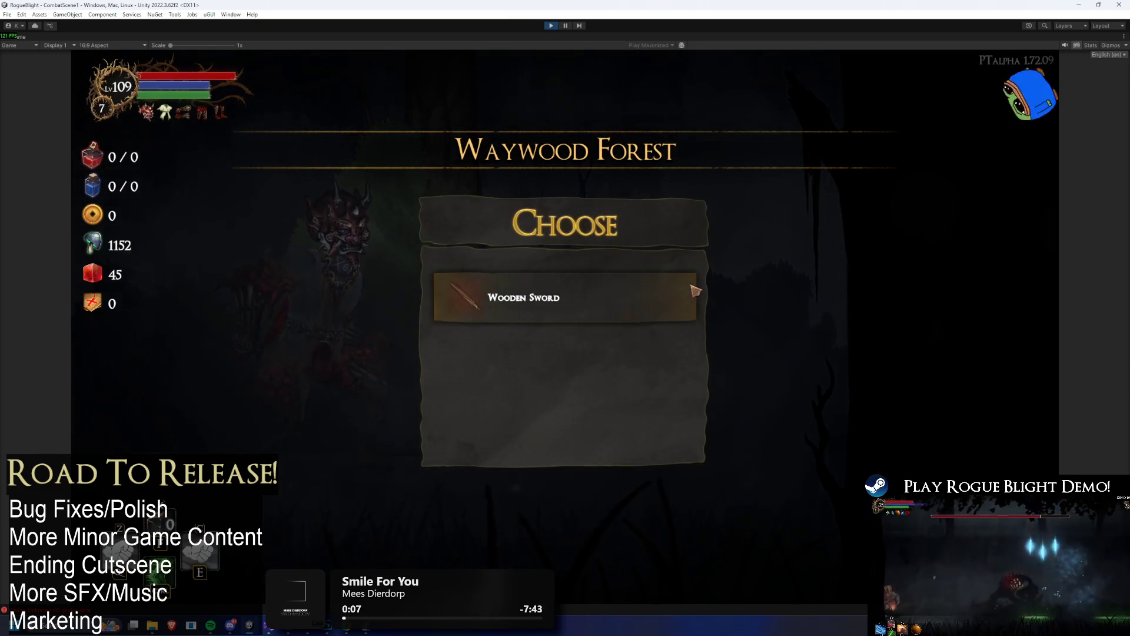
{"action": "left_click", "coordinate": [696, 291]}
- Unequip and re-equip the Bloodfire Oni helmet in the equipment screen, check its blessing, then pause
{"action": "key", "text": "Tab"}
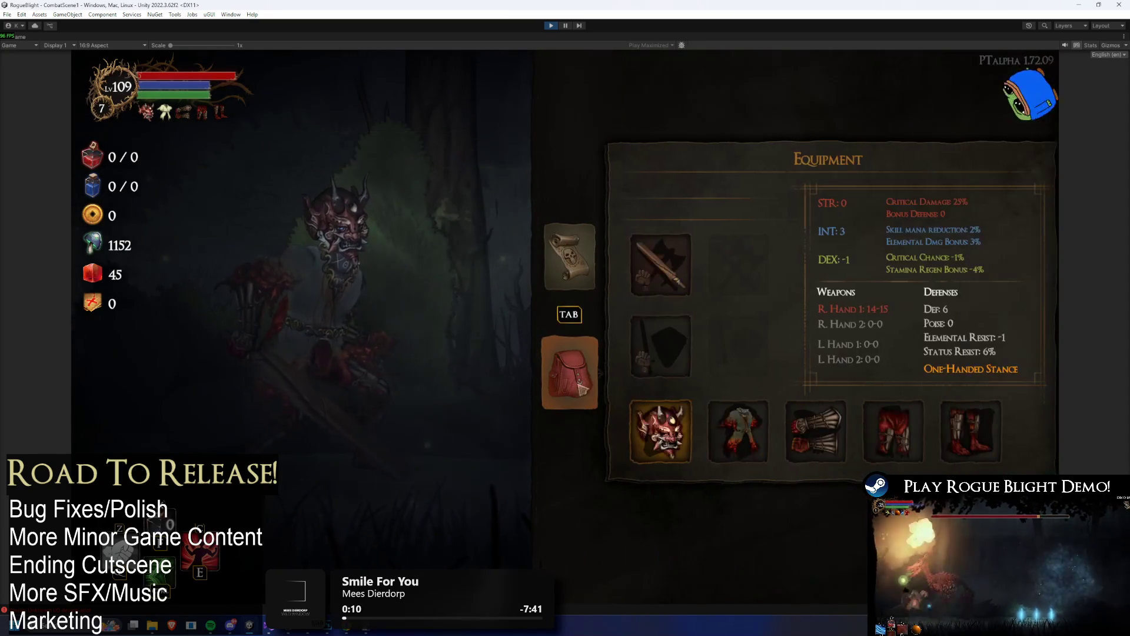
{"action": "left_click", "coordinate": [671, 432]}
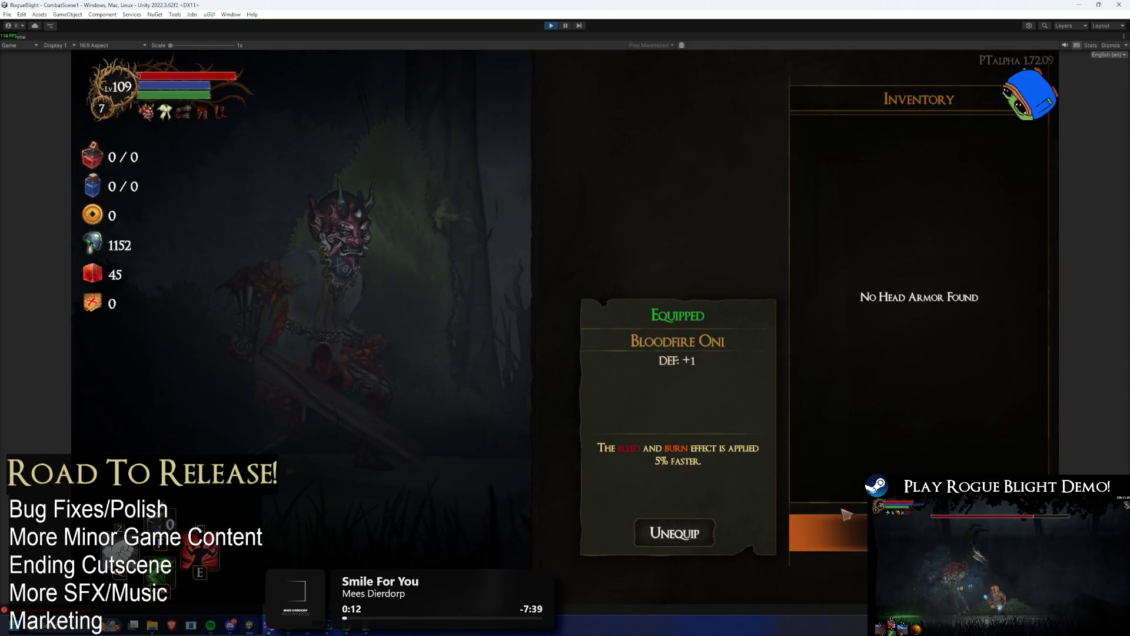
{"action": "left_click", "coordinate": [862, 524]}
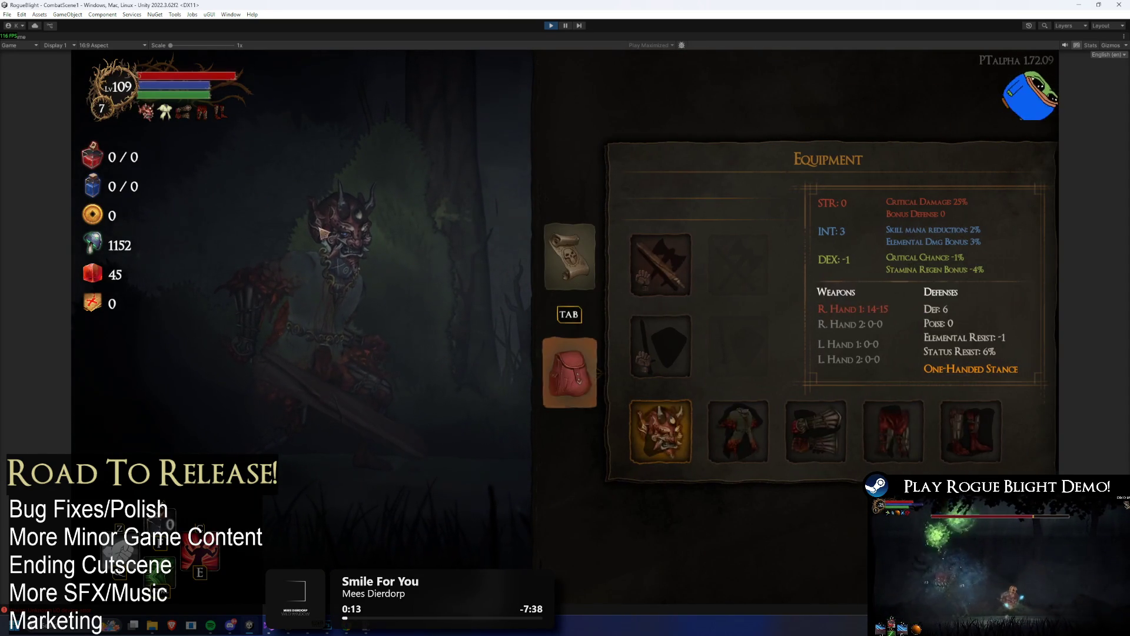
{"action": "left_click", "coordinate": [660, 431]}
{"action": "left_click", "coordinate": [681, 539]}
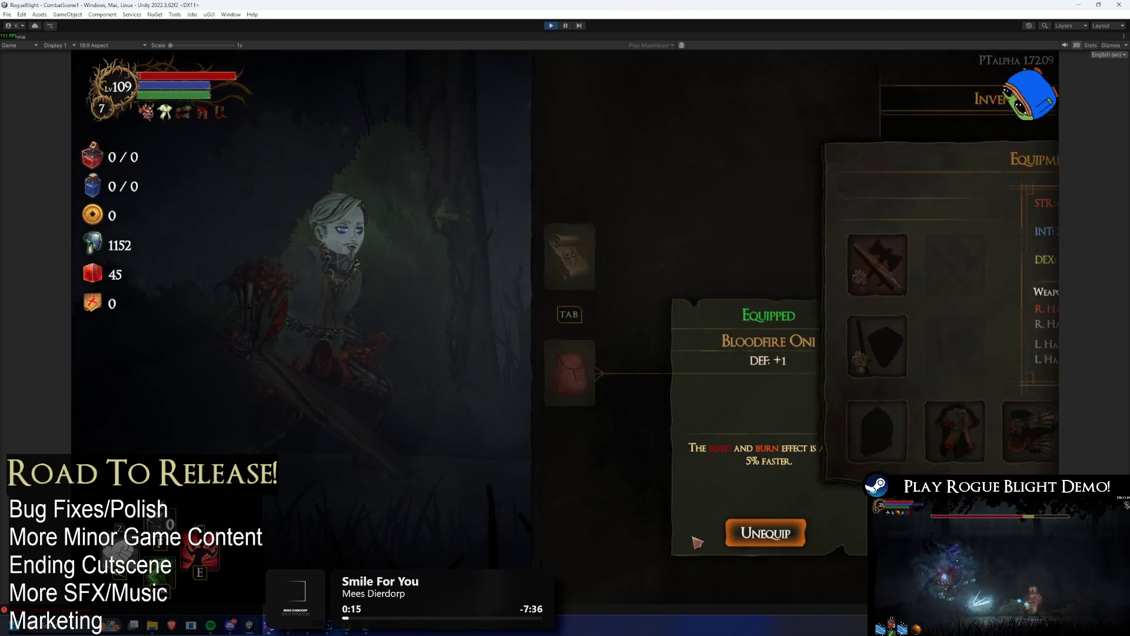
{"action": "left_click", "coordinate": [663, 435]}
{"action": "left_click", "coordinate": [804, 165]}
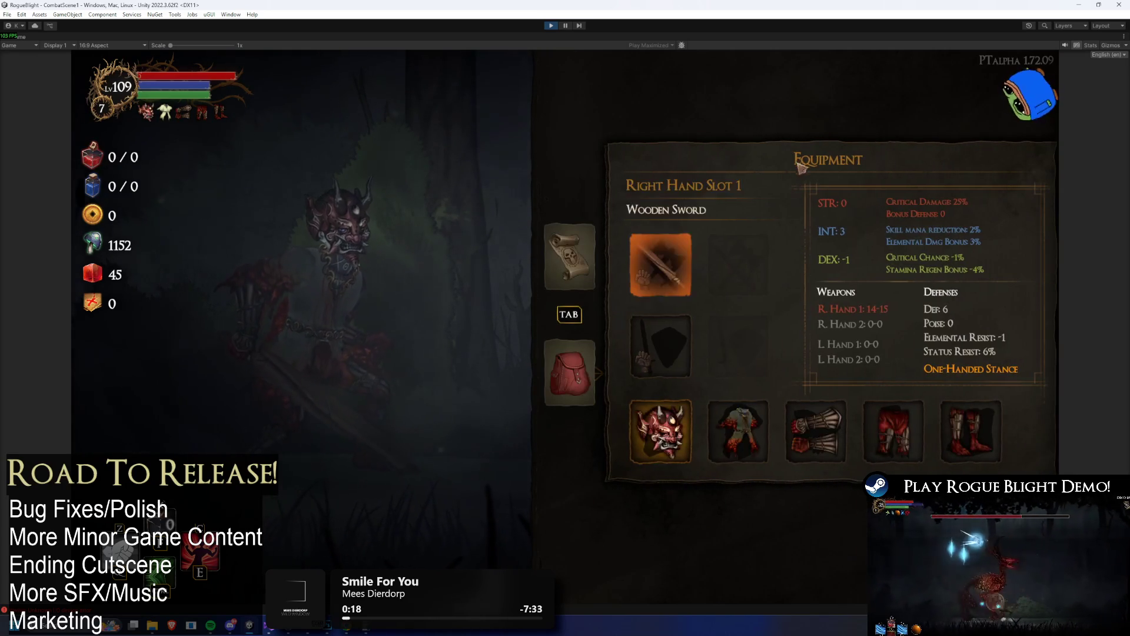
{"action": "mouse_move", "coordinate": [166, 112]}
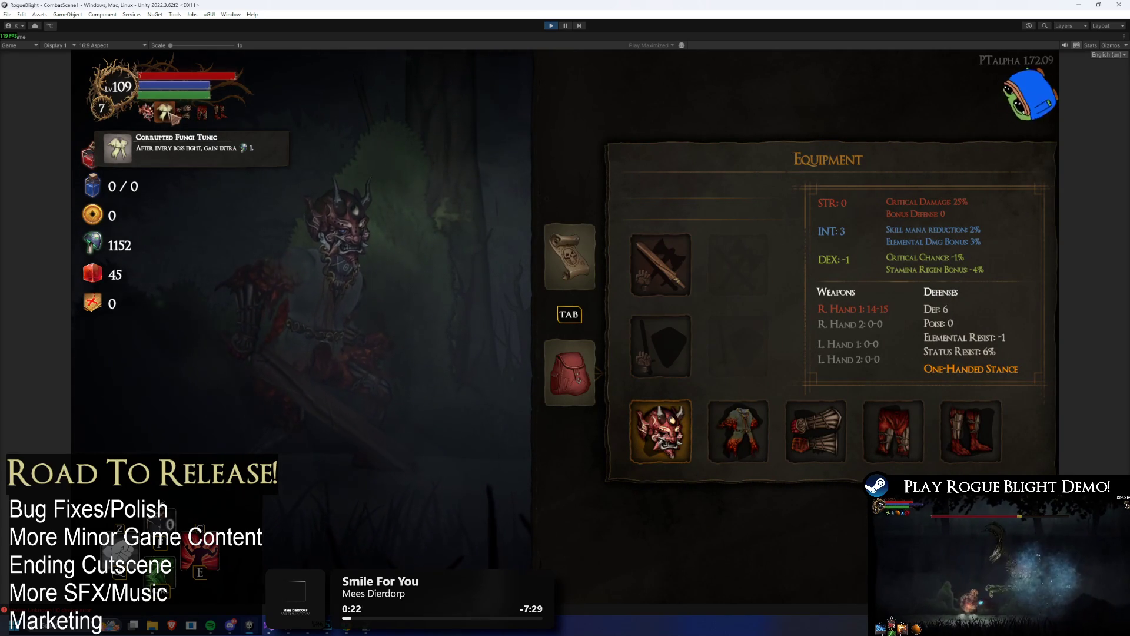
{"action": "key", "text": "Escape"}
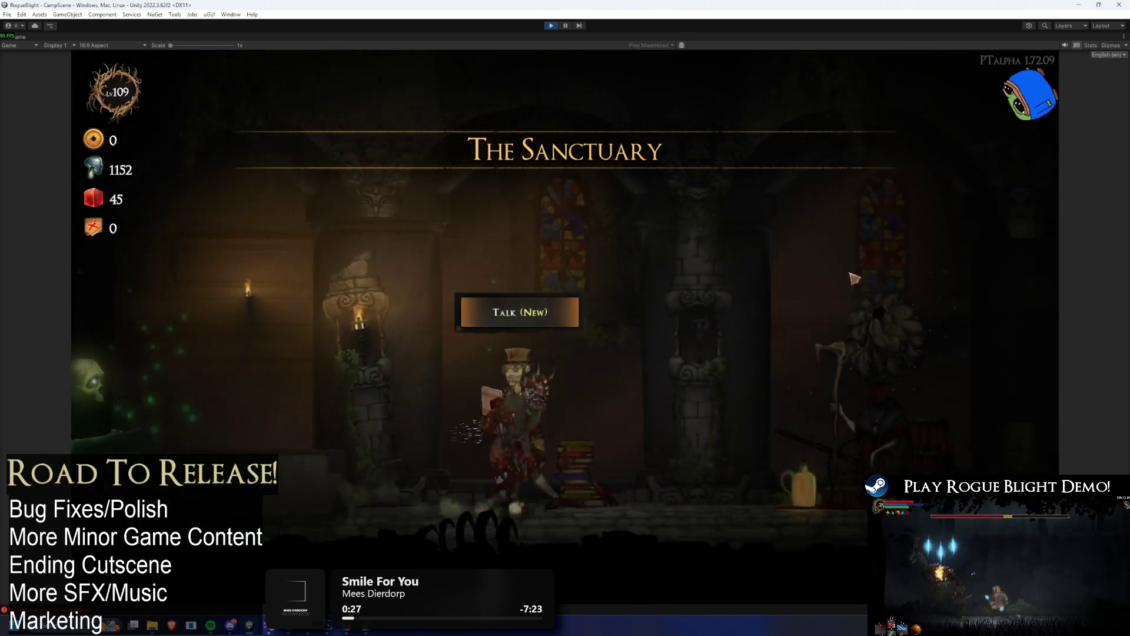
- Walk past the upgrades keeper over to the forge keeper
{"action": "key", "text": "a"}
{"action": "key", "text": "e"}
{"action": "left_click", "coordinate": [562, 538]}
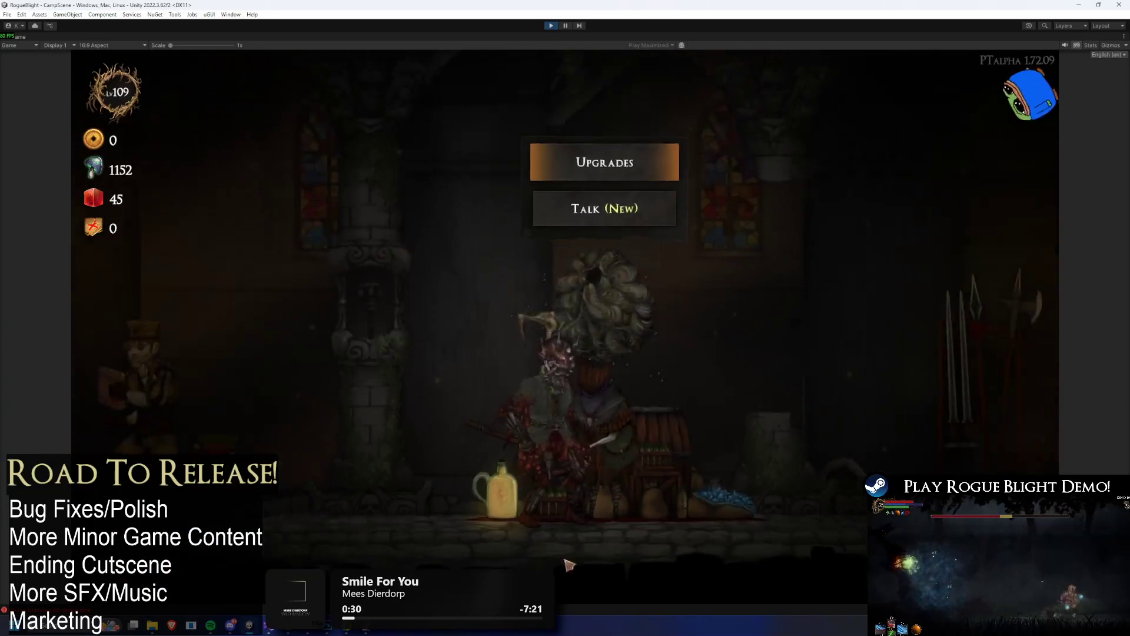
{"action": "key", "text": "d"}
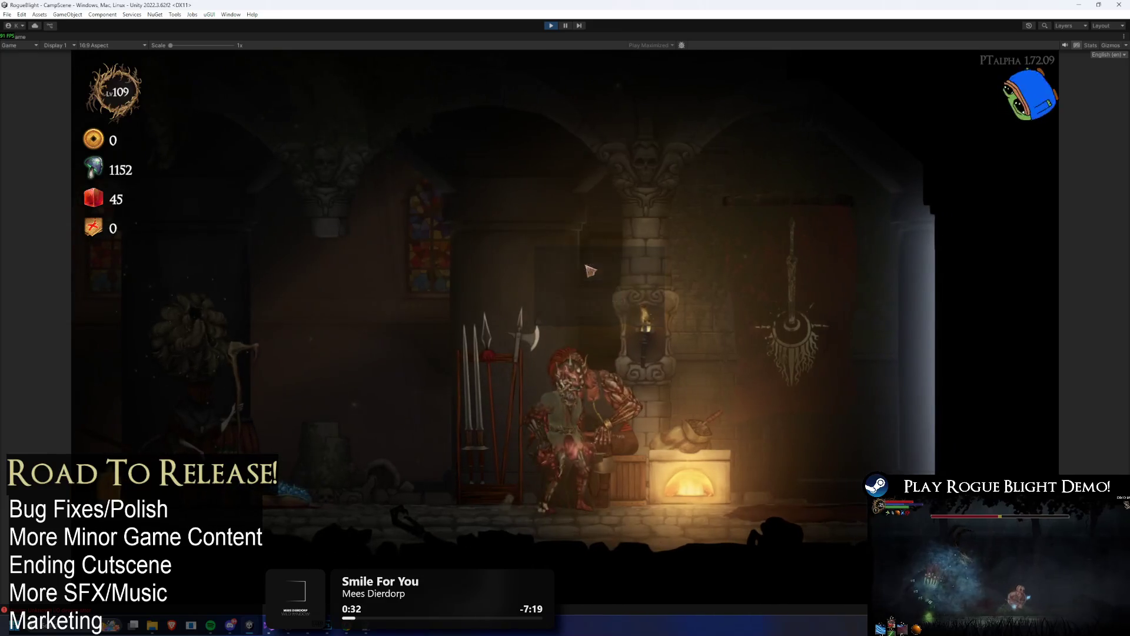
- Buy the 10-crystal fungi hand item, pants, leg bracelets and head item as starting gear
{"action": "left_click", "coordinate": [590, 270]}
{"action": "left_click", "coordinate": [478, 222]}
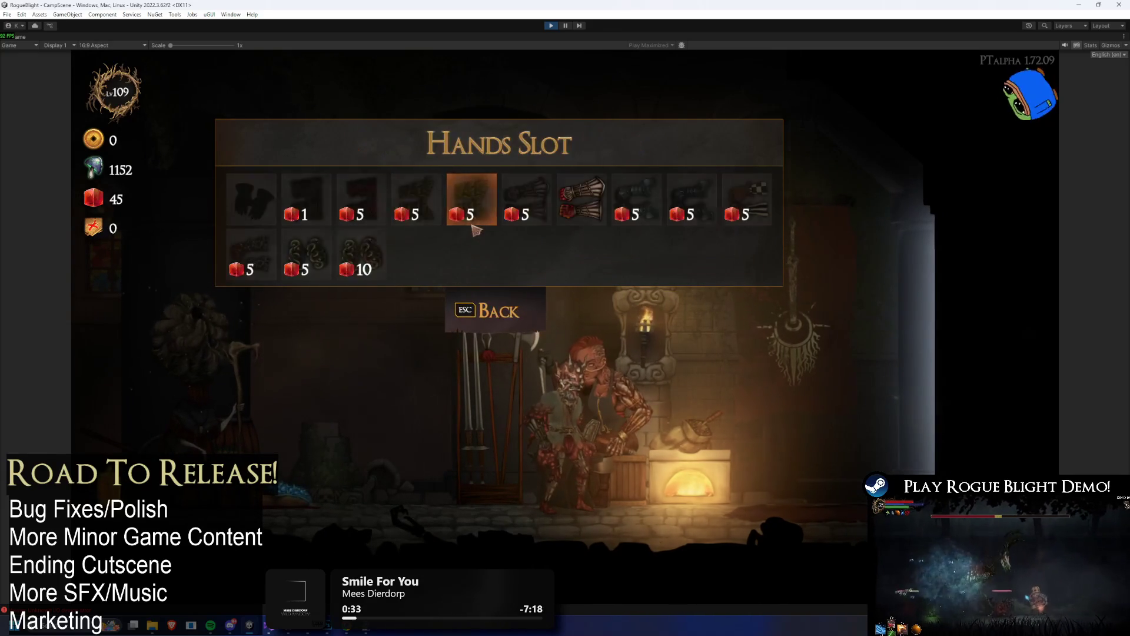
{"action": "left_click", "coordinate": [361, 254]}
{"action": "left_click", "coordinate": [597, 222]}
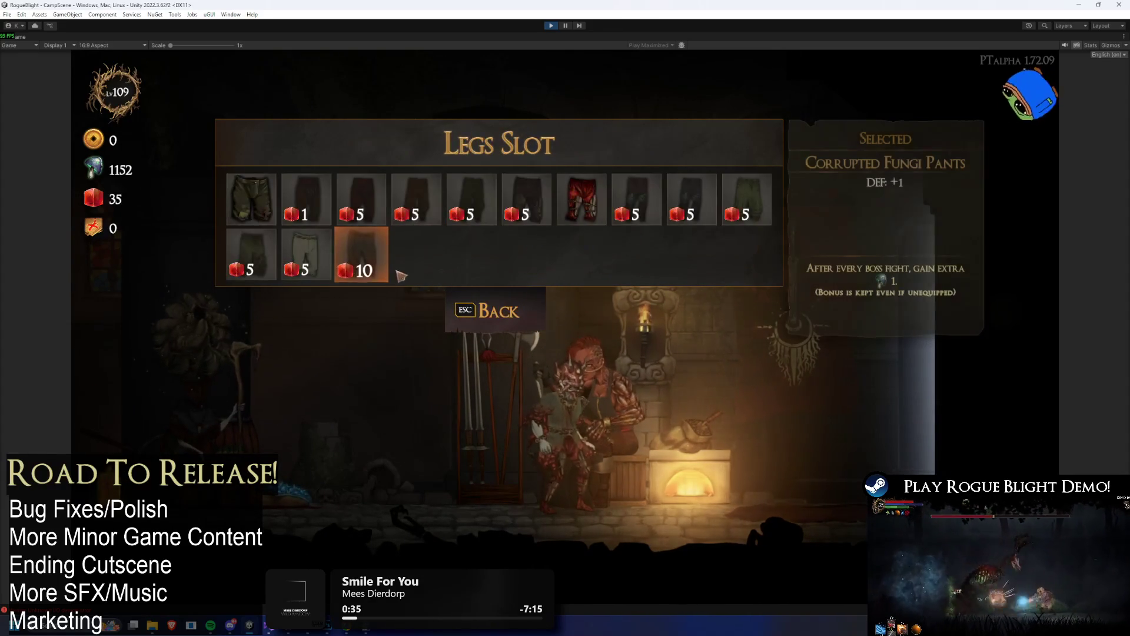
{"action": "left_click", "coordinate": [386, 268]}
{"action": "left_click", "coordinate": [713, 222]}
{"action": "left_click", "coordinate": [386, 258]}
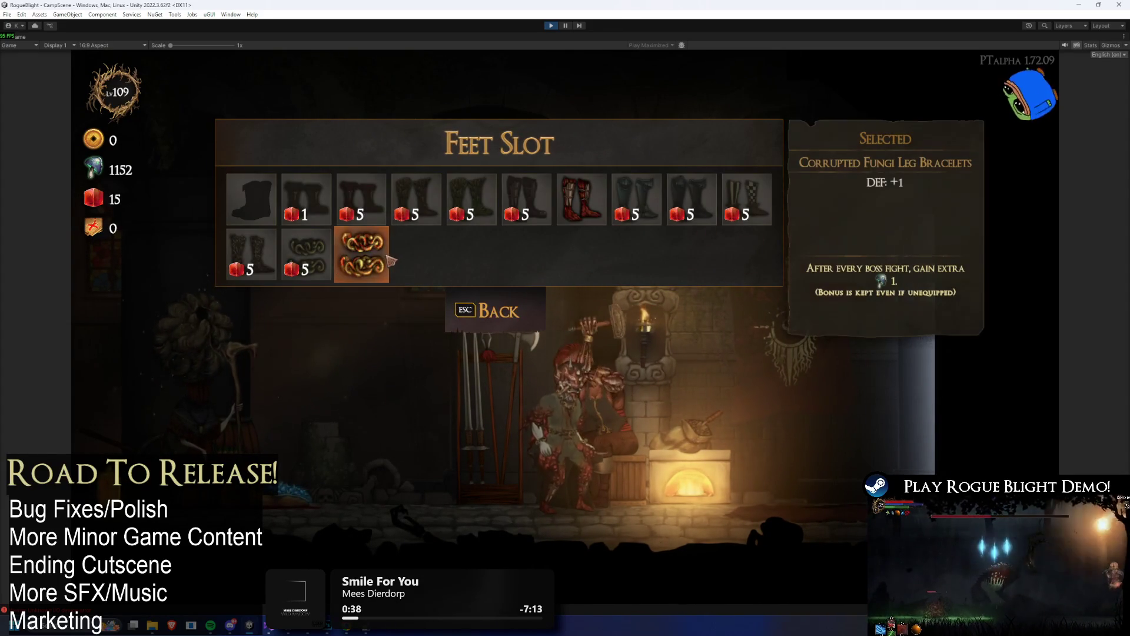
{"action": "left_click", "coordinate": [295, 222]}
{"action": "left_click", "coordinate": [604, 261]}
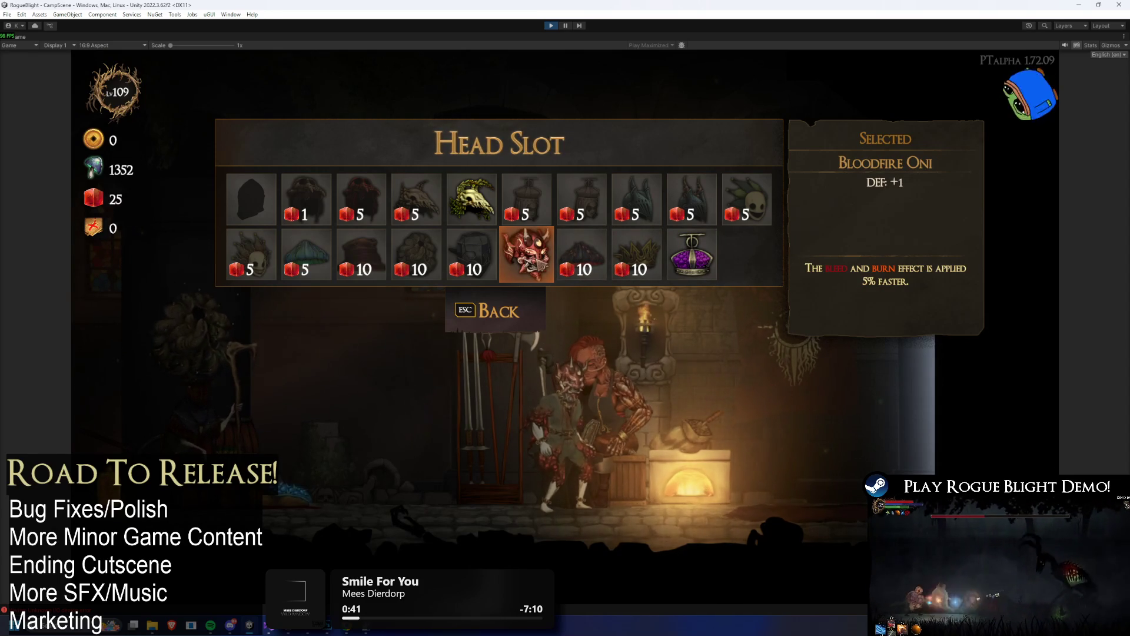
{"action": "left_click", "coordinate": [527, 254]}
{"action": "key", "text": "Escape"}
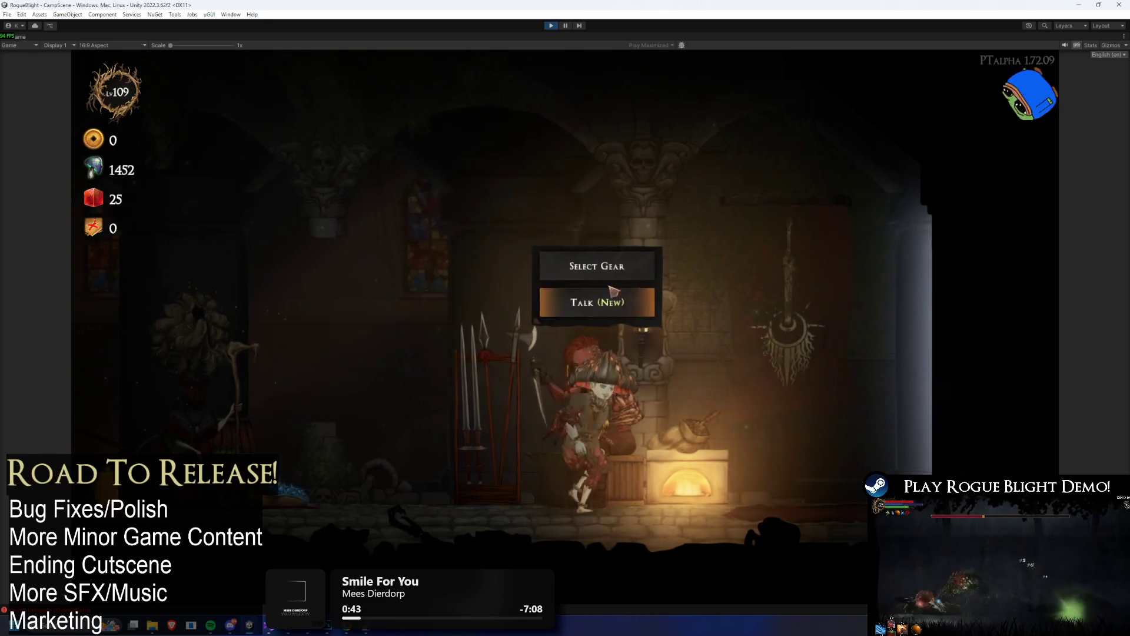
- Start a Story Mode run from the map cart with the Wooden Sword
{"action": "key", "text": "Escape"}
{"action": "left_click", "coordinate": [732, 179]}
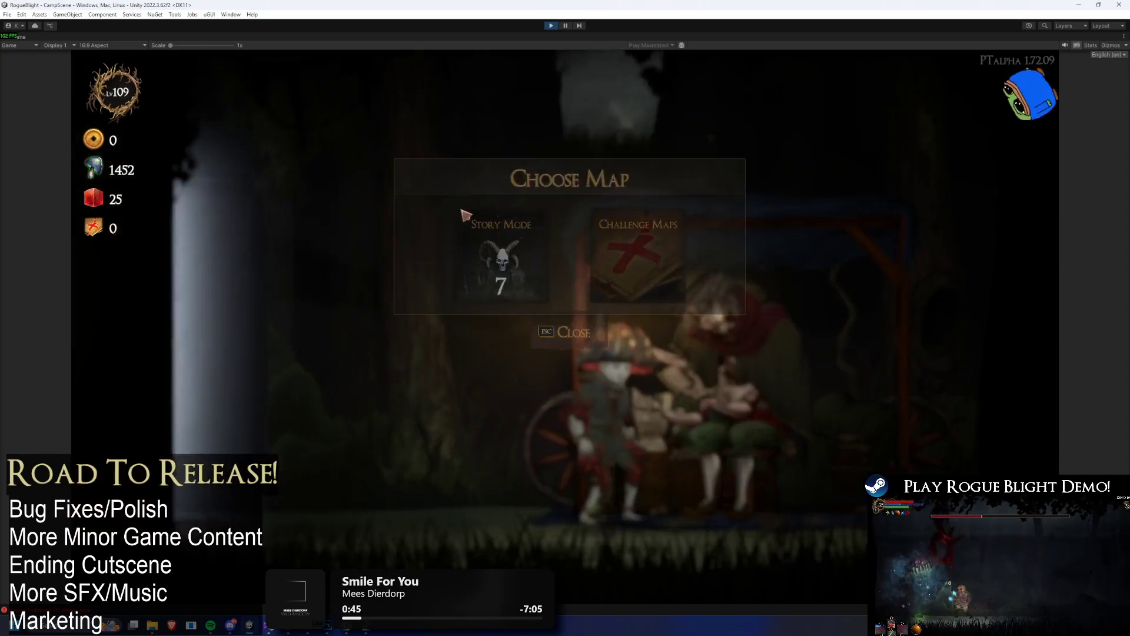
{"action": "left_click", "coordinate": [521, 259]}
{"action": "left_click", "coordinate": [639, 306]}
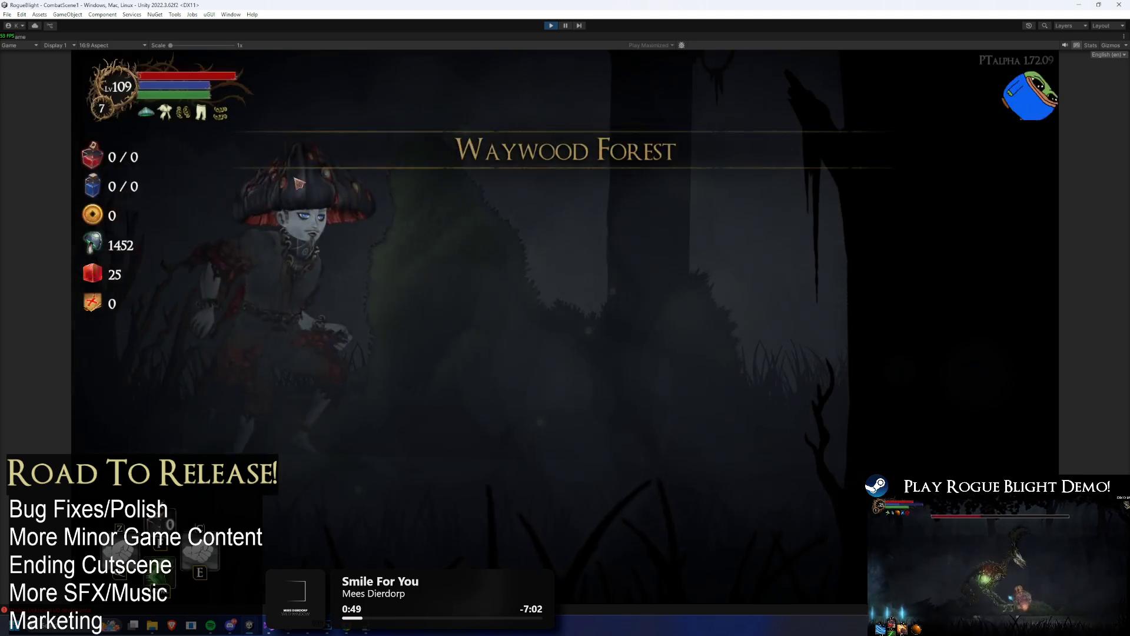
{"action": "mouse_move", "coordinate": [203, 118]}
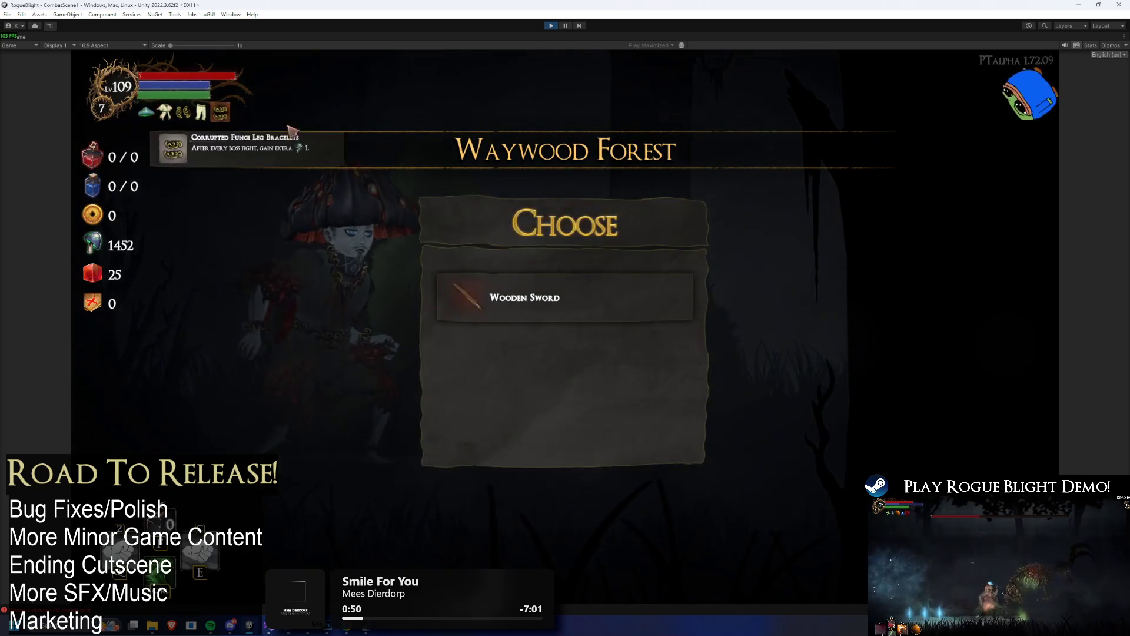
{"action": "left_click", "coordinate": [550, 297]}
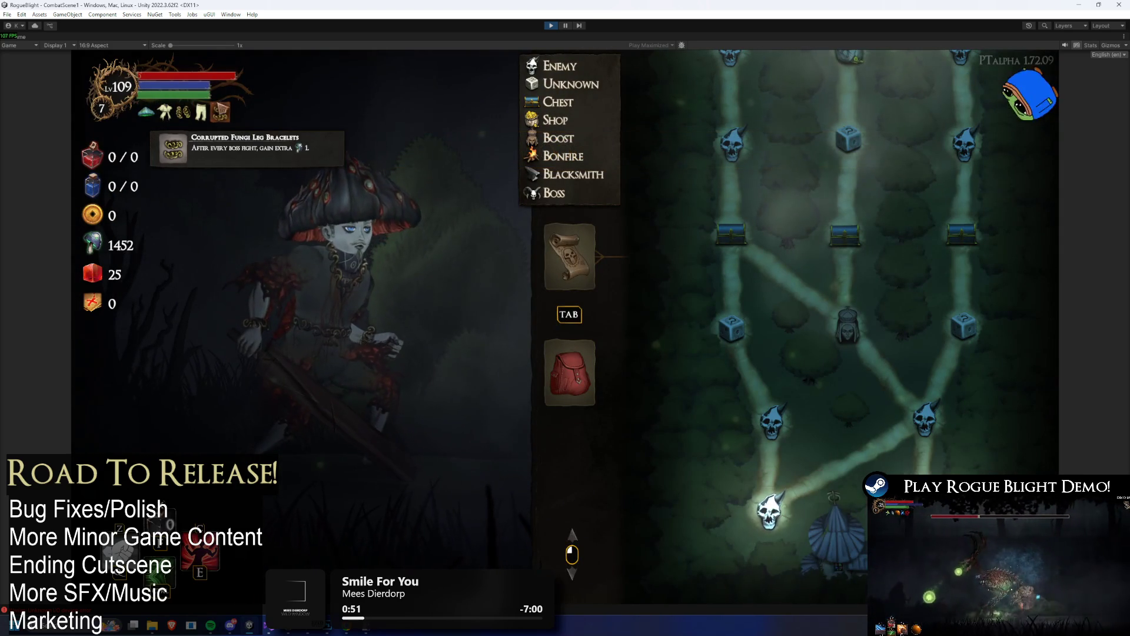
- Inspect the Corrupted Fungi Hat in the head slot, then abandon the run
{"action": "left_click", "coordinate": [570, 372]}
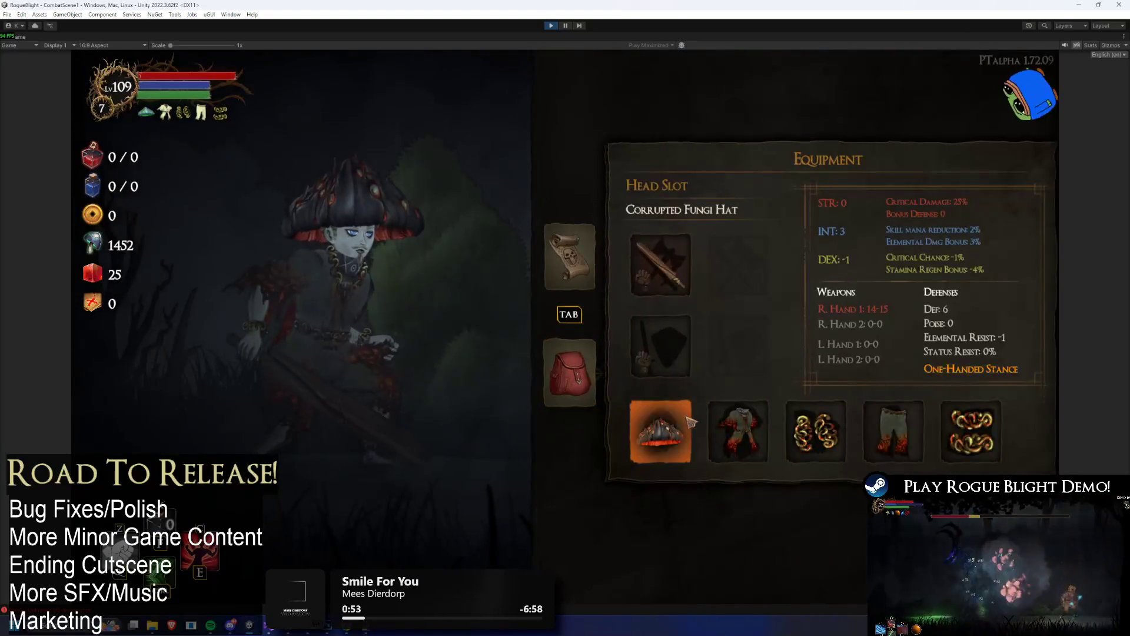
{"action": "left_click", "coordinate": [661, 430]}
{"action": "key", "text": "Escape"}
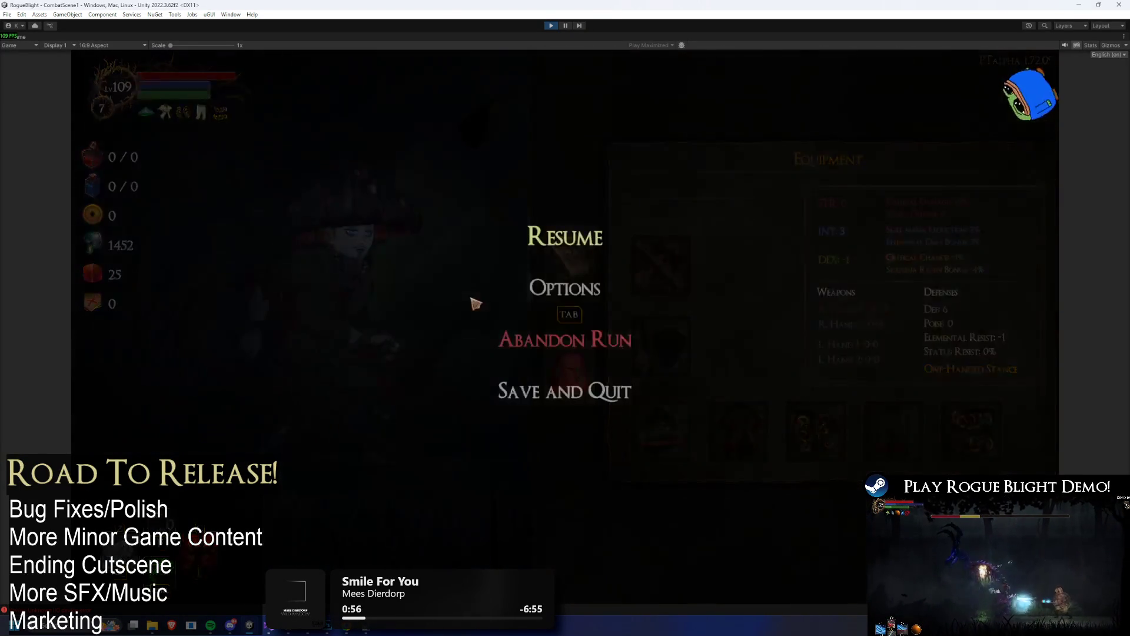
{"action": "left_click", "coordinate": [570, 353]}
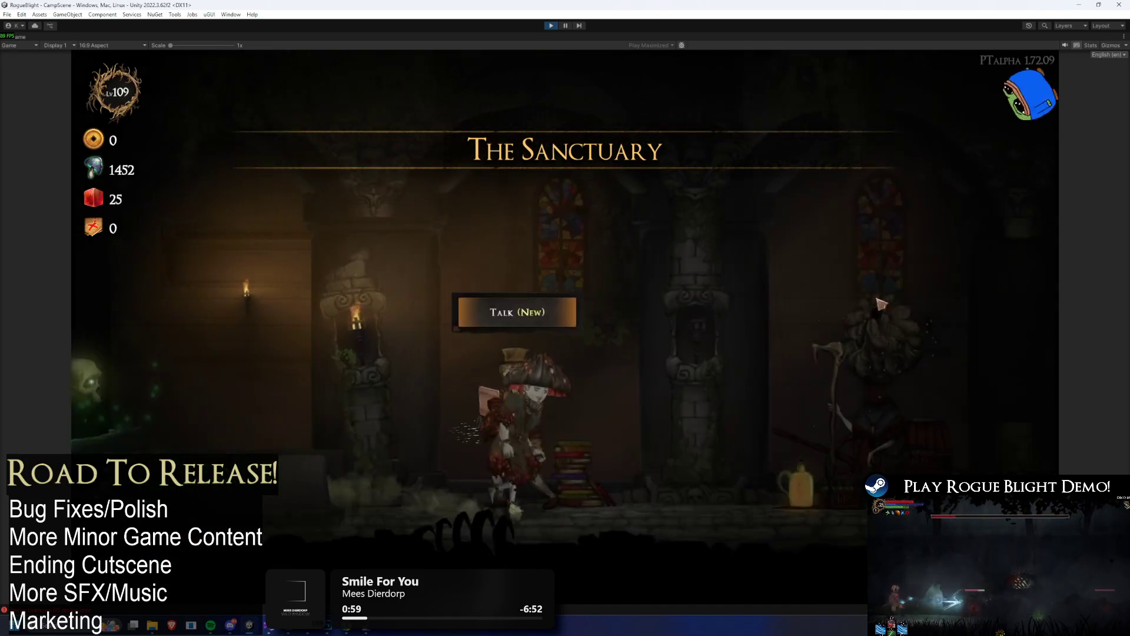
- At the blacksmith, equip the Fungi Hat and Fungi Tunic as starting head and body armor
{"action": "left_click", "coordinate": [601, 220]}
{"action": "left_click", "coordinate": [604, 533]}
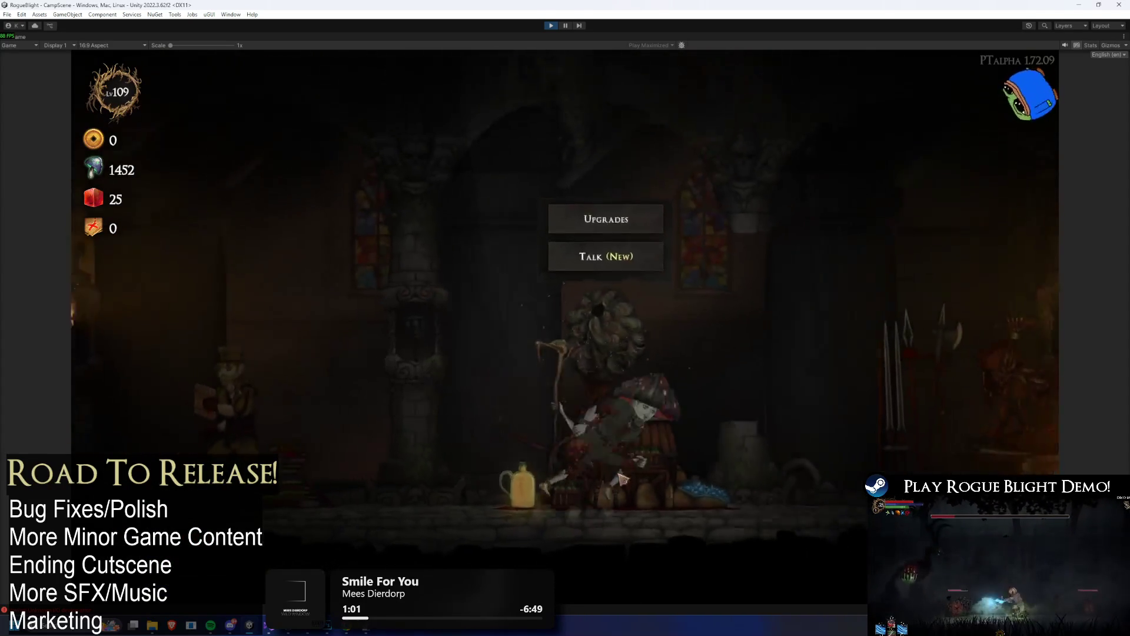
{"action": "key", "text": "d"}
{"action": "key", "text": "e"}
{"action": "left_click", "coordinate": [290, 222]}
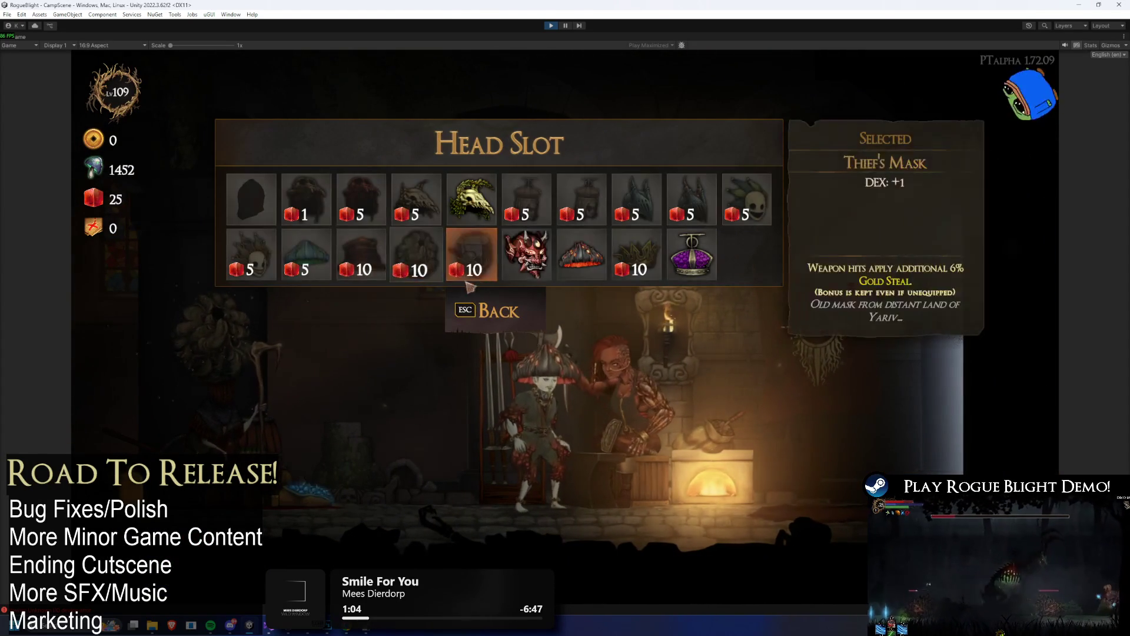
{"action": "left_click", "coordinate": [305, 259]}
{"action": "left_click", "coordinate": [391, 223]}
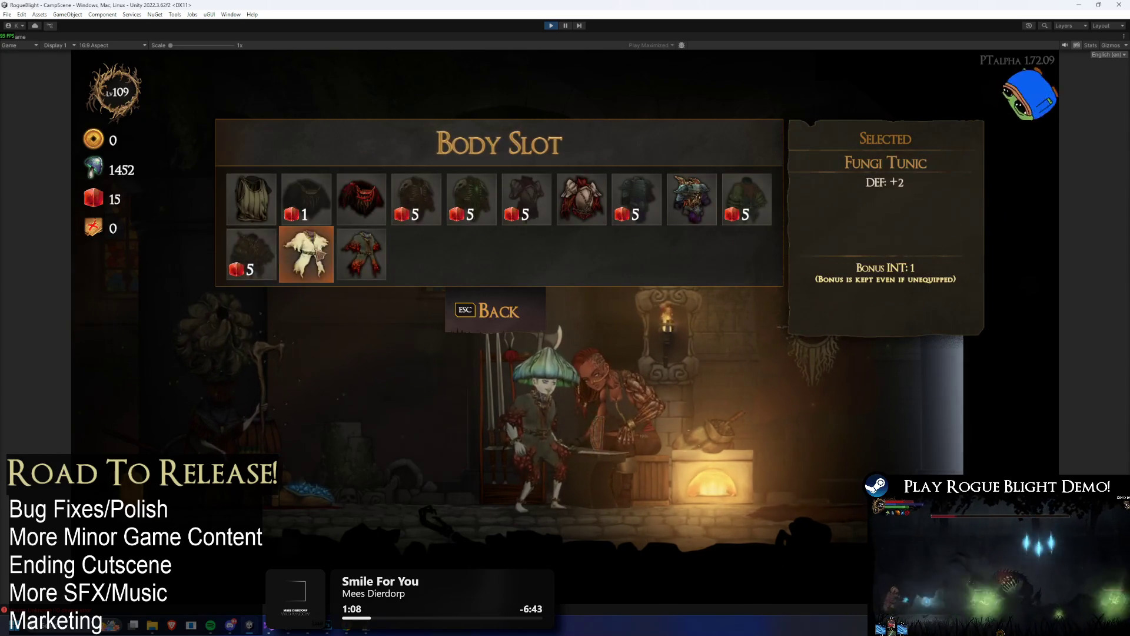
{"action": "left_click", "coordinate": [305, 254]}
- Equip the fungi bracelets, Fungi Pants and fungi leg bracelets on hands, legs and feet
{"action": "left_click", "coordinate": [499, 224]}
{"action": "left_click", "coordinate": [361, 255]}
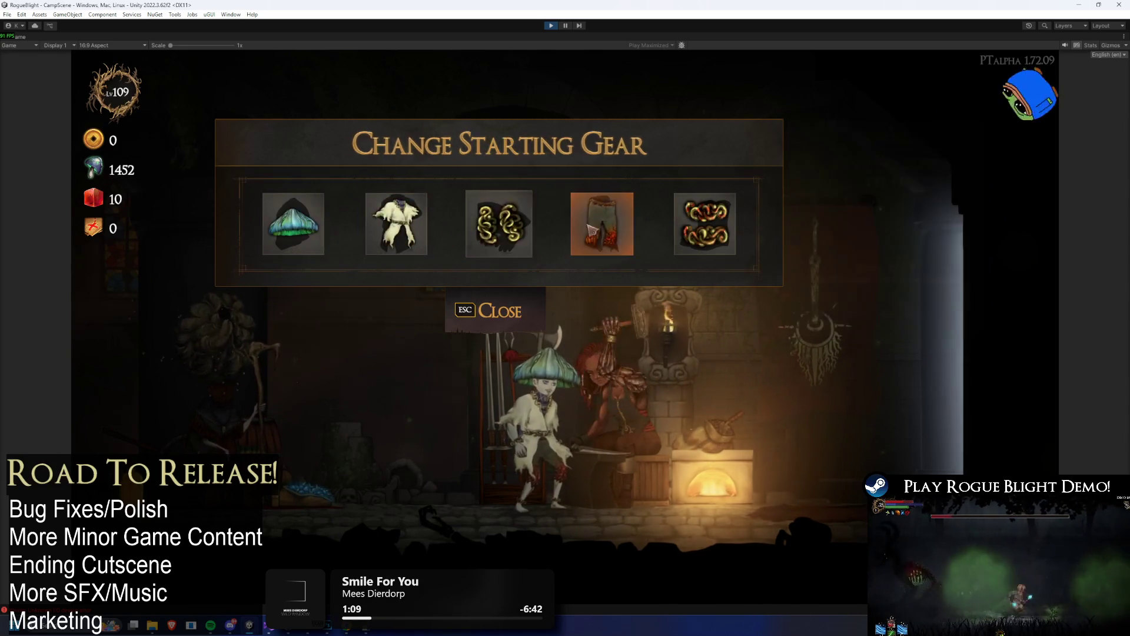
{"action": "left_click", "coordinate": [589, 229]}
{"action": "left_click", "coordinate": [303, 250]}
{"action": "left_click", "coordinate": [674, 241]}
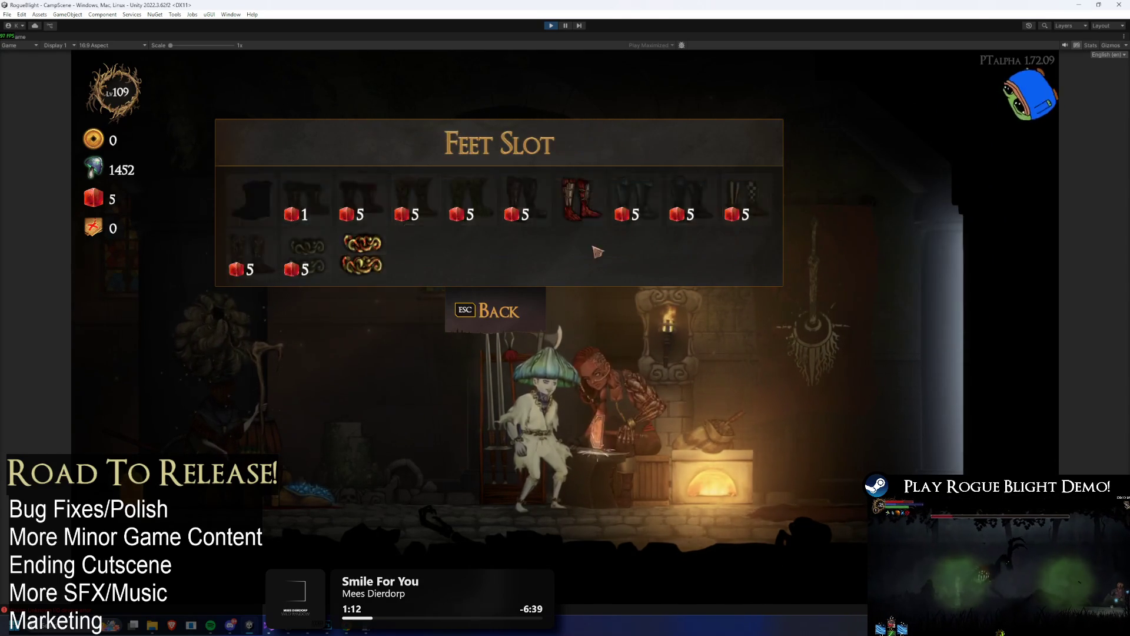
{"action": "left_click", "coordinate": [666, 247]}
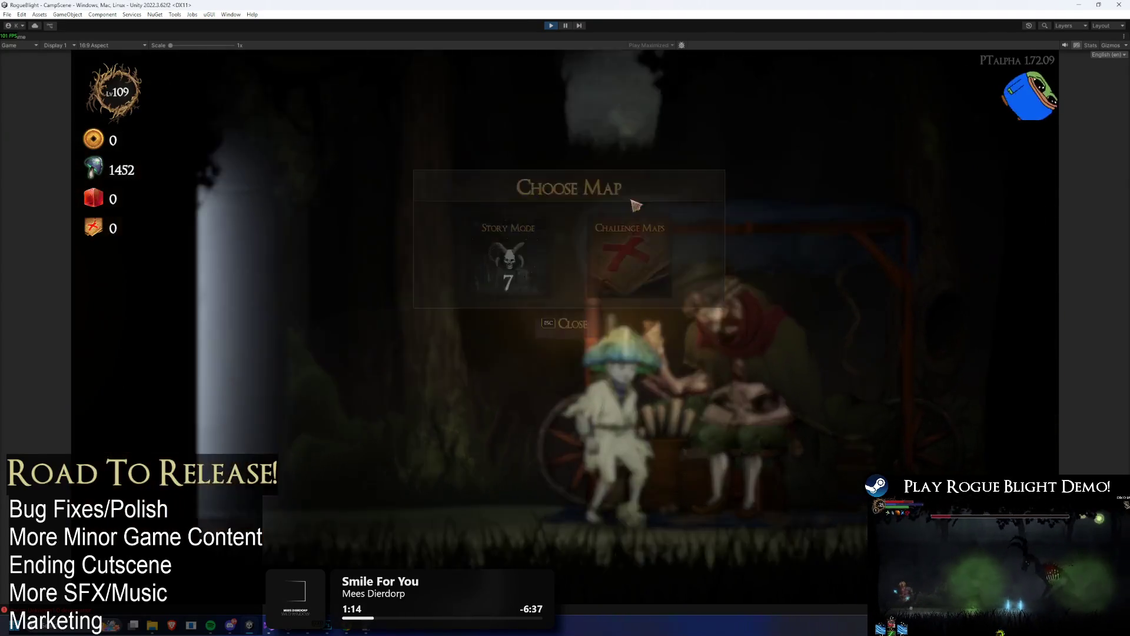
- Start a Story Mode run with the Wooden Sword, view equipment, then exit Play mode with Ctrl+P
{"action": "left_click", "coordinate": [639, 247]}
{"action": "left_click", "coordinate": [653, 309]}
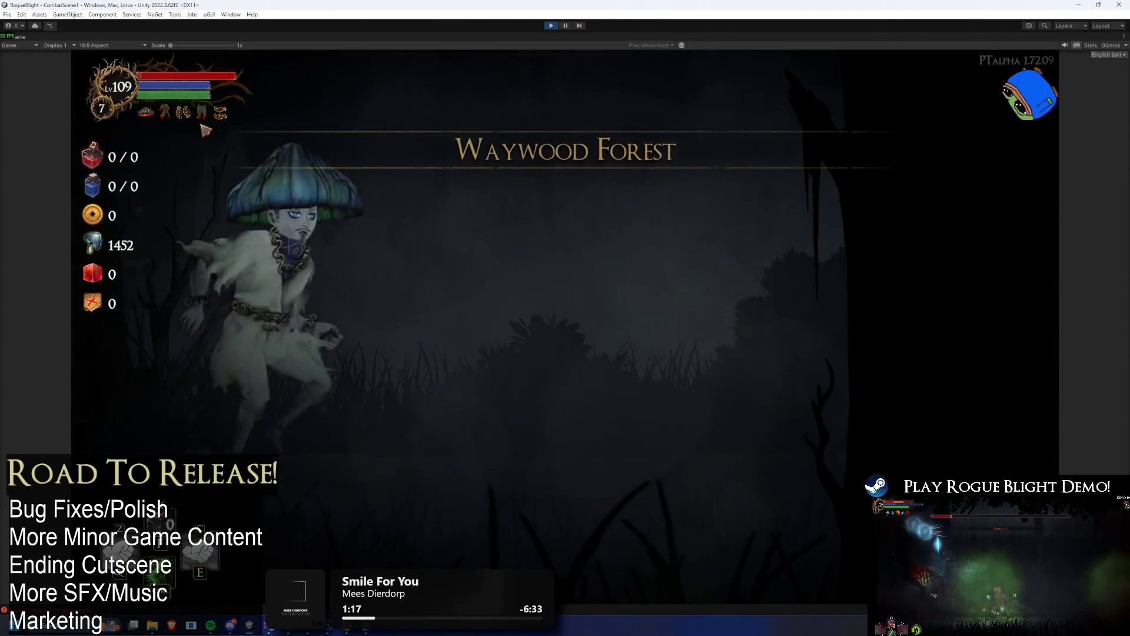
{"action": "left_click", "coordinate": [550, 294]}
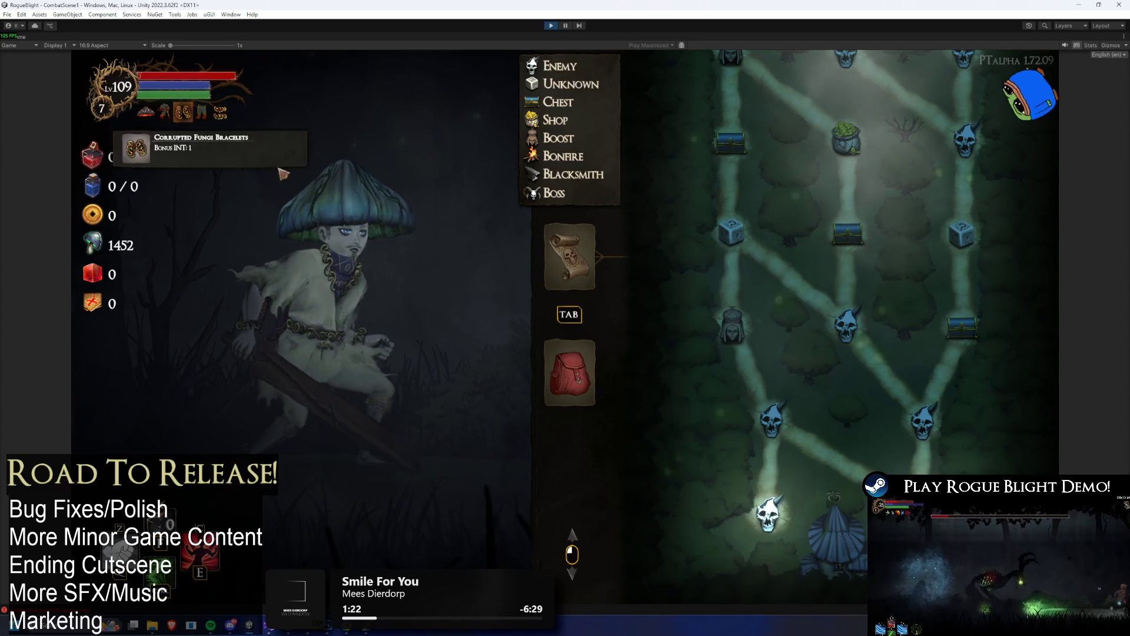
{"action": "key", "text": "Tab"}
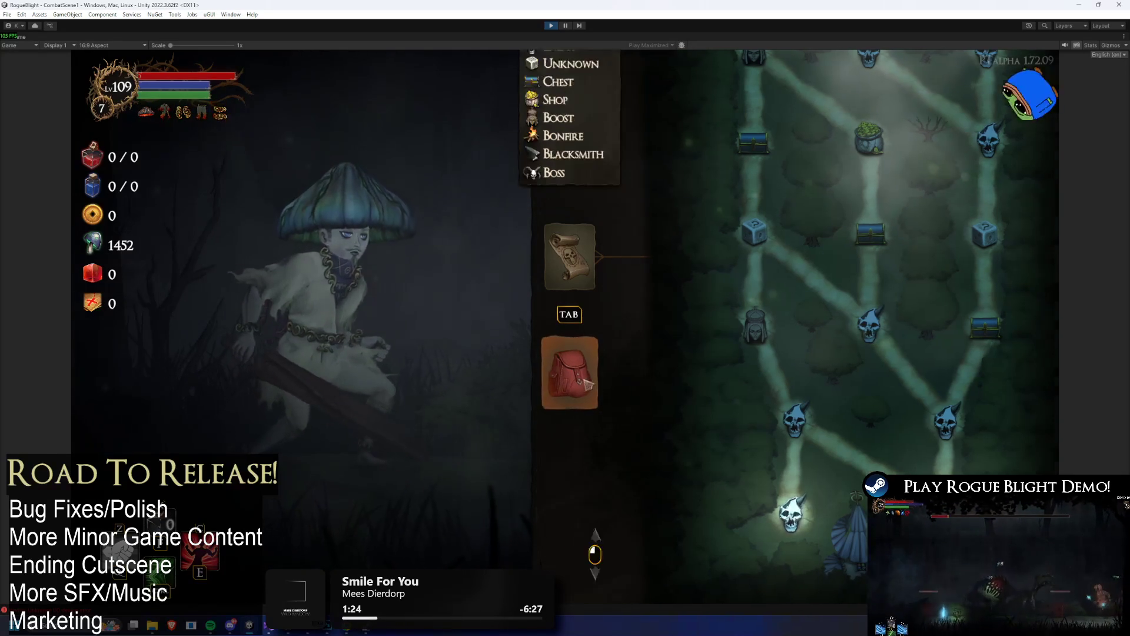
{"action": "key", "text": "ctrl+p"}
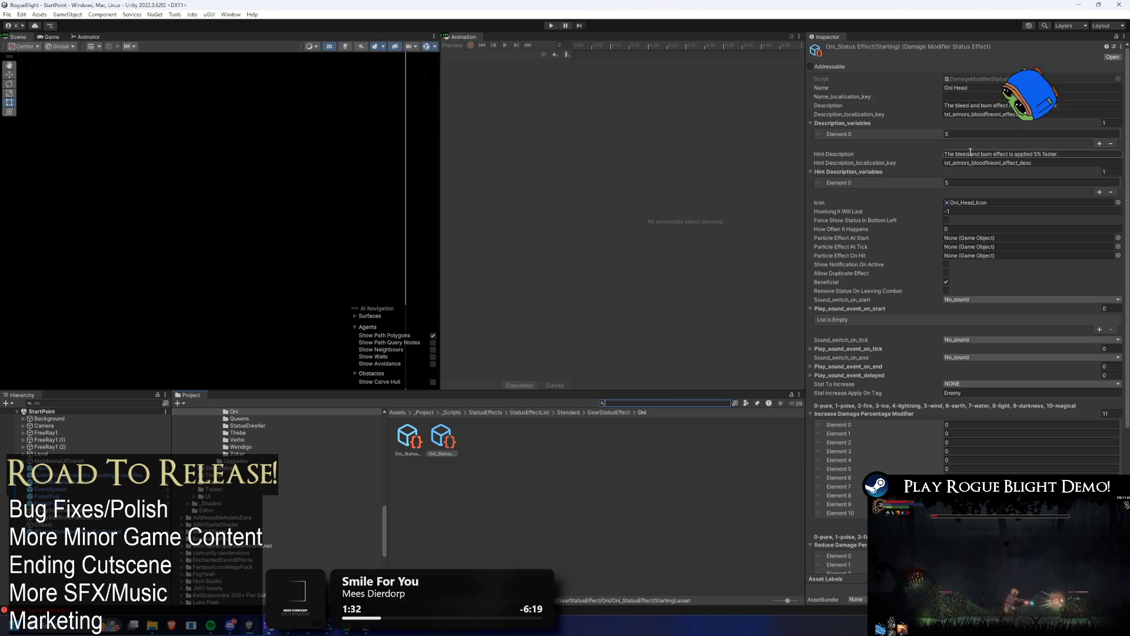
- Search 'oni head' in the Project window and select the Oni Head (Starting) prefab
{"action": "left_click", "coordinate": [514, 454]}
{"action": "type", "text": "oni hea"}
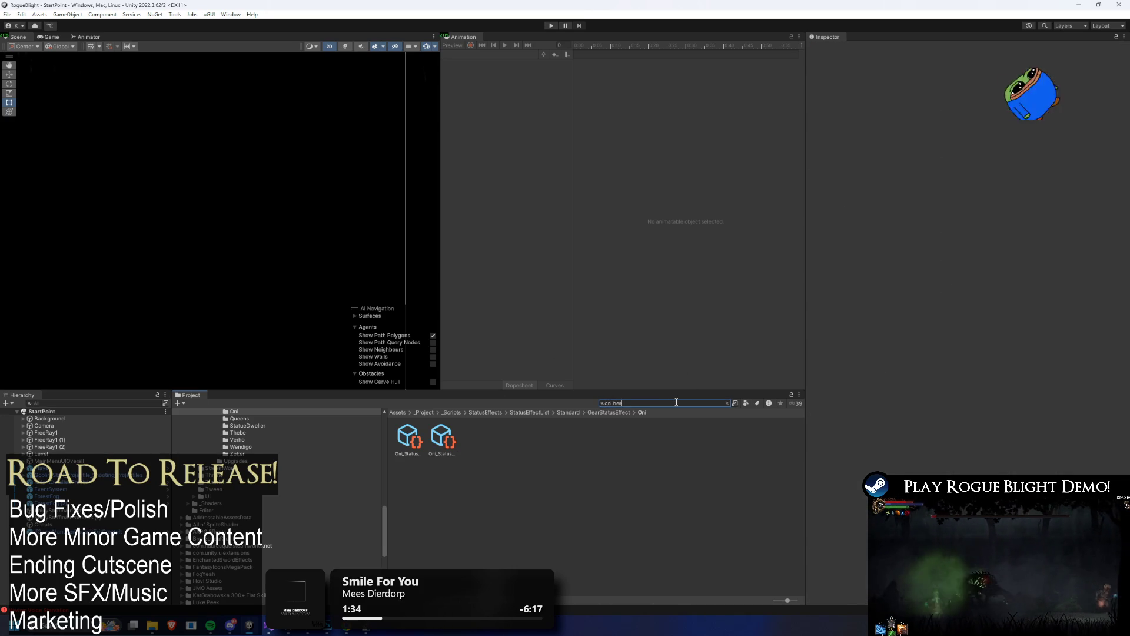
{"action": "type", "text": "d"}
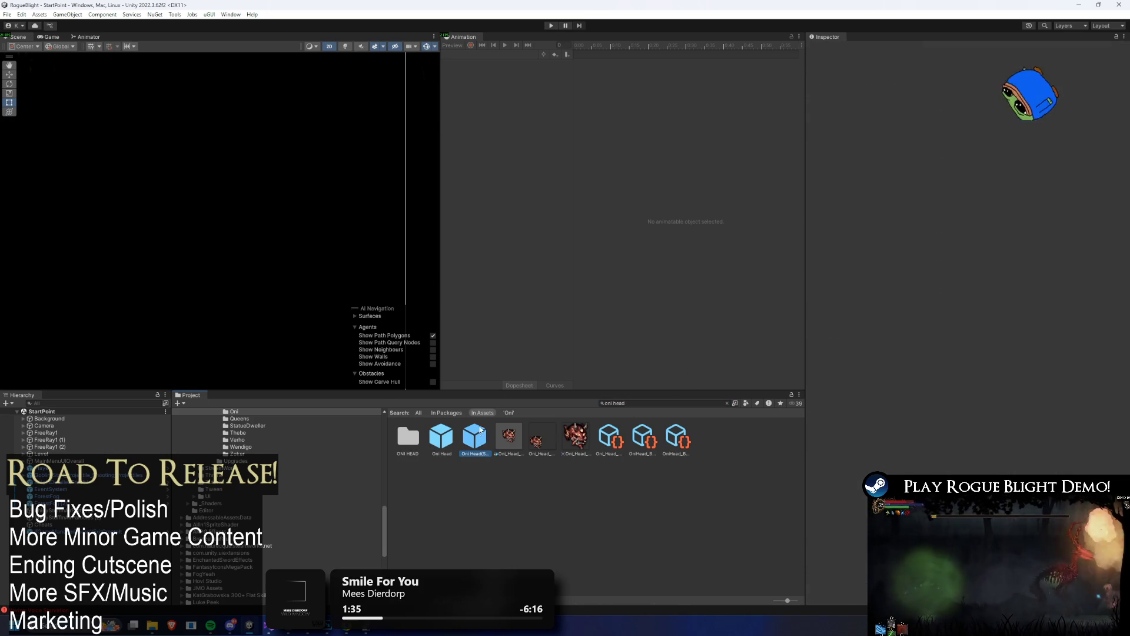
{"action": "left_click", "coordinate": [946, 237]}
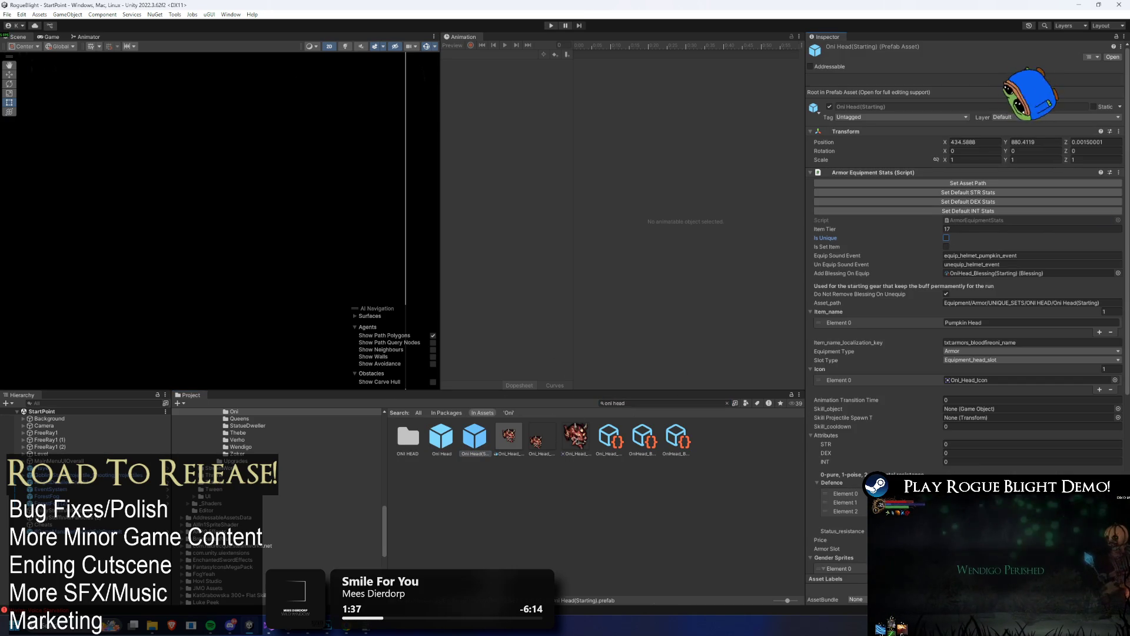
- Clear the search and open the FUNGI folder under UNIQUE_SETS
{"action": "left_click", "coordinate": [652, 402]}
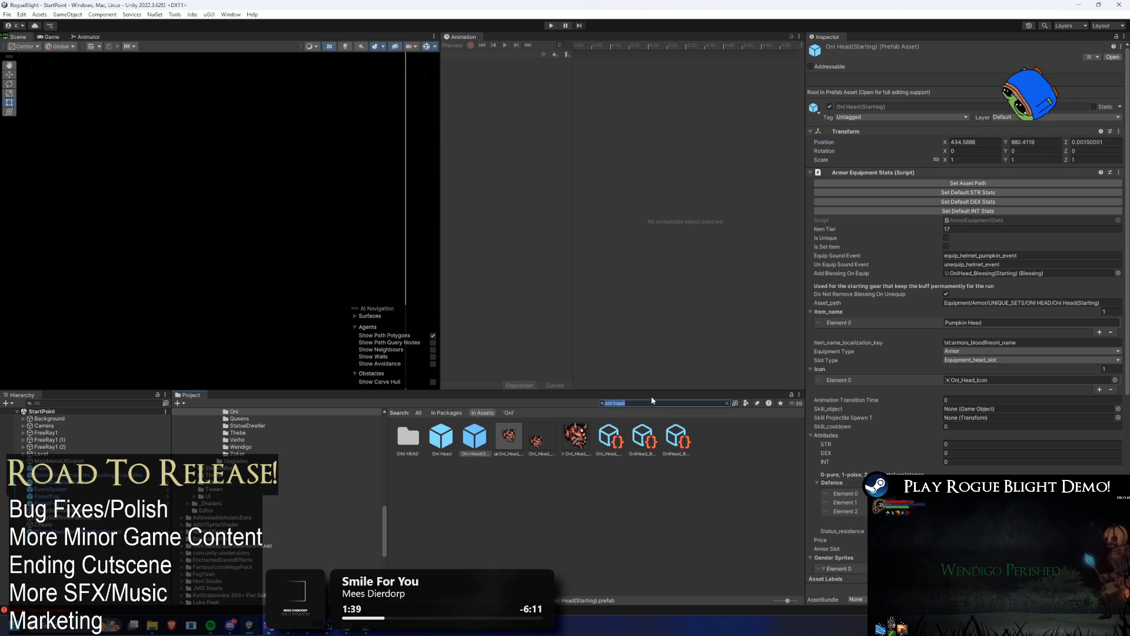
{"action": "key", "text": "BackSpace"}
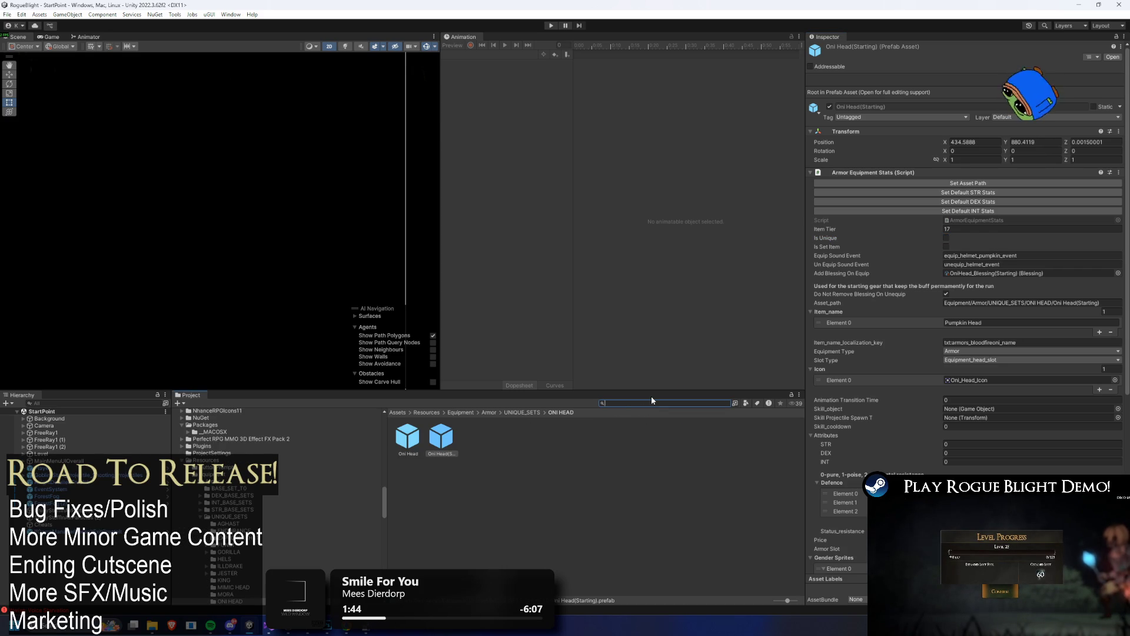
{"action": "left_click", "coordinate": [519, 413]}
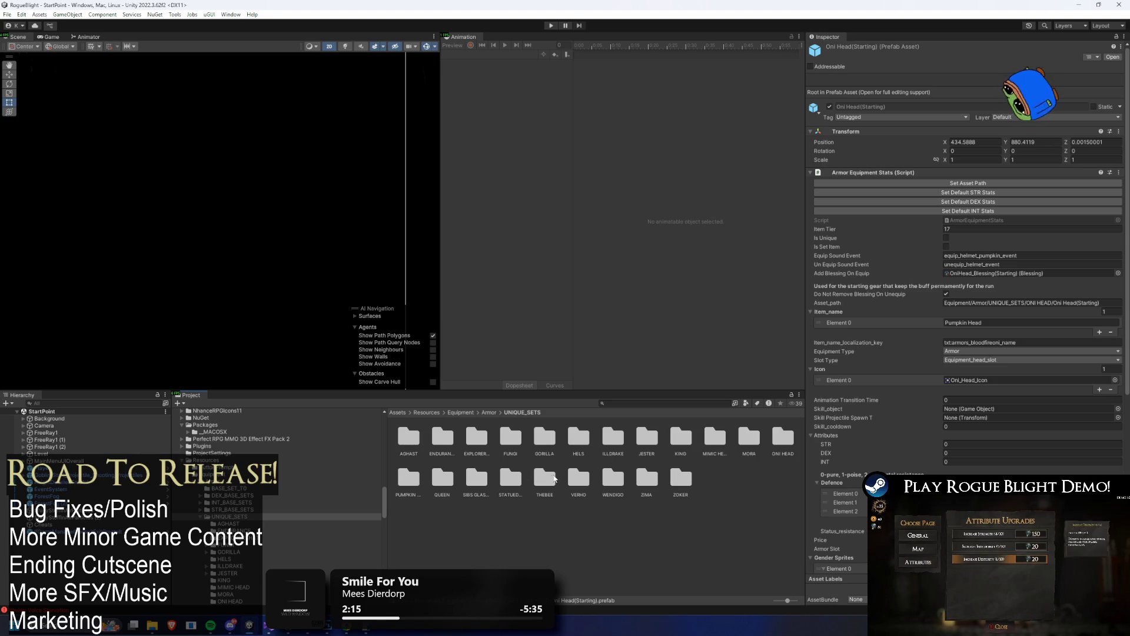
{"action": "double_click", "coordinate": [511, 437]}
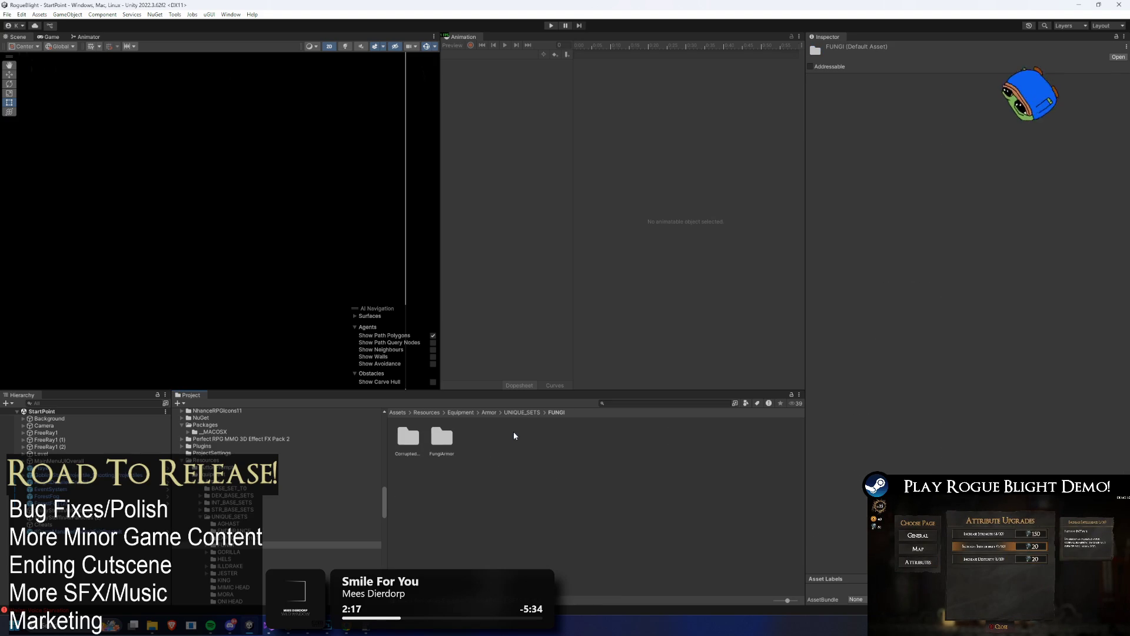
- In FungiArmor, select the Fungi Armor prefab and open the sprite picker for its Fungi_Armor_Icon
{"action": "double_click", "coordinate": [442, 435]}
{"action": "left_click", "coordinate": [439, 437]}
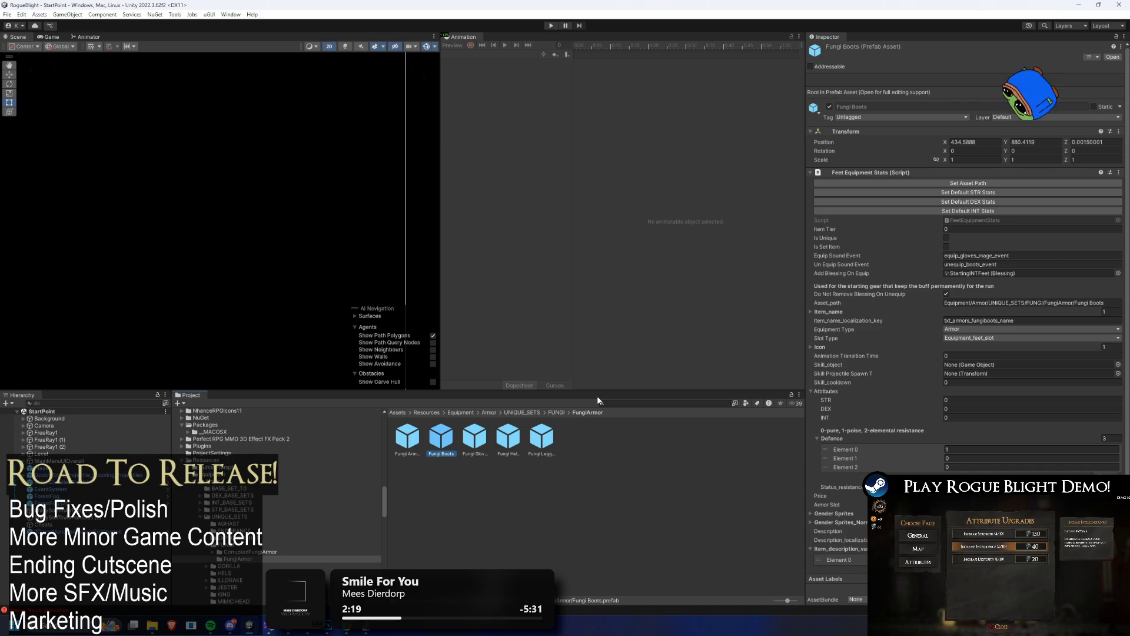
{"action": "key", "text": "Right"}
{"action": "key", "text": "Right"}
{"action": "key", "text": "Right"}
{"action": "key", "text": "Left"}
{"action": "key", "text": "Left"}
{"action": "key", "text": "Left"}
{"action": "key", "text": "Left"}
{"action": "scroll", "coordinate": [1060, 260], "scroll_direction": "down", "scroll_amount": 2}
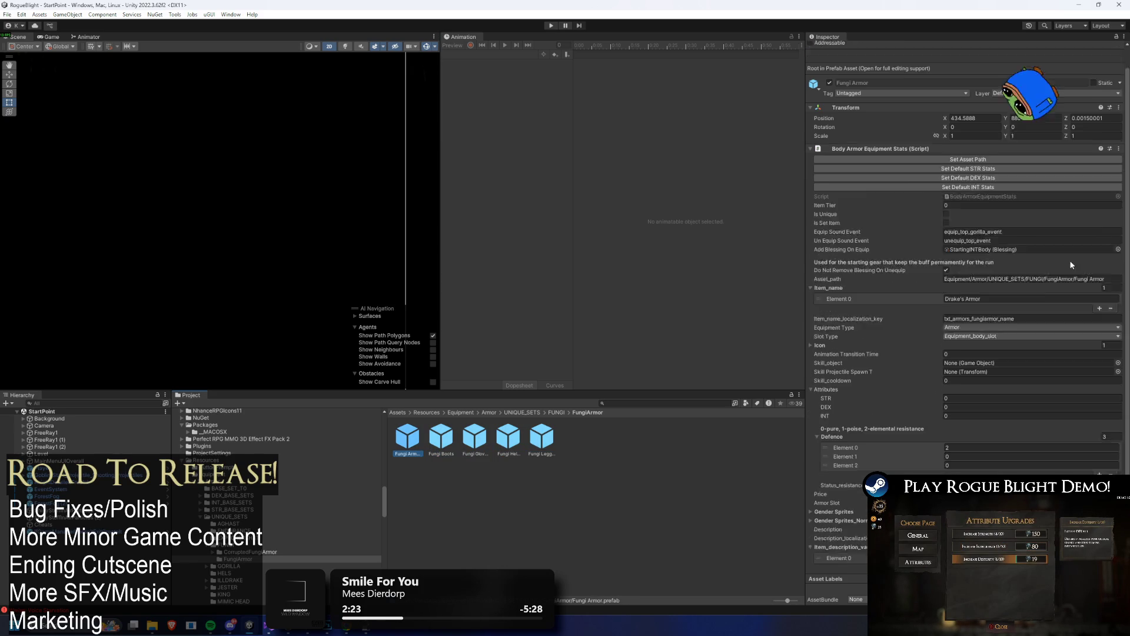
{"action": "left_click", "coordinate": [868, 322]}
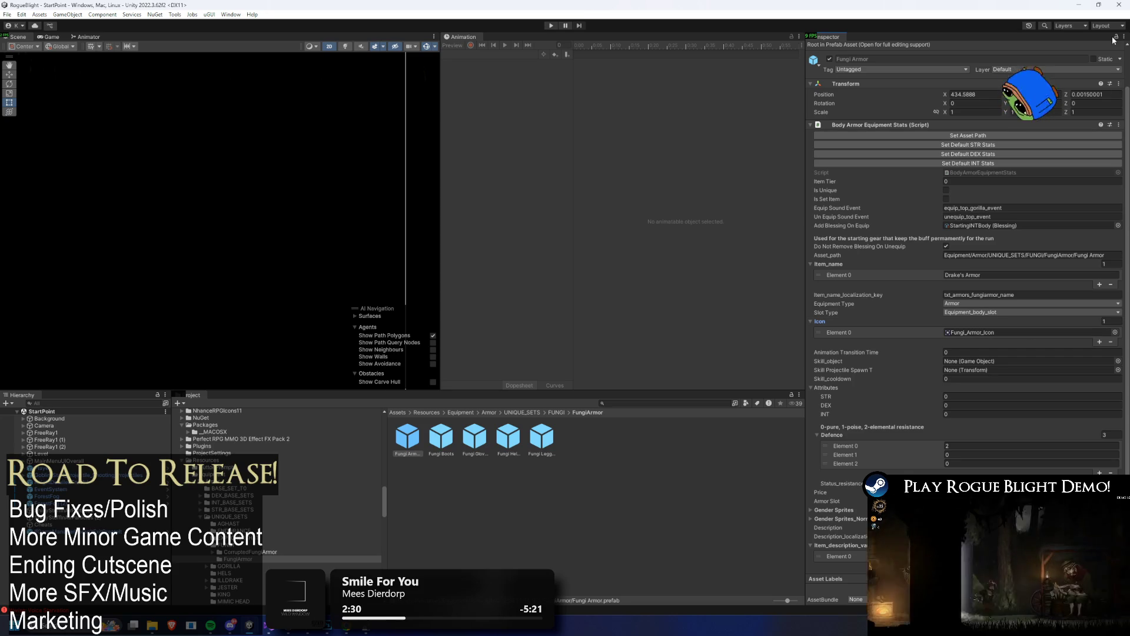
{"action": "left_click", "coordinate": [988, 332]}
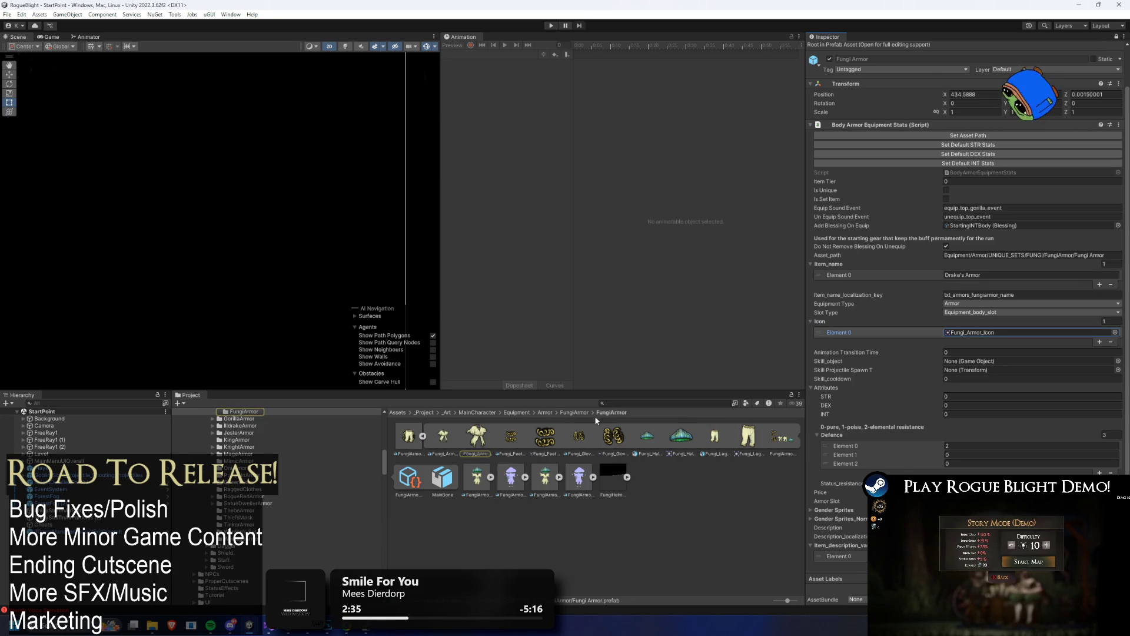
{"action": "left_click", "coordinate": [1116, 333]}
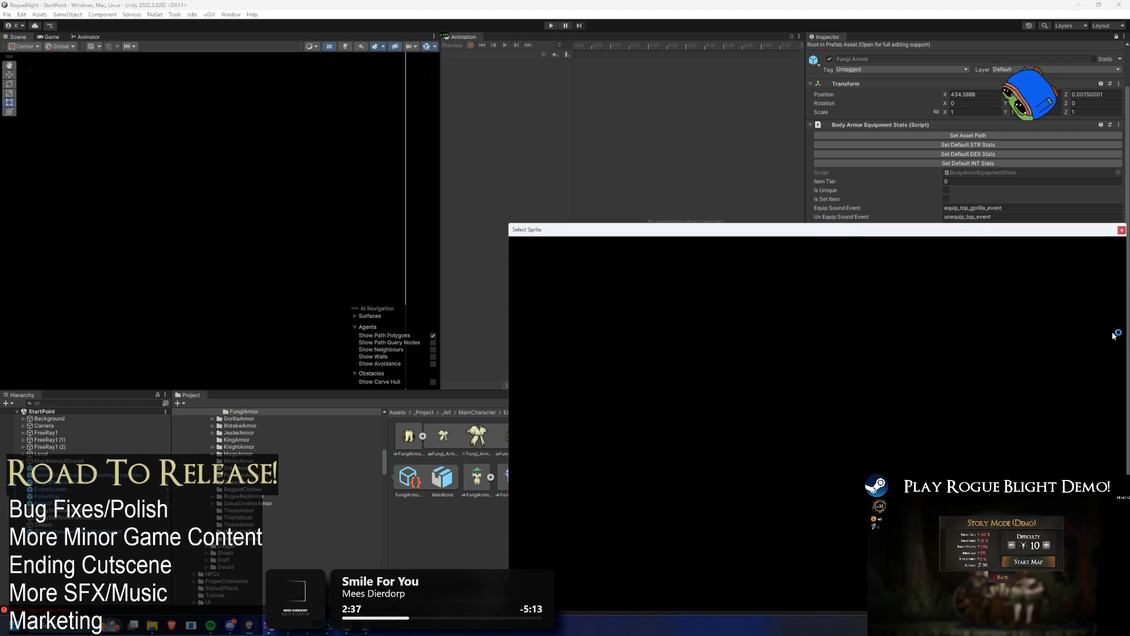
- Search 'fungi' in Select Sprite and assign Consumed_Fungi_Armor_Icon as the Fungi Armor icon
{"action": "type", "text": "fun"}
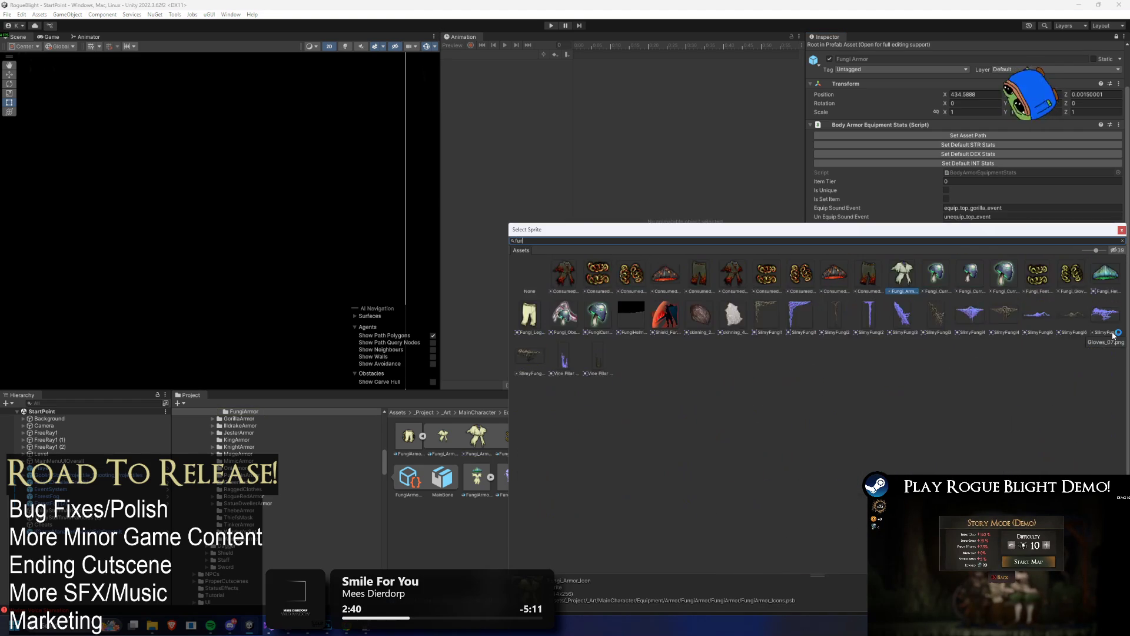
{"action": "type", "text": "gi a"}
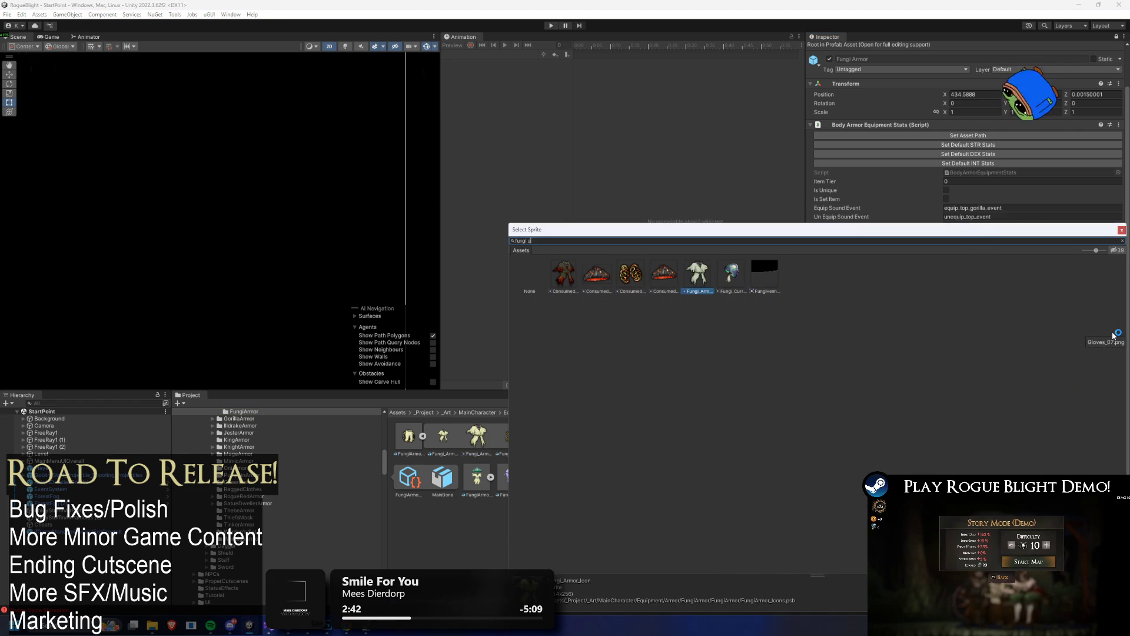
{"action": "key", "text": "BackSpace"}
{"action": "key", "text": "BackSpace"}
{"action": "left_click", "coordinate": [565, 274]}
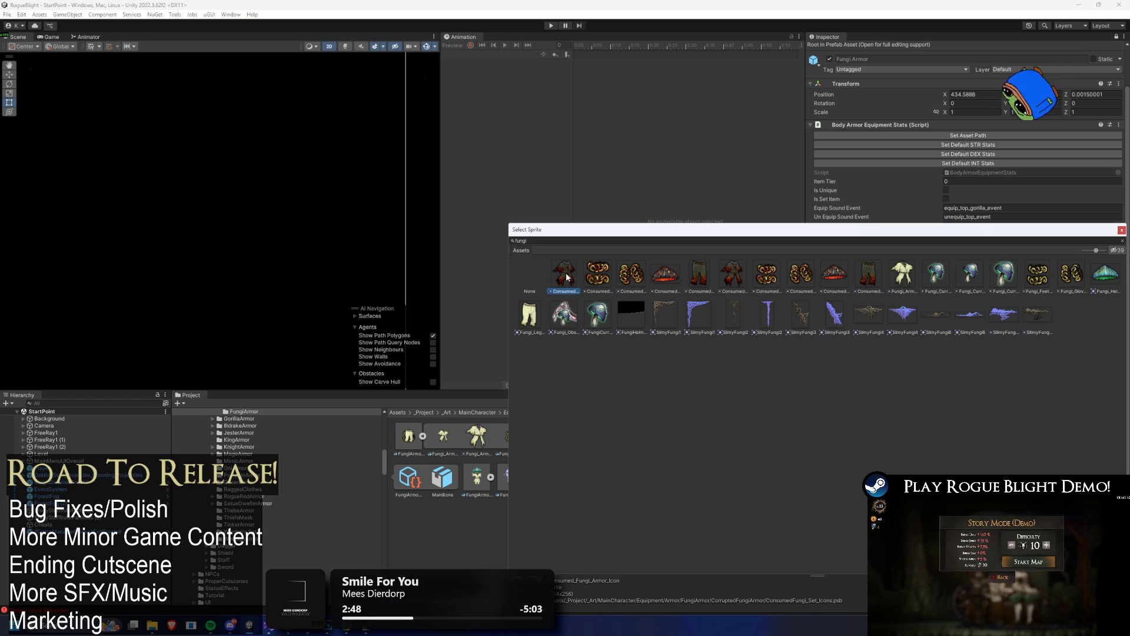
{"action": "left_click", "coordinate": [735, 268]}
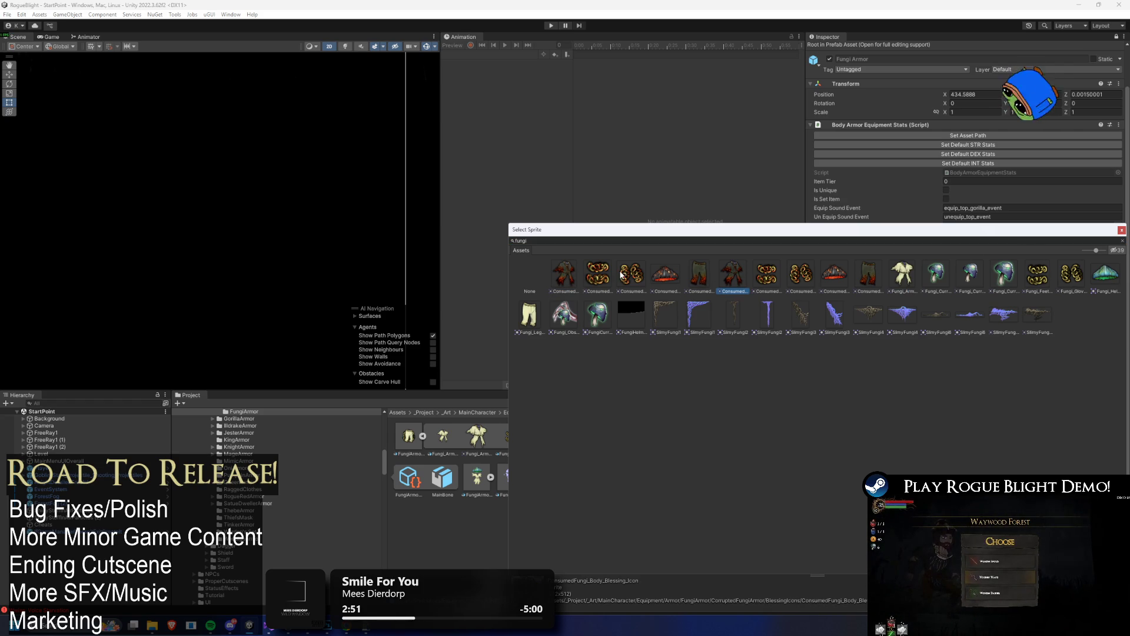
{"action": "double_click", "coordinate": [566, 274]}
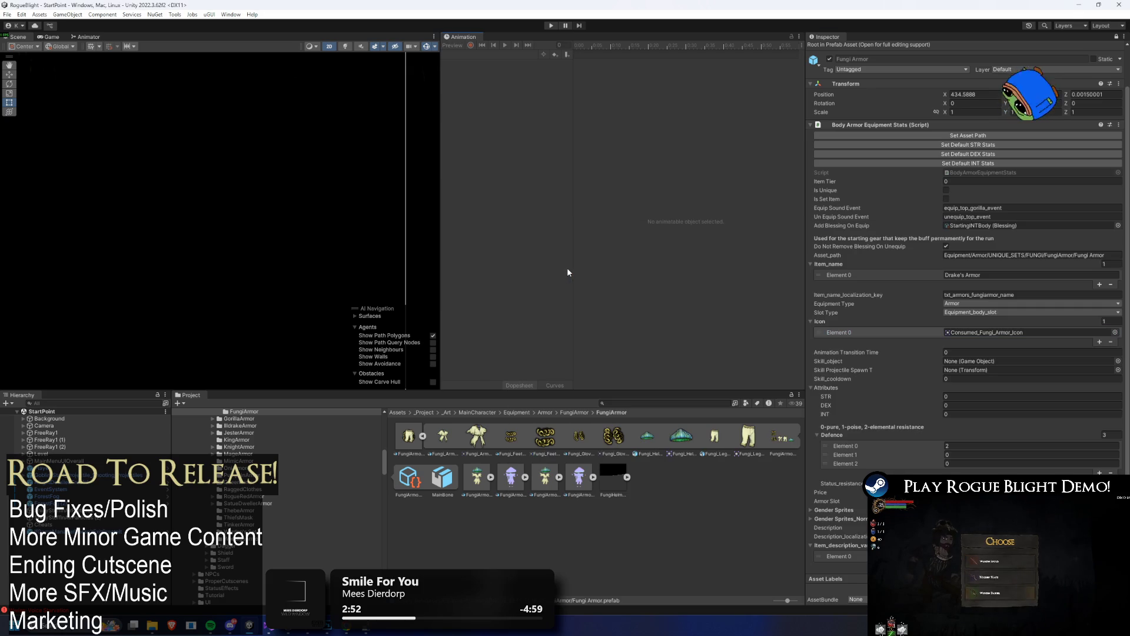
{"action": "left_click", "coordinate": [660, 403]}
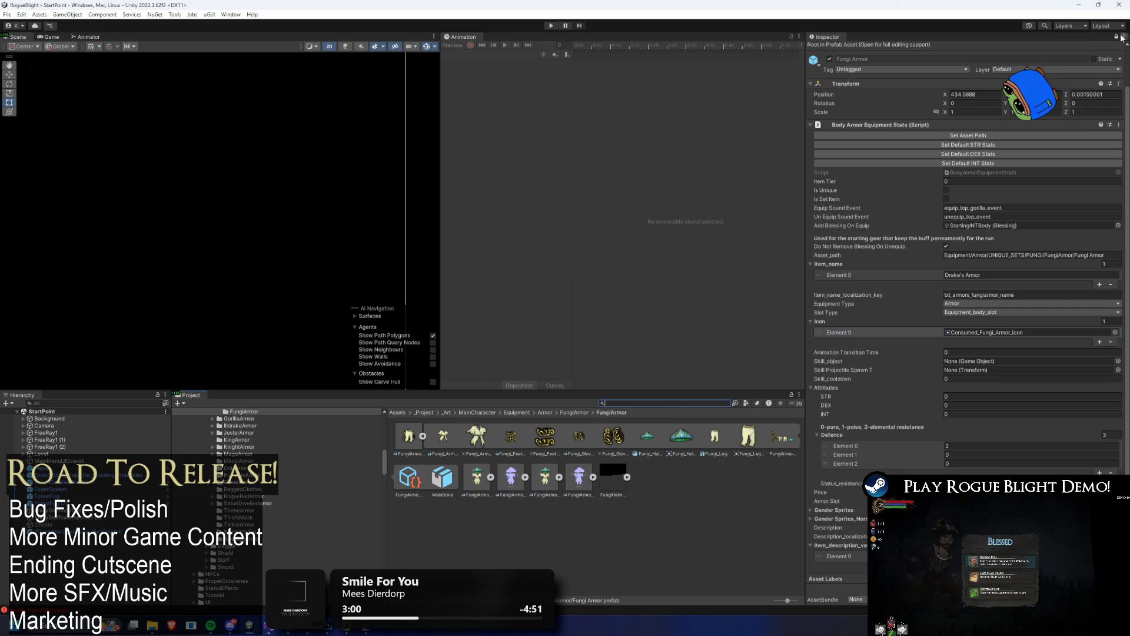
- Inspect the armor's StartingINTBody blessing and locate its current icon sprite
{"action": "left_click", "coordinate": [990, 226]}
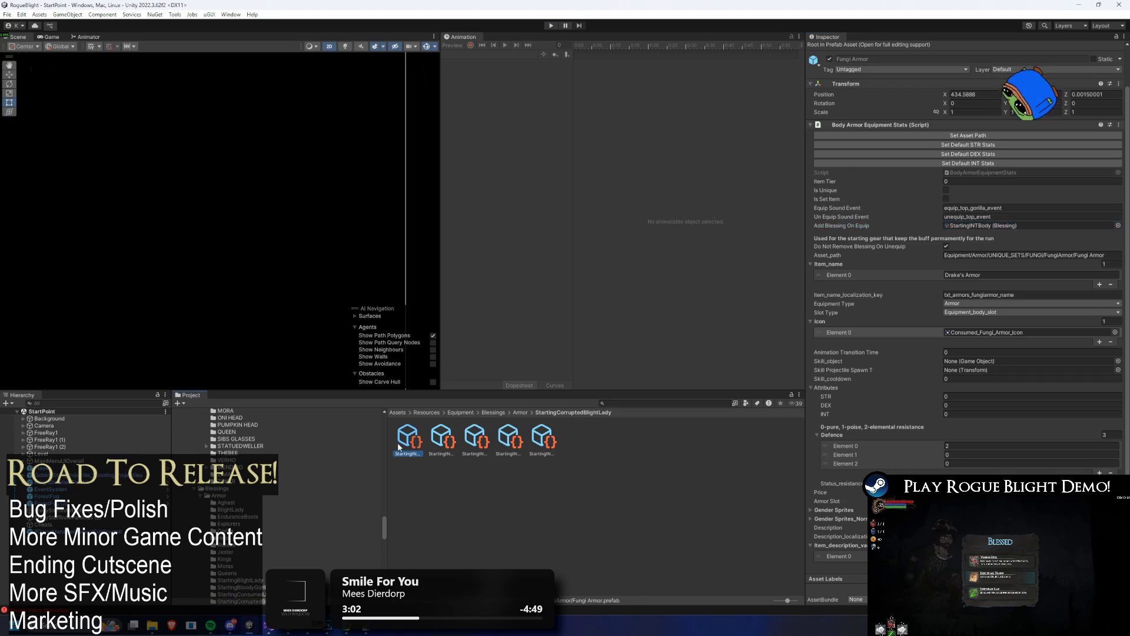
{"action": "left_click", "coordinate": [398, 447]}
{"action": "left_click", "coordinate": [1040, 133]}
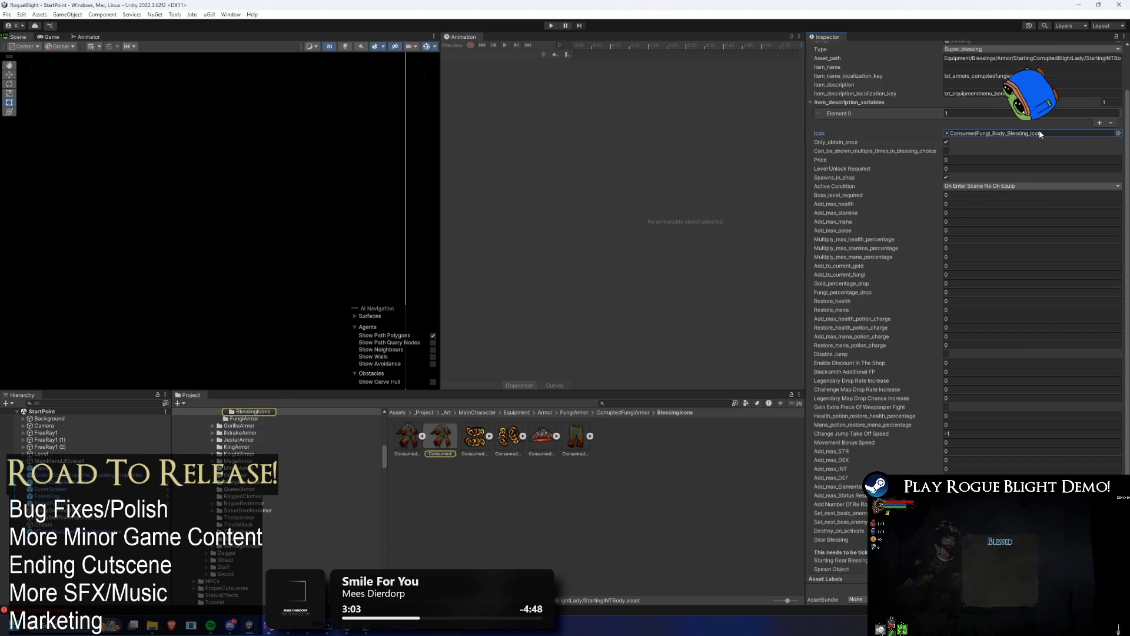
{"action": "scroll", "coordinate": [1043, 149], "scroll_direction": "up", "scroll_amount": 2}
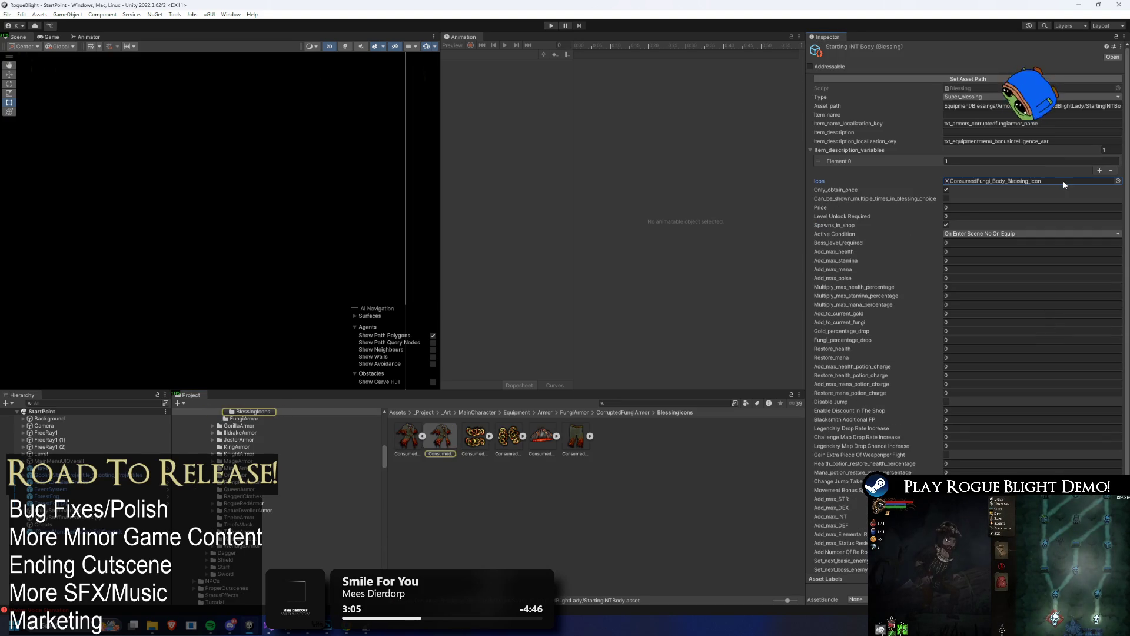
- Search 'fungi armor' and browse from the Corrupted Fungi Armor folder back to the Fungi Armor prefab
{"action": "left_click", "coordinate": [665, 403]}
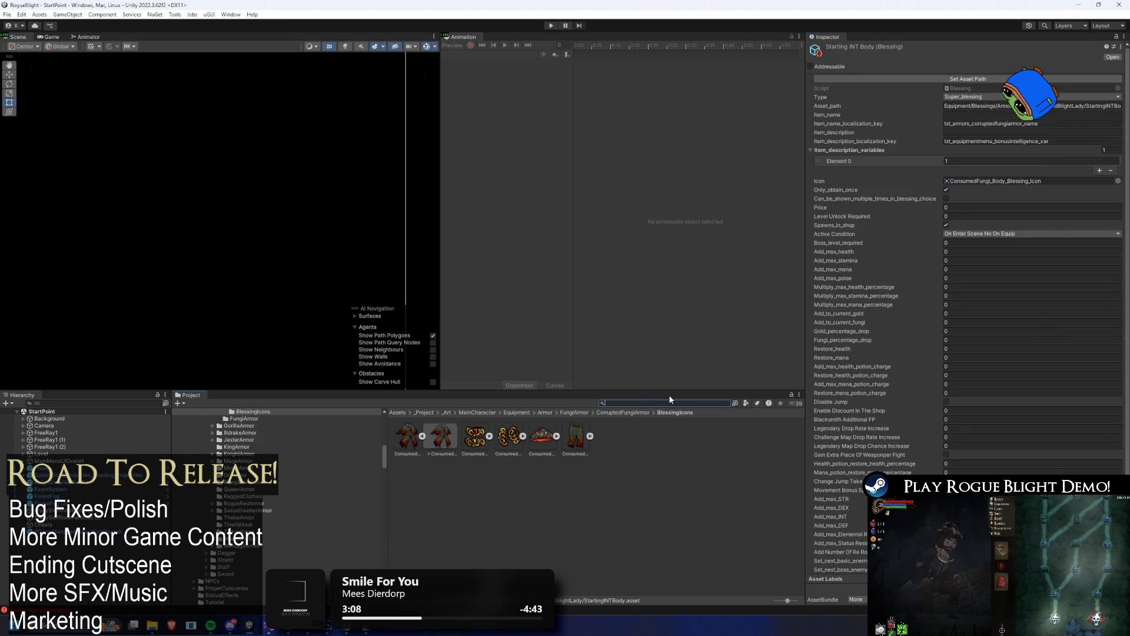
{"action": "type", "text": "fung"}
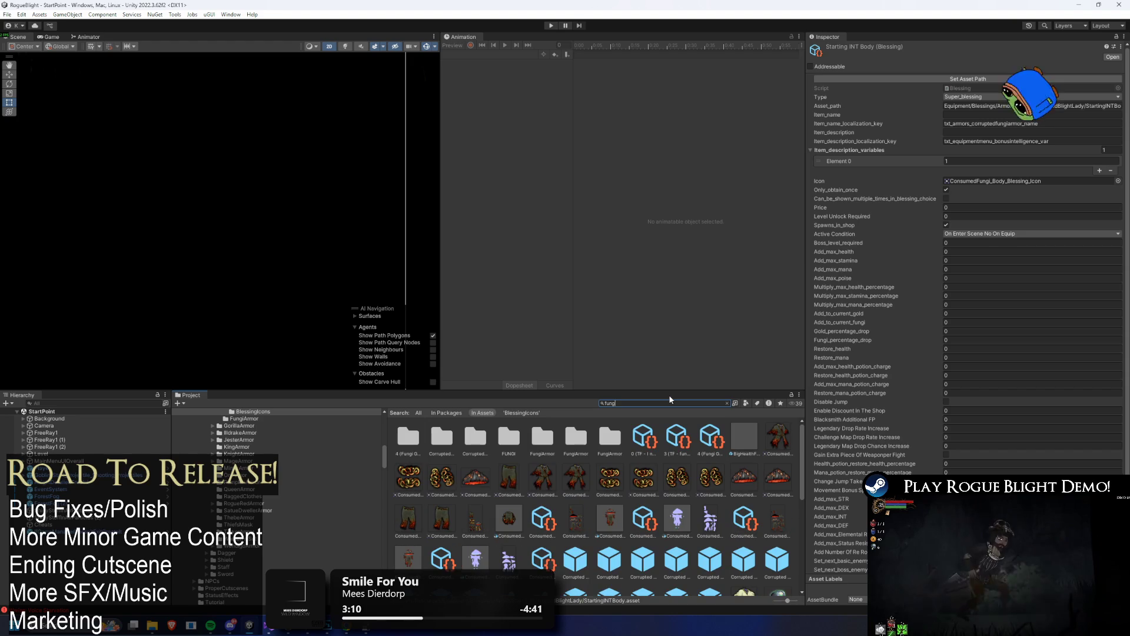
{"action": "type", "text": "i armor"}
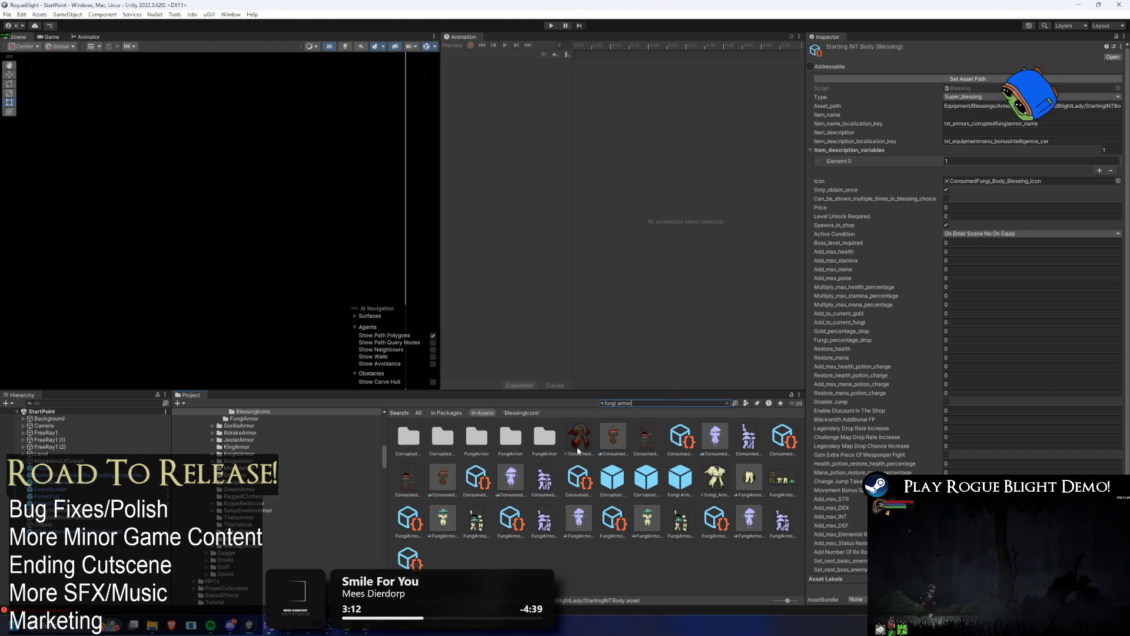
{"action": "left_click", "coordinate": [612, 477]}
{"action": "left_click", "coordinate": [727, 403]}
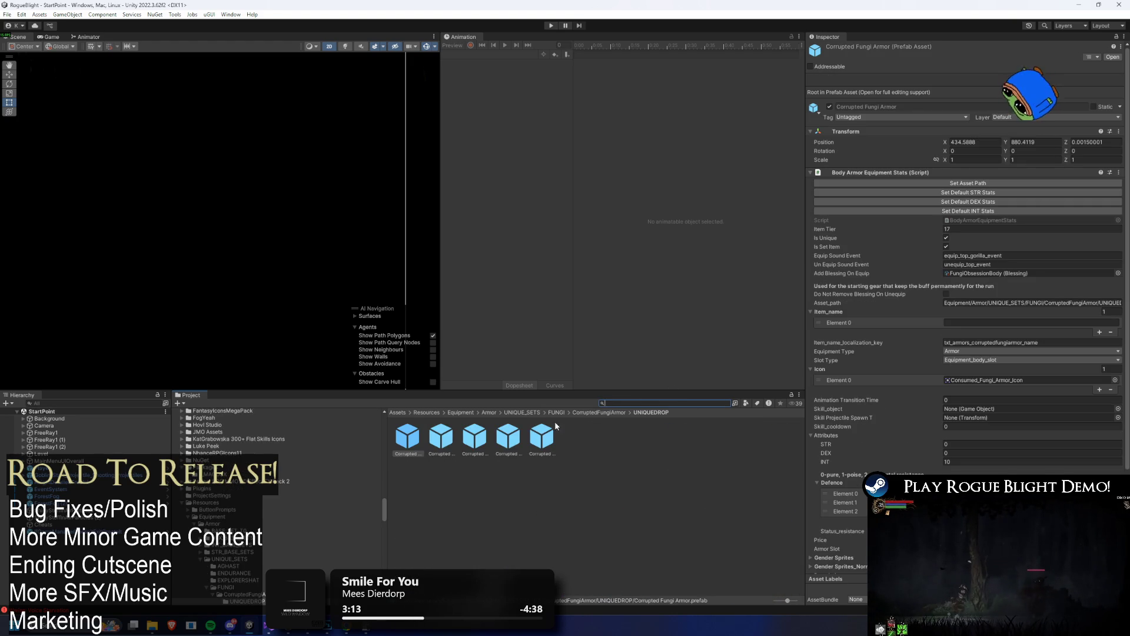
{"action": "left_click", "coordinate": [601, 413]}
{"action": "left_click", "coordinate": [441, 437]}
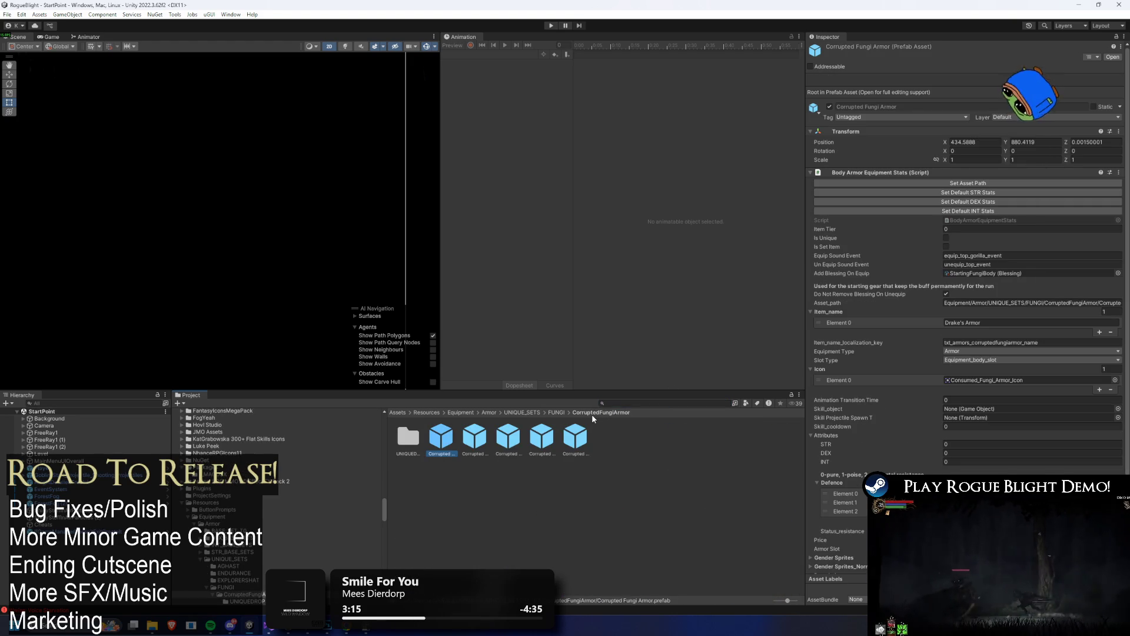
{"action": "left_click", "coordinate": [554, 412]}
{"action": "double_click", "coordinate": [441, 437]}
{"action": "left_click", "coordinate": [407, 437]}
- Copy the Fungi_Feet_Icon reference from the Fungi Boots prefab's Icon Element 0
{"action": "key", "text": "Right"}
{"action": "key", "text": "Right"}
{"action": "key", "text": "Right"}
{"action": "key", "text": "Left"}
{"action": "key", "text": "Left"}
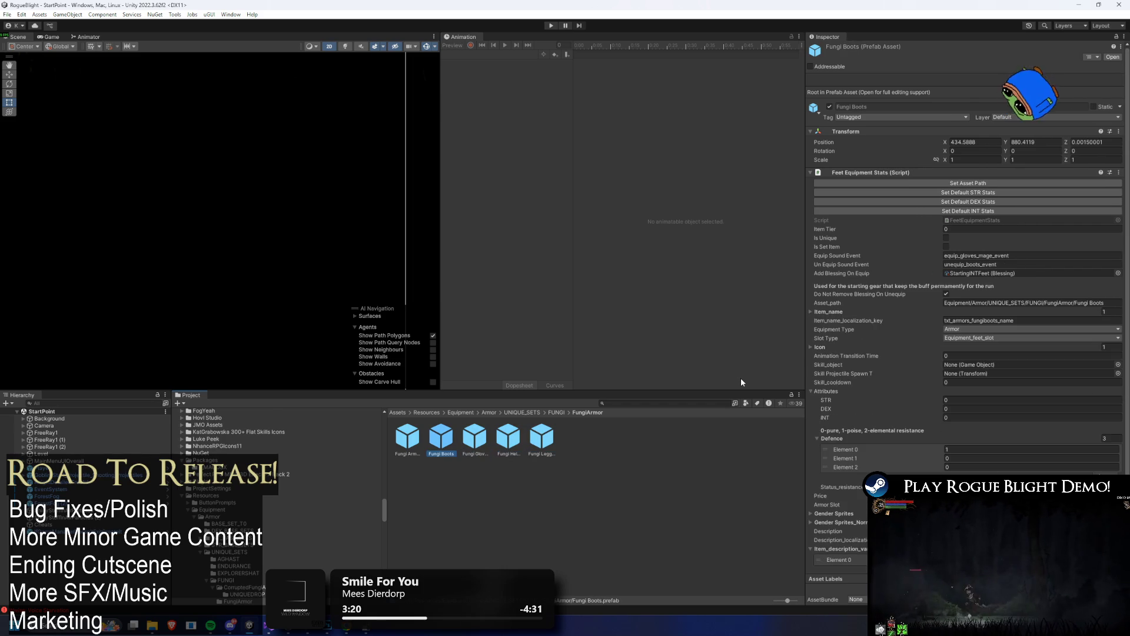
{"action": "key", "text": "Left"}
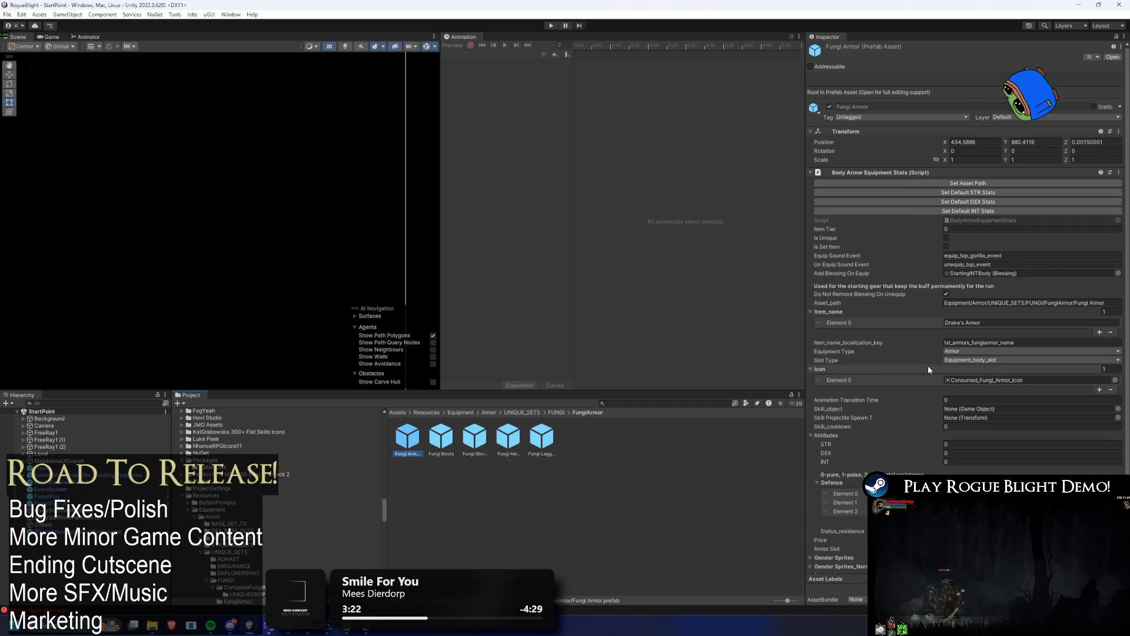
{"action": "key", "text": "Right"}
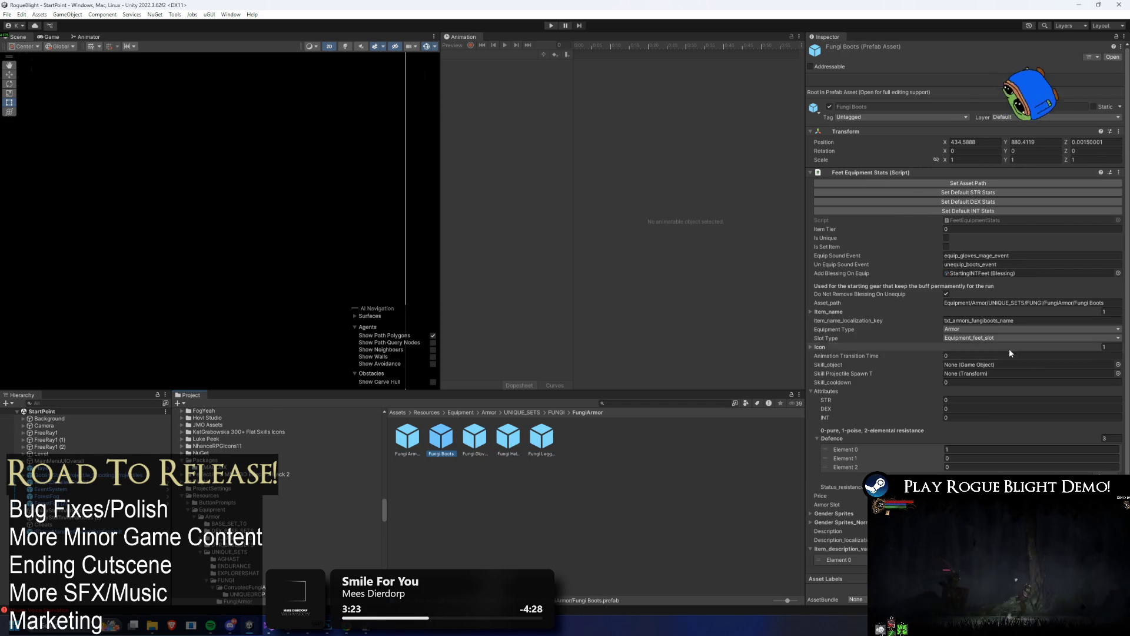
{"action": "left_click", "coordinate": [850, 346]}
{"action": "right_click", "coordinate": [985, 358]}
{"action": "left_click", "coordinate": [977, 383]}
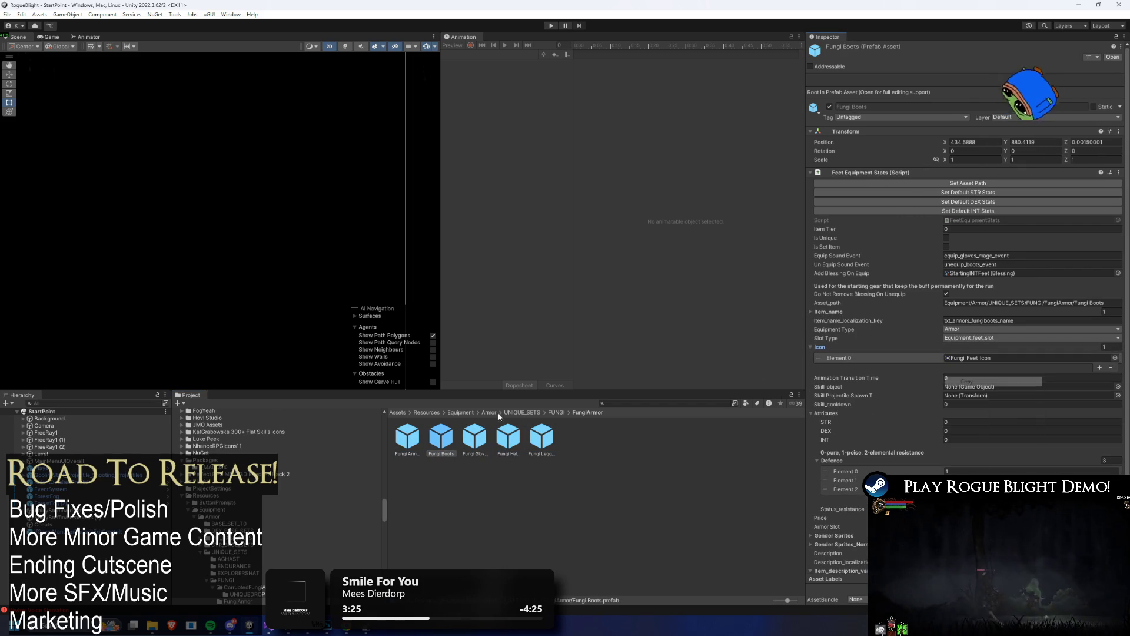
- Expand the Fungi Armor prefab's Icon list and show its sprite choices
{"action": "key", "text": "Left"}
{"action": "left_click", "coordinate": [820, 371]}
{"action": "left_click", "coordinate": [1116, 383]}
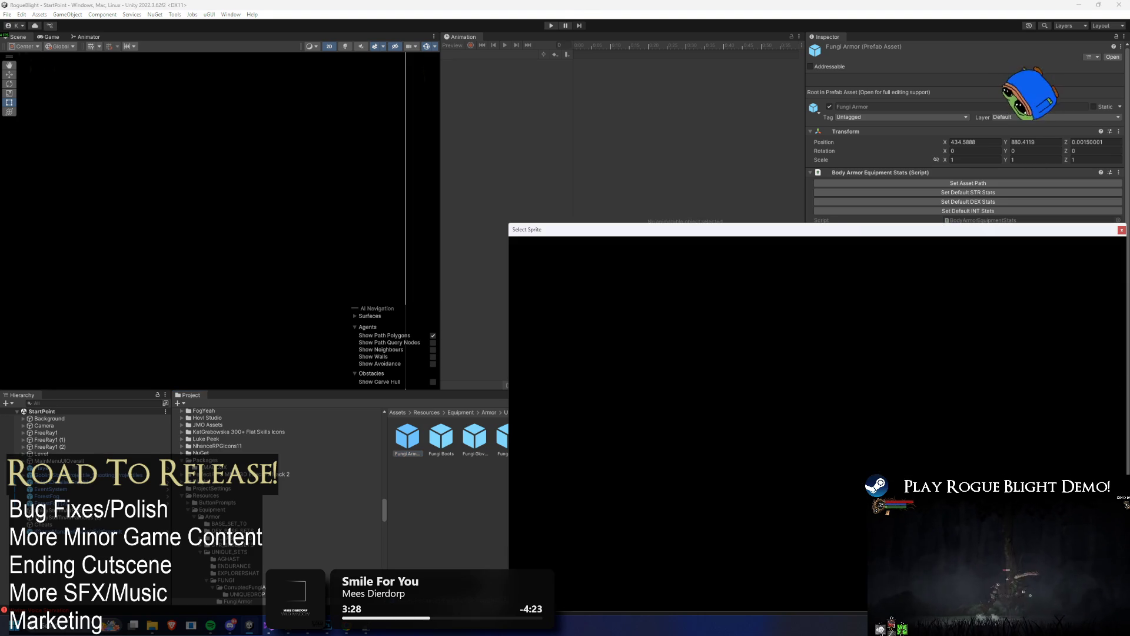
- Set the Fungi Armor and Starting INT Body blessing icons to Fungi_Armor_Icon
{"action": "type", "text": "fungi"}
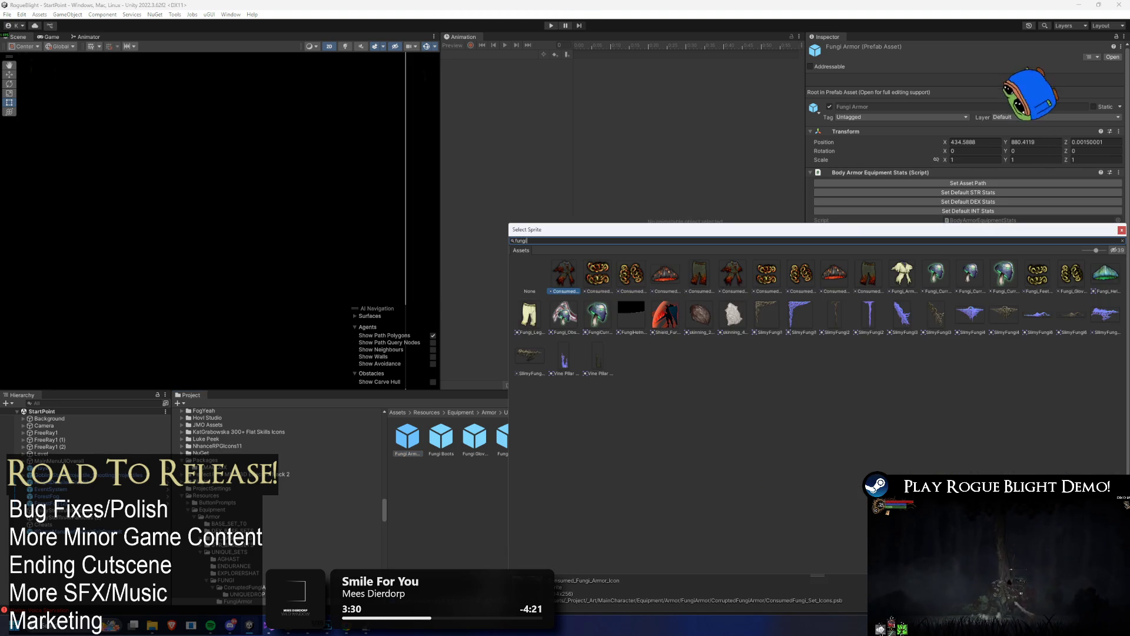
{"action": "type", "text": "rmor"}
{"action": "double_click", "coordinate": [597, 274]}
{"action": "double_click", "coordinate": [988, 274]}
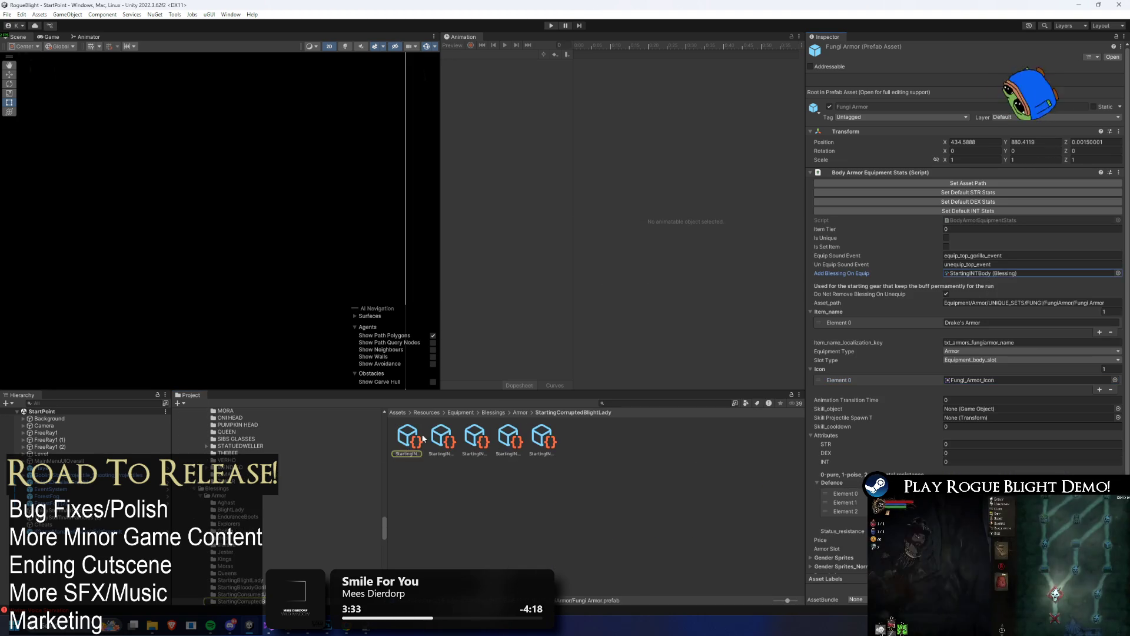
{"action": "left_click", "coordinate": [1118, 181]}
{"action": "left_click_drag", "start_coordinate": [972, 176], "coordinate": [630, 197]}
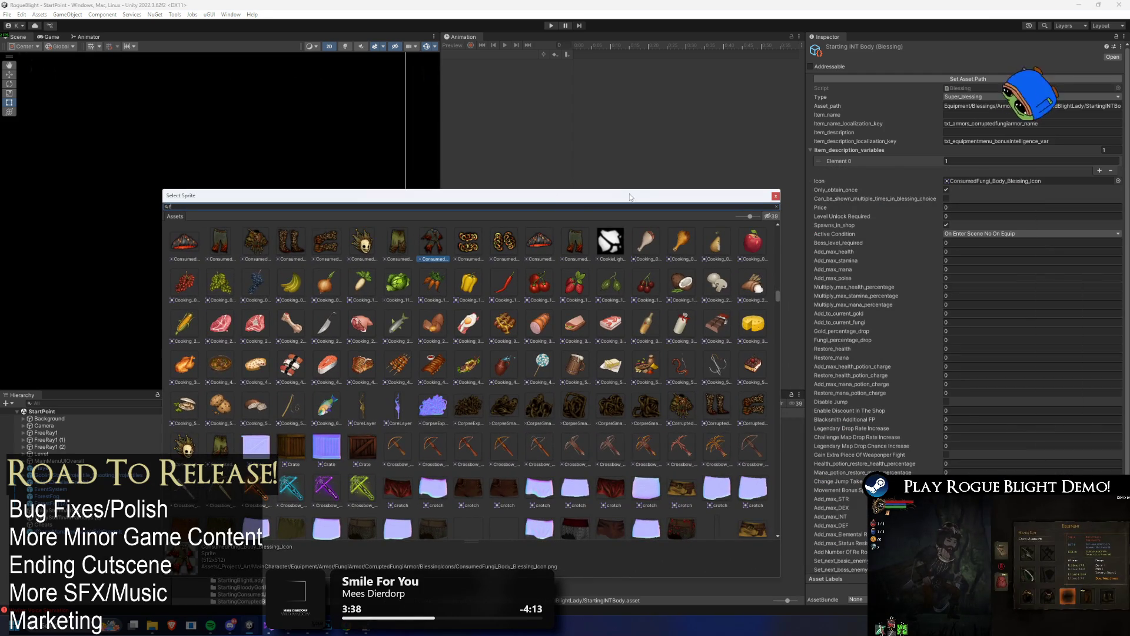
{"action": "type", "text": "fugni"}
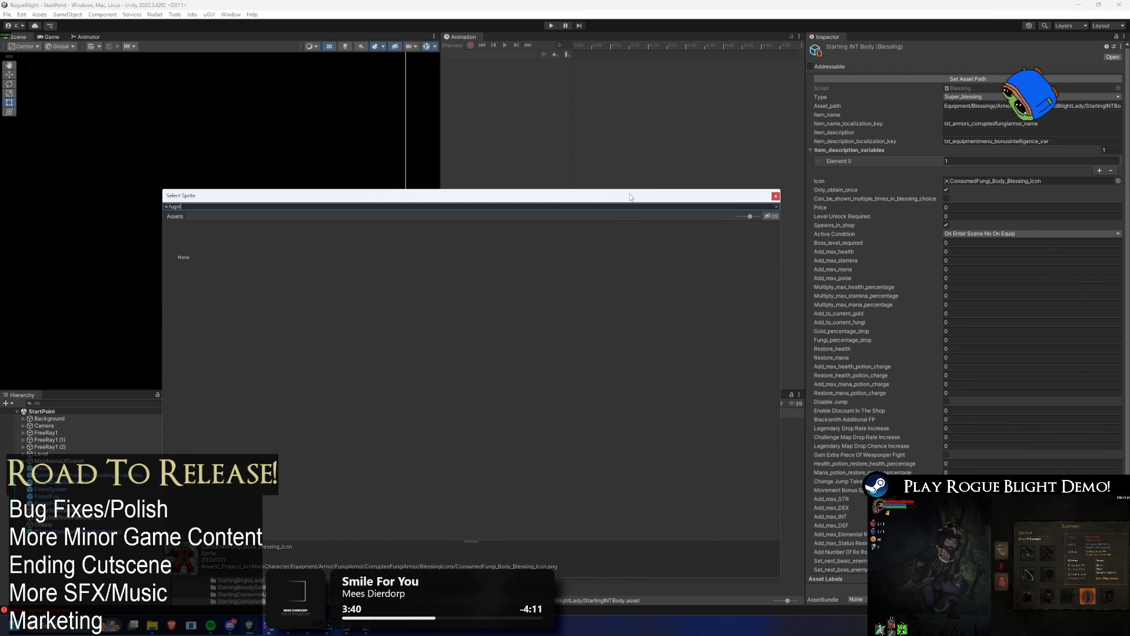
{"action": "key", "text": "BackSpace"}
{"action": "key", "text": "BackSpace"}
{"action": "type", "text": "ble"}
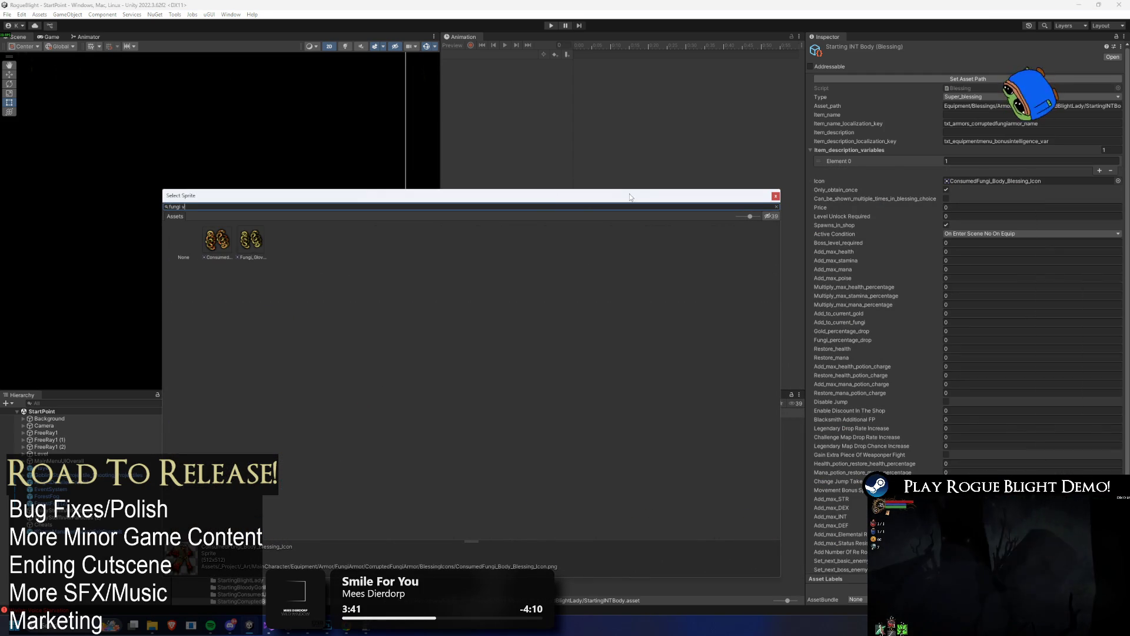
{"action": "type", "text": "ssing"}
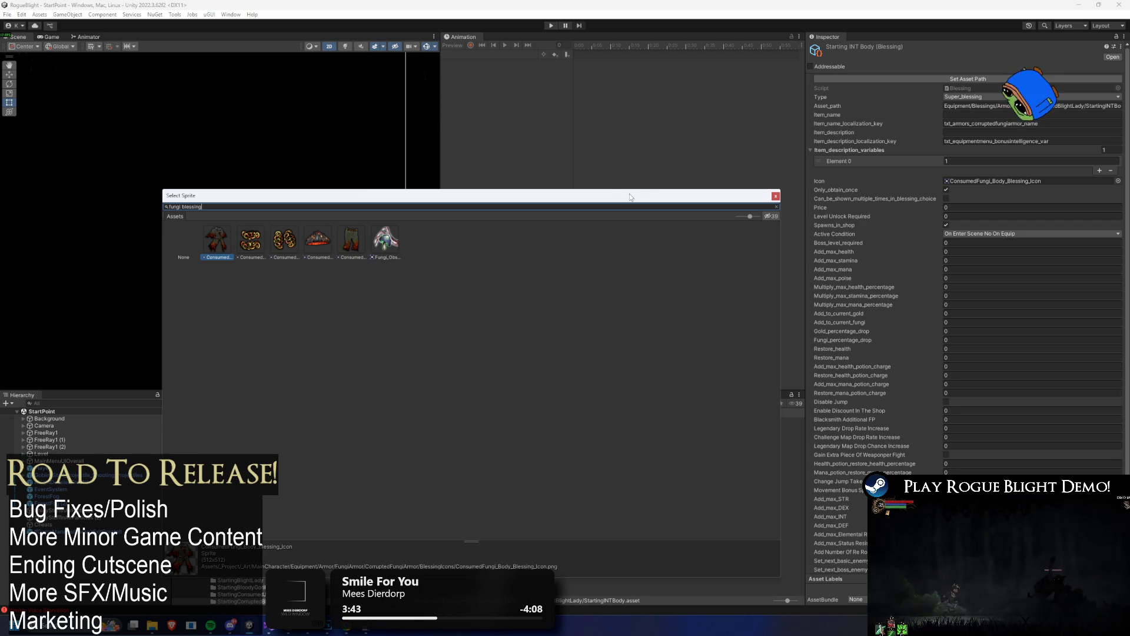
{"action": "type", "text": "b"}
{"action": "type", "text": "ssing"}
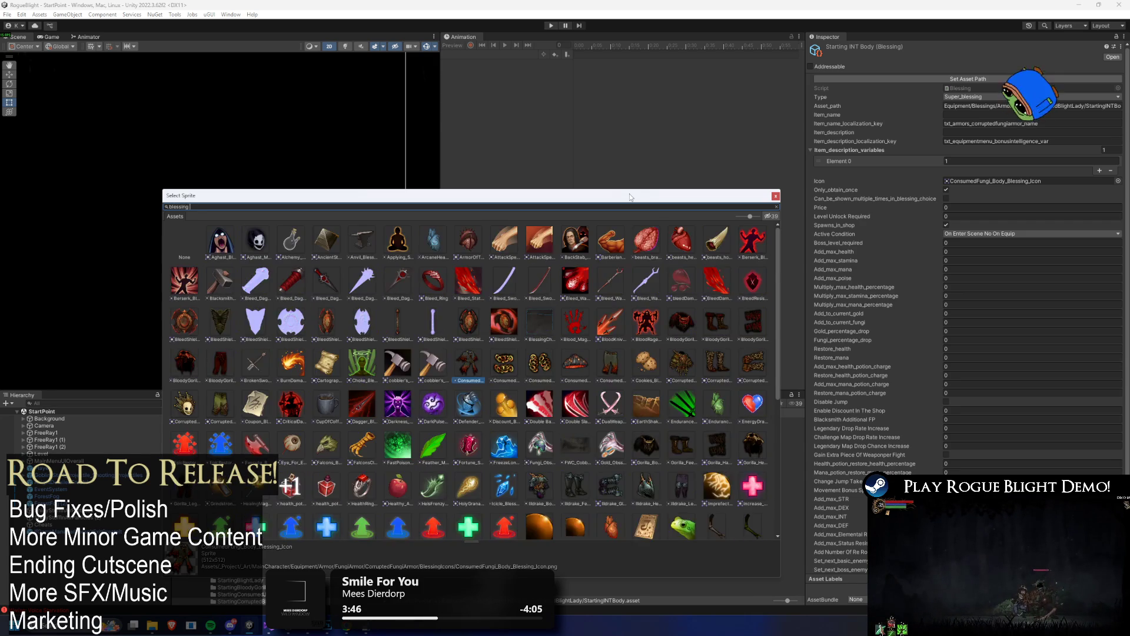
{"action": "type", "text": " fun"}
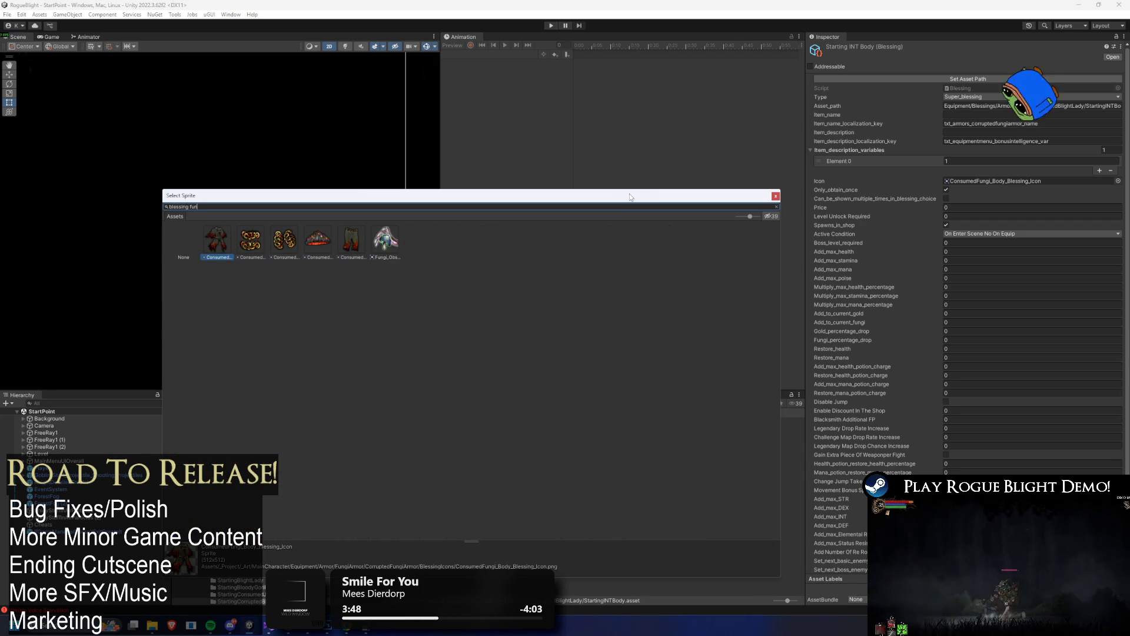
{"action": "type", "text": "fungi"}
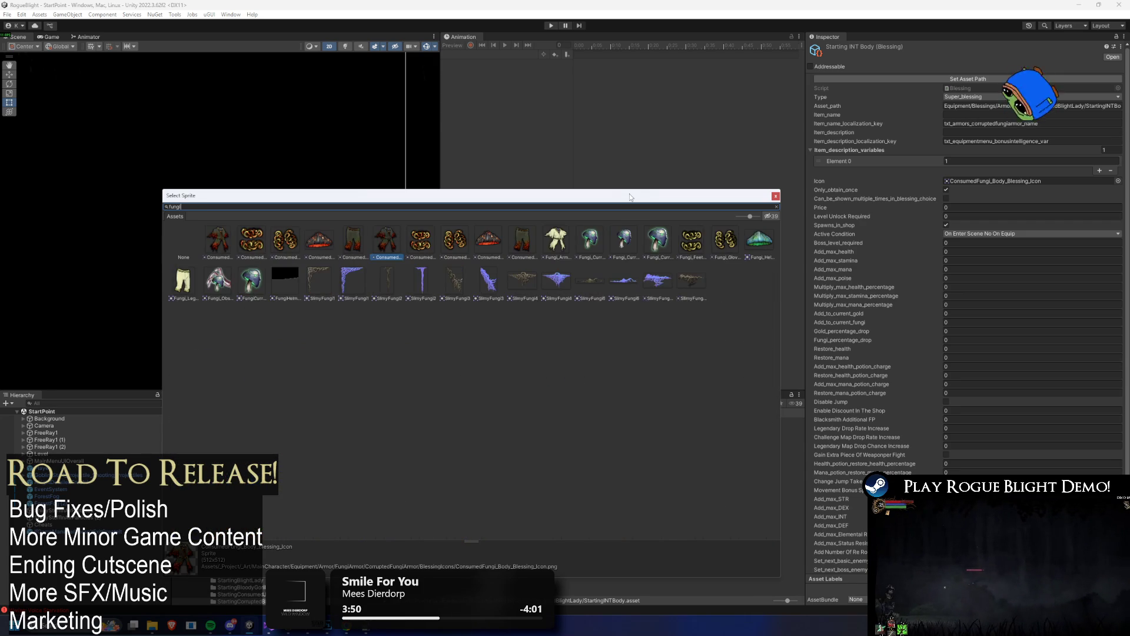
{"action": "left_click", "coordinate": [558, 238]}
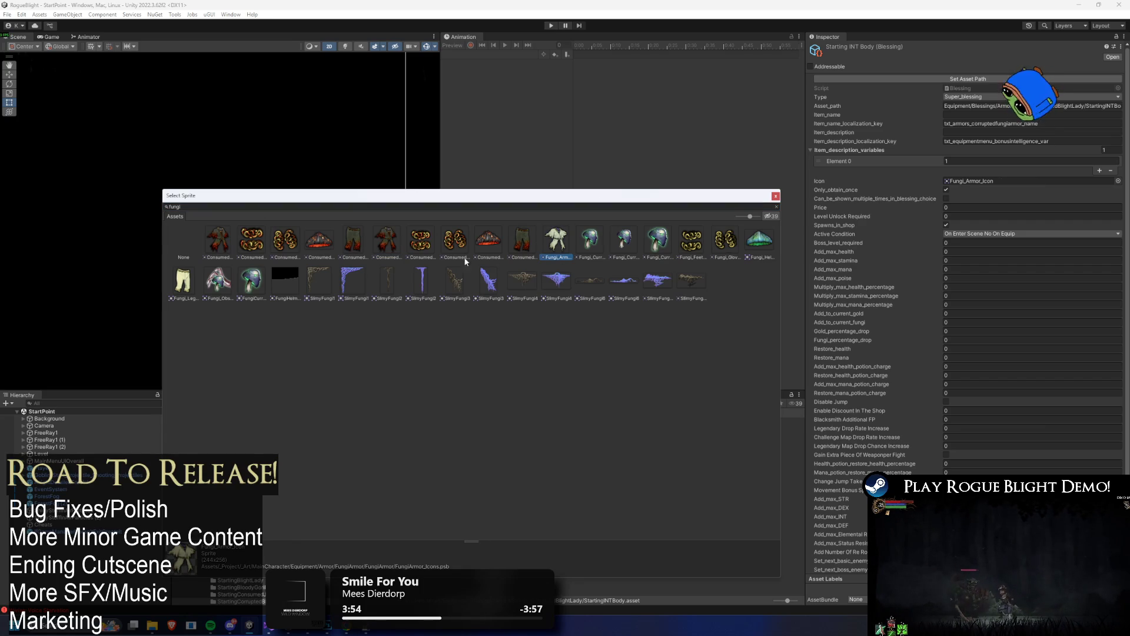
{"action": "double_click", "coordinate": [558, 241]}
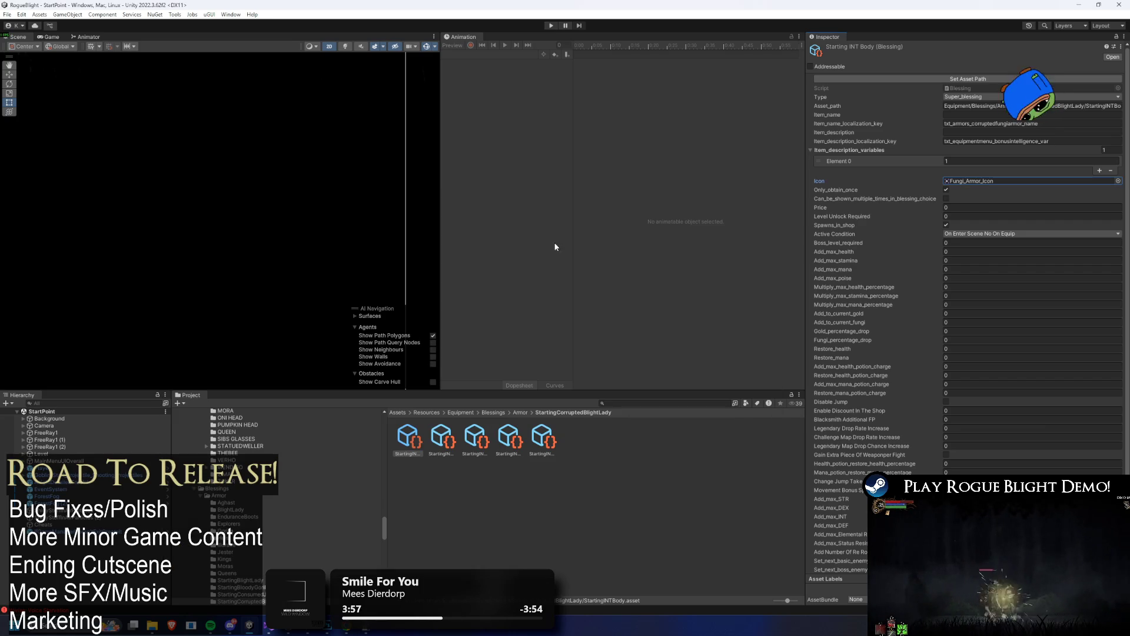
- Change the Starting INT Feet blessing icon to the Fungi_Feet sprite
{"action": "left_click", "coordinate": [442, 441]}
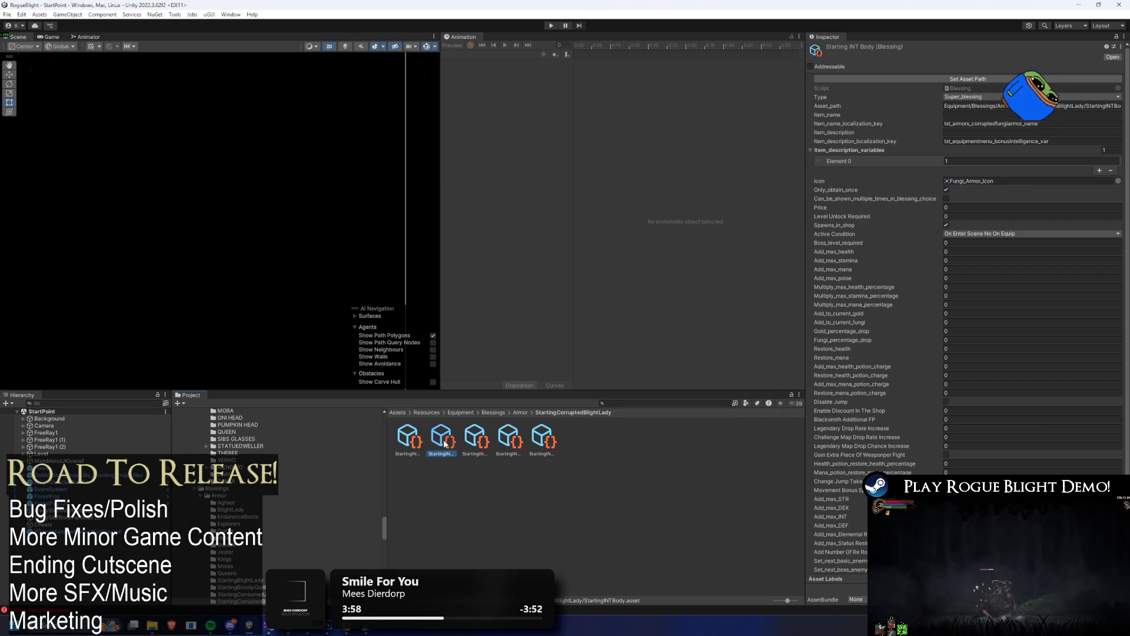
{"action": "left_click", "coordinate": [1118, 182]}
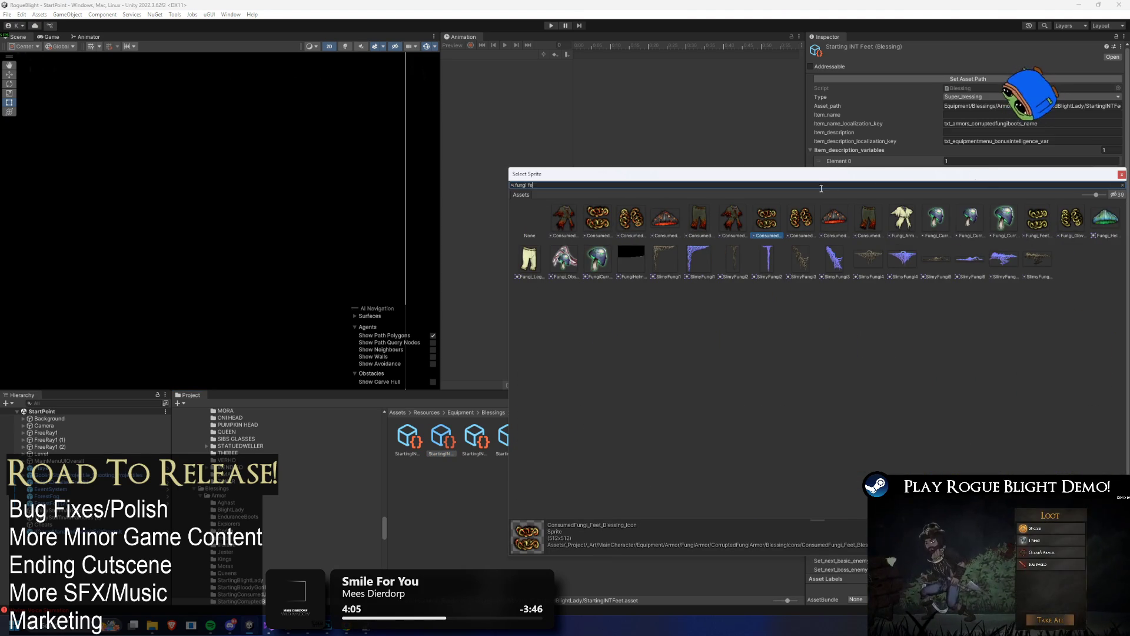
{"action": "type", "text": "fe"}
{"action": "left_click", "coordinate": [631, 219]}
- Leave the Starting INT Hands icon as is and give the Head blessing the Fungi_Helmet icon
{"action": "left_click", "coordinate": [475, 439]}
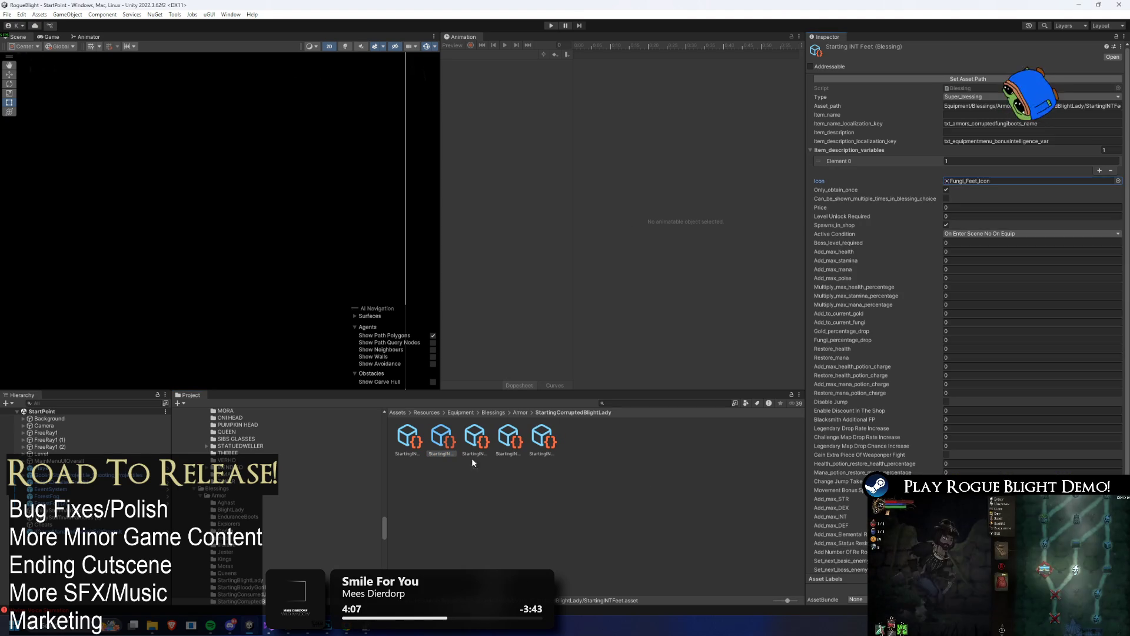
{"action": "left_click", "coordinate": [1119, 181]}
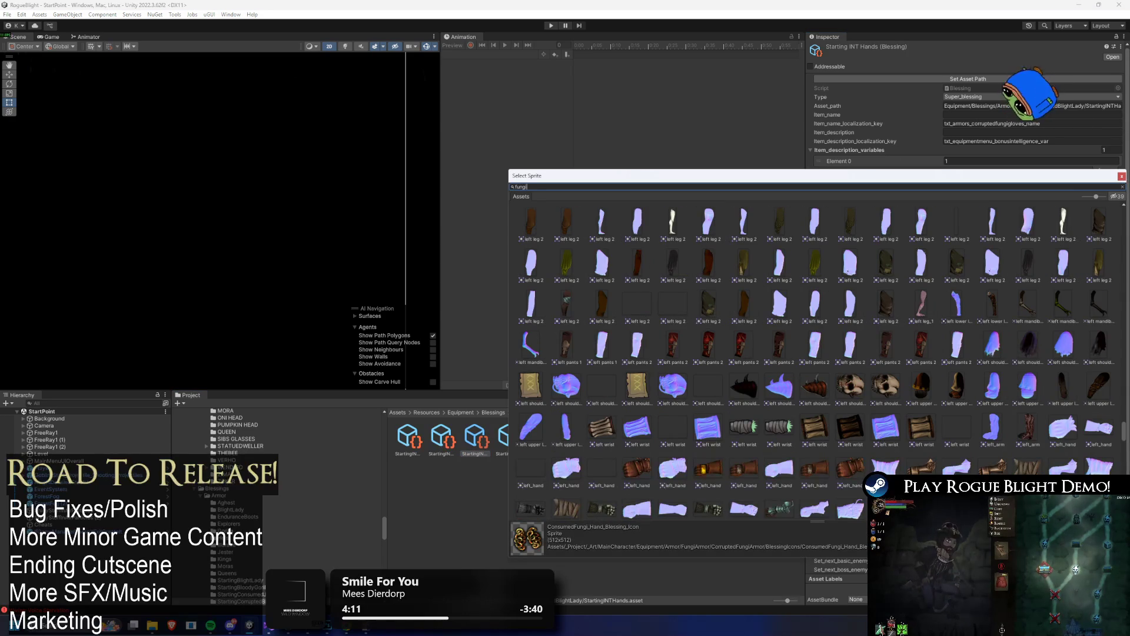
{"action": "type", "text": "ha"}
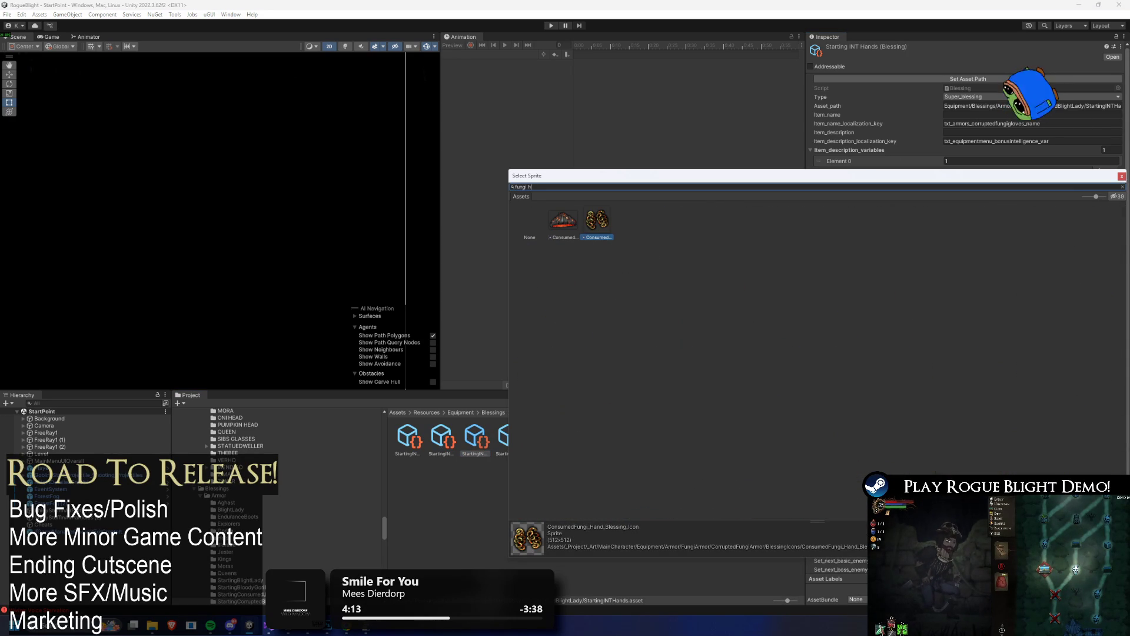
{"action": "key", "text": "BackSpace"}
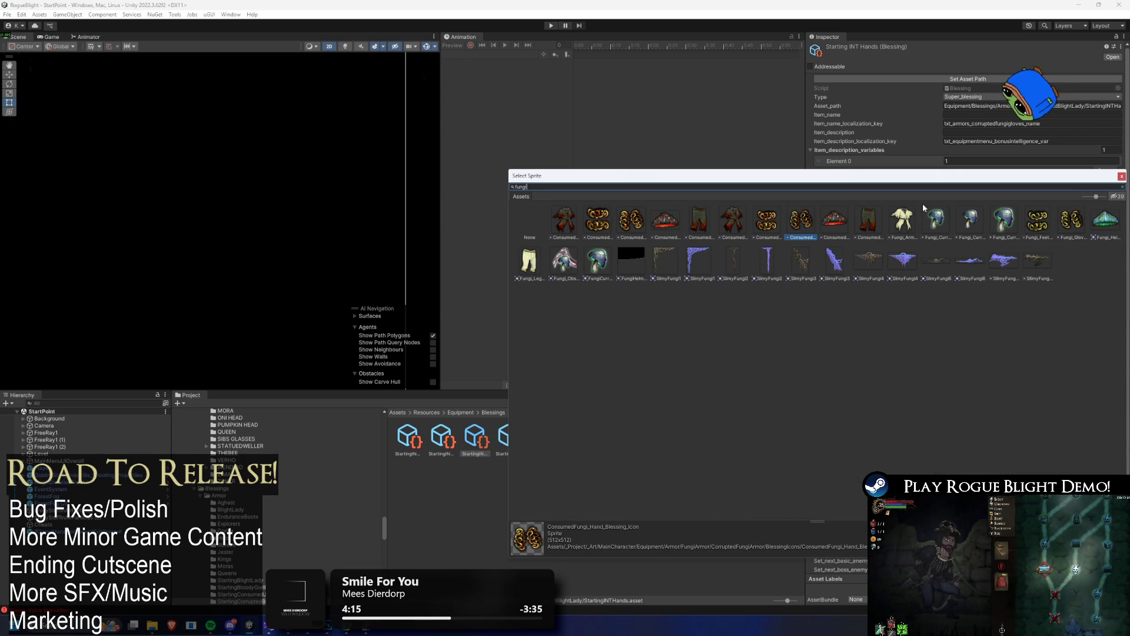
{"action": "key", "text": "Escape"}
{"action": "key", "text": "Right"}
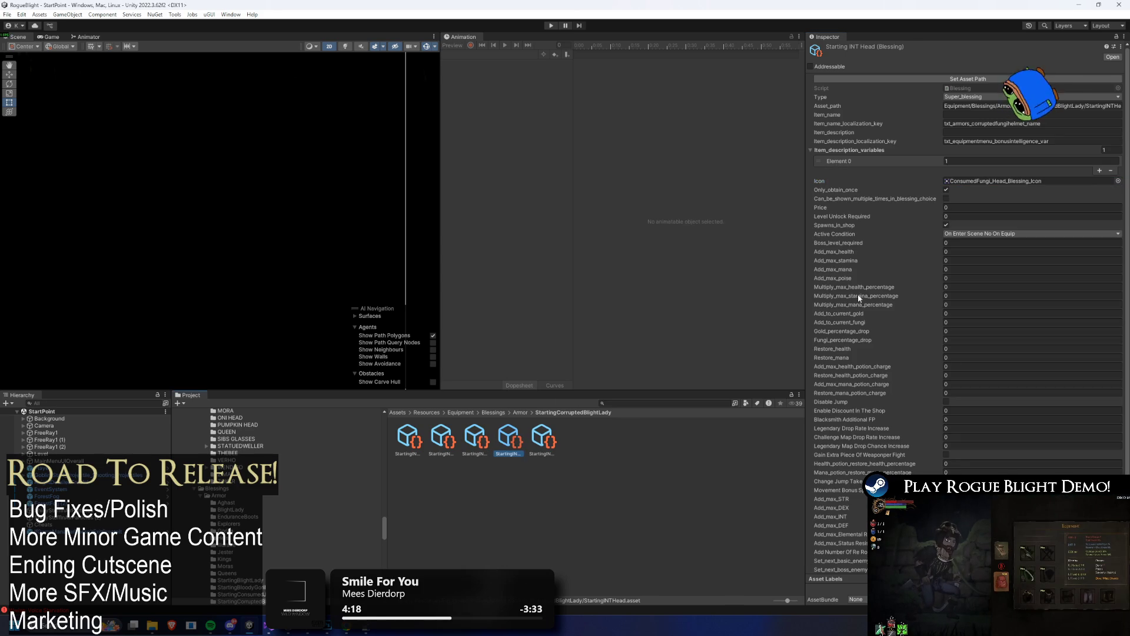
{"action": "left_click", "coordinate": [1118, 181]}
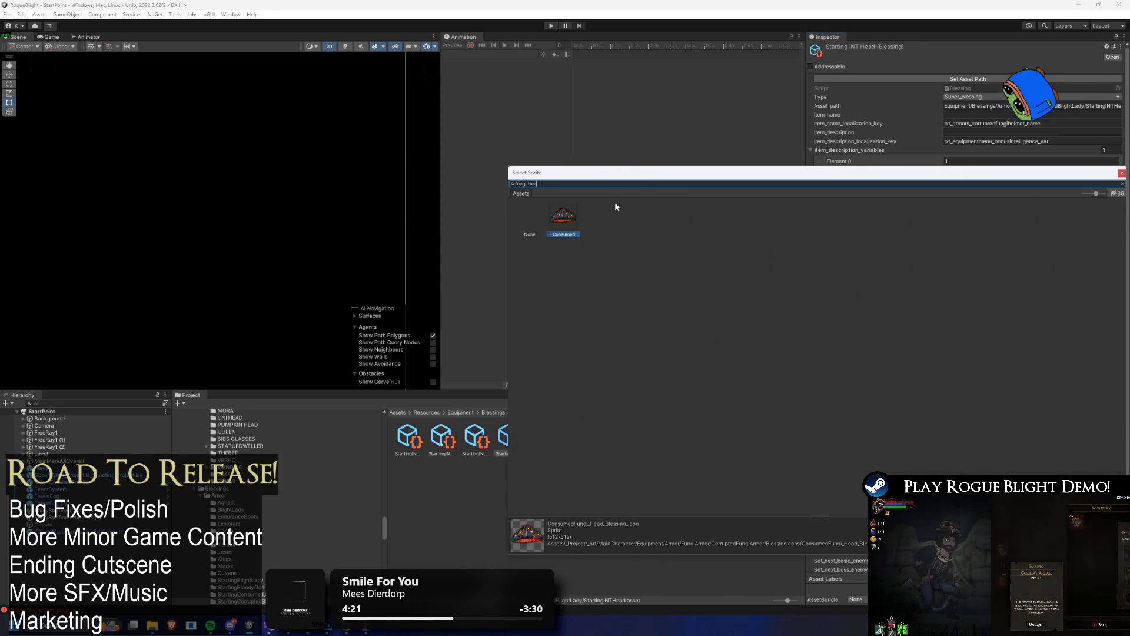
{"action": "key", "text": "BackSpace"}
{"action": "key", "text": "BackSpace"}
{"action": "key", "text": "BackSpace"}
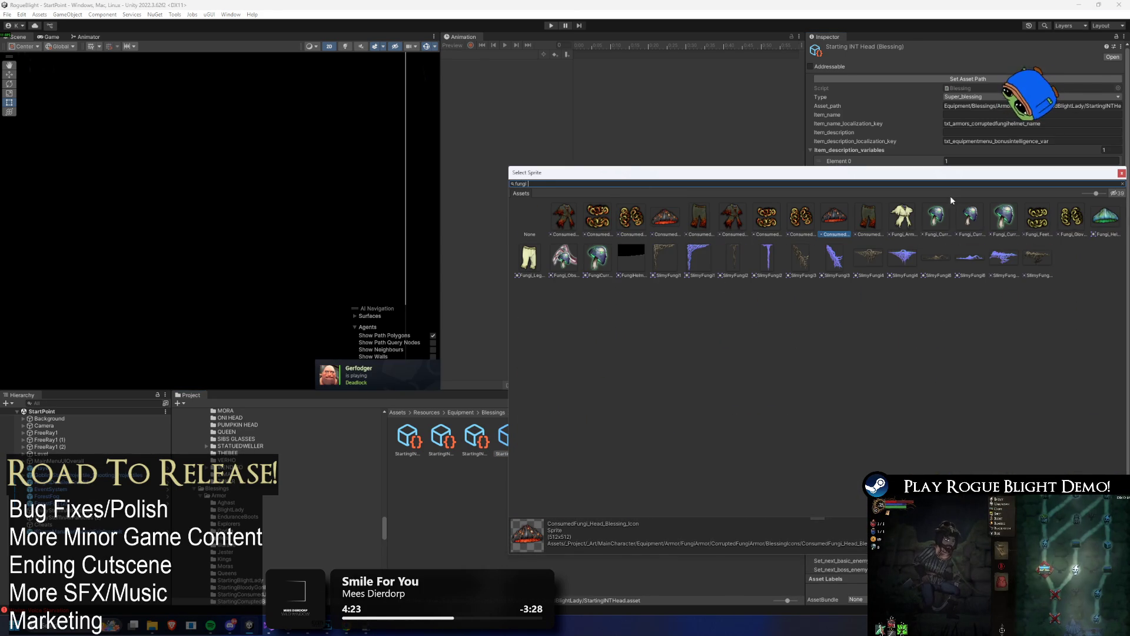
{"action": "left_click", "coordinate": [1104, 216]}
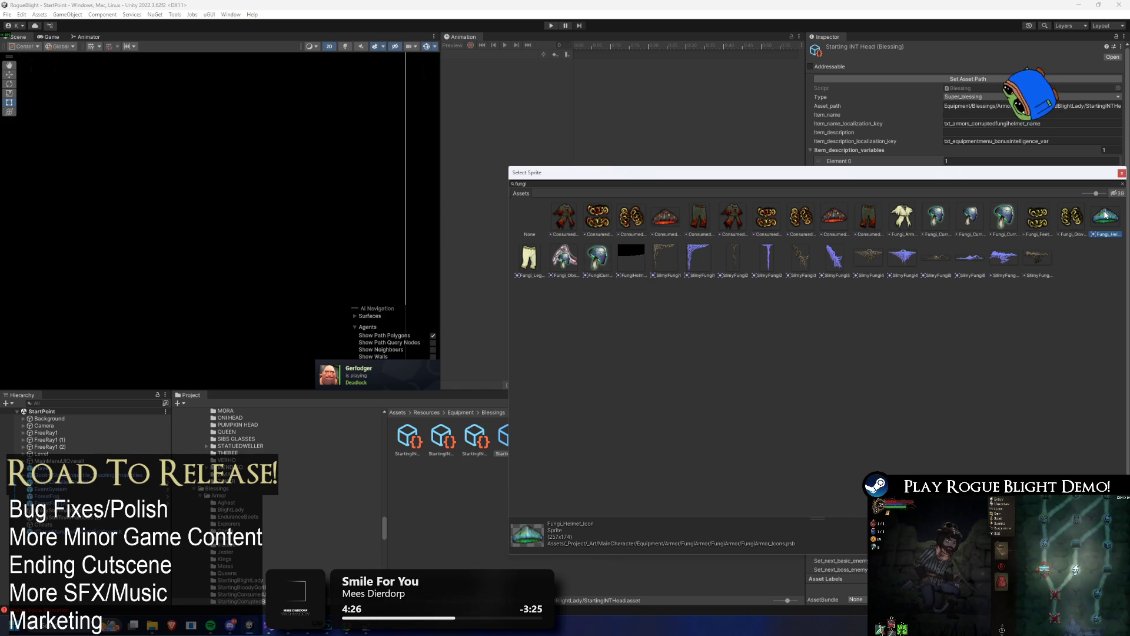
{"action": "double_click", "coordinate": [1106, 216]}
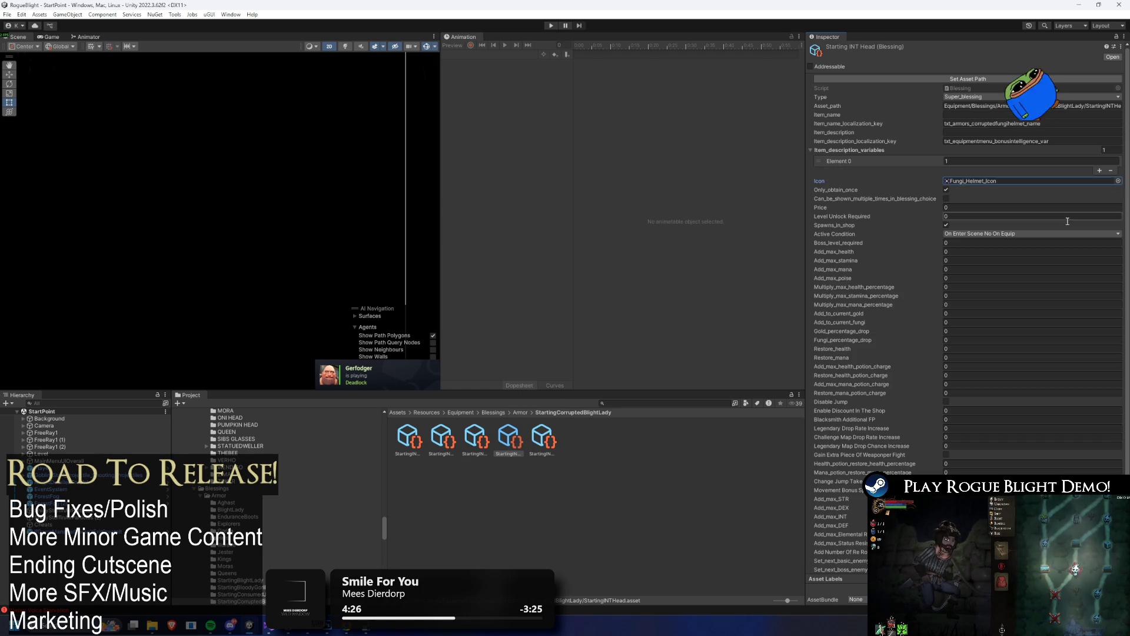
- Replace the Starting INT Legs blessing icon with Fungi_Legs_Icon
{"action": "left_click", "coordinate": [1118, 181]}
{"action": "left_click_drag", "start_coordinate": [960, 171], "coordinate": [737, 180]}
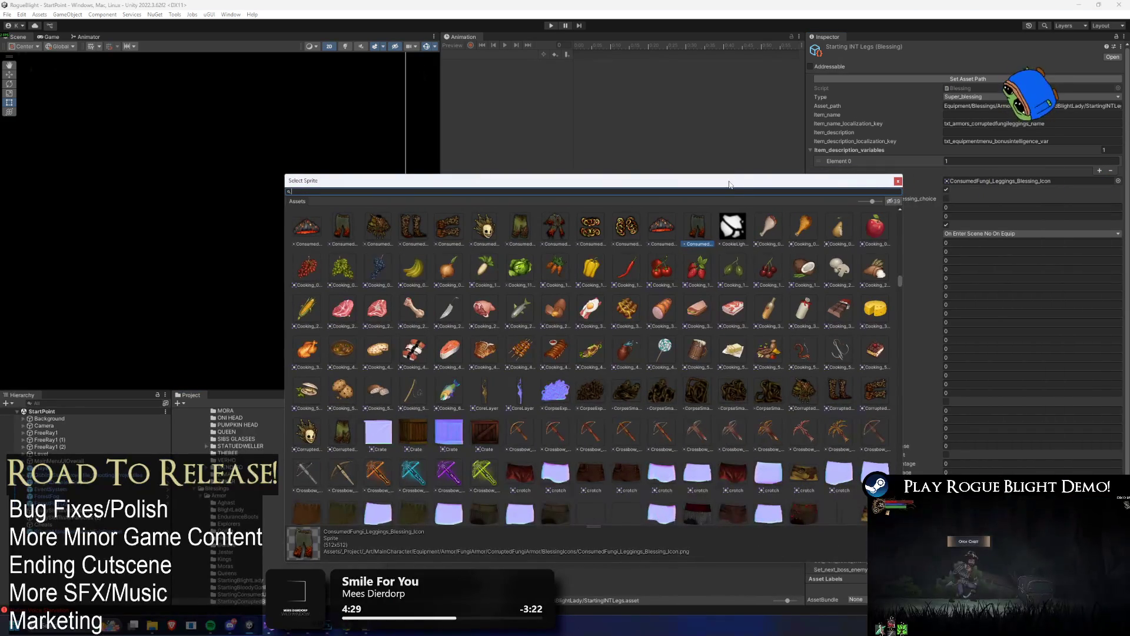
{"action": "type", "text": "fungi le"}
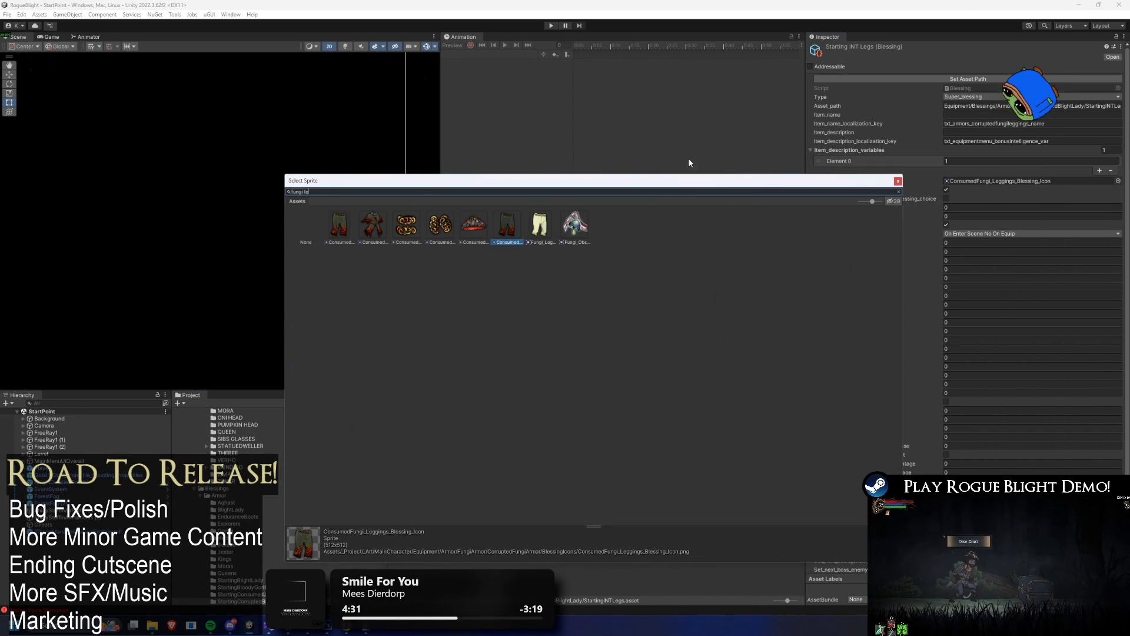
{"action": "double_click", "coordinate": [539, 225]}
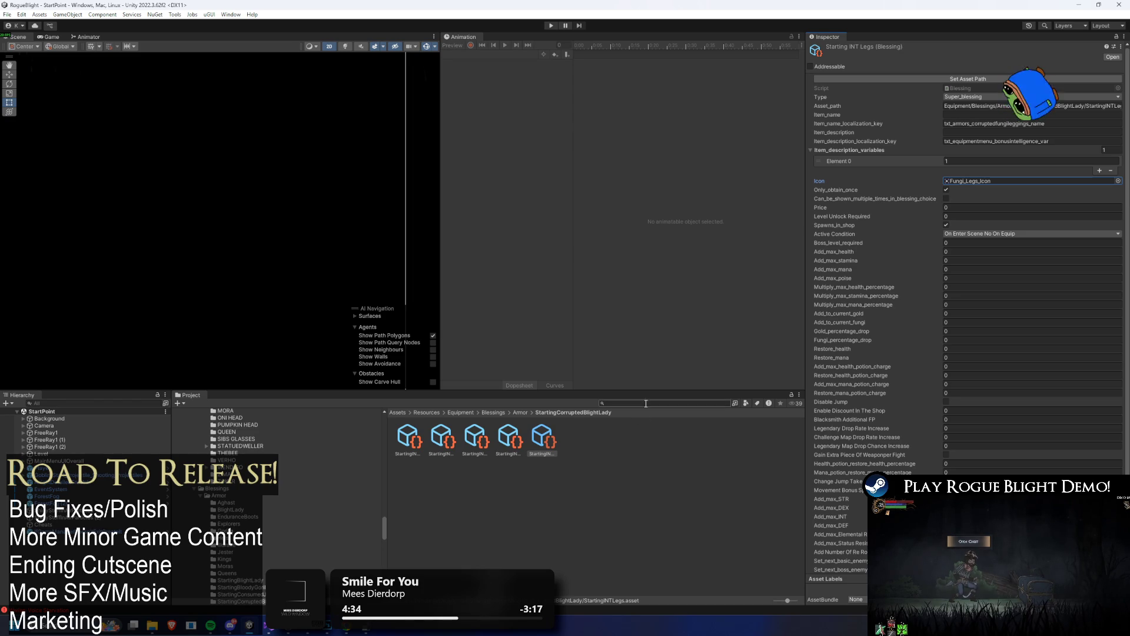
{"action": "left_click", "coordinate": [521, 412]}
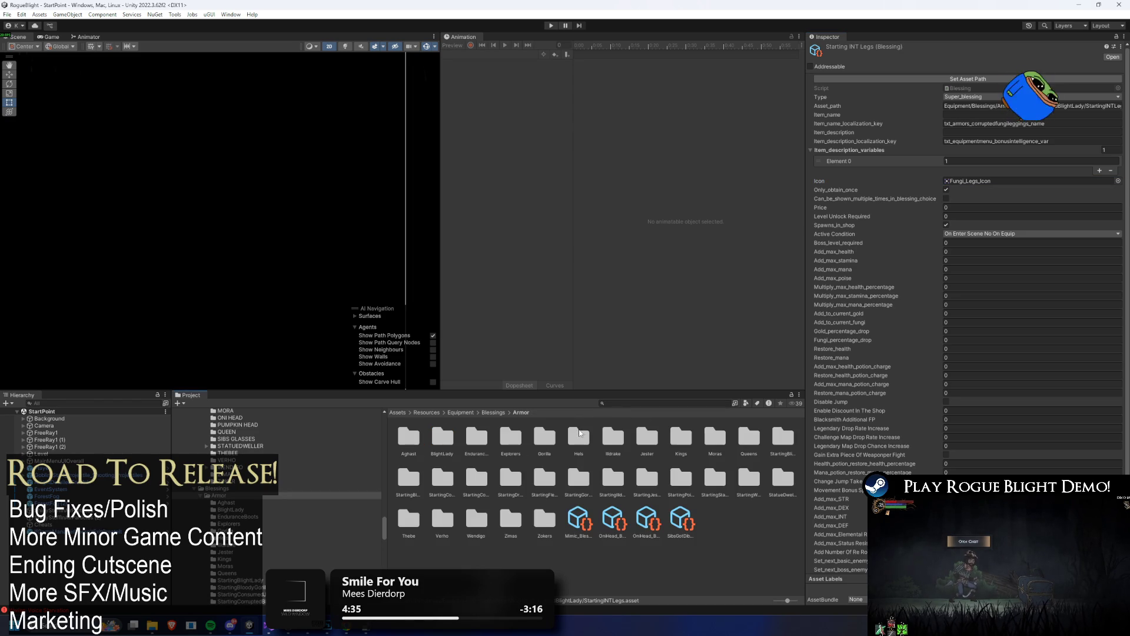
{"action": "left_click", "coordinate": [761, 481]}
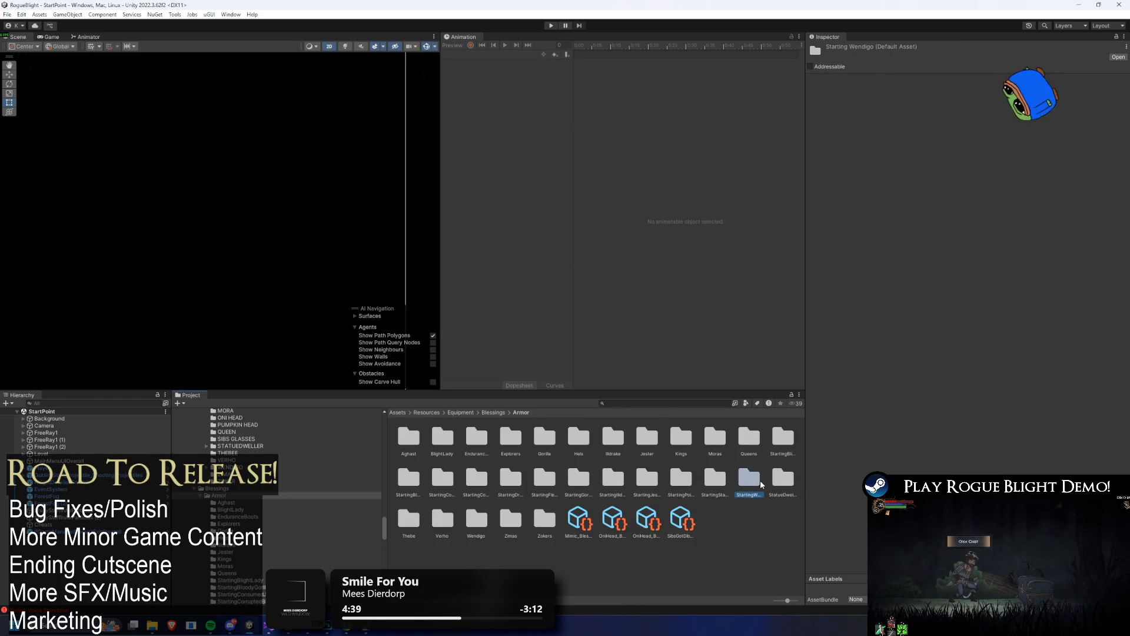
{"action": "key", "text": "Right"}
{"action": "key", "text": "Right"}
{"action": "key", "text": "Right"}
{"action": "key", "text": "Right"}
{"action": "key", "text": "Right"}
{"action": "key", "text": "Right"}
{"action": "key", "text": "Up"}
{"action": "key", "text": "Left"}
{"action": "key", "text": "Right"}
{"action": "key", "text": "Right"}
{"action": "key", "text": "Right"}
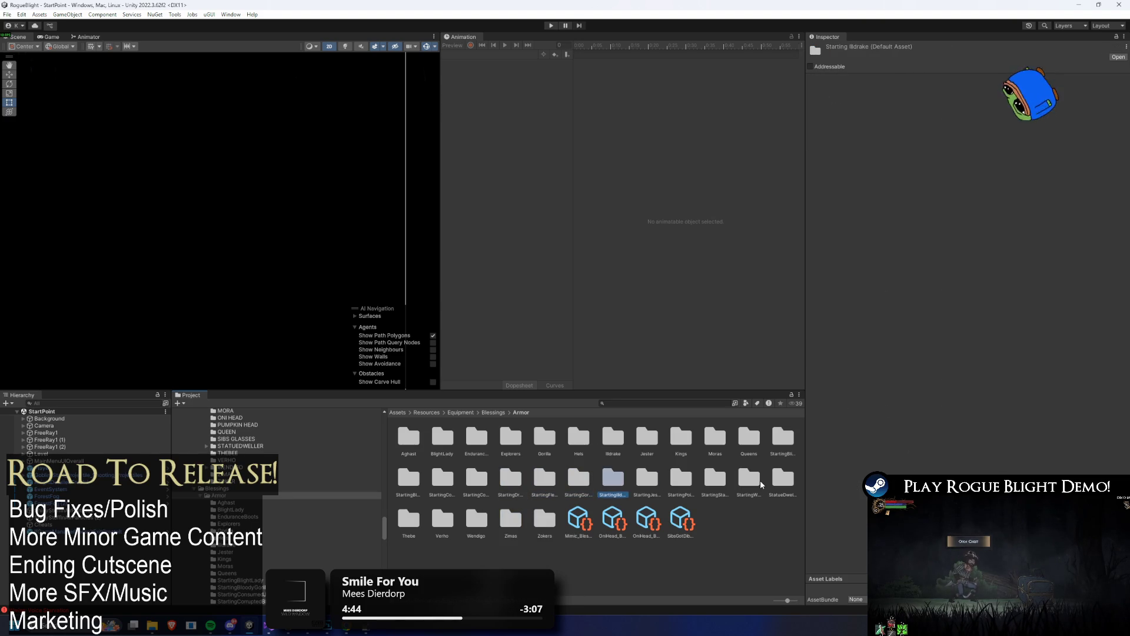
{"action": "key", "text": "Left"}
{"action": "key", "text": "Left"}
{"action": "key", "text": "Left"}
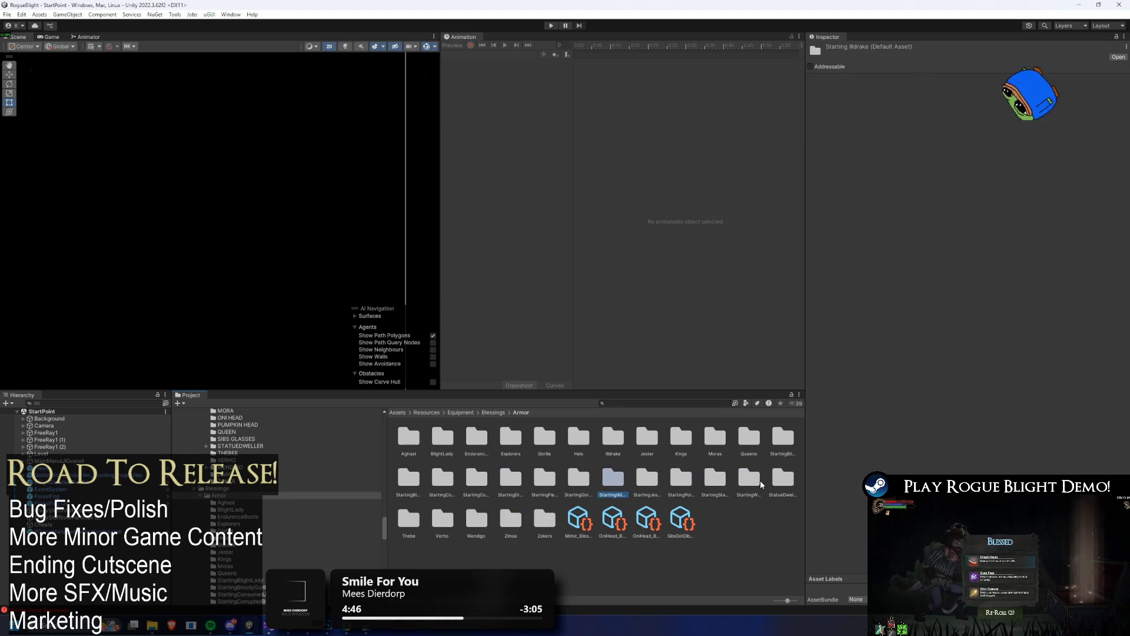
{"action": "key", "text": "Left"}
{"action": "key", "text": "Left"}
{"action": "key", "text": "Left"}
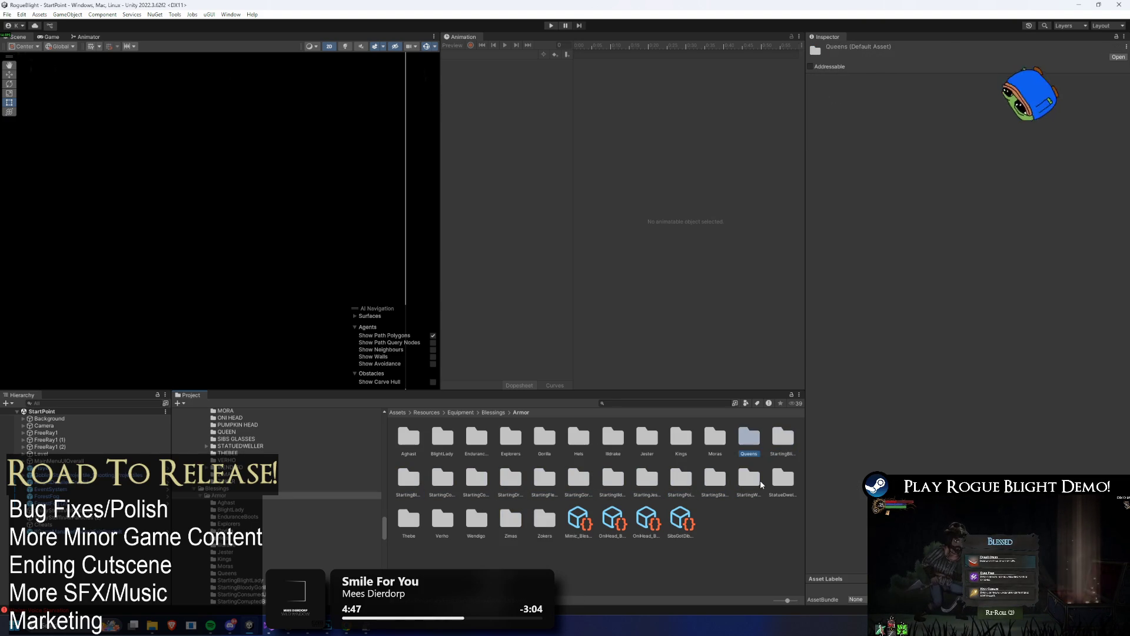
{"action": "key", "text": "Left"}
{"action": "key", "text": "Left"}
{"action": "key", "text": "Left"}
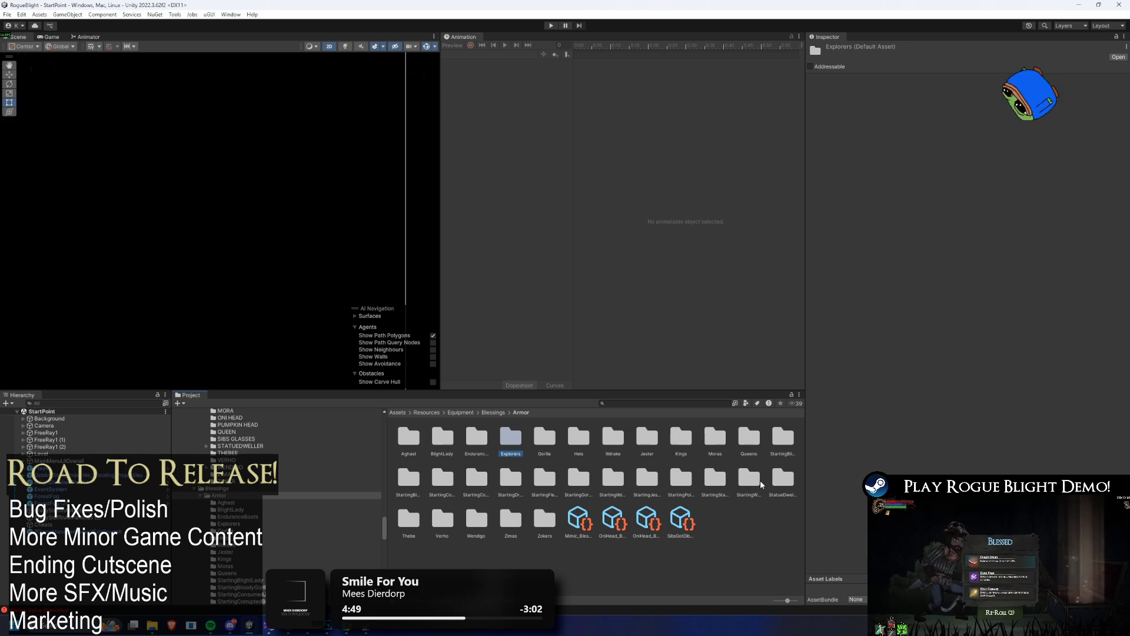
{"action": "key", "text": "Down"}
{"action": "key", "text": "Right"}
{"action": "key", "text": "Right"}
{"action": "key", "text": "Right"}
{"action": "key", "text": "Left"}
{"action": "key", "text": "Right"}
{"action": "key", "text": "Right"}
{"action": "key", "text": "Left"}
{"action": "key", "text": "Left"}
{"action": "key", "text": "Left"}
{"action": "key", "text": "Right"}
{"action": "key", "text": "Return"}
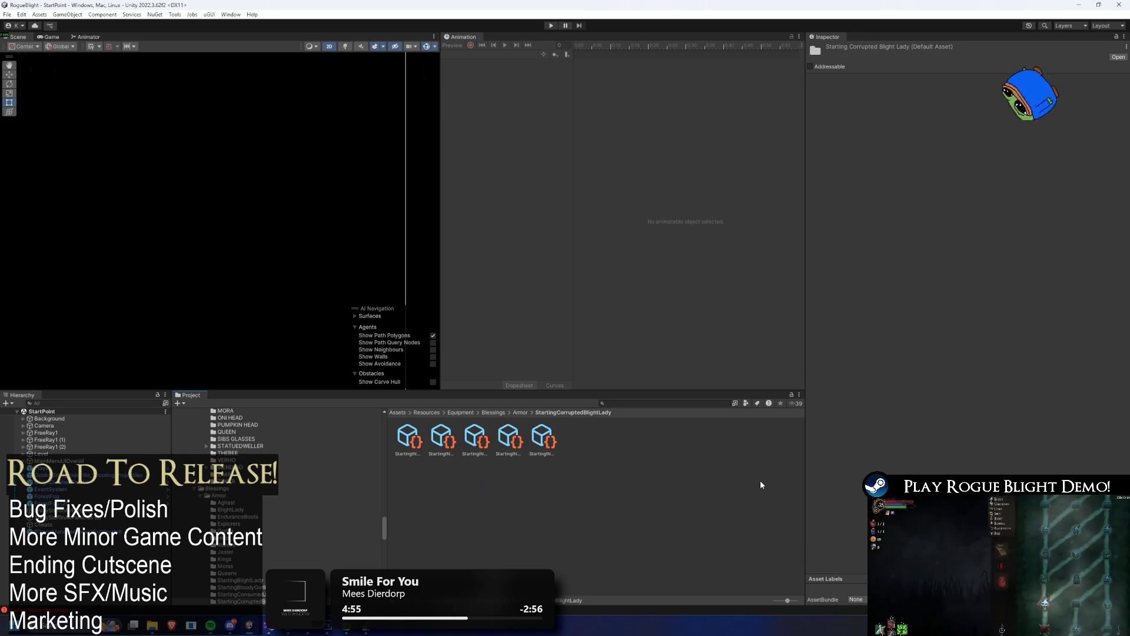
{"action": "left_click", "coordinate": [520, 412]}
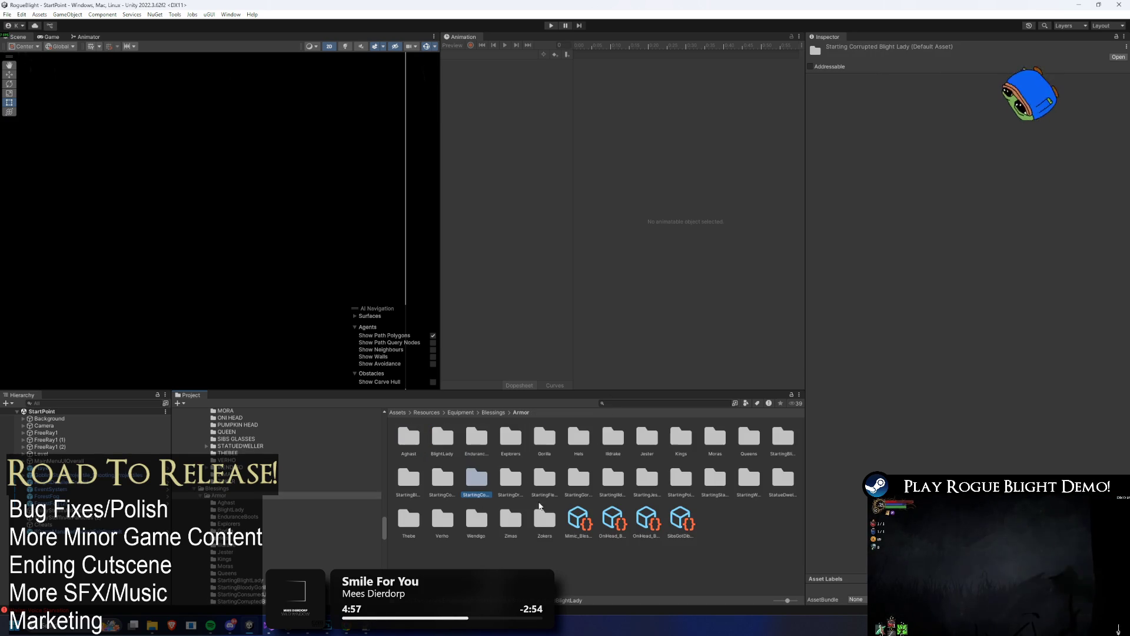
{"action": "left_click", "coordinate": [442, 477]}
{"action": "key", "text": "Right"}
{"action": "key", "text": "Right"}
{"action": "key", "text": "Right"}
{"action": "key", "text": "Right"}
{"action": "key", "text": "Right"}
{"action": "key", "text": "Right"}
{"action": "key", "text": "Right"}
{"action": "key", "text": "Right"}
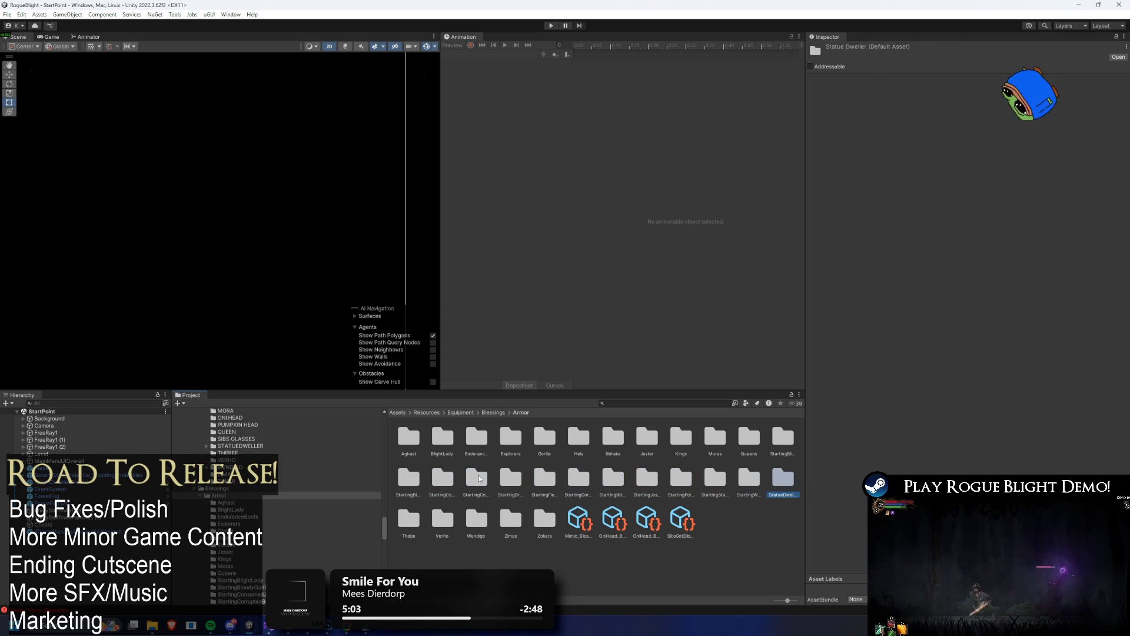
{"action": "key", "text": "Right"}
{"action": "key", "text": "Right"}
{"action": "key", "text": "Right"}
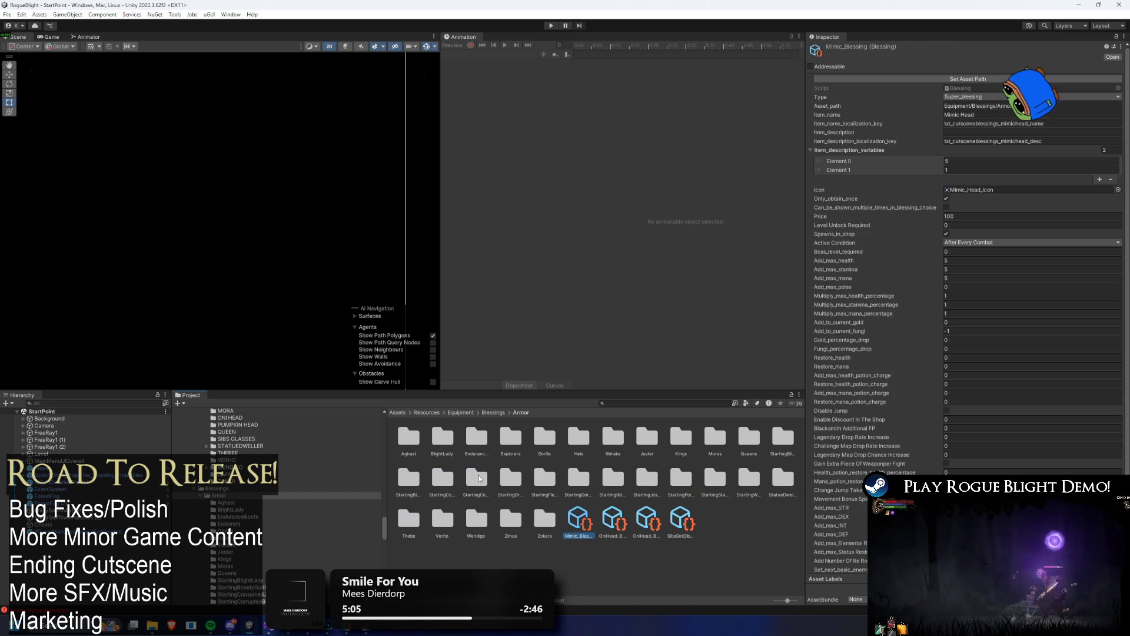
{"action": "key", "text": "Left"}
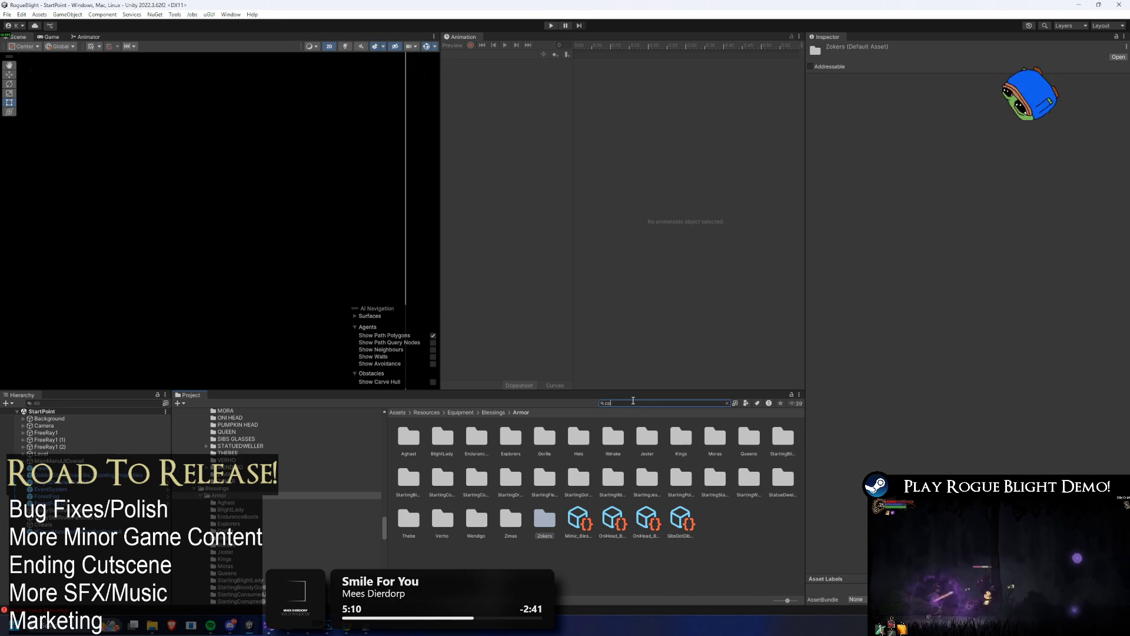
- Locate the Corrupted Fungi Armor prefab and jump to its StartingFungiBody equip blessing
{"action": "type", "text": "msum"}
{"action": "type", "text": "ed"}
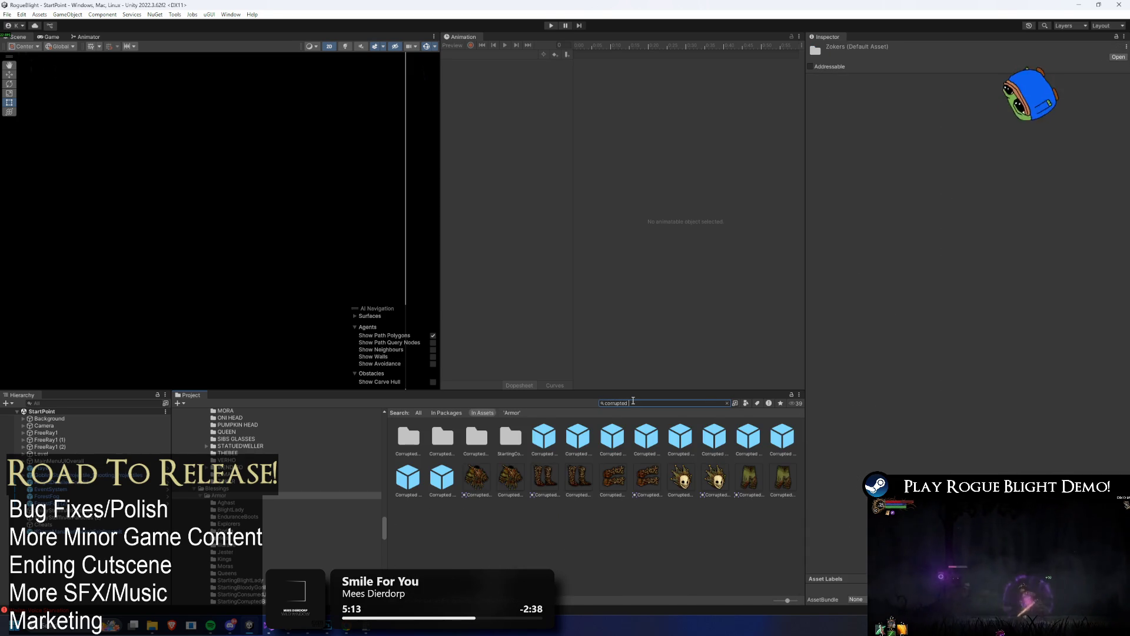
{"action": "left_click", "coordinate": [543, 427]}
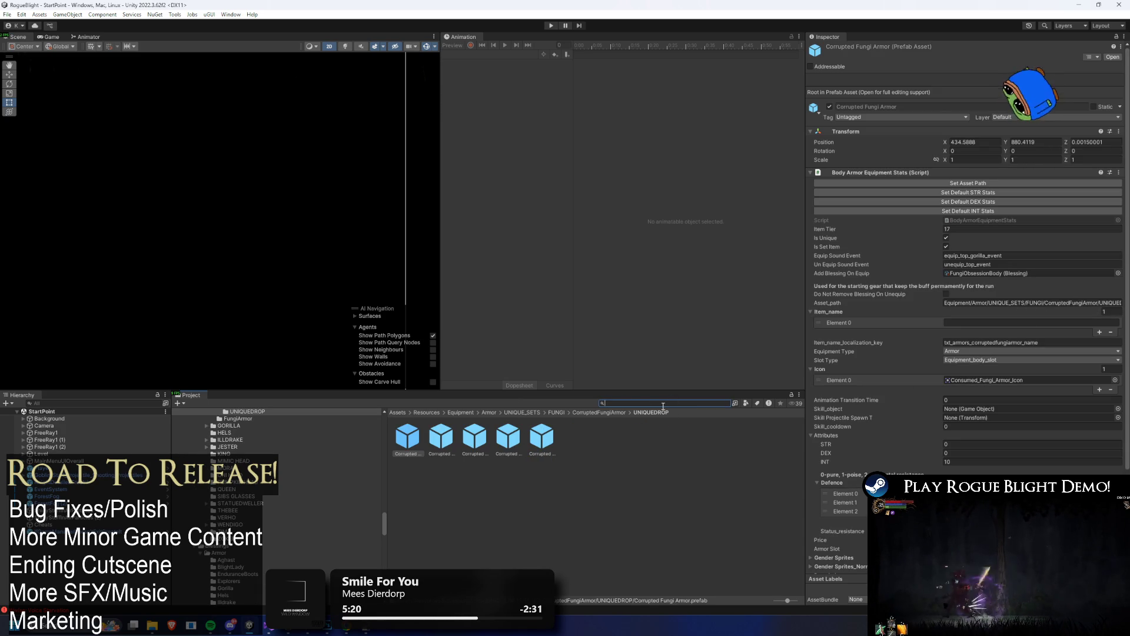
{"action": "left_click", "coordinate": [611, 415]}
{"action": "left_click", "coordinate": [441, 437]}
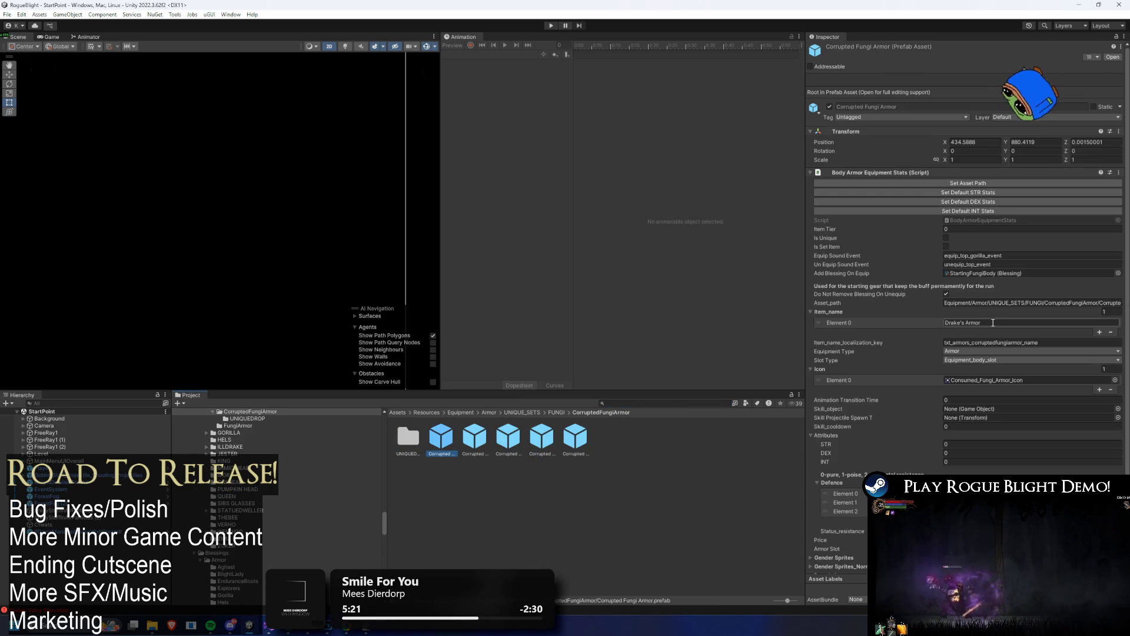
{"action": "double_click", "coordinate": [1048, 272]}
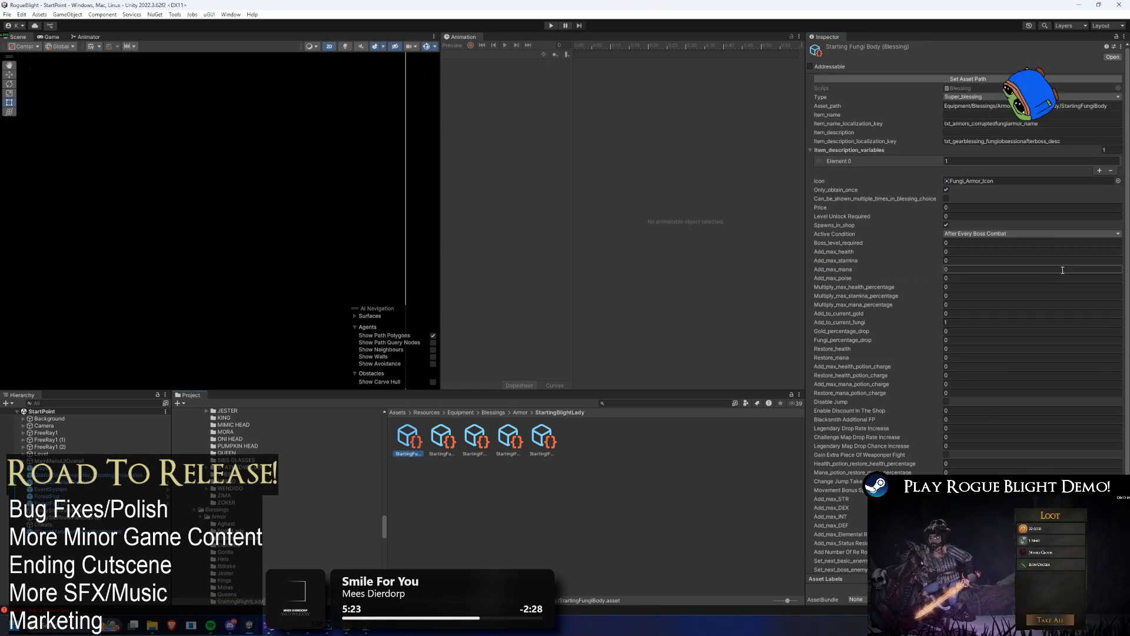
- Give the StartingFungiBody blessing a consumed fungi sprite as its icon
{"action": "left_click", "coordinate": [1118, 181]}
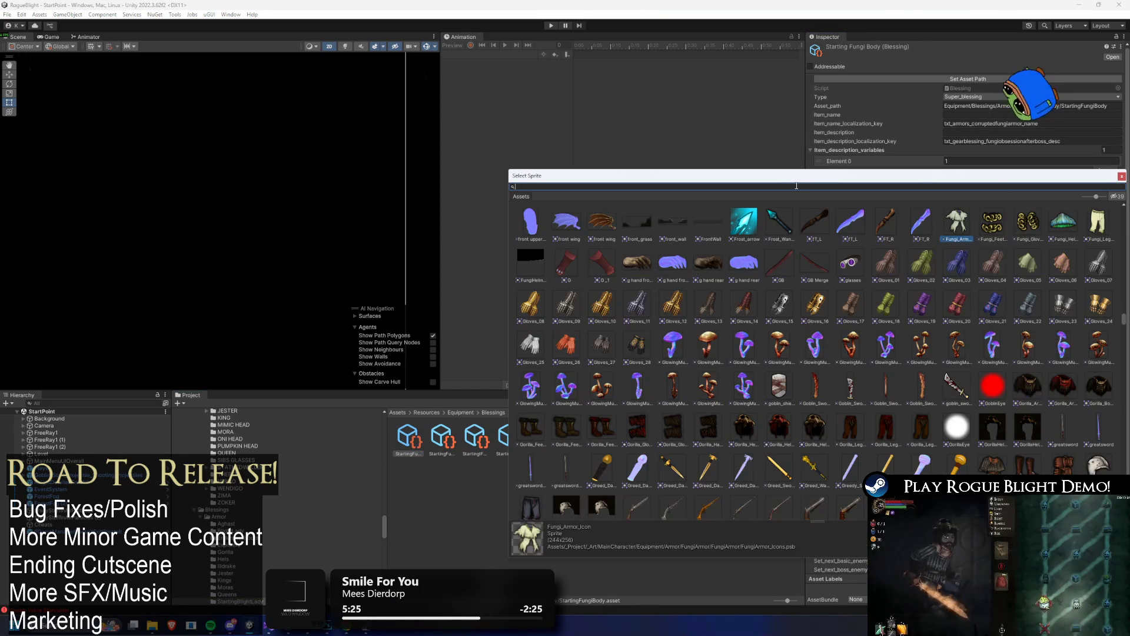
{"action": "type", "text": "fungi"}
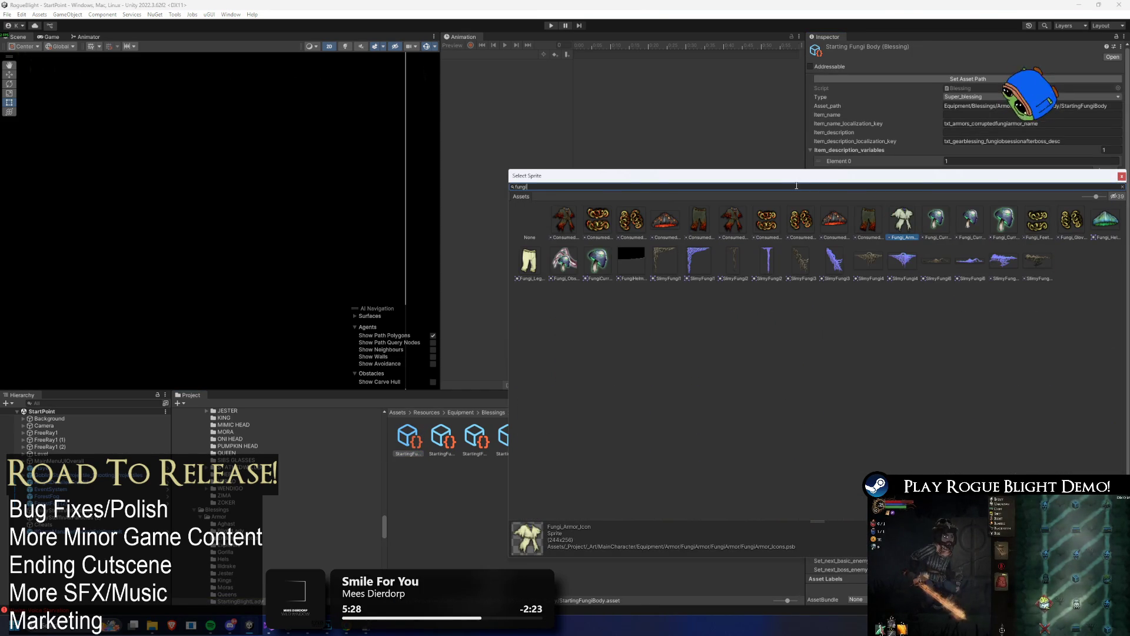
{"action": "left_click", "coordinate": [738, 221]}
{"action": "double_click", "coordinate": [736, 221]}
- Set the StartingFungiLegs blessing icon to the consumed legs sprite
{"action": "left_click", "coordinate": [441, 438]}
{"action": "left_click", "coordinate": [1118, 181]}
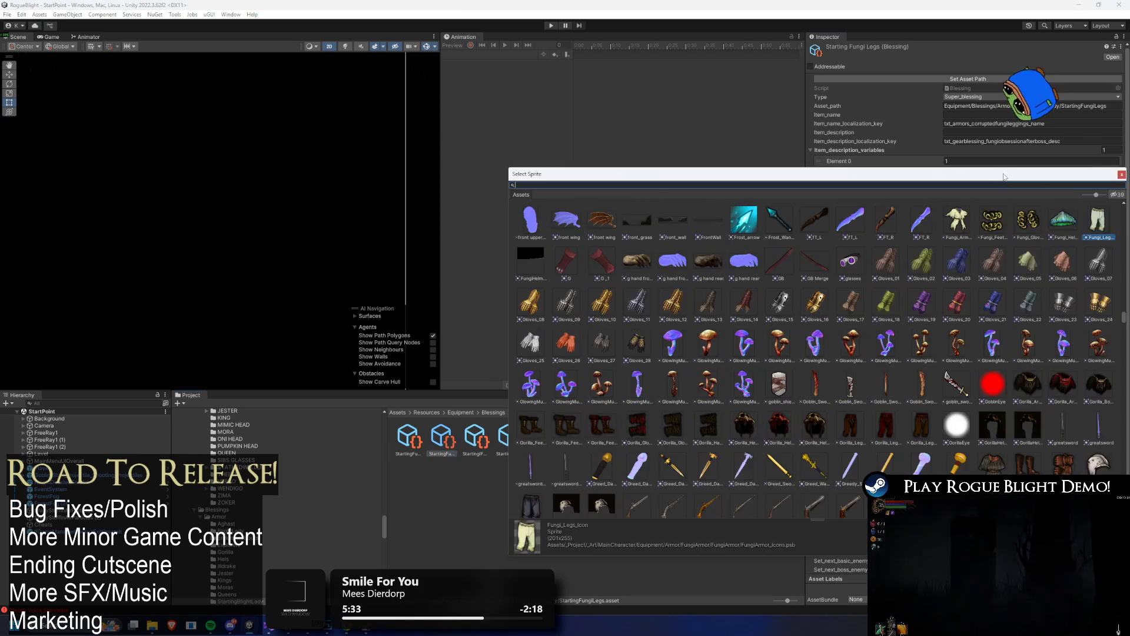
{"action": "left_click_drag", "start_coordinate": [1004, 175], "coordinate": [695, 174]}
{"action": "type", "text": "onsumed"}
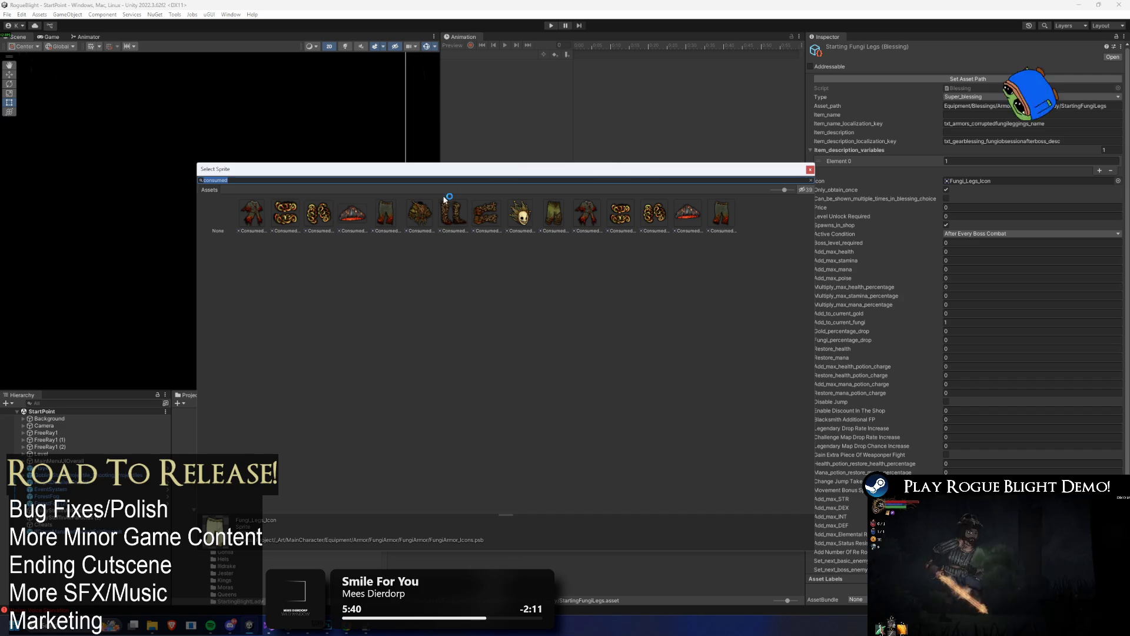
{"action": "left_click", "coordinate": [386, 215]}
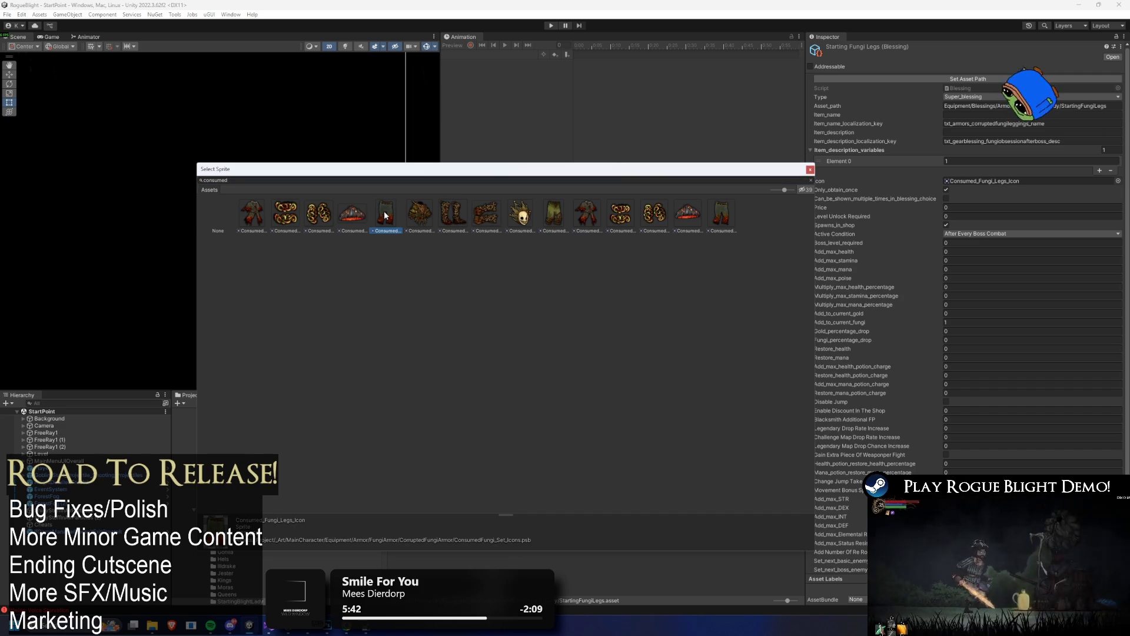
{"action": "left_click", "coordinate": [716, 210]}
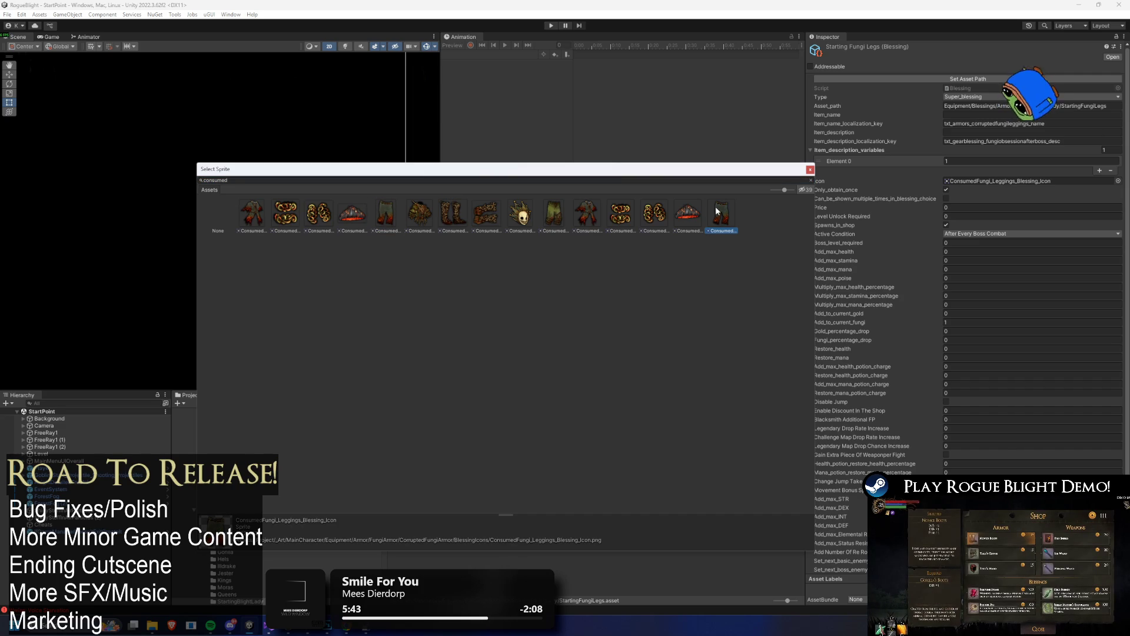
{"action": "left_click", "coordinate": [385, 215]}
{"action": "double_click", "coordinate": [723, 220]}
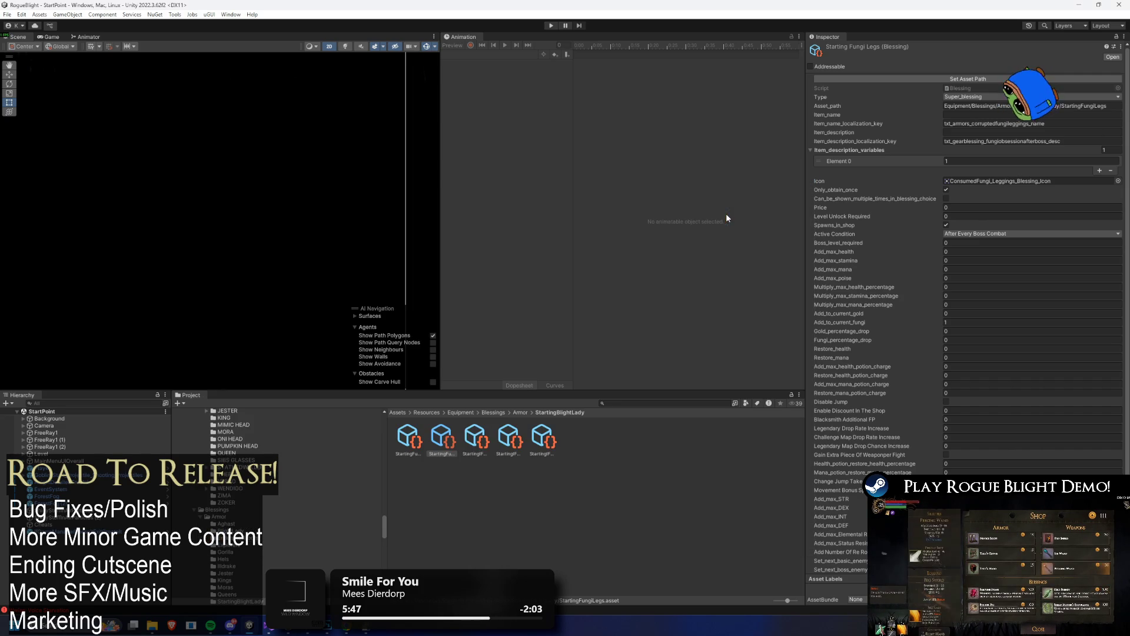
- Set the StartingFungiFeet blessing icon to the consumed feet blessing sprite
{"action": "left_click", "coordinate": [475, 439]}
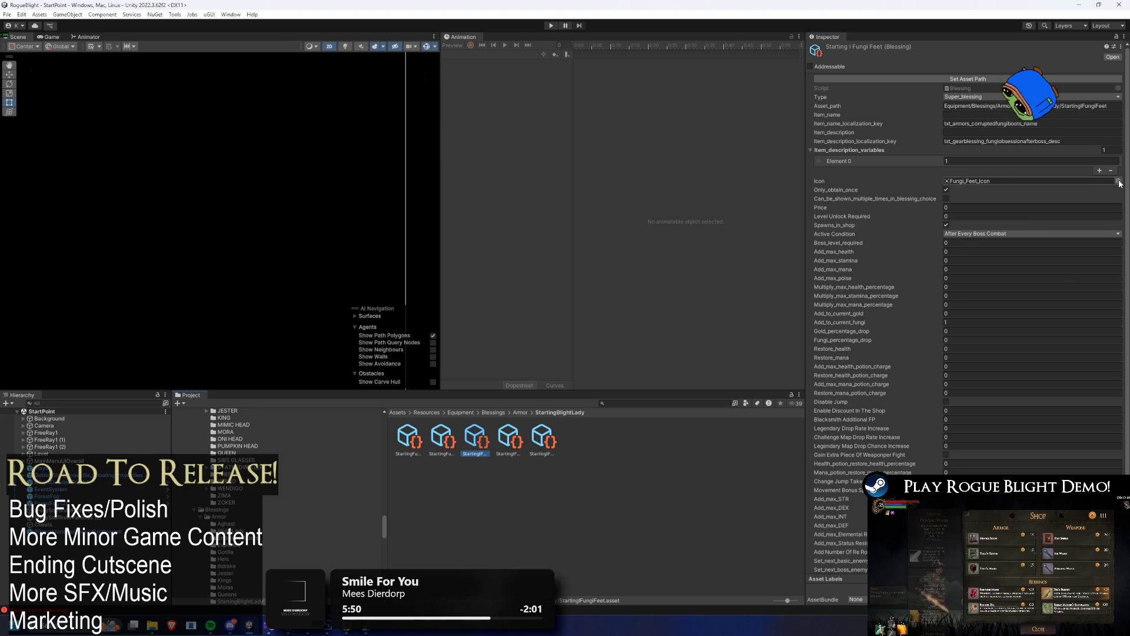
{"action": "left_click", "coordinate": [1118, 181]}
{"action": "left_click", "coordinate": [599, 221]}
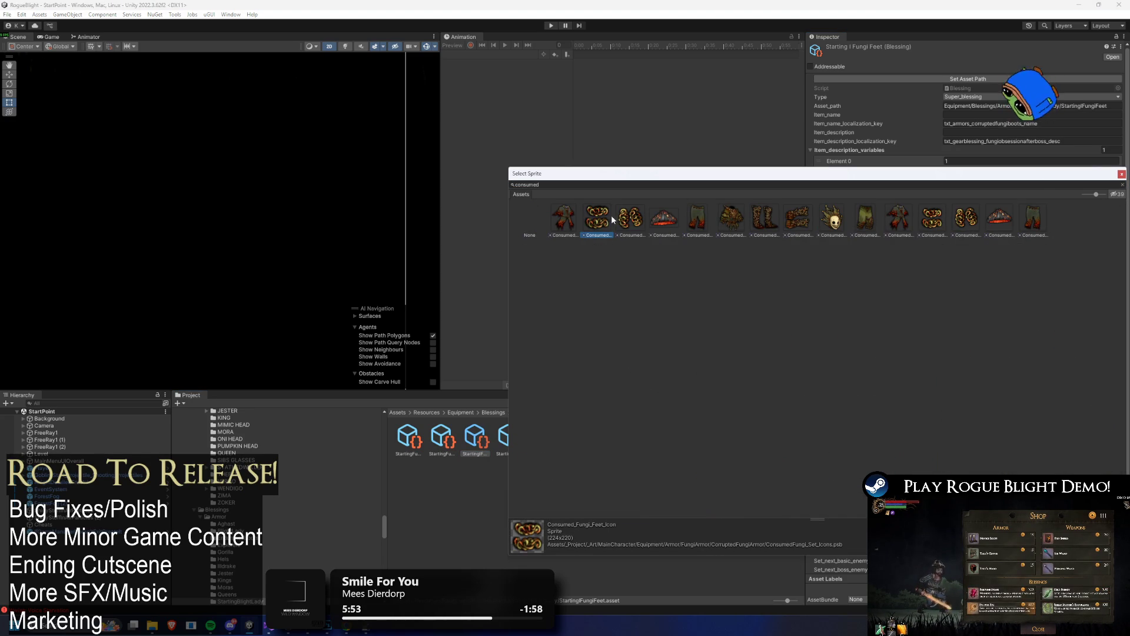
{"action": "left_click", "coordinate": [911, 229]}
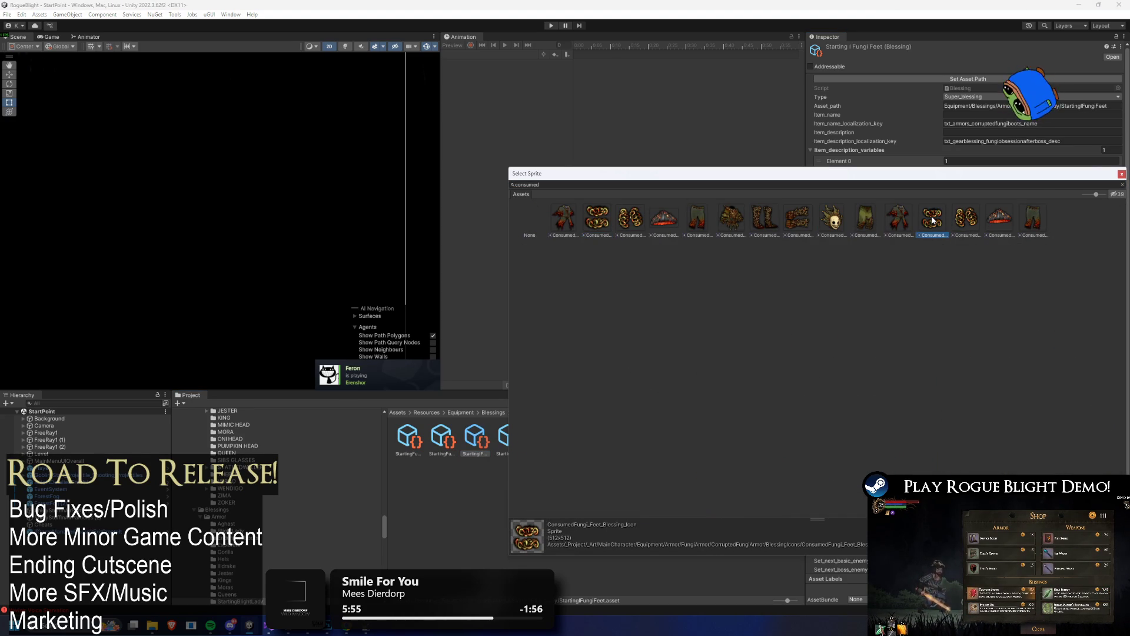
{"action": "double_click", "coordinate": [912, 230]}
- Set the StartingFungiHands blessing icon to ConsumedFungi_Hand_Blessing_Icon
{"action": "left_click", "coordinate": [509, 438]}
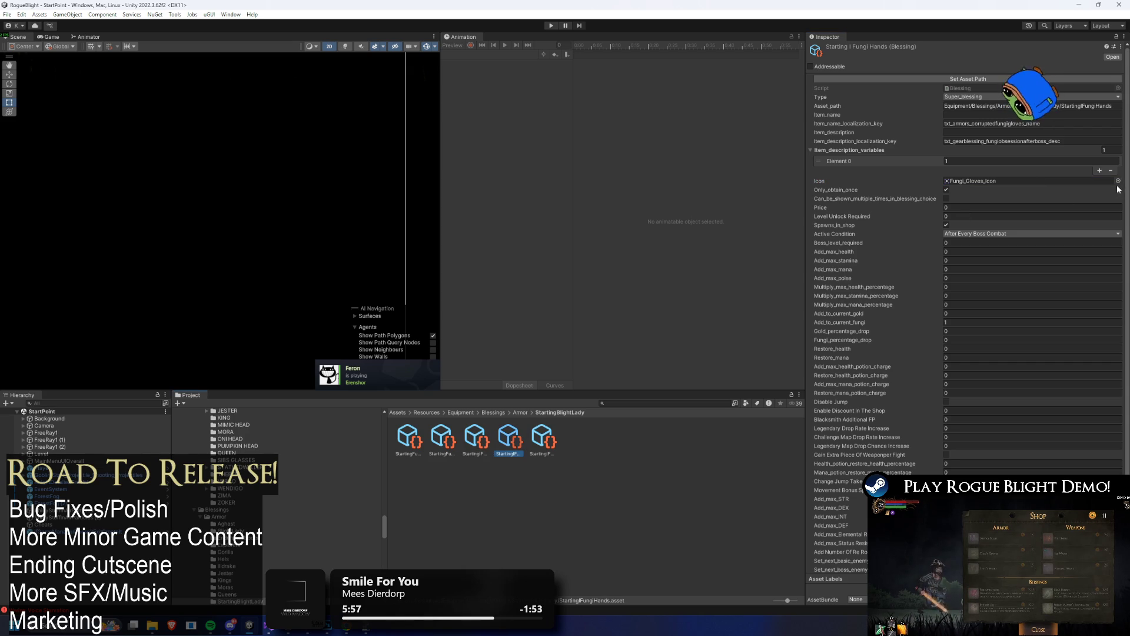
{"action": "left_click", "coordinate": [1118, 181]}
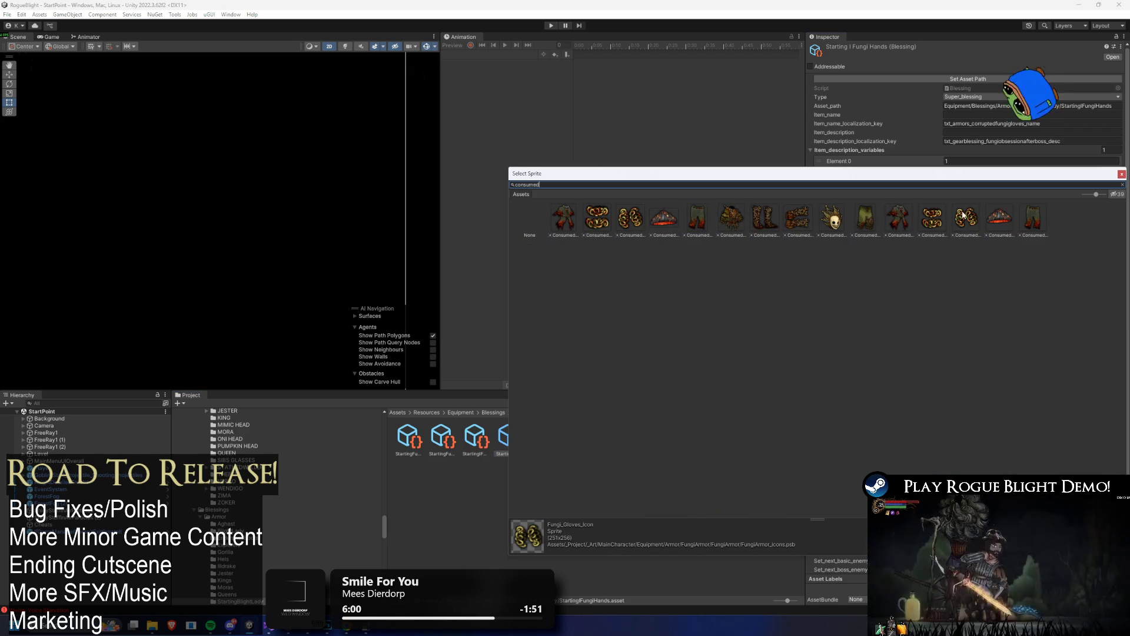
{"action": "left_click", "coordinate": [964, 218]}
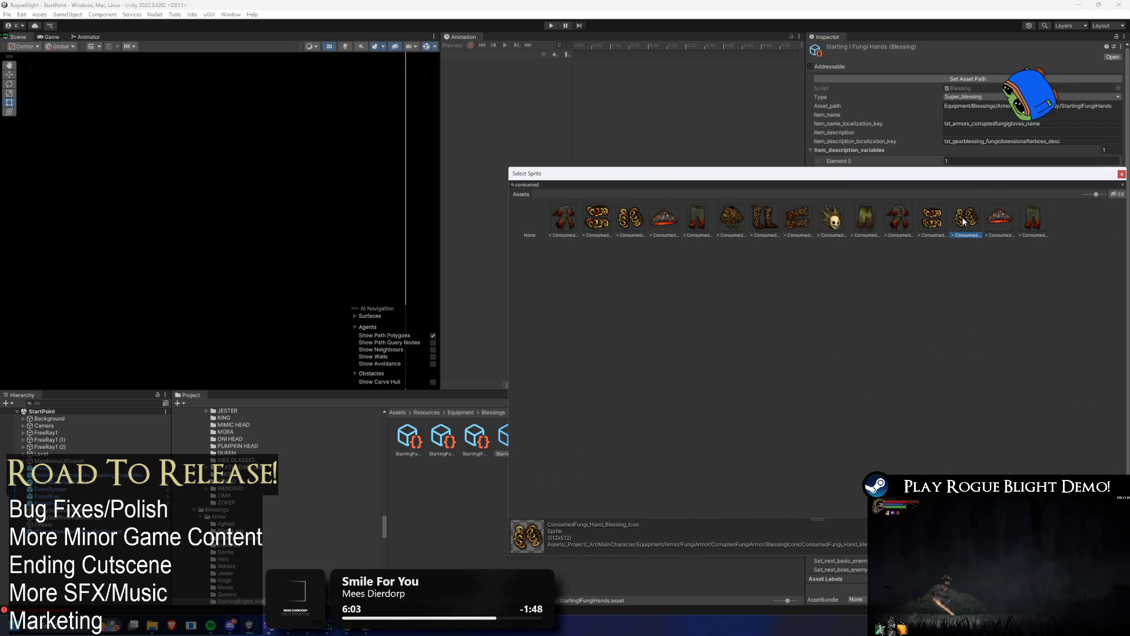
{"action": "double_click", "coordinate": [964, 219]}
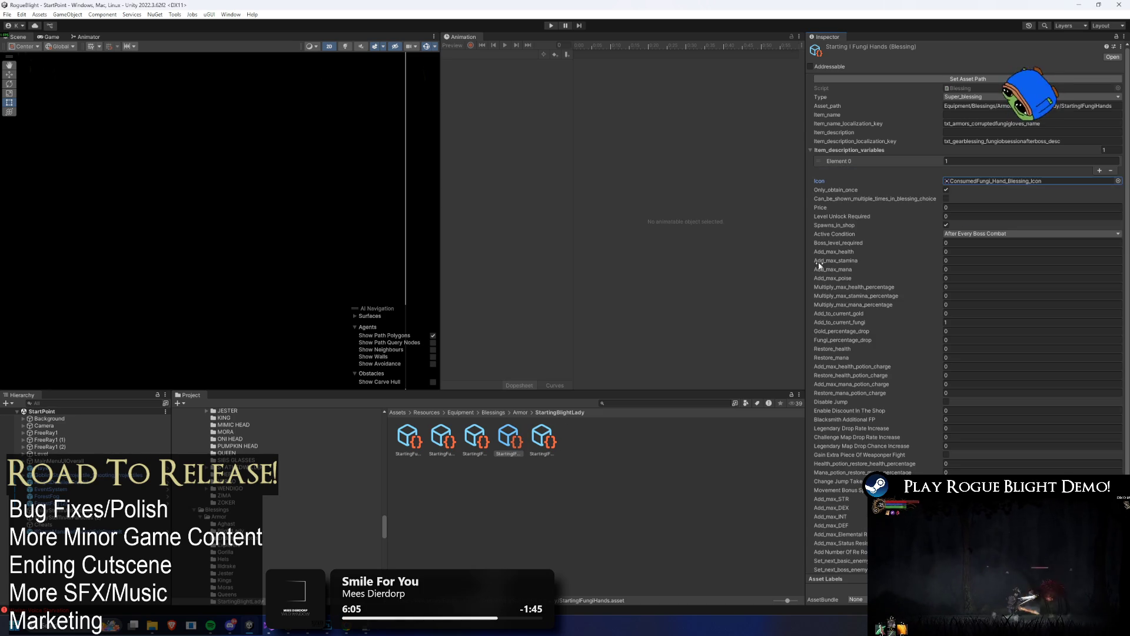
- Set the StartingFungiHead icon to ConsumedFungi_Head_Blessing_Icon and enter Play mode to test
{"action": "left_click", "coordinate": [559, 441]}
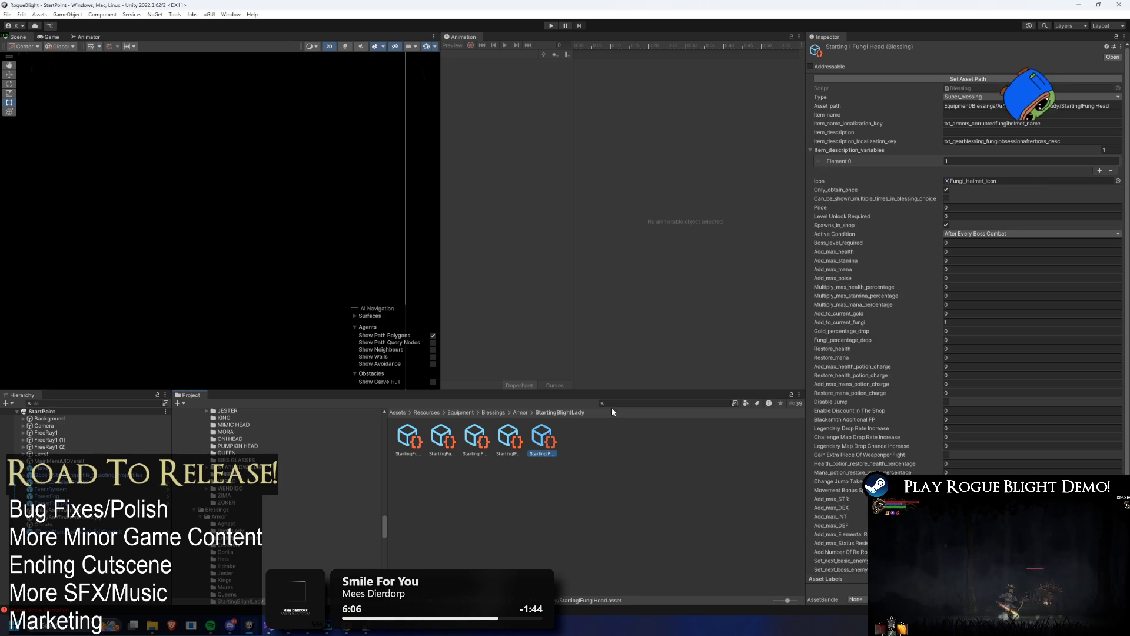
{"action": "left_click", "coordinate": [1120, 181]}
{"action": "left_click", "coordinate": [1000, 216]}
{"action": "double_click", "coordinate": [999, 215]}
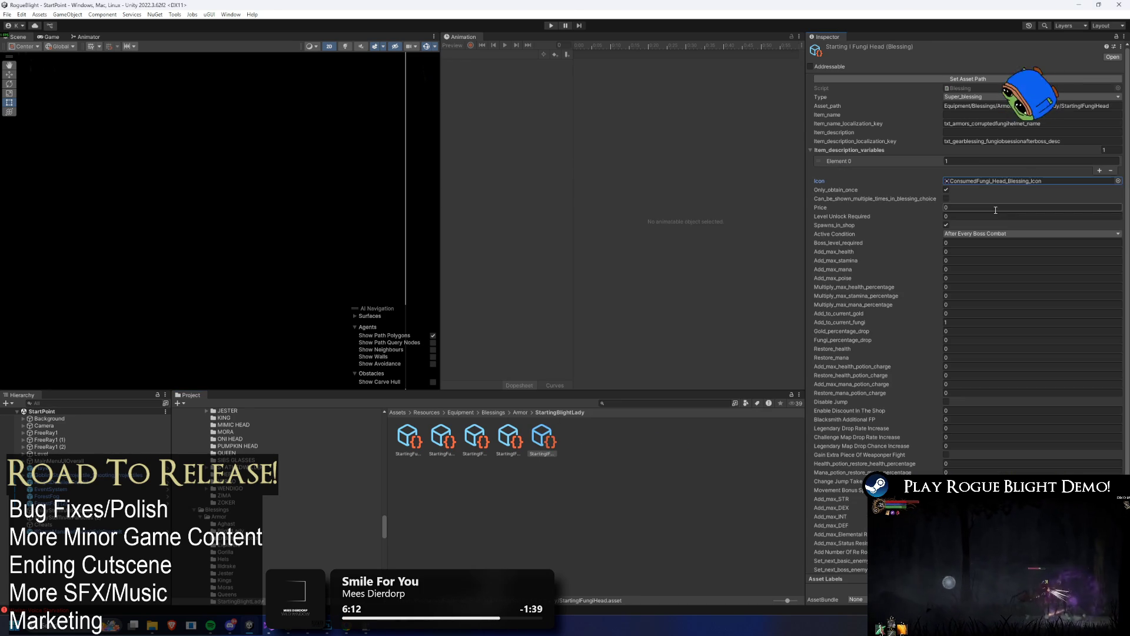
{"action": "left_click", "coordinate": [550, 26]}
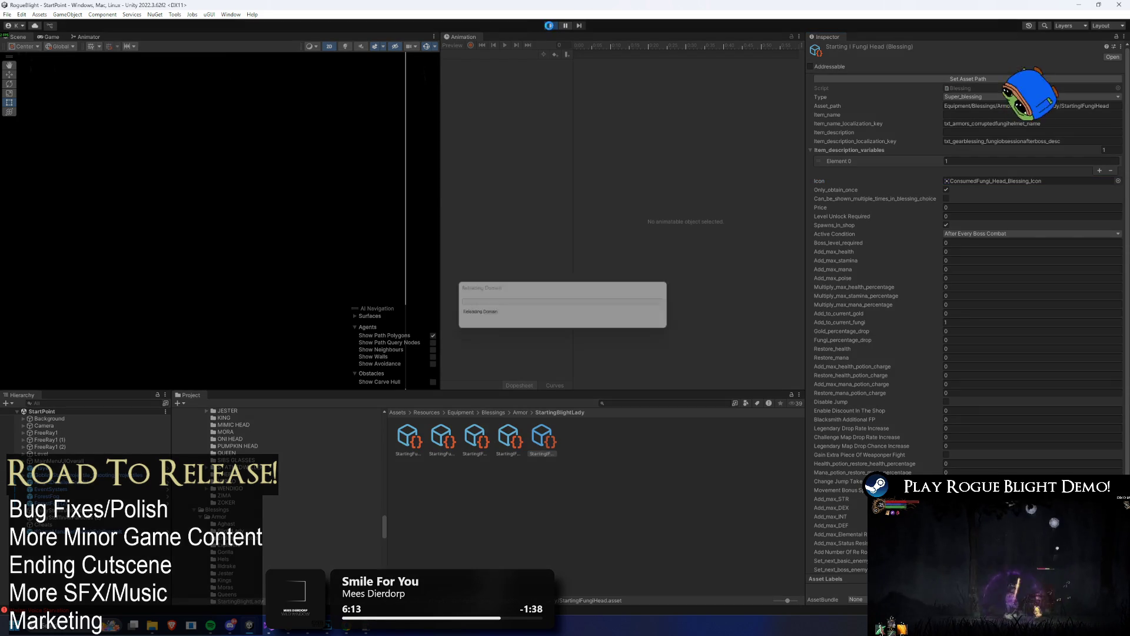
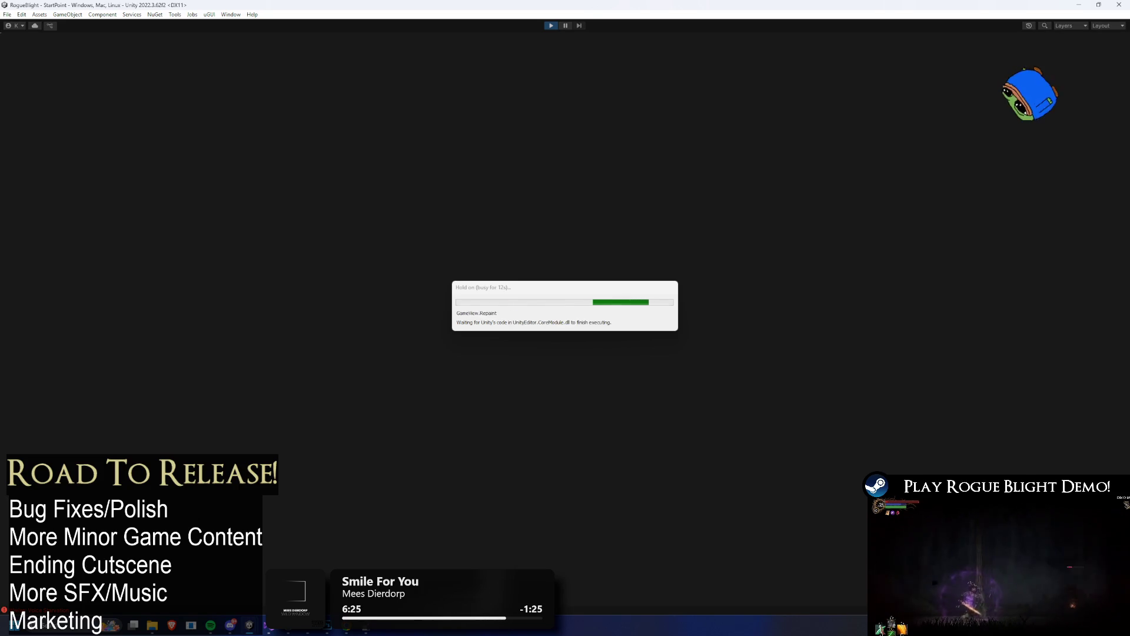
- Load the existing save, abandon the current run, and walk right through the Sanctuary
{"action": "key", "text": "Return"}
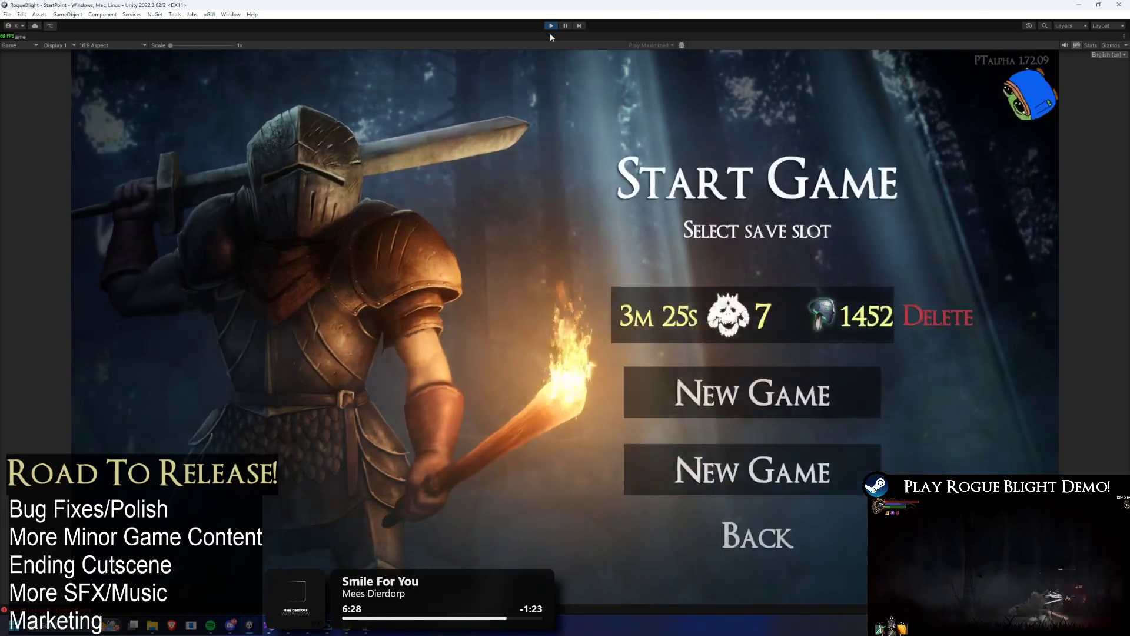
{"action": "key", "text": "Return"}
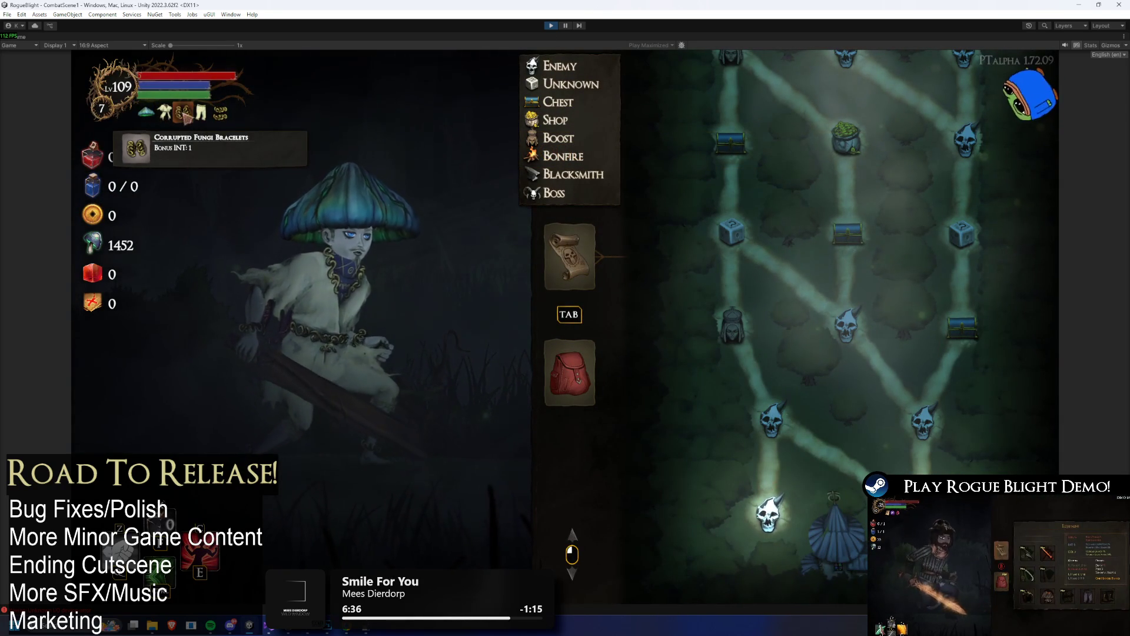
{"action": "key", "text": "Escape"}
{"action": "left_click", "coordinate": [579, 344]}
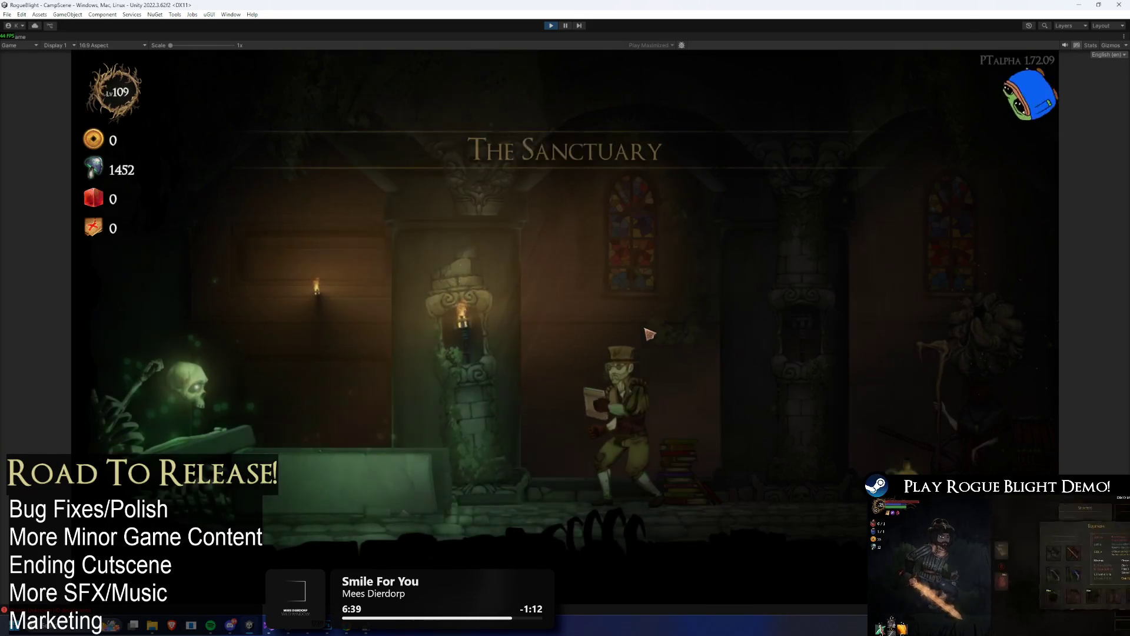
{"action": "key", "text": "d"}
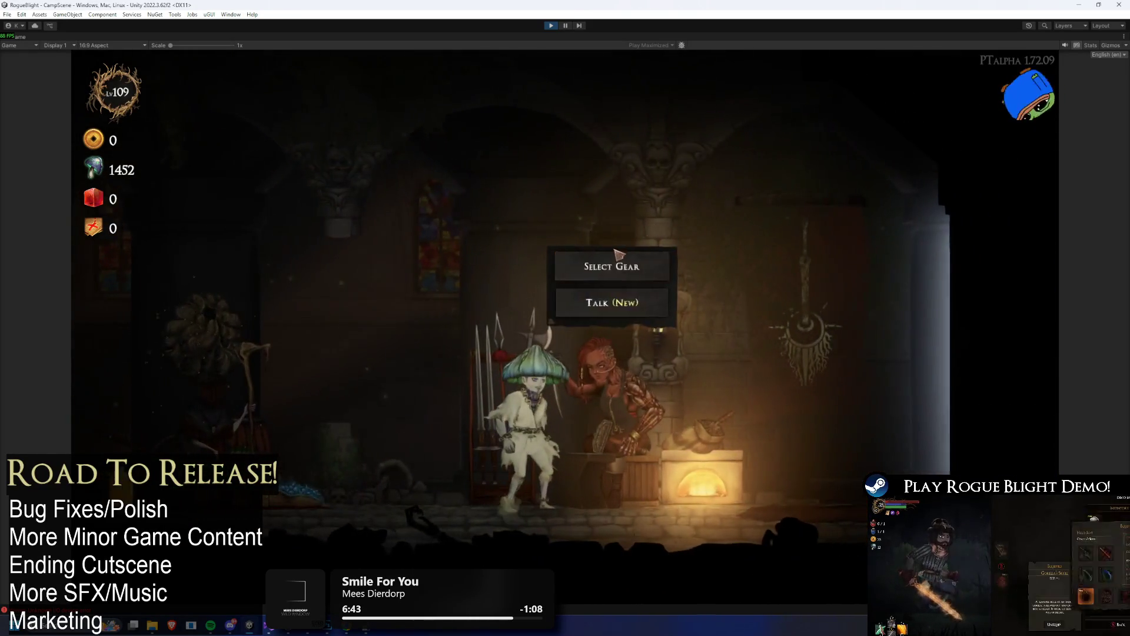
- Equip the Corrupted Fungi Hat, Tunic and Pants as starting gear
{"action": "left_click", "coordinate": [613, 262]}
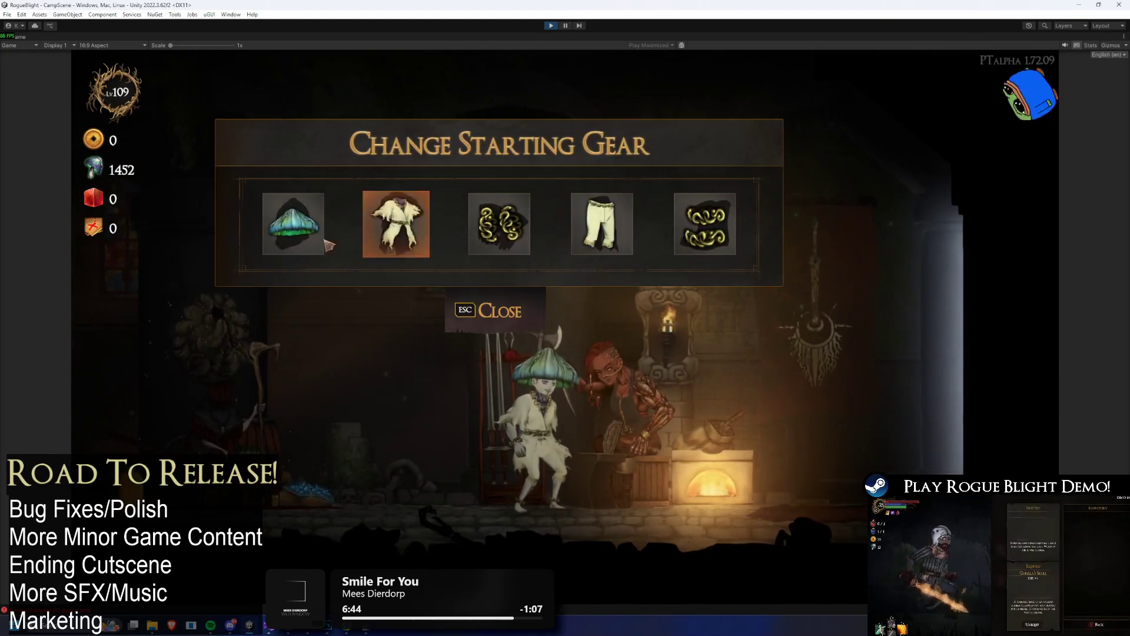
{"action": "left_click", "coordinate": [295, 225]}
{"action": "left_click", "coordinate": [580, 259]}
{"action": "left_click", "coordinate": [388, 242]}
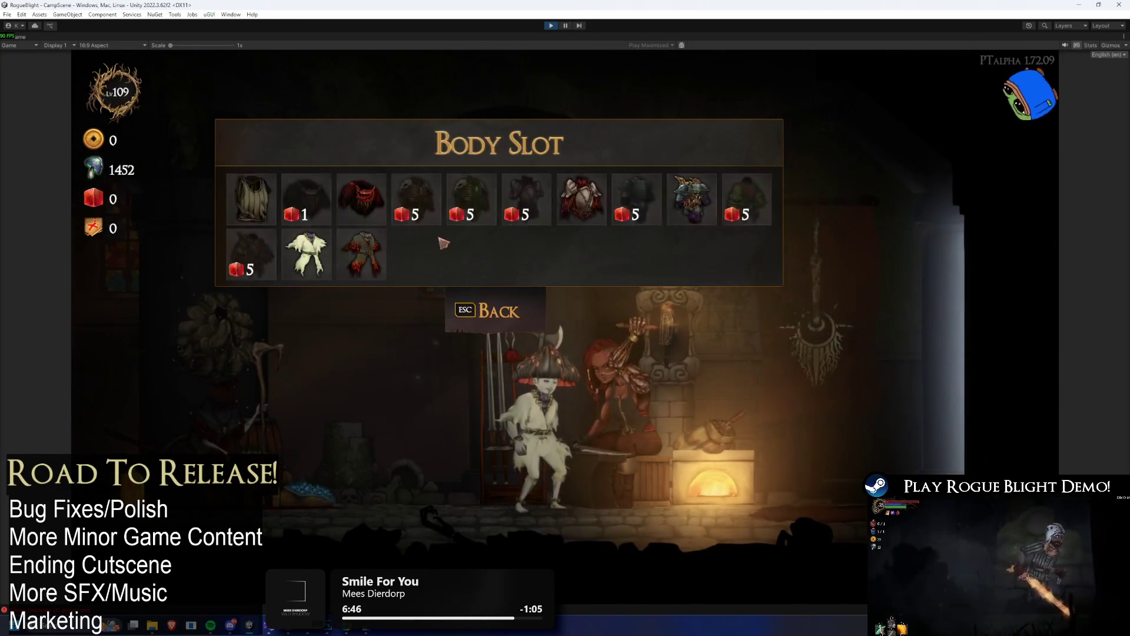
{"action": "left_click", "coordinate": [362, 250]}
{"action": "left_click", "coordinate": [595, 229]}
{"action": "left_click", "coordinate": [582, 199]}
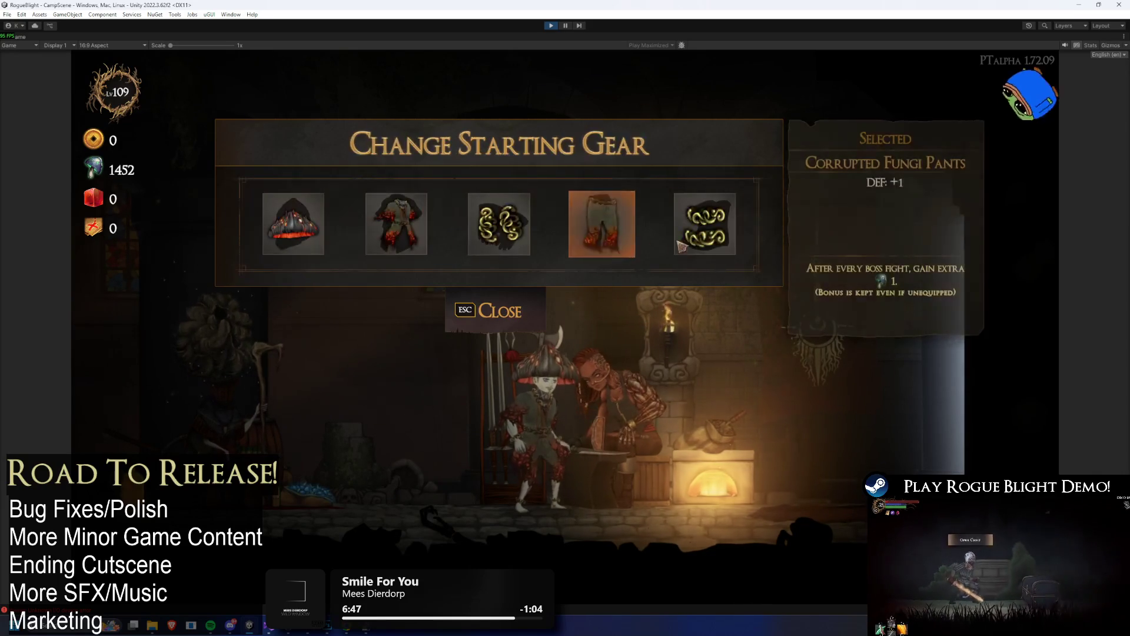
- Add the Corrupted Fungi Leg Bracelets, keep the hands item, and start the Story Mode map
{"action": "left_click", "coordinate": [704, 223]}
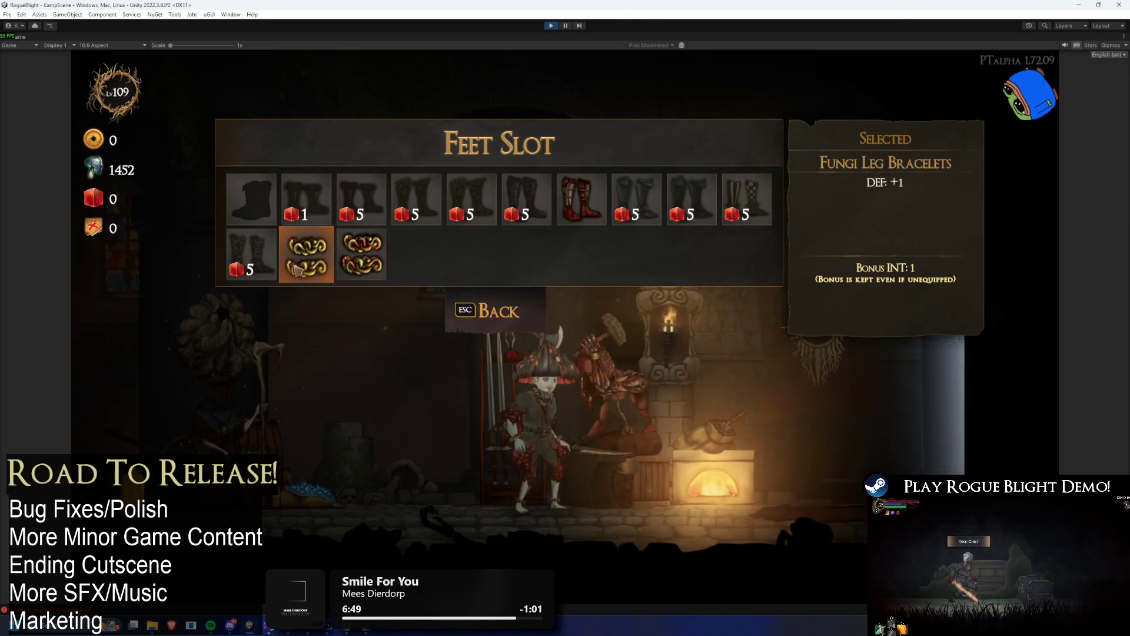
{"action": "left_click", "coordinate": [357, 259]}
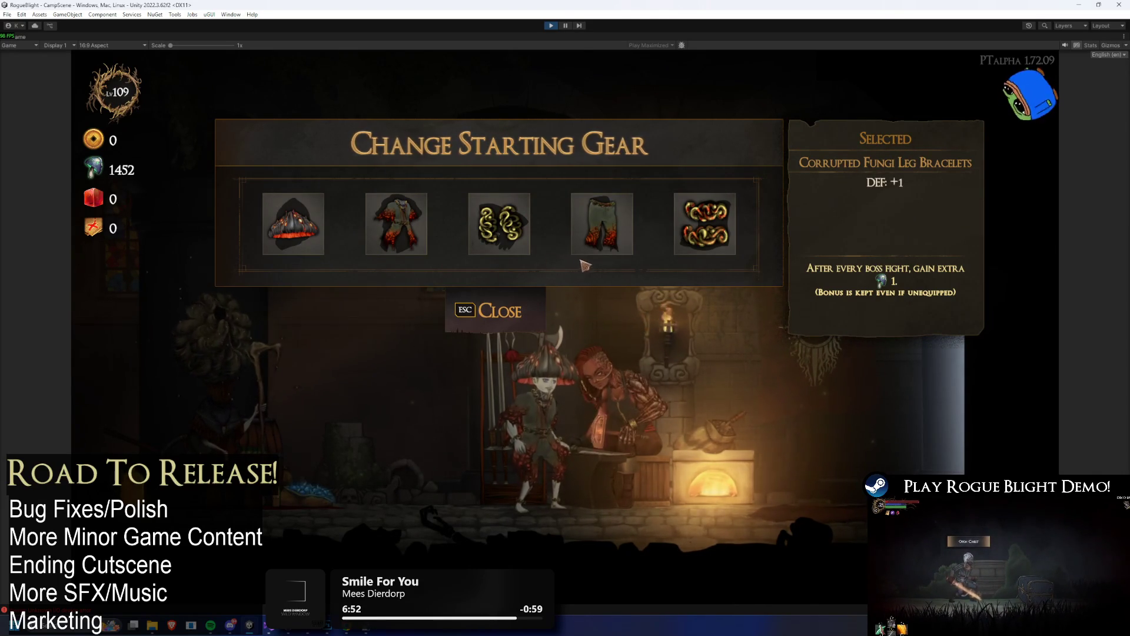
{"action": "left_click", "coordinate": [499, 223]}
{"action": "left_click", "coordinate": [366, 253]}
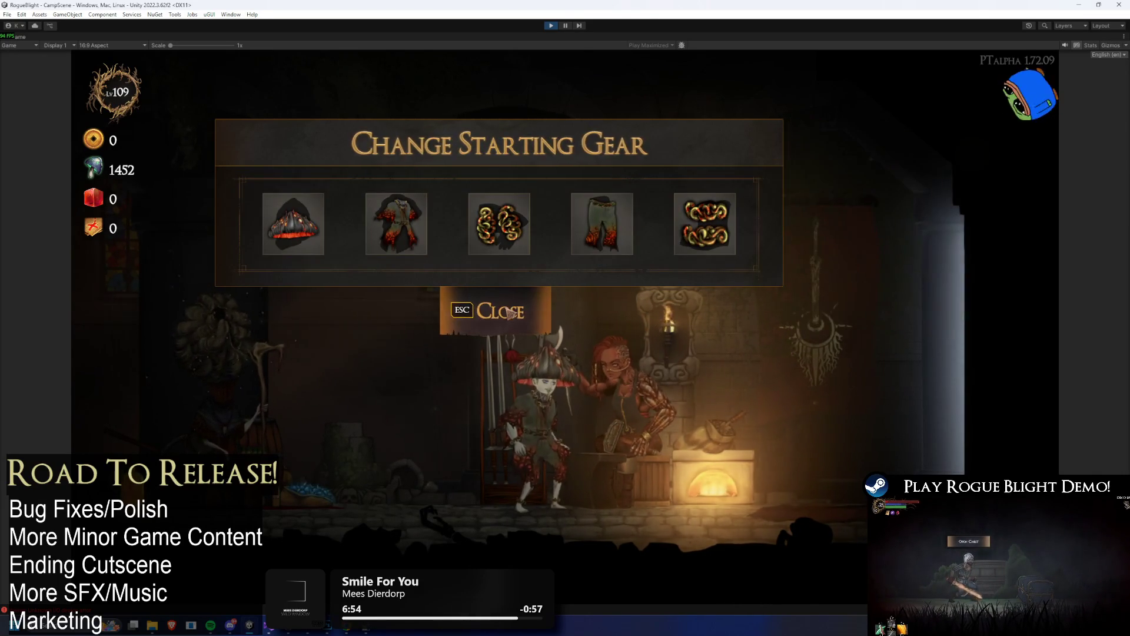
{"action": "left_click", "coordinate": [510, 313]}
{"action": "left_click", "coordinate": [568, 303]}
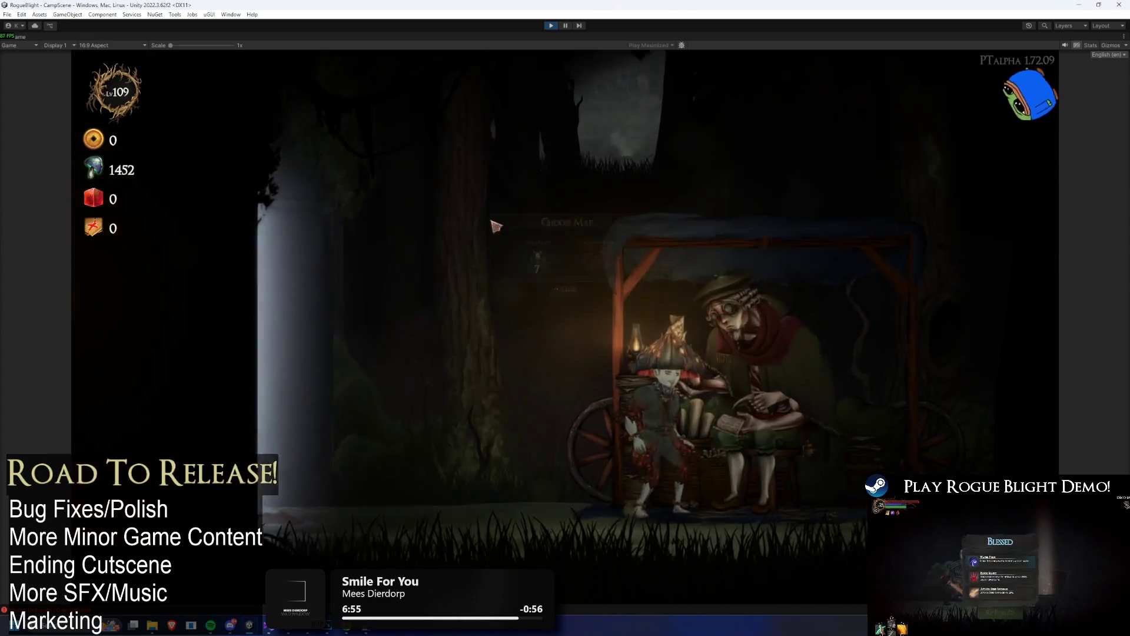
{"action": "left_click", "coordinate": [479, 256]}
{"action": "left_click", "coordinate": [629, 305]}
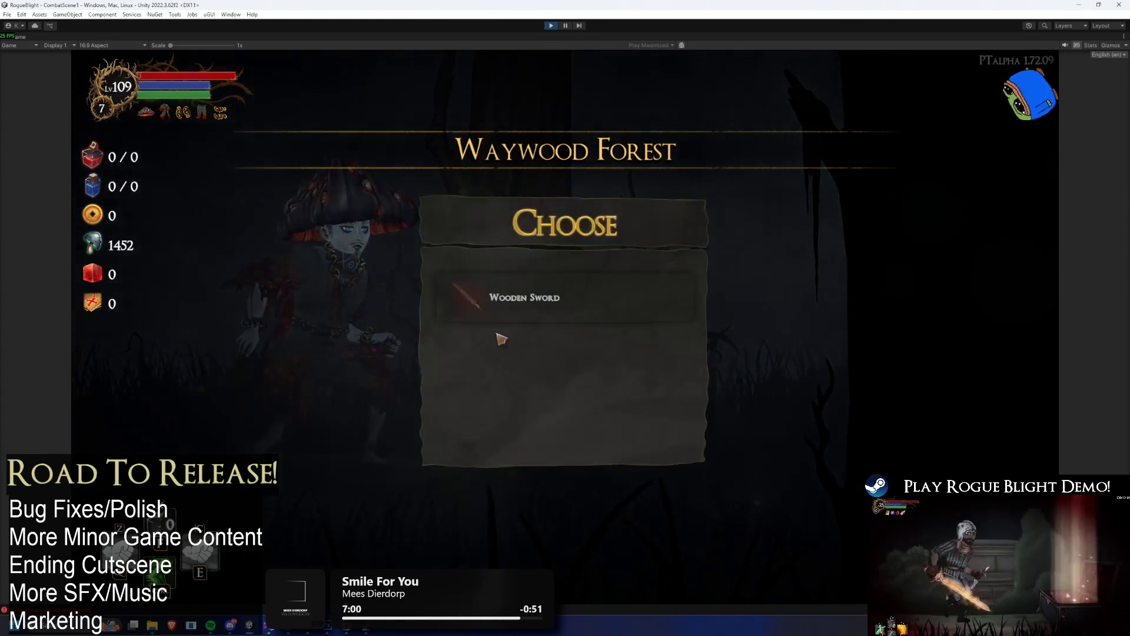
- Take the Wooden Sword, inspect the equipped Corrupted Fungi Hat, then abandon the run
{"action": "left_click", "coordinate": [526, 320]}
{"action": "mouse_move", "coordinate": [223, 118]}
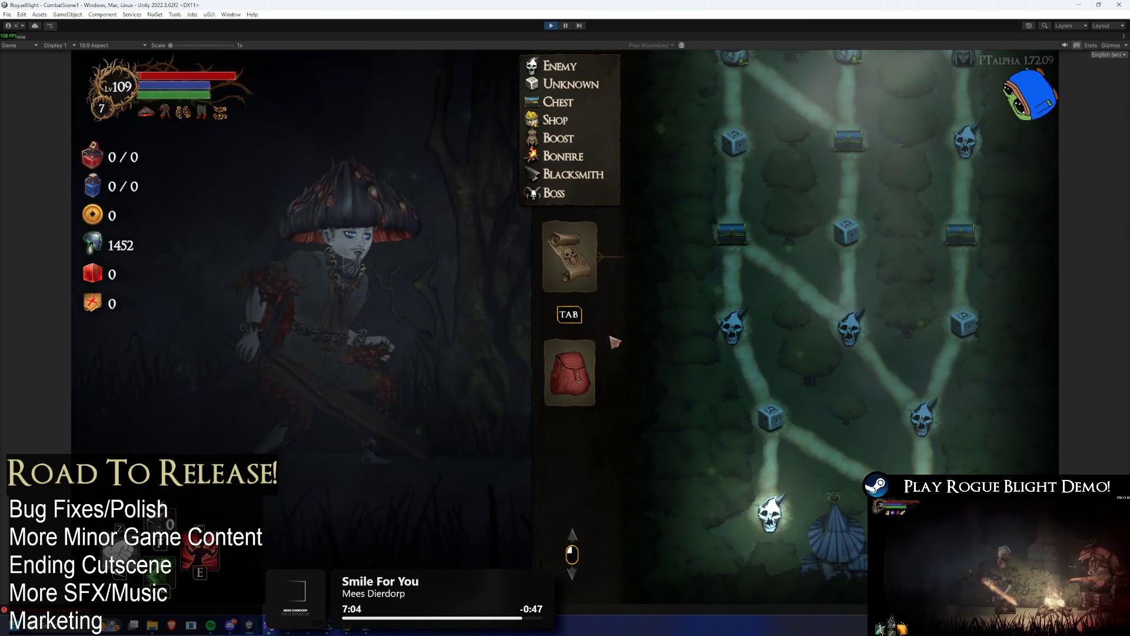
{"action": "left_click", "coordinate": [588, 357]}
{"action": "key", "text": "Tab"}
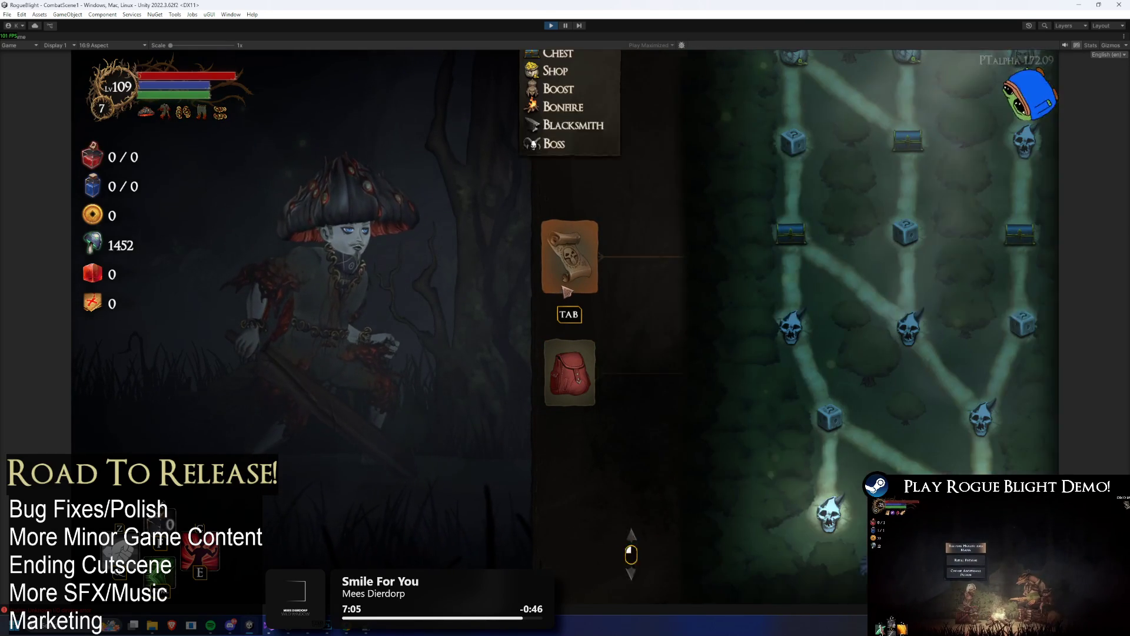
{"action": "left_click", "coordinate": [577, 370]}
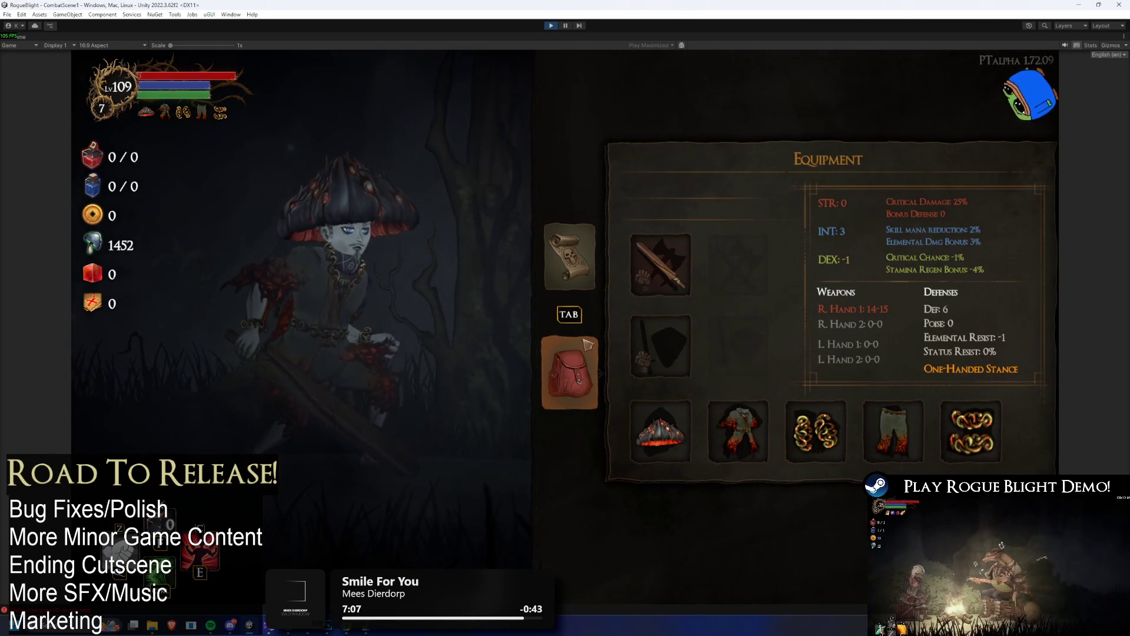
{"action": "left_click", "coordinate": [665, 433]}
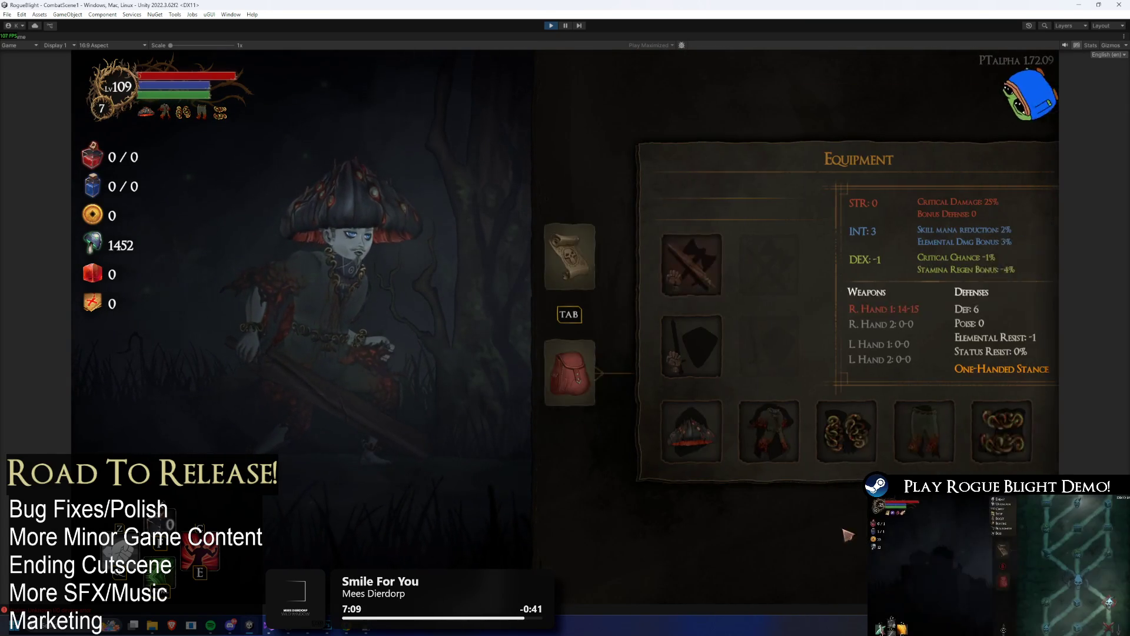
{"action": "key", "text": "Escape"}
{"action": "left_click", "coordinate": [568, 339]}
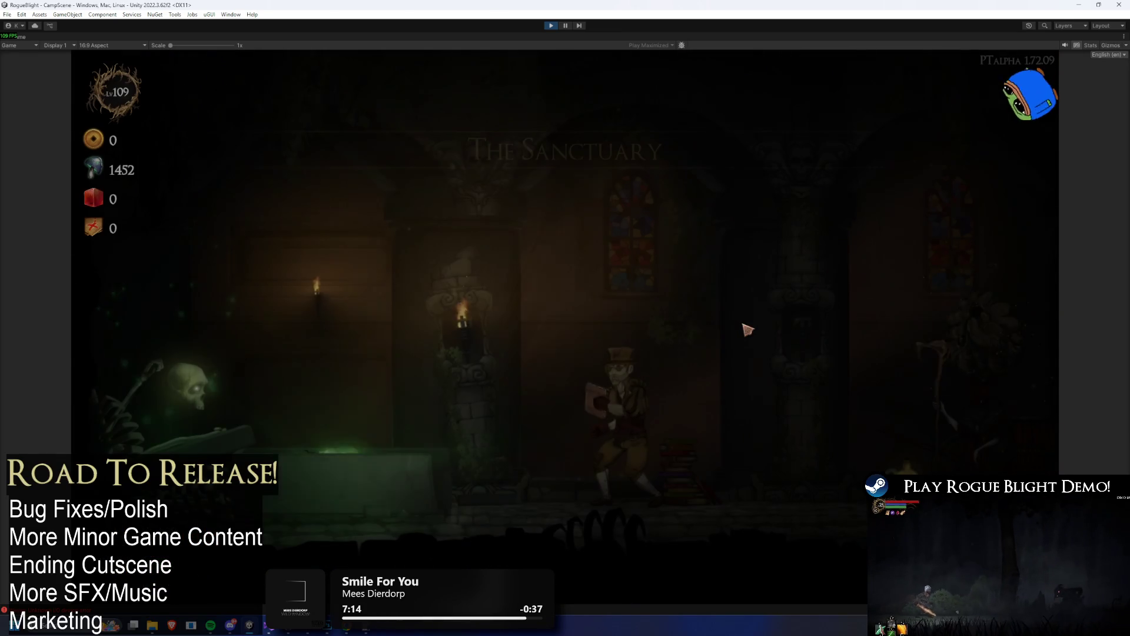
- At the blacksmith, equip the Bloodfire Oni head piece and the Corrupted Fungi Tunic
{"action": "key", "text": "d"}
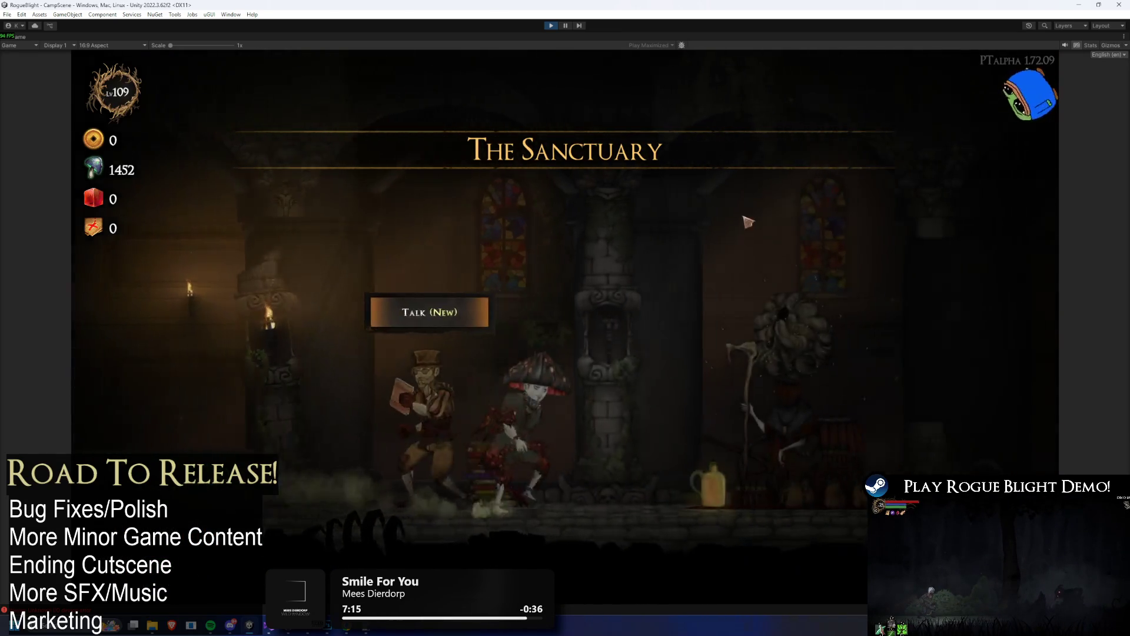
{"action": "left_click", "coordinate": [634, 255]}
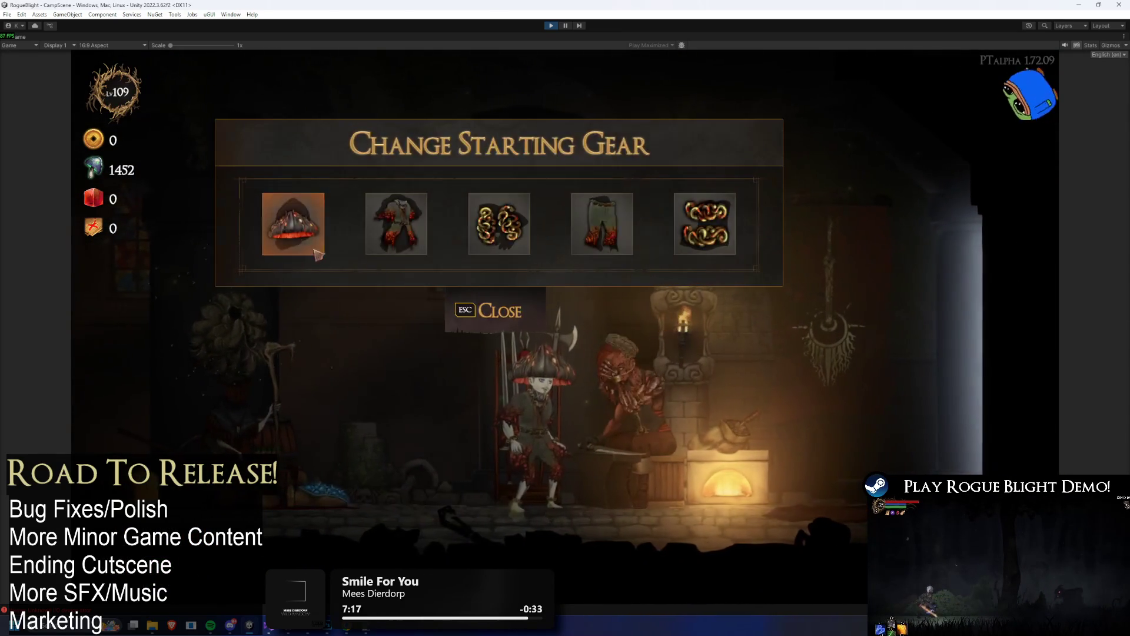
{"action": "left_click", "coordinate": [323, 247]}
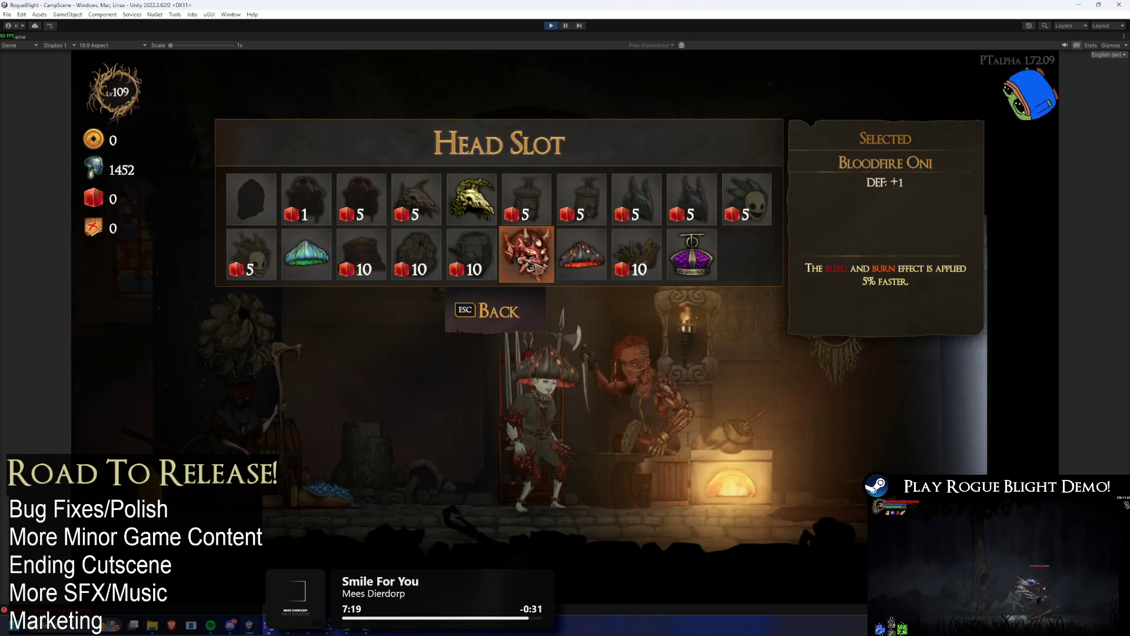
{"action": "left_click", "coordinate": [527, 254]}
{"action": "left_click", "coordinate": [391, 226]}
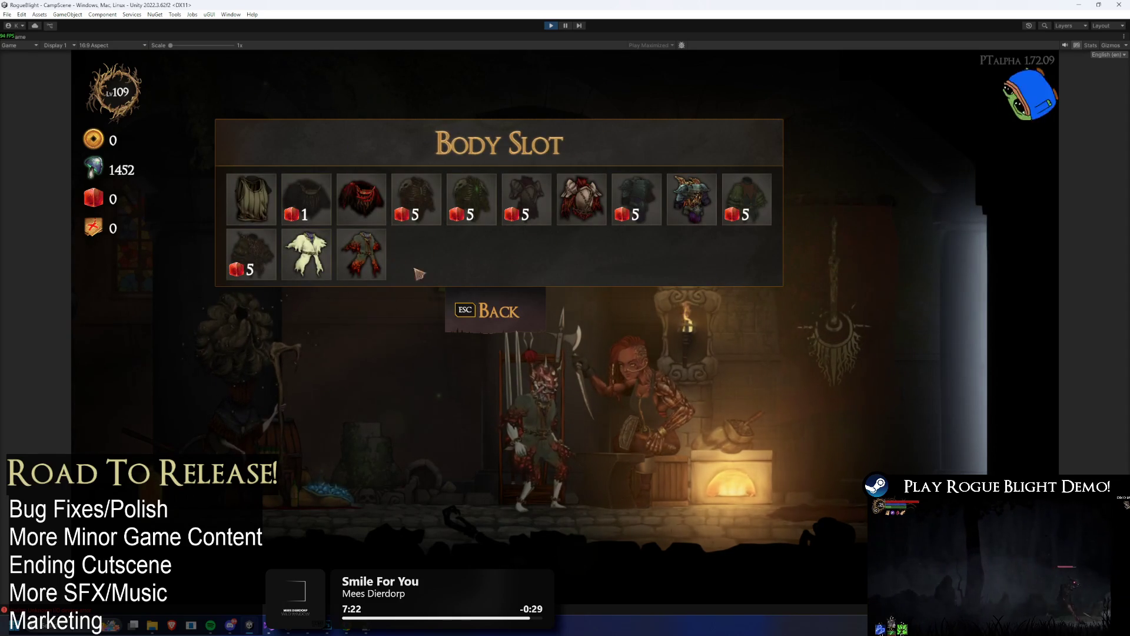
{"action": "left_click", "coordinate": [471, 199]}
{"action": "left_click", "coordinate": [396, 222]}
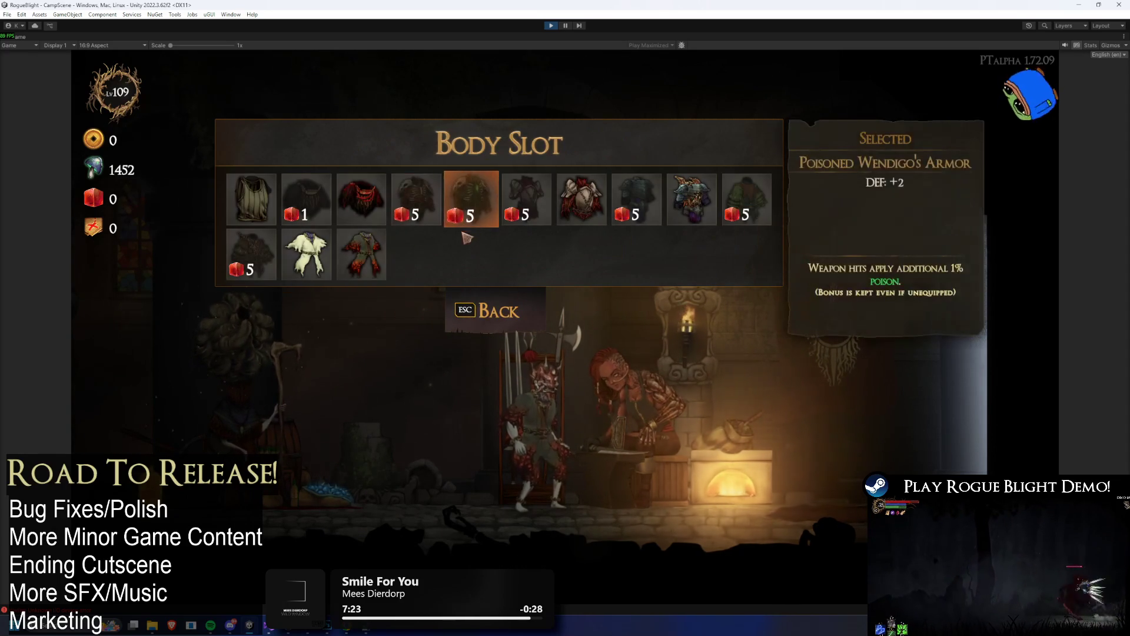
{"action": "left_click", "coordinate": [362, 254]}
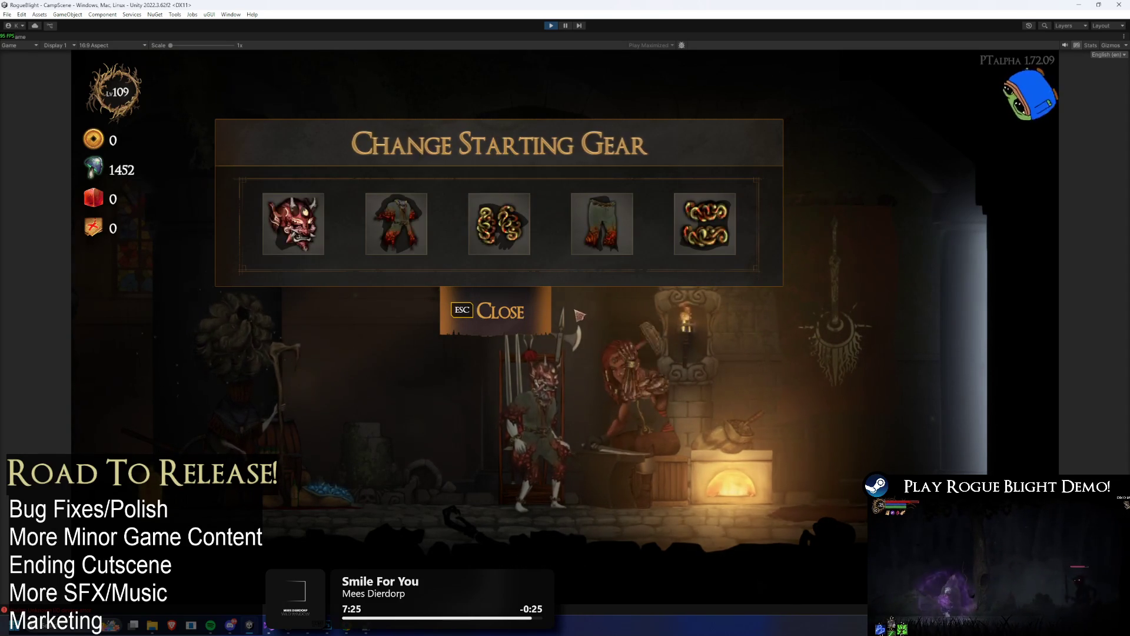
- Fill the hands, legs and feet slots with flesh gloves, leggings and boots
{"action": "left_click", "coordinate": [501, 227]}
{"action": "left_click", "coordinate": [580, 203]}
{"action": "left_click", "coordinate": [602, 247]}
{"action": "left_click", "coordinate": [582, 199]}
{"action": "left_click", "coordinate": [705, 224]}
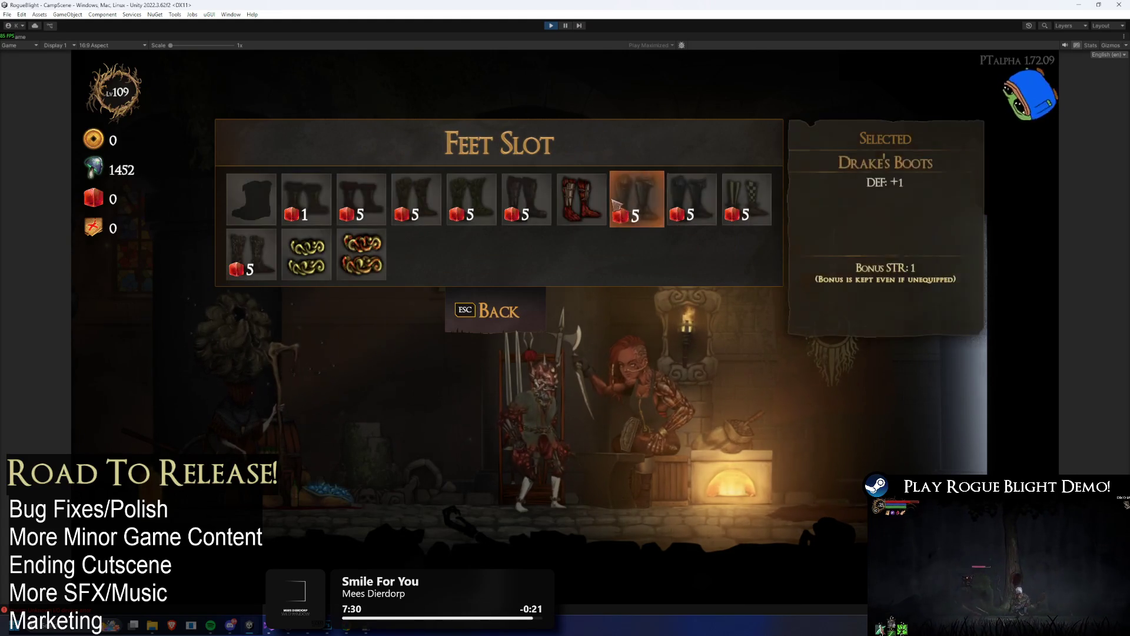
{"action": "left_click", "coordinate": [581, 199]}
{"action": "left_click", "coordinate": [533, 330]}
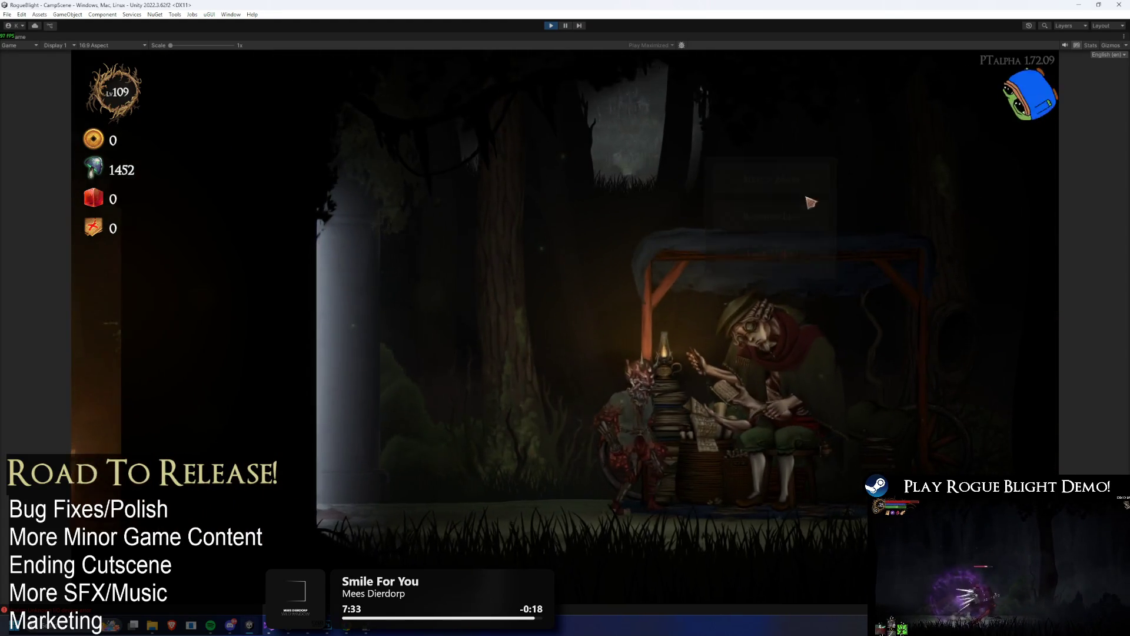
- Start the Waywood Forest map in Story Mode from the cart merchant
{"action": "left_click", "coordinate": [810, 198]}
{"action": "left_click", "coordinate": [465, 259]}
{"action": "left_click", "coordinate": [661, 309]}
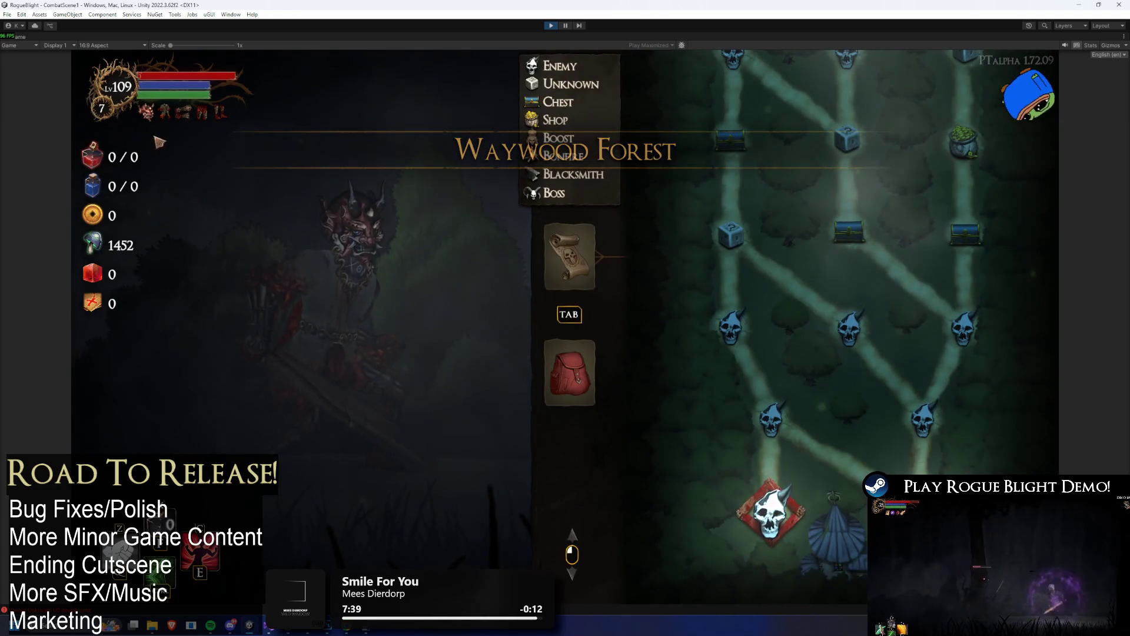
{"action": "mouse_move", "coordinate": [151, 129]}
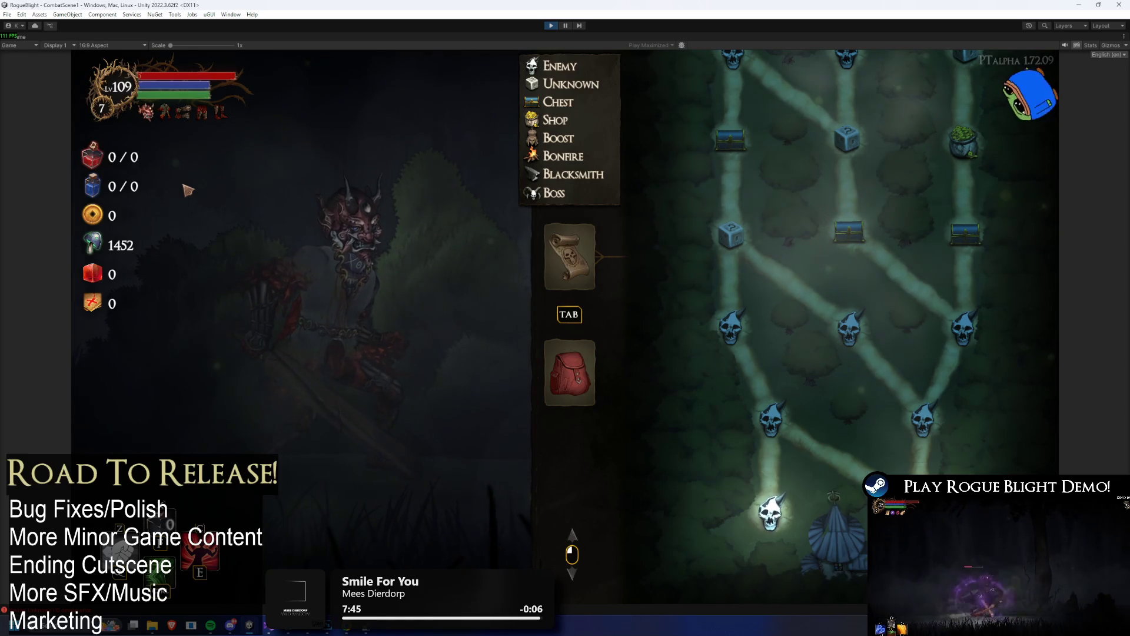
- Pause the game and search the Project for 'oni head' assets
{"action": "left_click", "coordinate": [566, 25]}
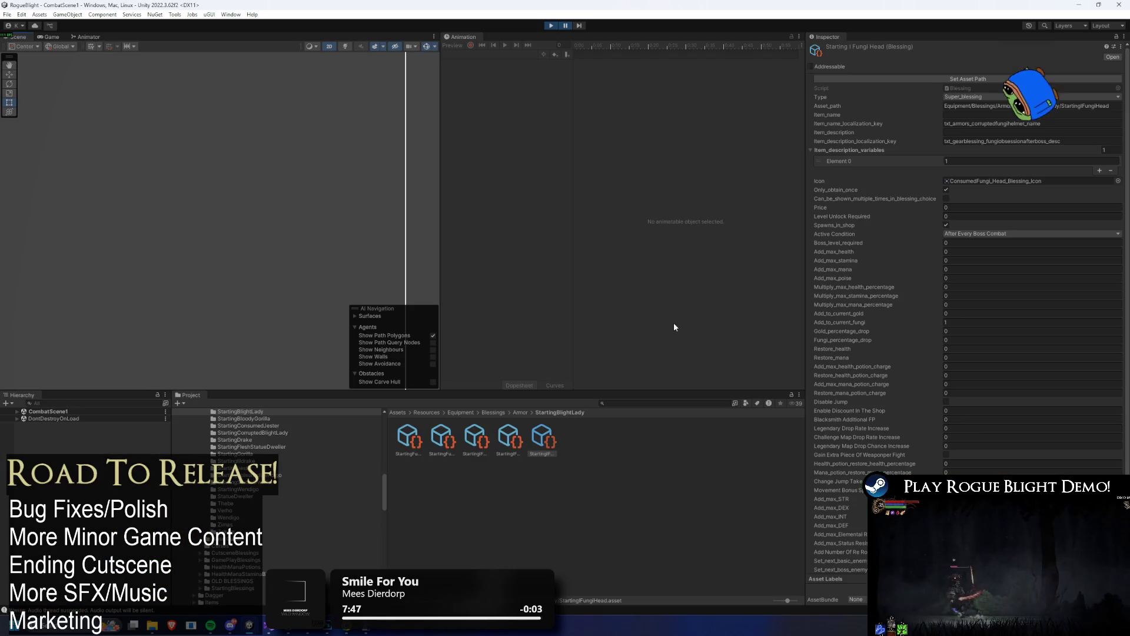
{"action": "type", "text": "oni head"}
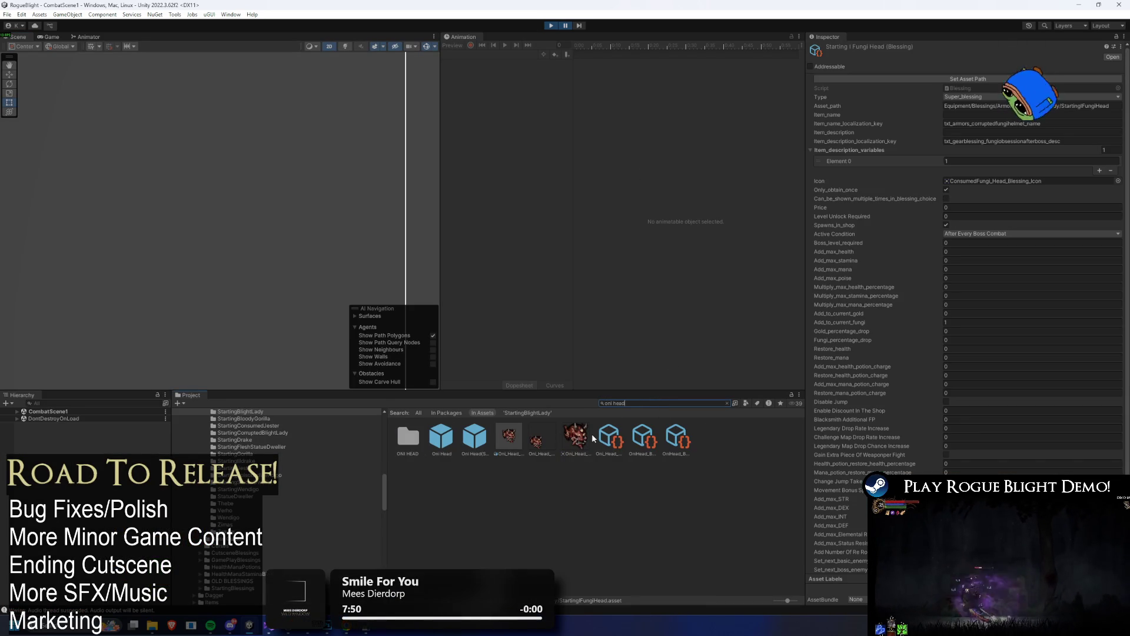
{"action": "left_click", "coordinate": [583, 435]}
{"action": "left_click", "coordinate": [517, 440]}
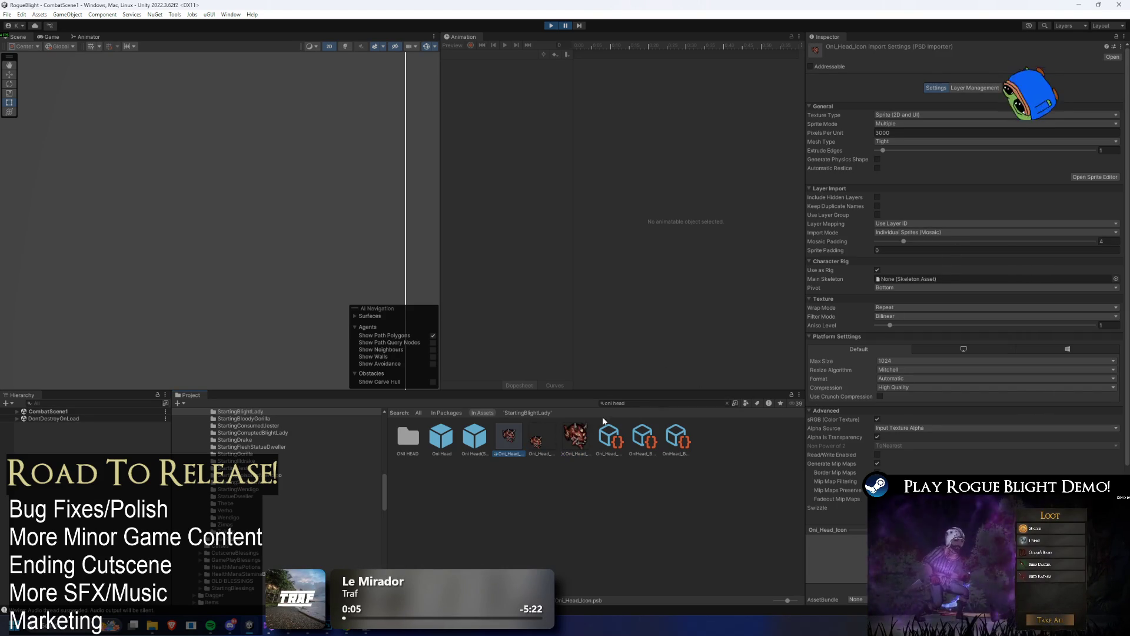
- In the OniArmor folder, select Oni_Head_Icon and show its Max Size options
{"action": "key", "text": "Escape"}
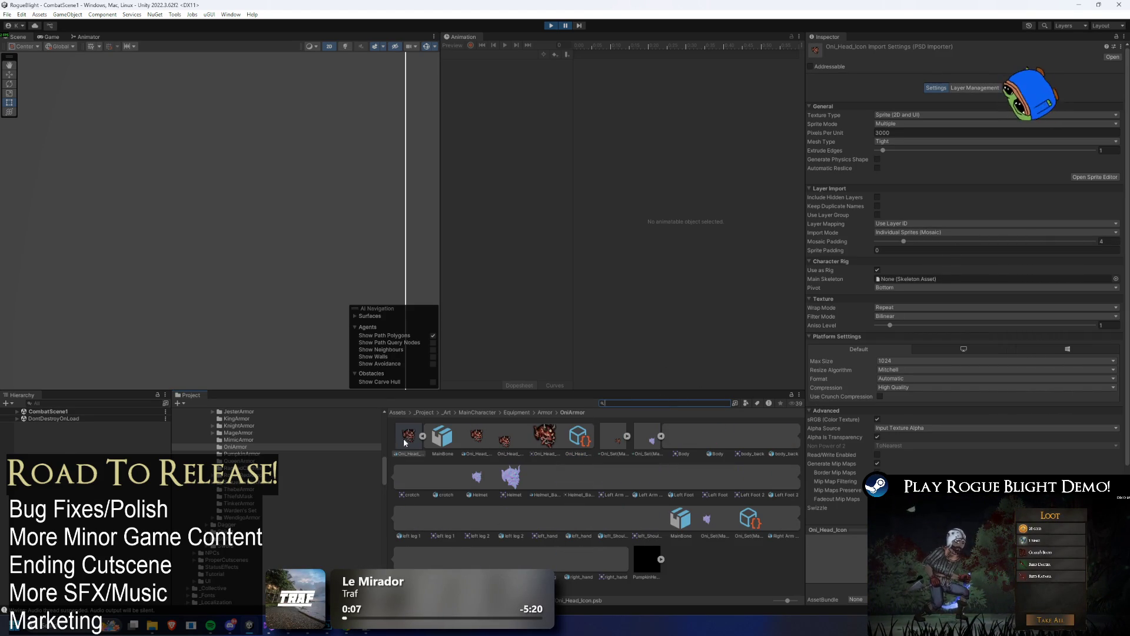
{"action": "left_click", "coordinate": [423, 436]}
{"action": "left_click", "coordinate": [463, 436]}
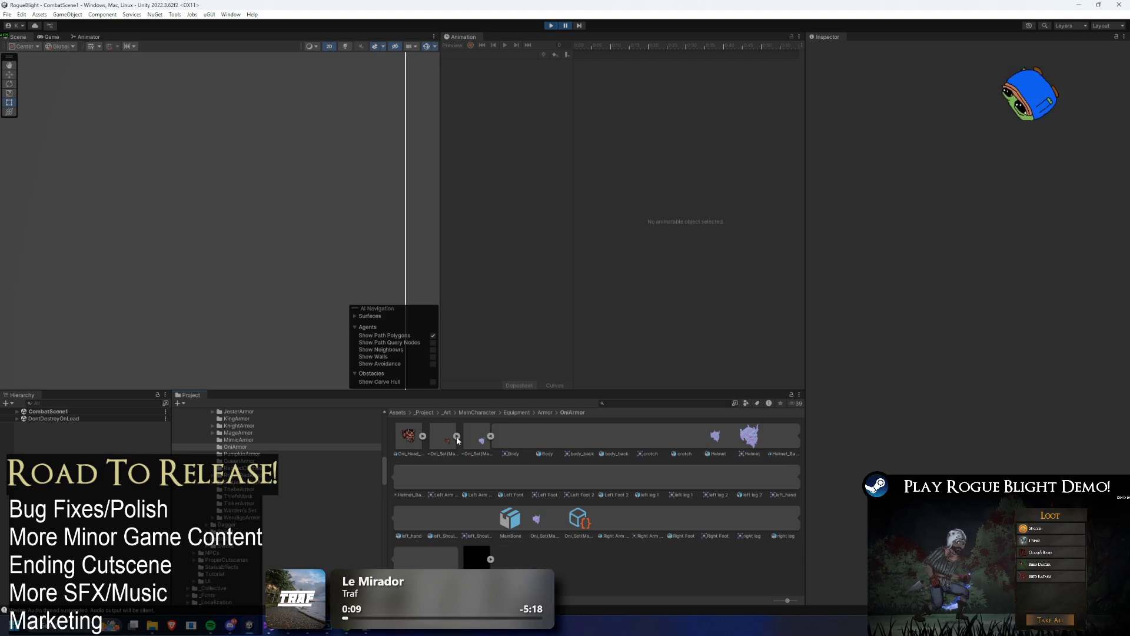
{"action": "left_click", "coordinate": [457, 436]}
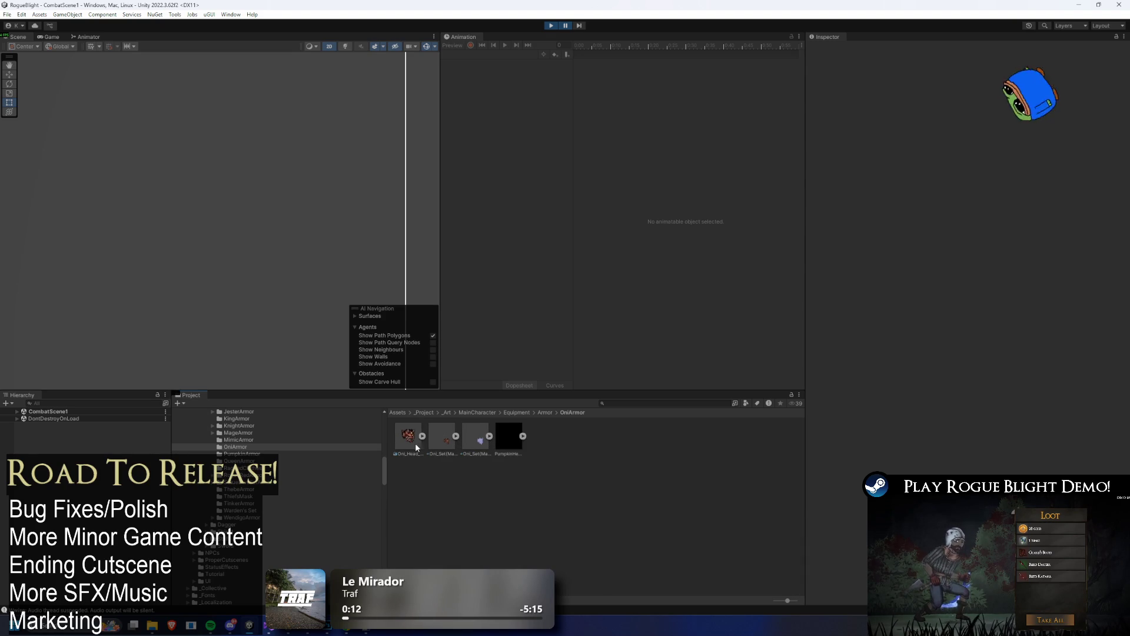
{"action": "left_click", "coordinate": [415, 440]}
{"action": "left_click", "coordinate": [909, 361]}
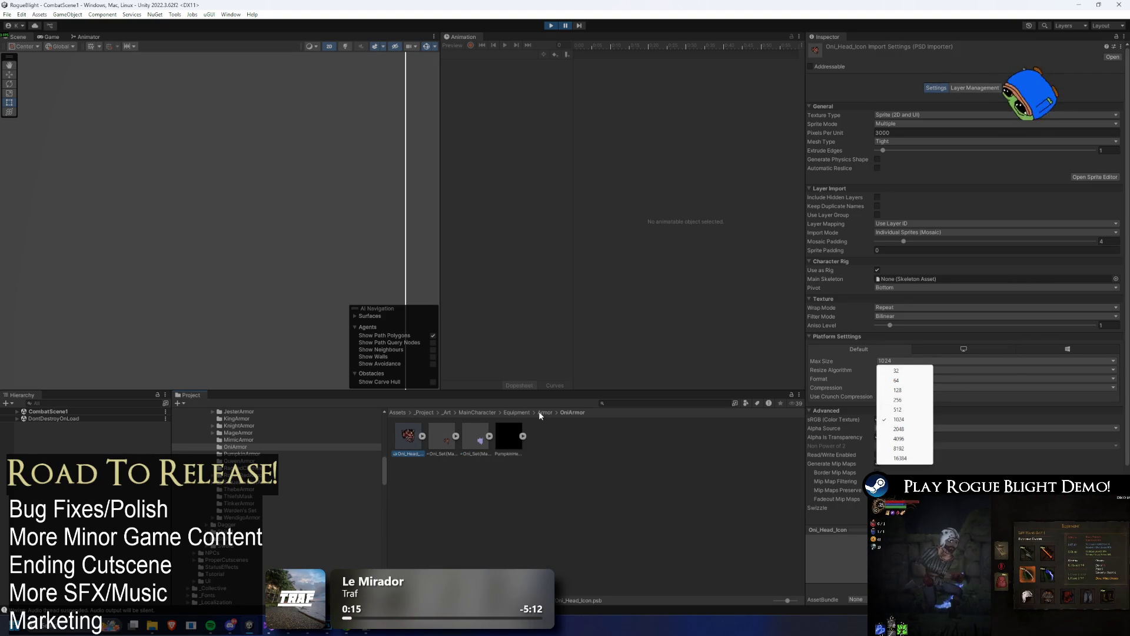
- Compare import settings of the GorillaArmorBloody textures and Gorilla_Set(Male)_Icons
{"action": "left_click", "coordinate": [542, 413]}
{"action": "double_click", "coordinate": [509, 436]}
{"action": "double_click", "coordinate": [438, 437]}
{"action": "left_click", "coordinate": [506, 436]}
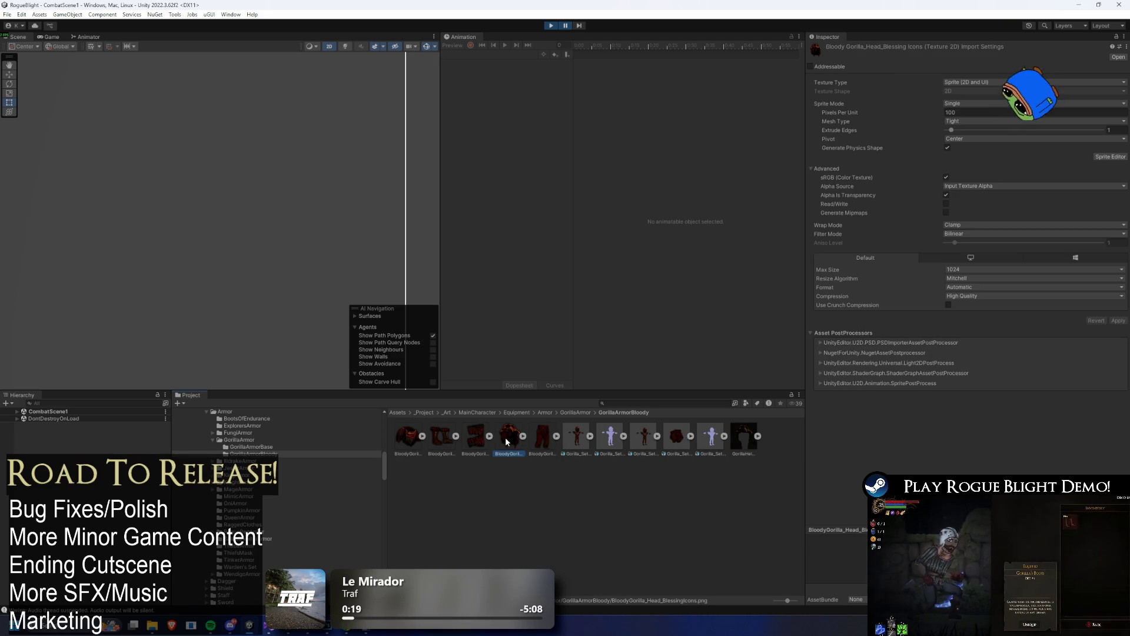
{"action": "left_click", "coordinate": [676, 437]}
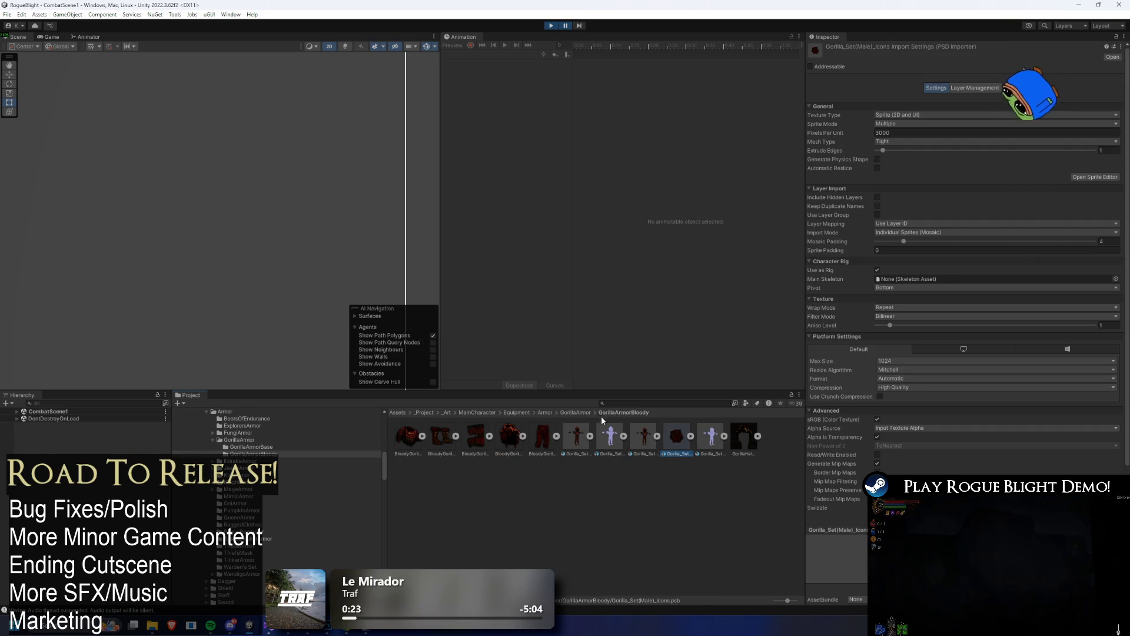
- Return to the OniArmor folder and show the Oni_Head_Icon import settings
{"action": "left_click", "coordinate": [585, 412]}
{"action": "left_click", "coordinate": [549, 410]}
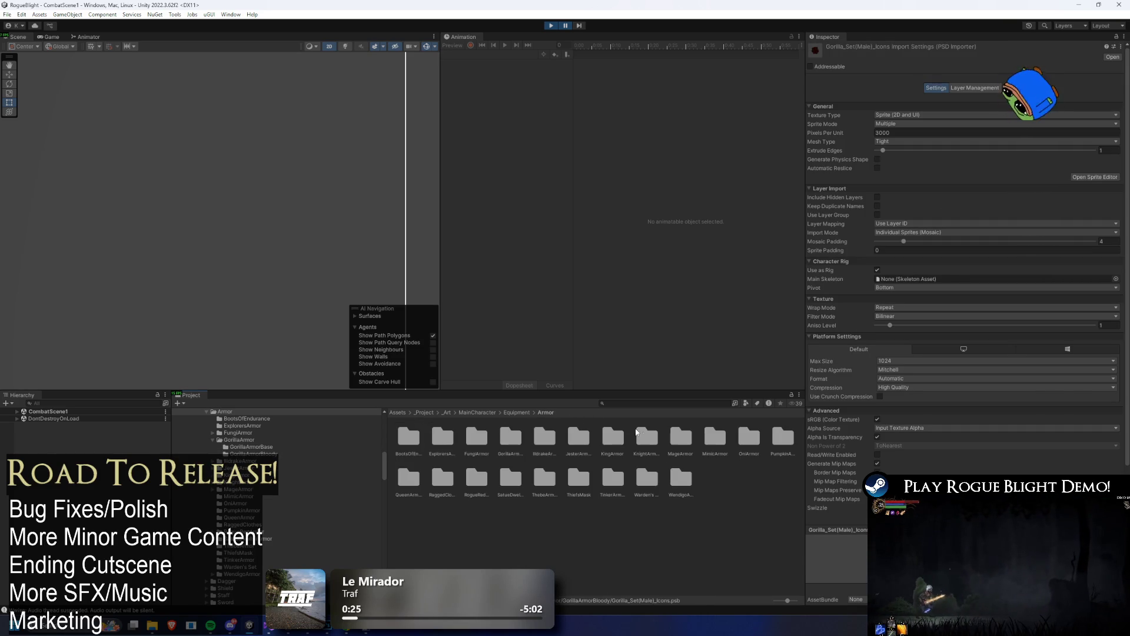
{"action": "left_click", "coordinate": [647, 436]}
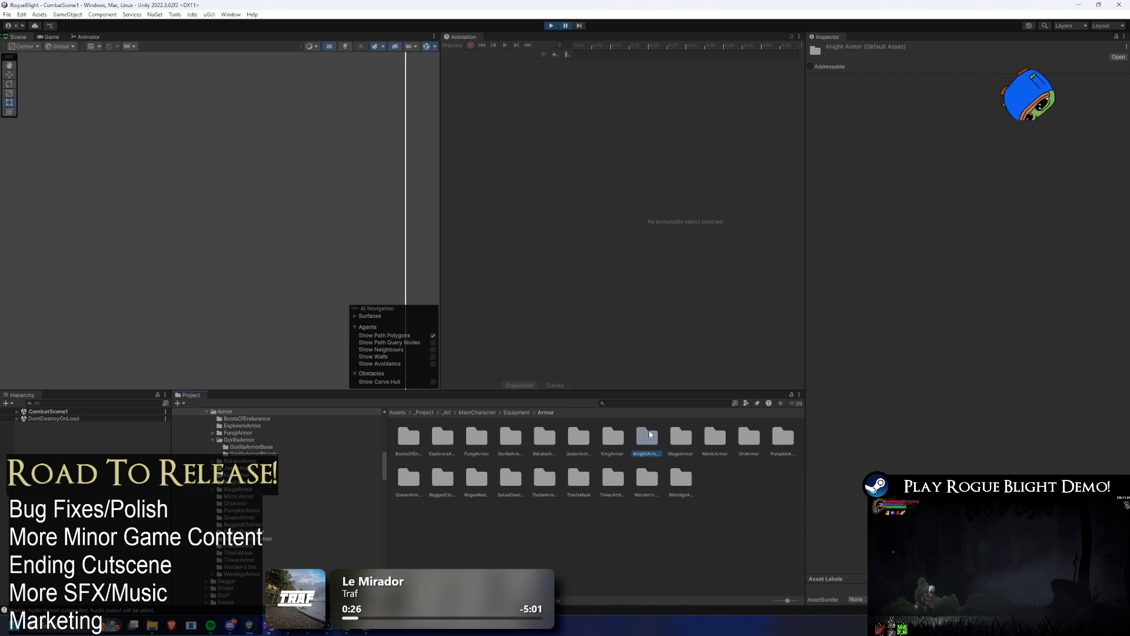
{"action": "double_click", "coordinate": [736, 439]}
{"action": "left_click", "coordinate": [423, 436]}
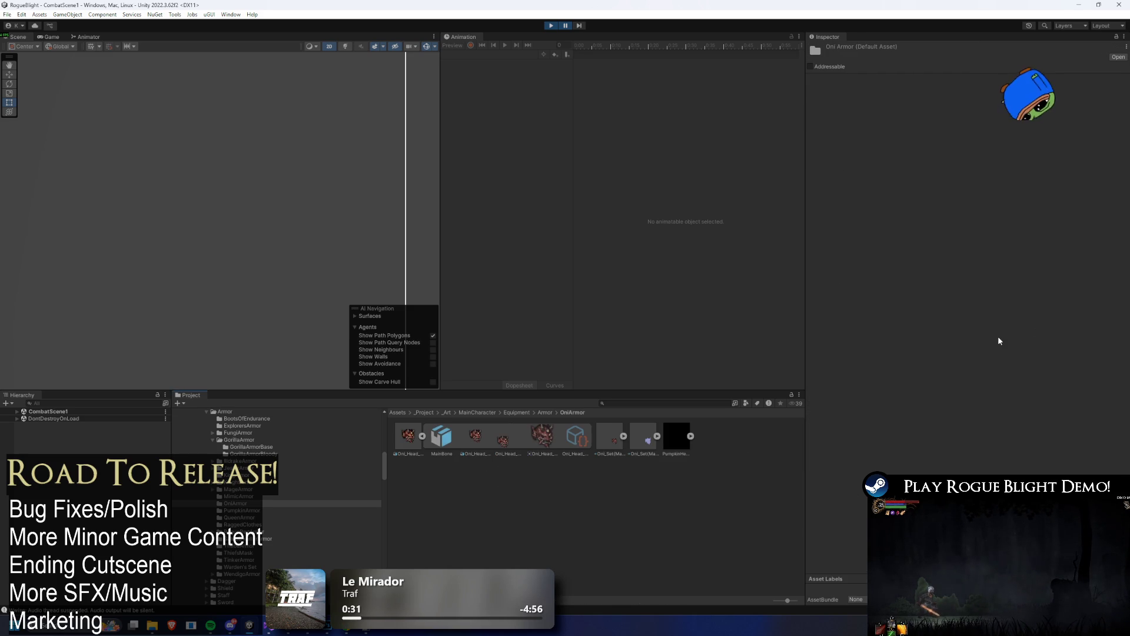
{"action": "left_click", "coordinate": [423, 436]}
{"action": "left_click", "coordinate": [408, 435]}
- Keep High Quality compression and set Oni_Head_Icon filtering to Point (no filter)
{"action": "scroll", "coordinate": [942, 265], "scroll_direction": "down", "scroll_amount": 3}
{"action": "left_click", "coordinate": [912, 328]}
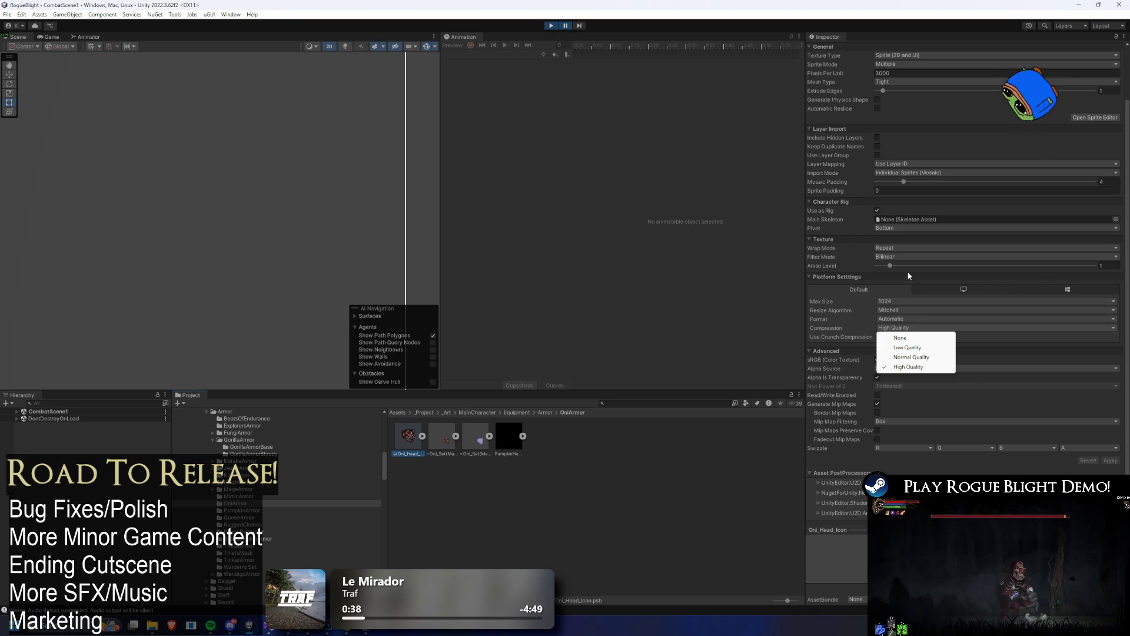
{"action": "left_click", "coordinate": [811, 329]}
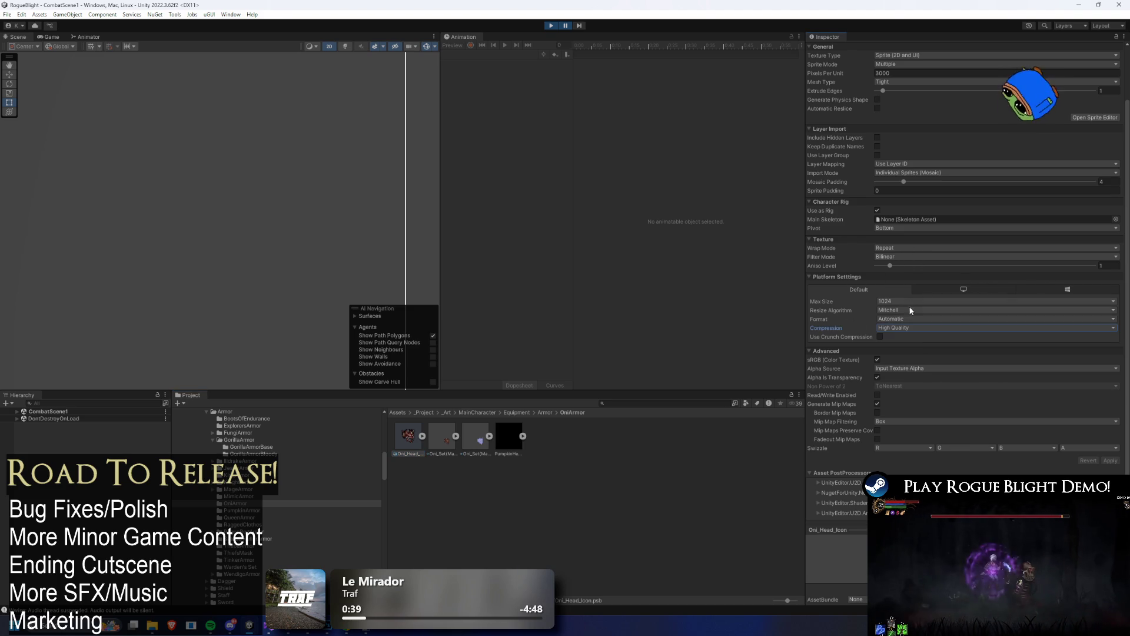
{"action": "left_click", "coordinate": [904, 259]}
{"action": "left_click", "coordinate": [895, 263]}
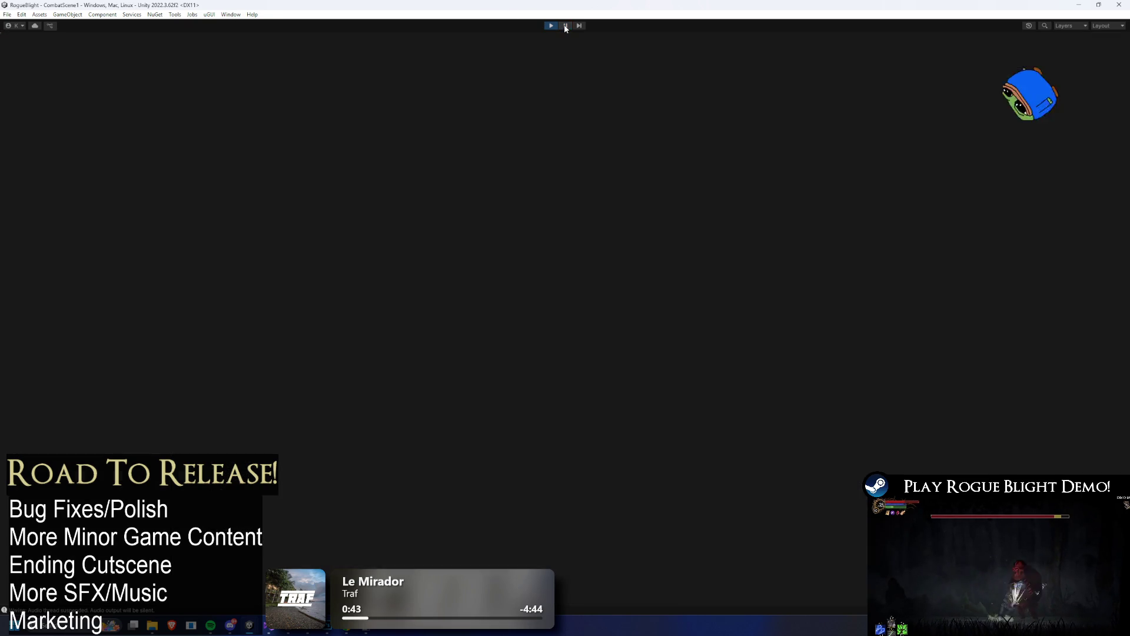
- Check the Point-filtered icon in game, then switch filtering back to Bilinear
{"action": "left_click", "coordinate": [565, 27]}
{"action": "left_click", "coordinate": [566, 27]}
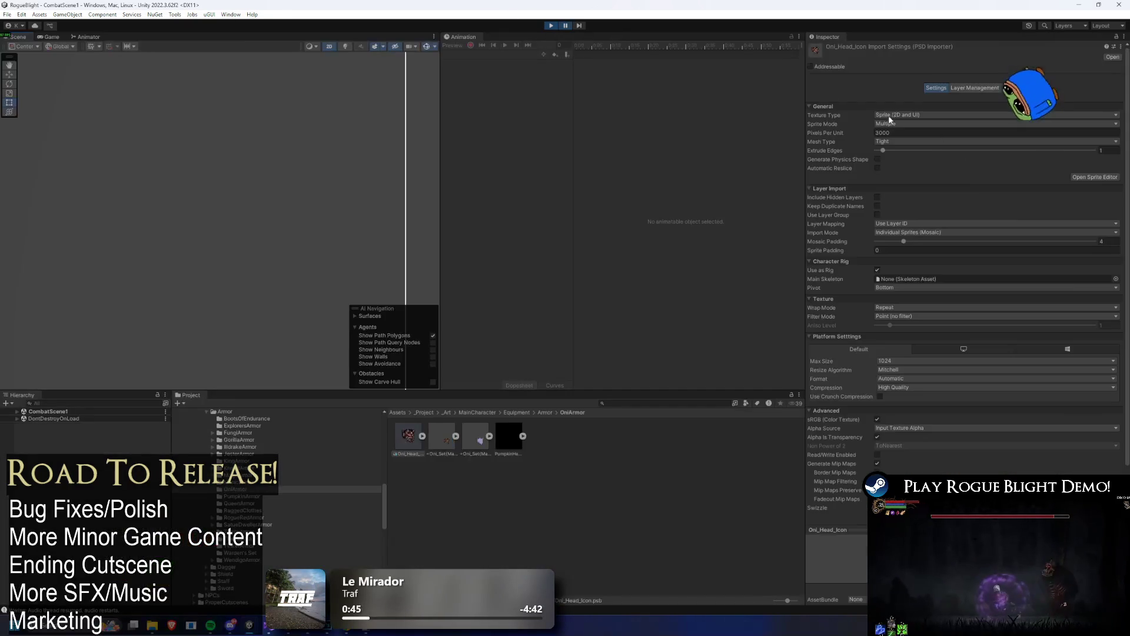
{"action": "scroll", "coordinate": [1113, 194], "scroll_direction": "down", "scroll_amount": 3}
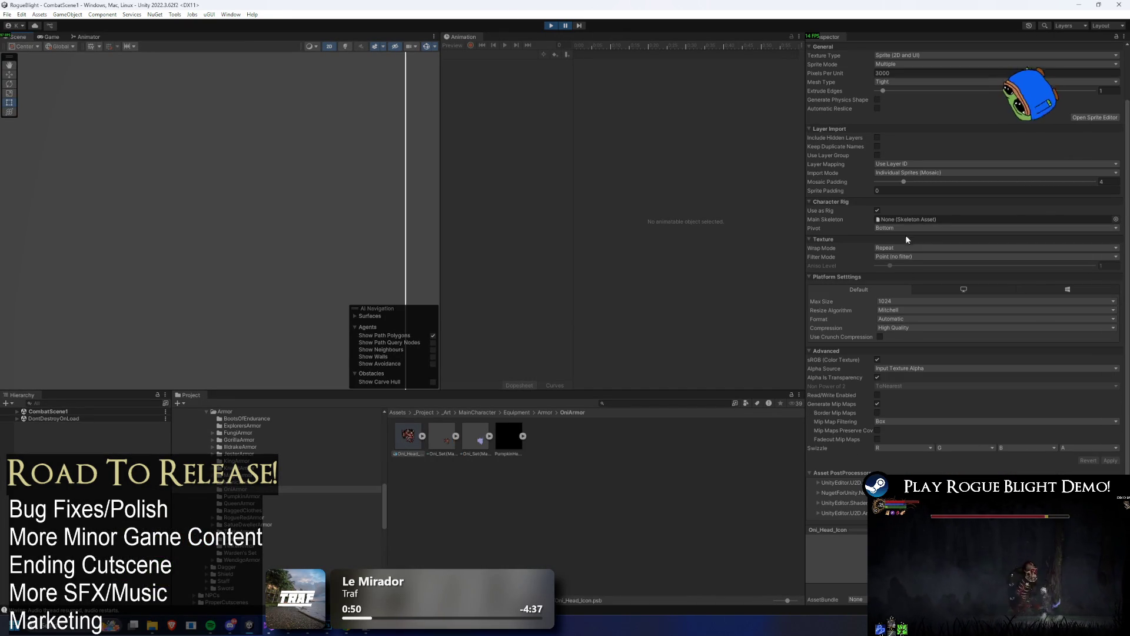
{"action": "left_click", "coordinate": [907, 257]}
{"action": "left_click", "coordinate": [852, 257]}
{"action": "left_click", "coordinate": [901, 258]}
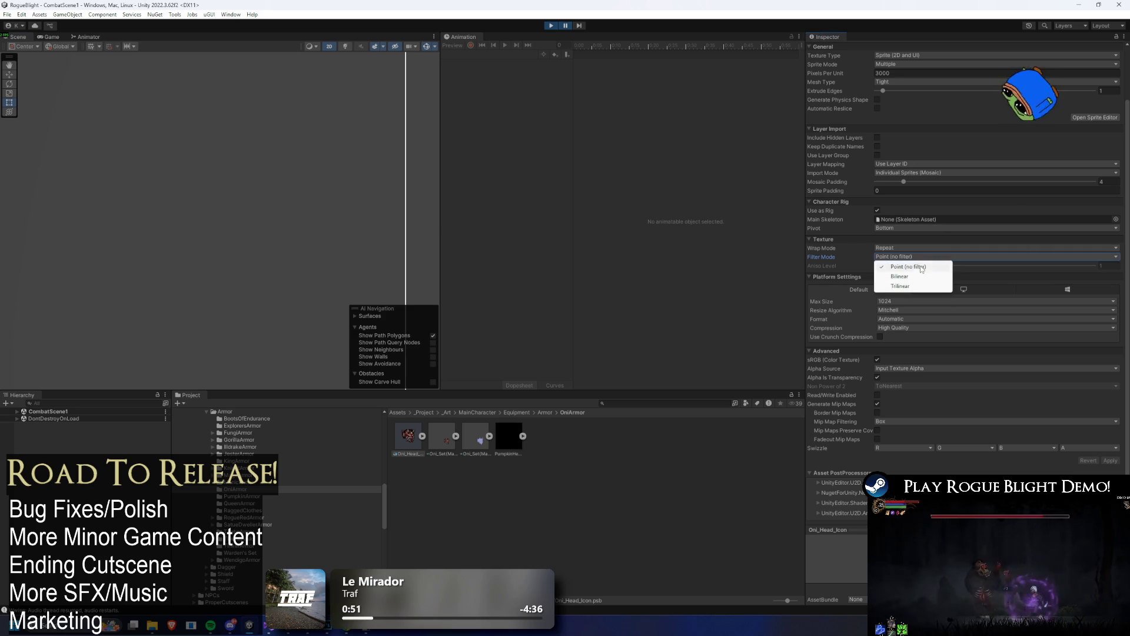
{"action": "left_click", "coordinate": [900, 277]}
- Apply Max Size 2048 to Oni_Head_Icon and check it in the running game
{"action": "left_click", "coordinate": [910, 303]}
{"action": "left_click", "coordinate": [919, 370]}
{"action": "left_click", "coordinate": [1111, 460]}
{"action": "left_click", "coordinate": [567, 26]}
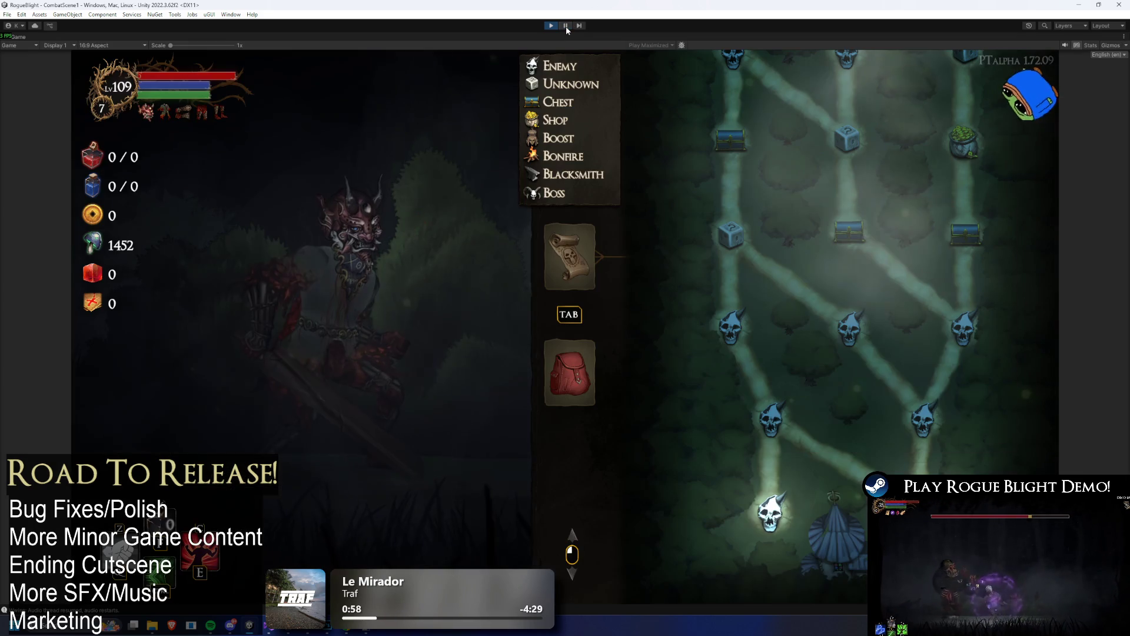
- Apply Max Size 512 and check the icon in game again
{"action": "scroll", "coordinate": [957, 374], "scroll_direction": "down", "scroll_amount": 2}
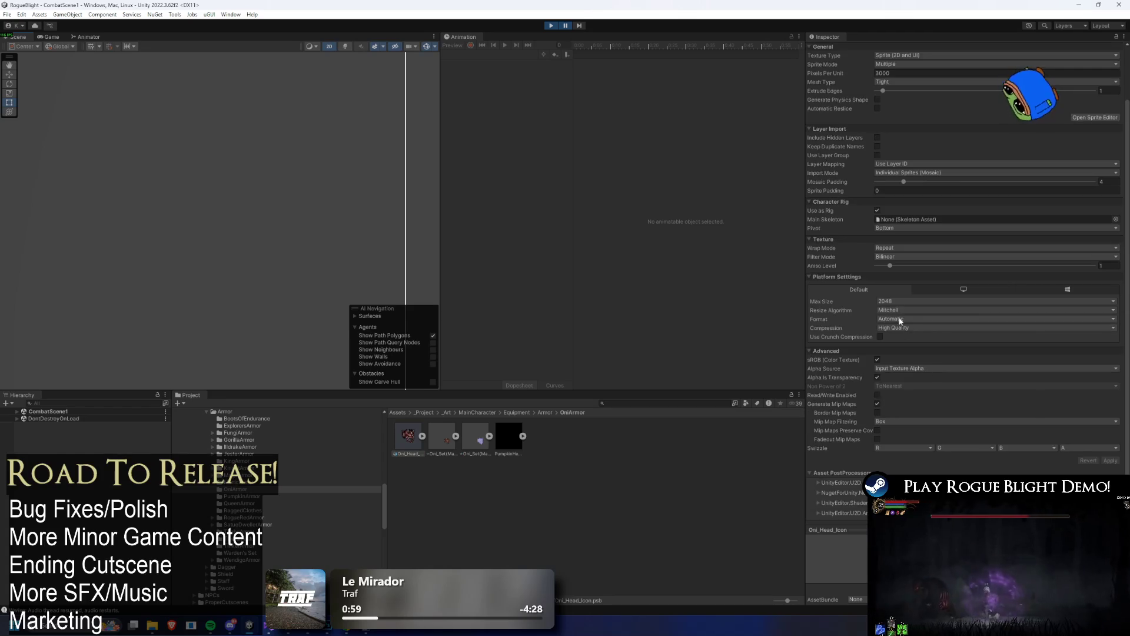
{"action": "left_click", "coordinate": [906, 301]}
{"action": "left_click", "coordinate": [907, 351]}
{"action": "left_click", "coordinate": [1116, 462]}
{"action": "left_click", "coordinate": [567, 26]}
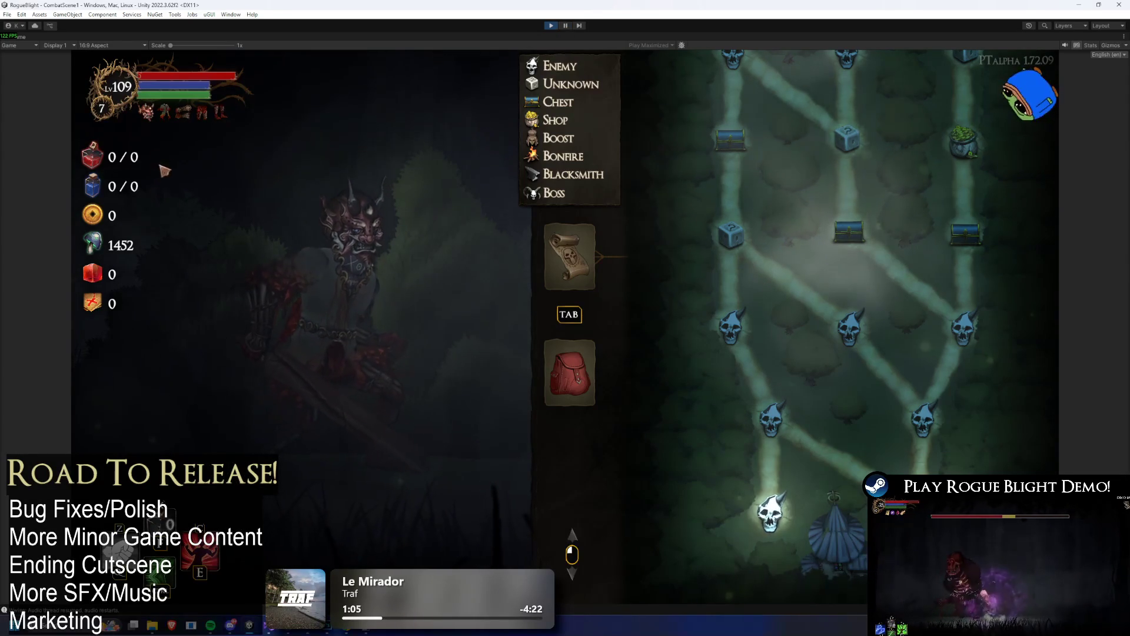
{"action": "mouse_move", "coordinate": [151, 120]}
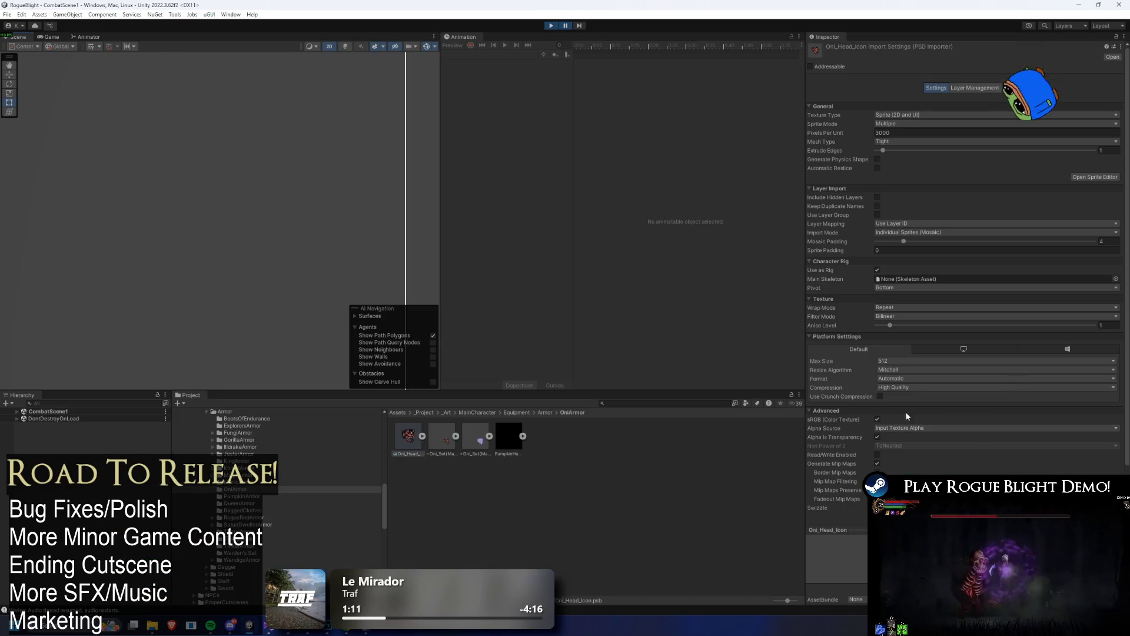
- Apply Max Size 1024 and open Oni_Head_Icon in Photoshop
{"action": "left_click", "coordinate": [903, 361]}
{"action": "left_click", "coordinate": [906, 420]}
{"action": "left_click", "coordinate": [1107, 518]}
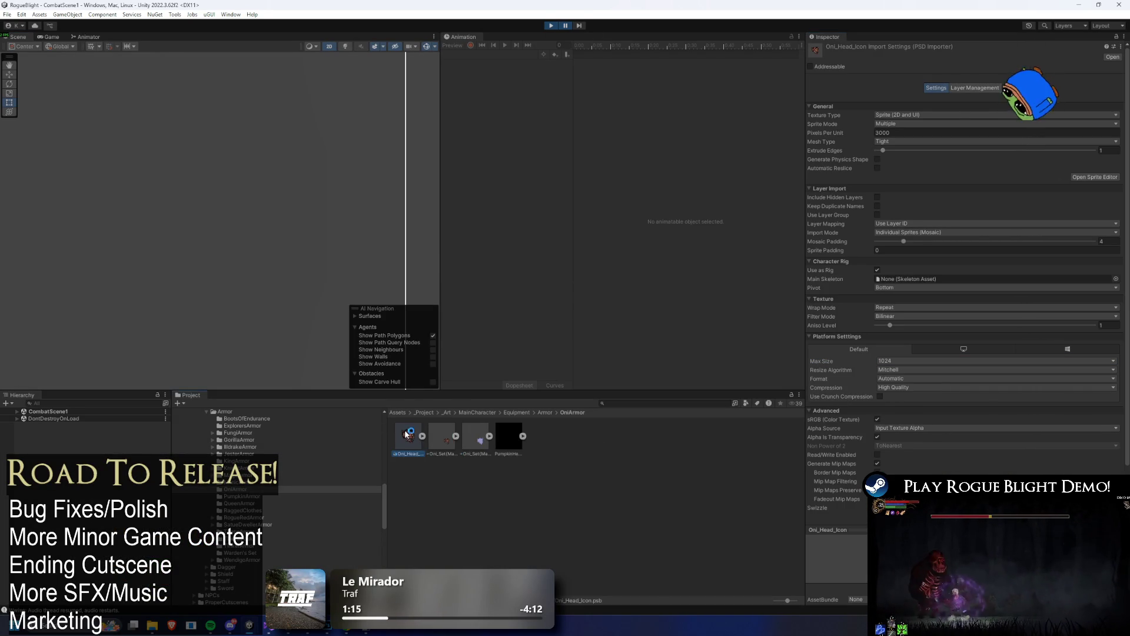
{"action": "double_click", "coordinate": [406, 434]}
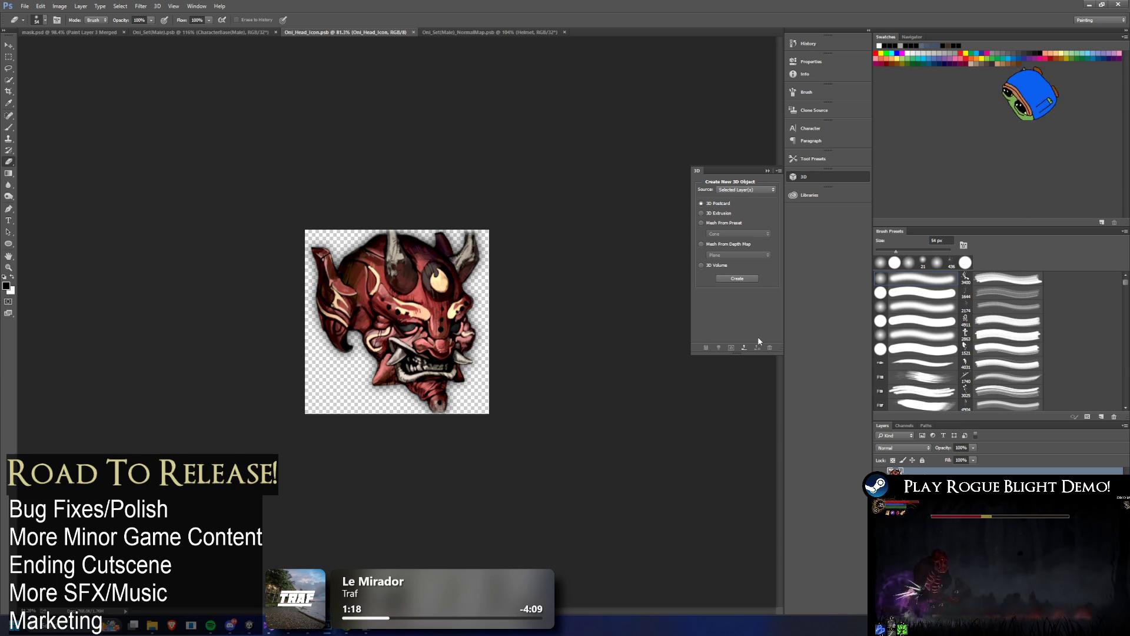
- Apply a sharpen-edges filter to the Oni head icon and dismiss the save-failure errors
{"action": "left_click", "coordinate": [157, 6]}
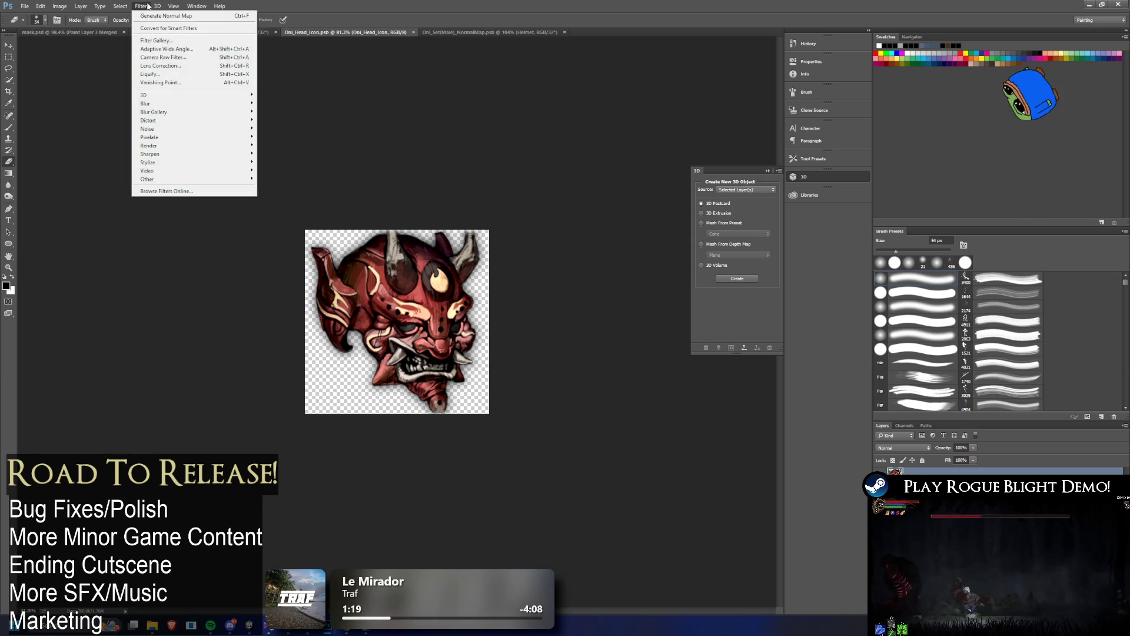
{"action": "mouse_move", "coordinate": [142, 6]}
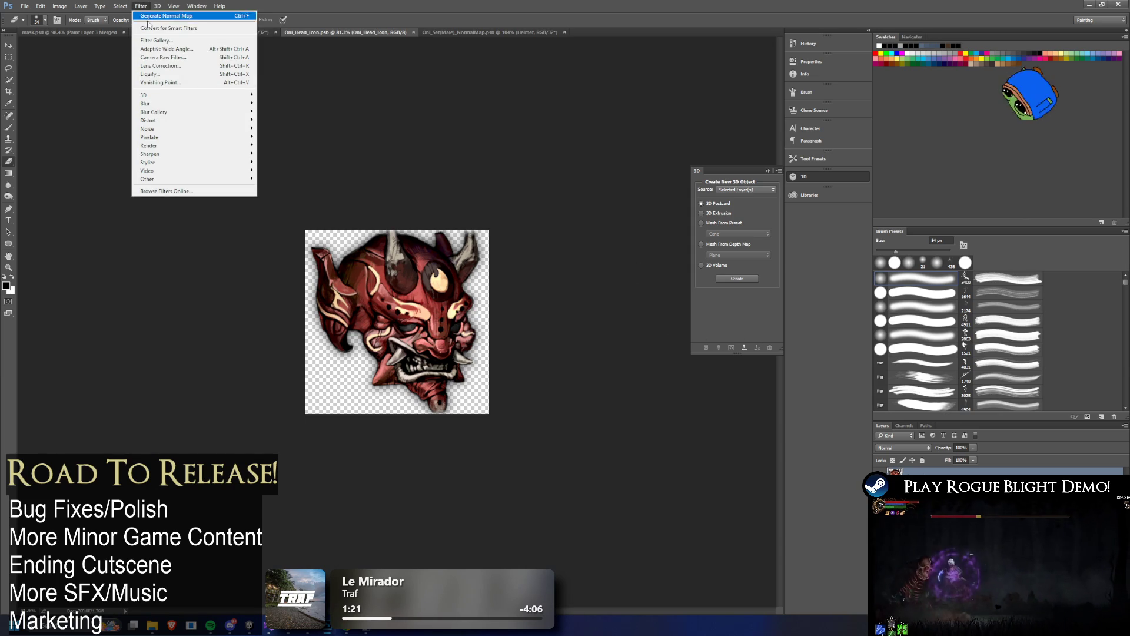
{"action": "mouse_move", "coordinate": [193, 148]}
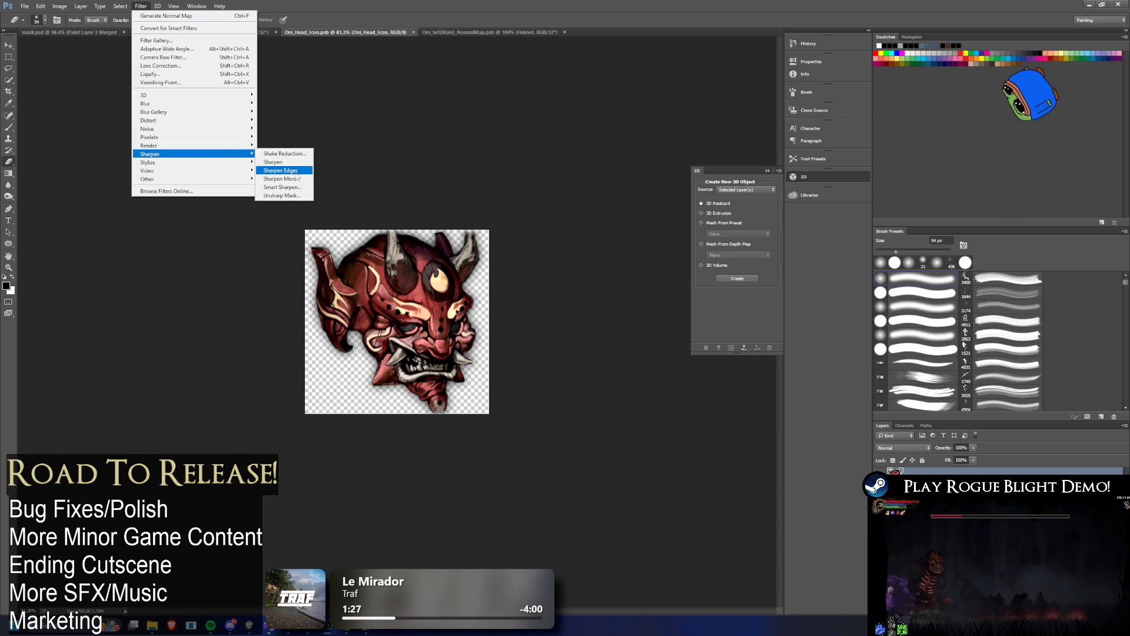
{"action": "left_click", "coordinate": [292, 178]}
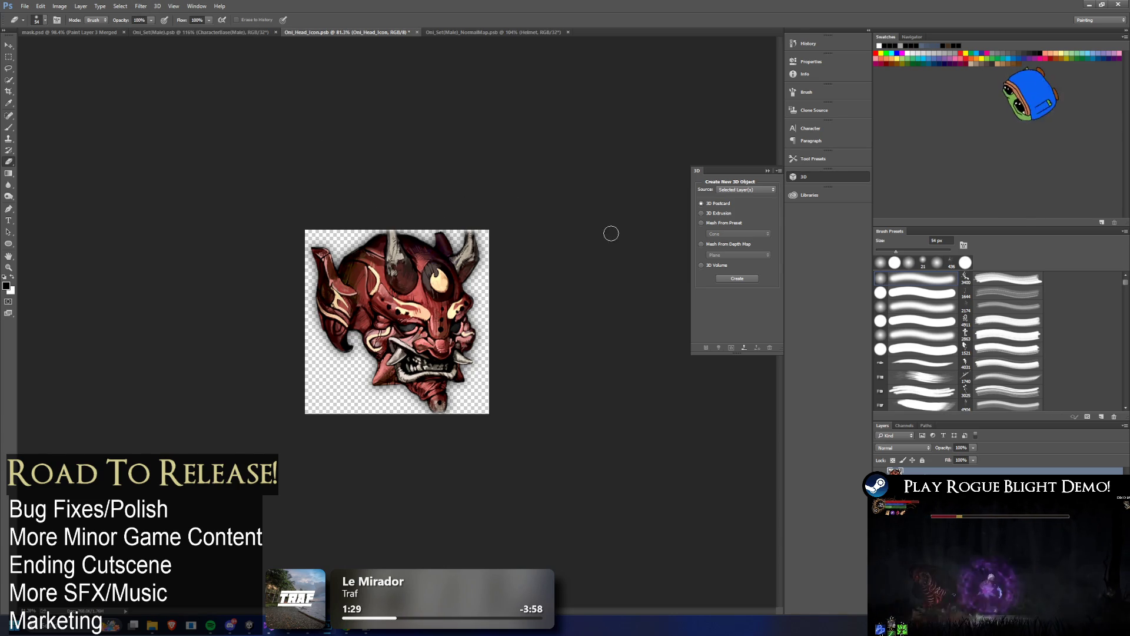
{"action": "left_click", "coordinate": [571, 234]}
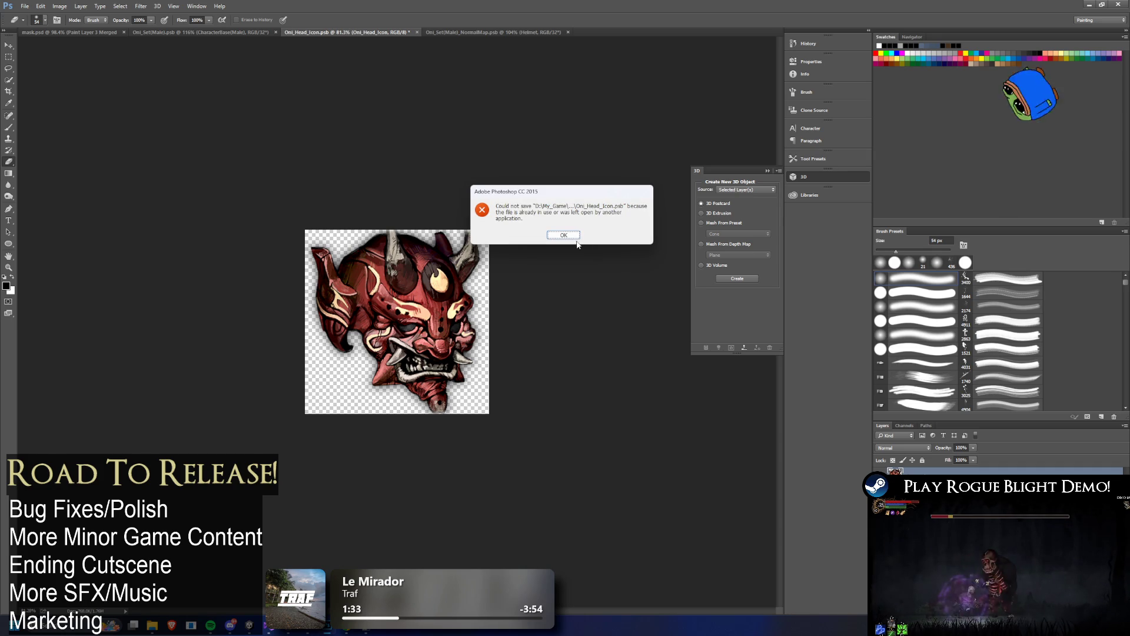
{"action": "left_click", "coordinate": [563, 235]}
- Reselect Oni_Head_Icon in Unity, retry saving the document, and return to Unity
{"action": "key", "text": "alt+Tab"}
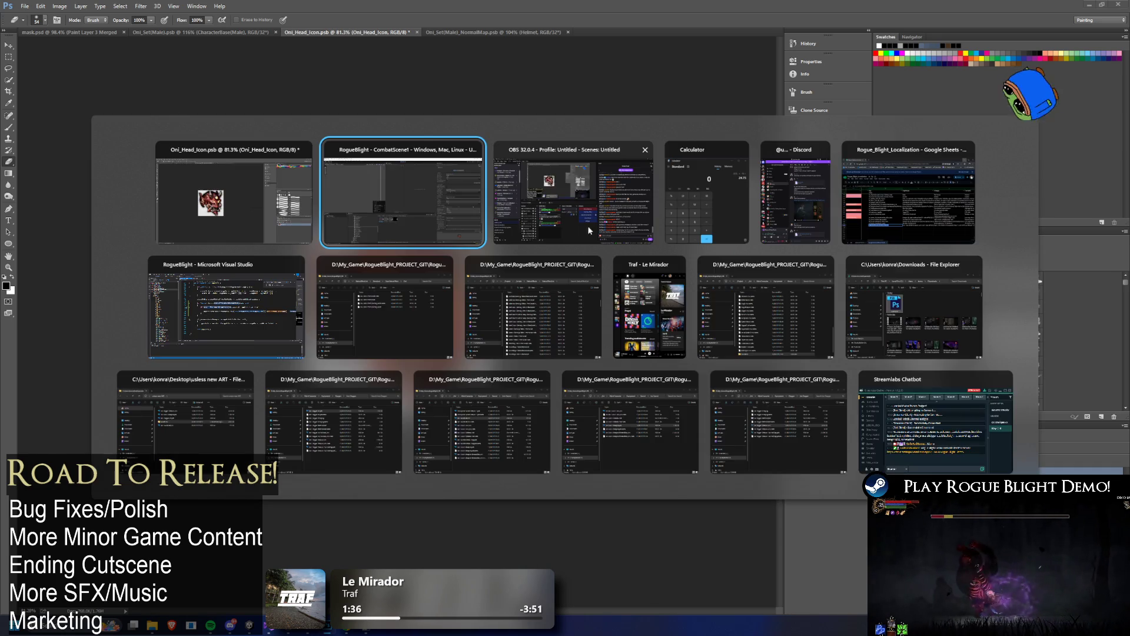
{"action": "left_click", "coordinate": [408, 437]}
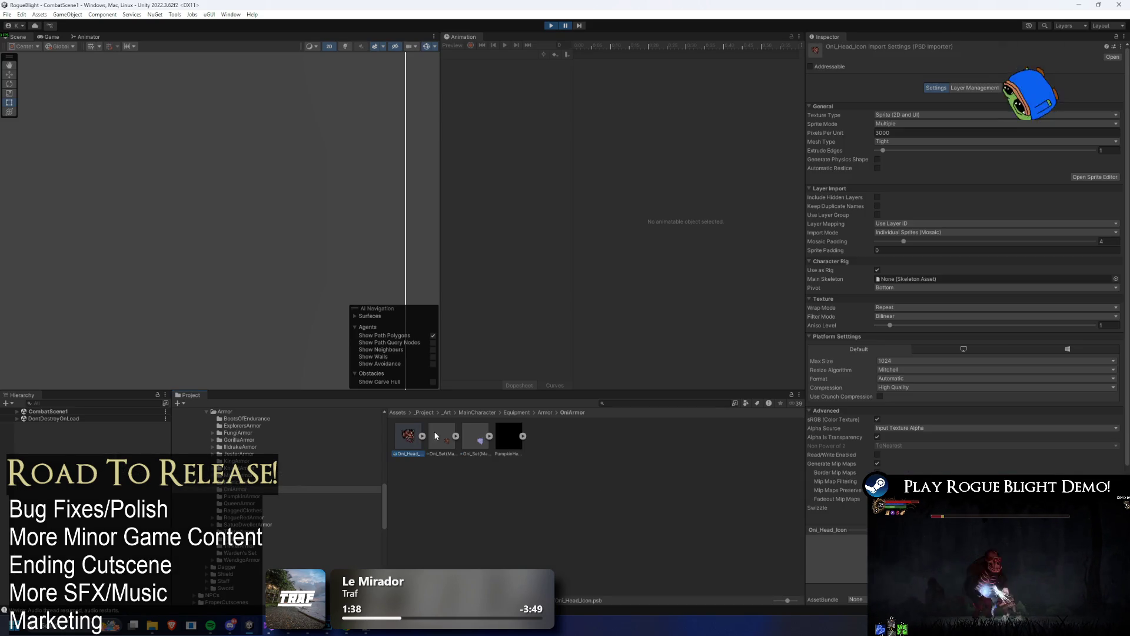
{"action": "key", "text": "alt+Tab"}
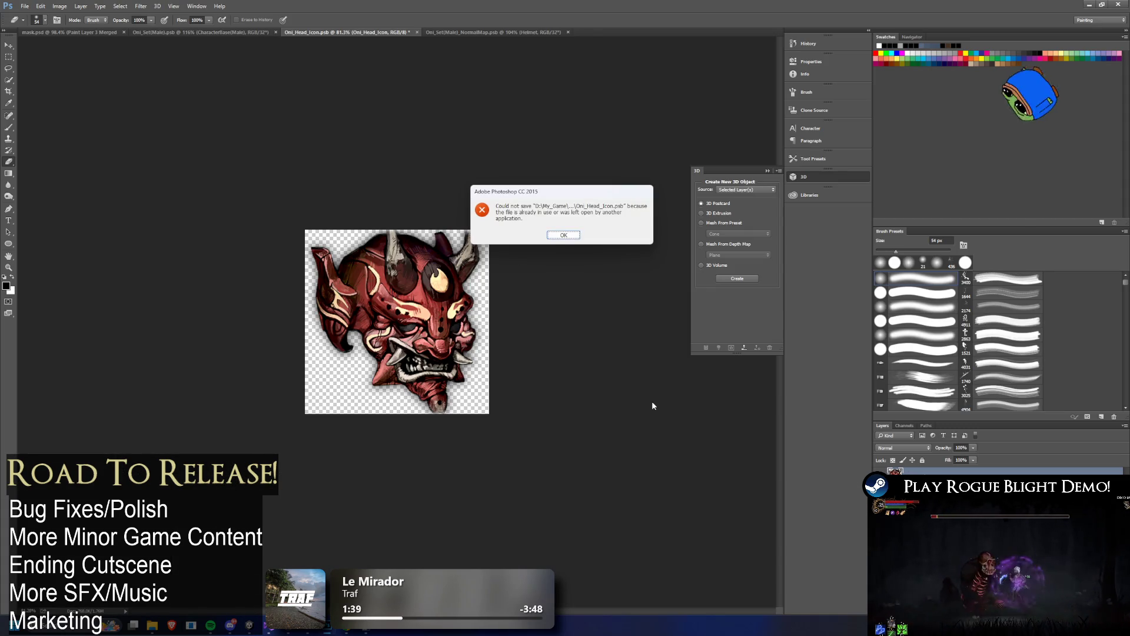
{"action": "left_click", "coordinate": [564, 236]}
{"action": "key", "text": "alt+Tab"}
{"action": "key", "text": "alt+Tab"}
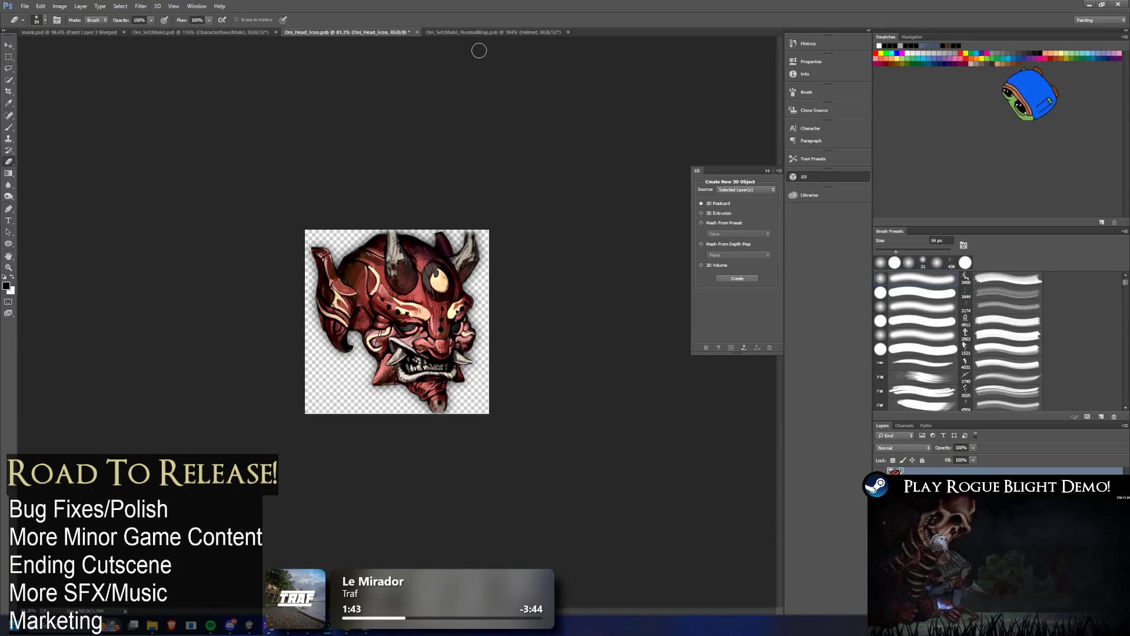
{"action": "key", "text": "alt+Tab"}
{"action": "key", "text": "alt+Tab"}
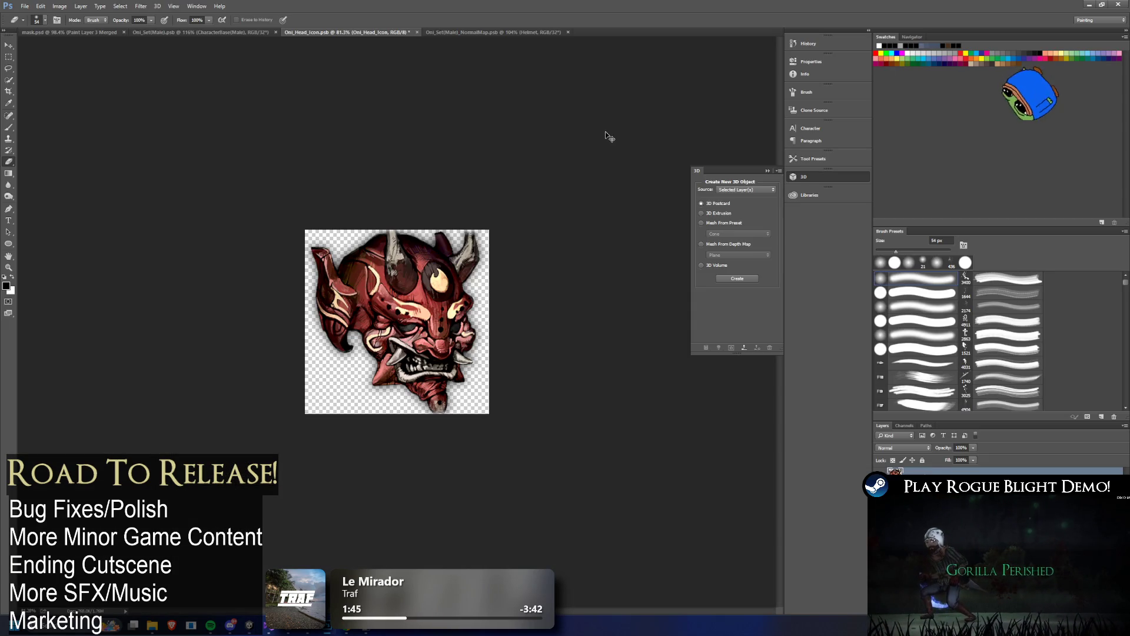
{"action": "key", "text": "ctrl+s"}
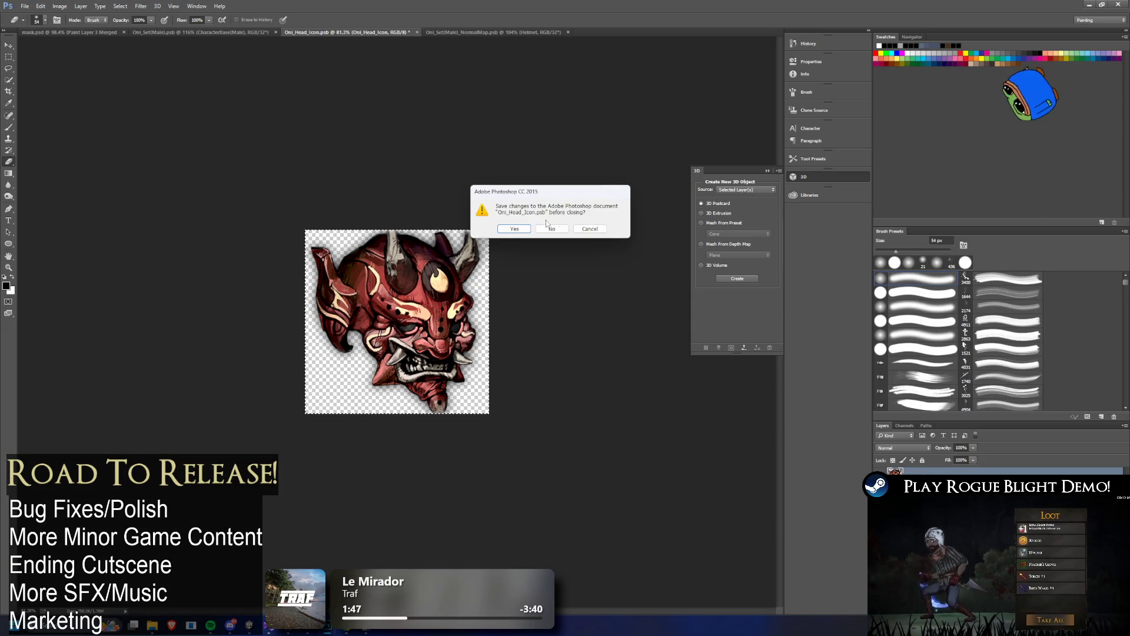
{"action": "key", "text": "alt+Tab"}
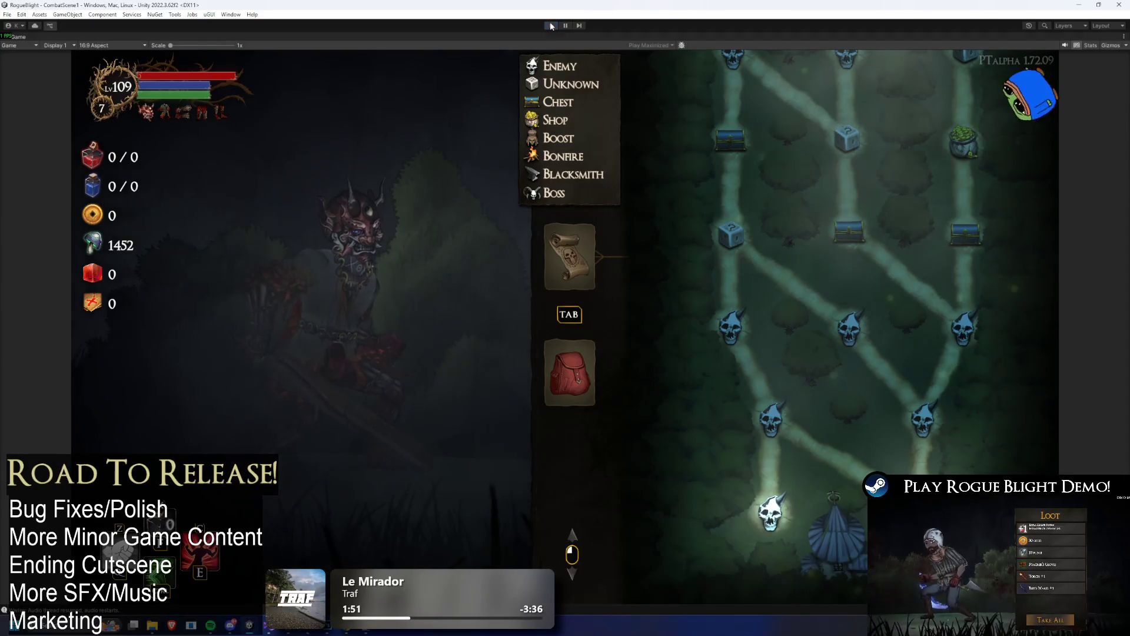
- Stop the game, review Oni_Head_Icon's import settings, and restart play mode
{"action": "key", "text": "ctrl+p"}
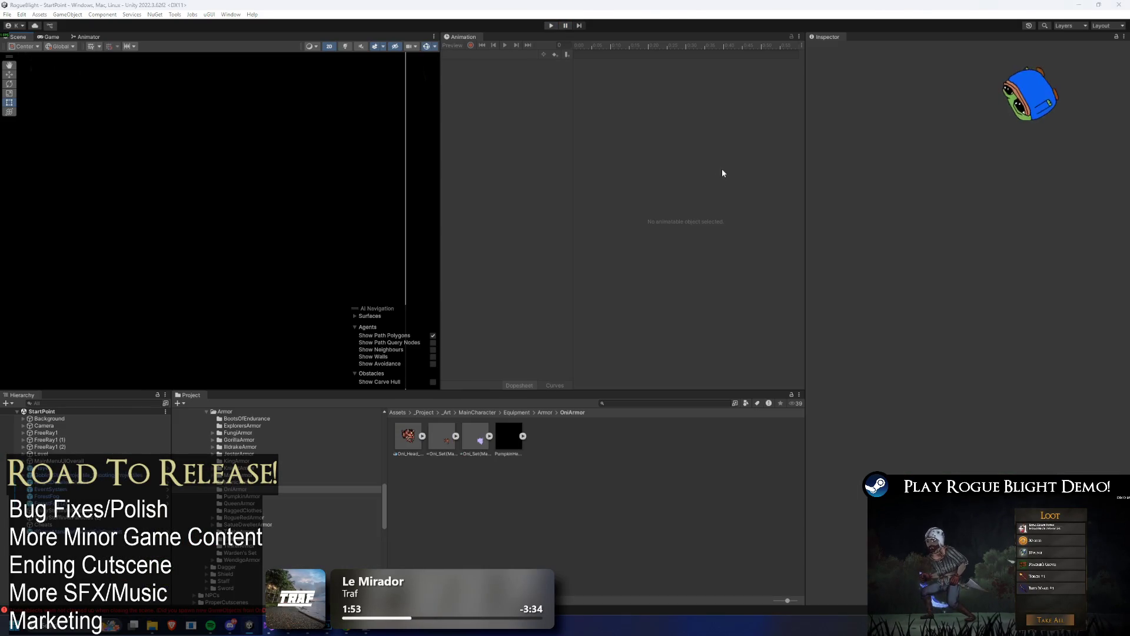
{"action": "key", "text": "alt+Tab"}
{"action": "key", "text": "alt+Tab"}
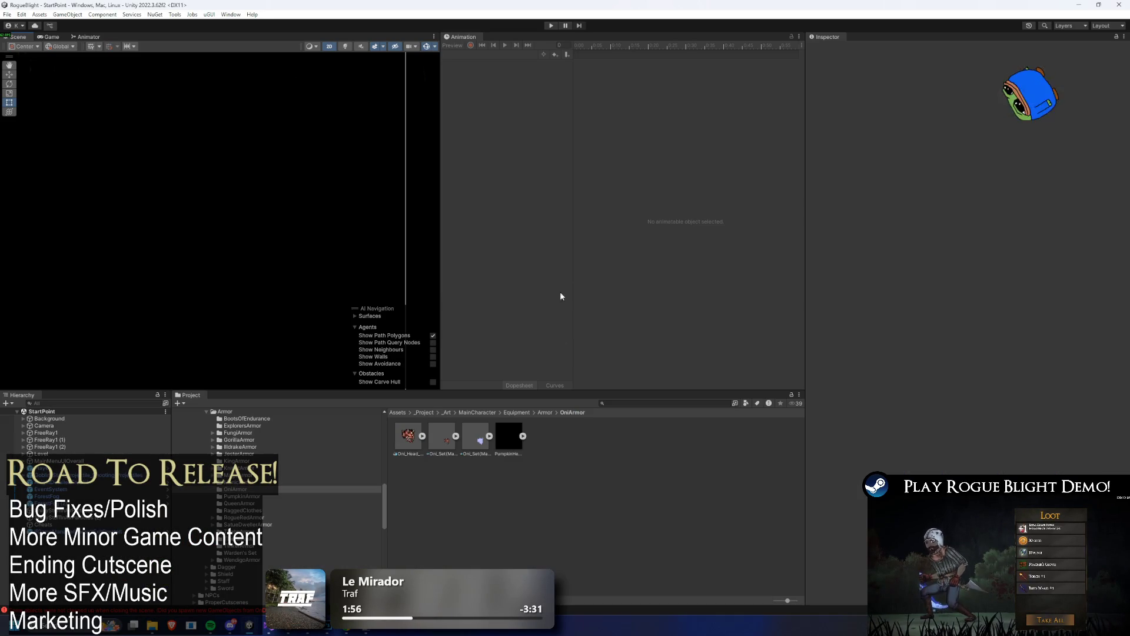
{"action": "left_click", "coordinate": [423, 442]}
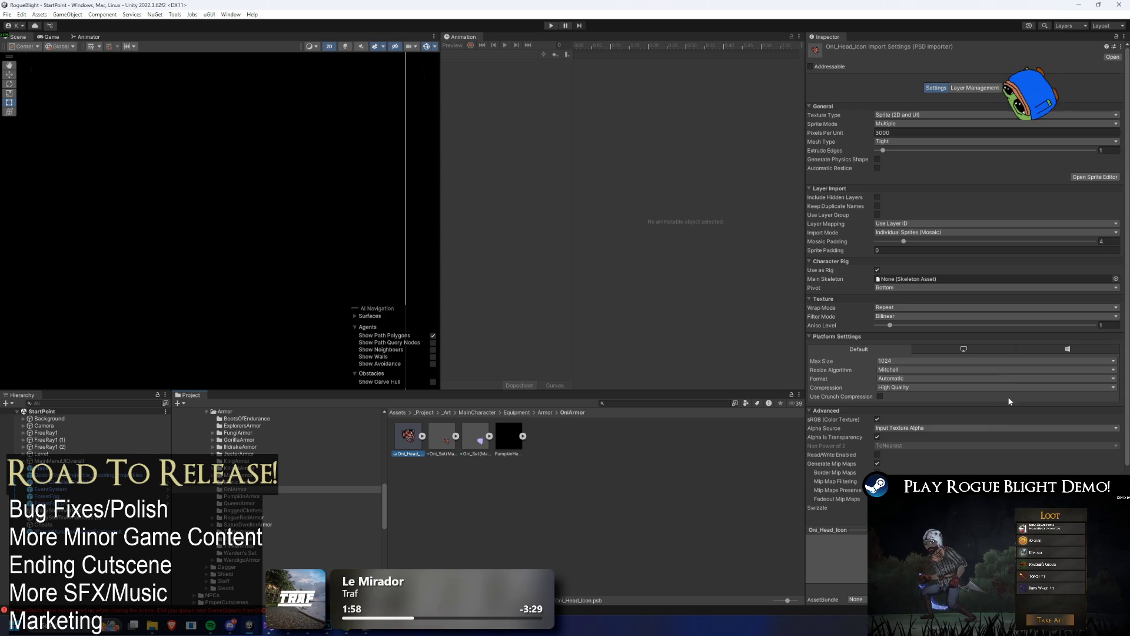
{"action": "left_click", "coordinate": [551, 26]}
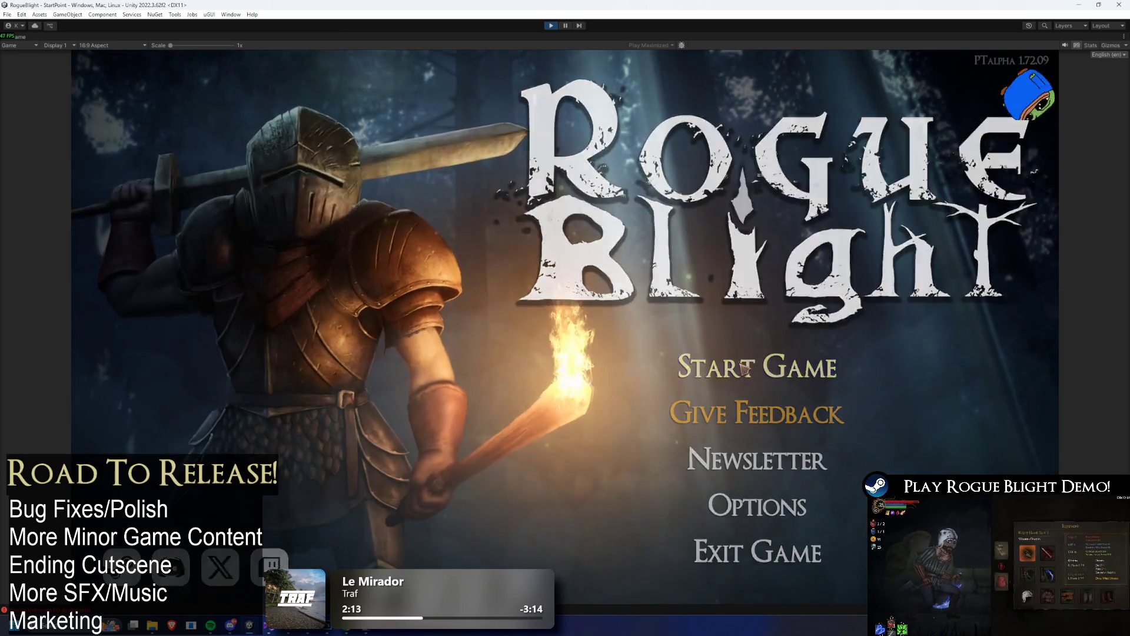
- Load the save, view the equipped Bloodfire Oni head armor, then stop playing
{"action": "left_click", "coordinate": [765, 365]}
{"action": "left_click", "coordinate": [762, 334]}
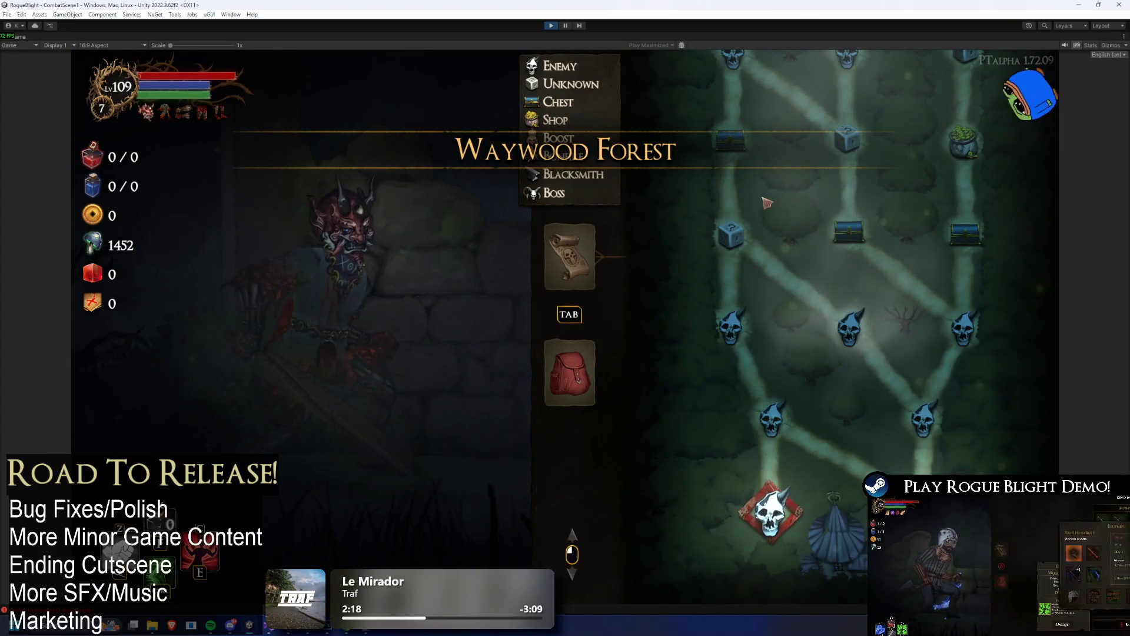
{"action": "left_click", "coordinate": [568, 370]}
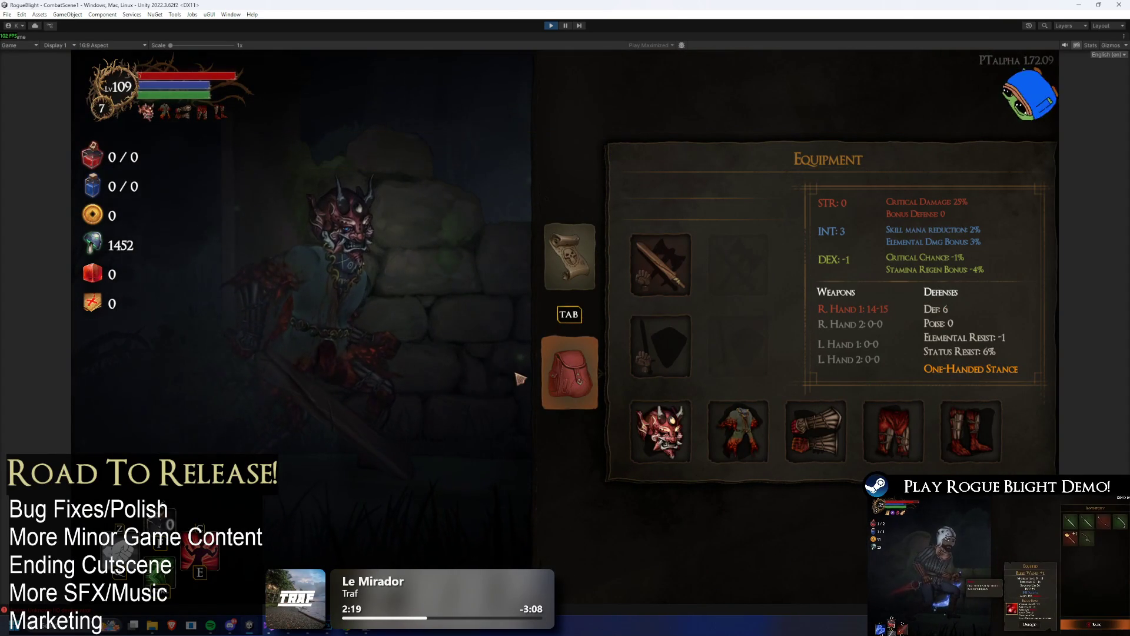
{"action": "left_click", "coordinate": [660, 431]}
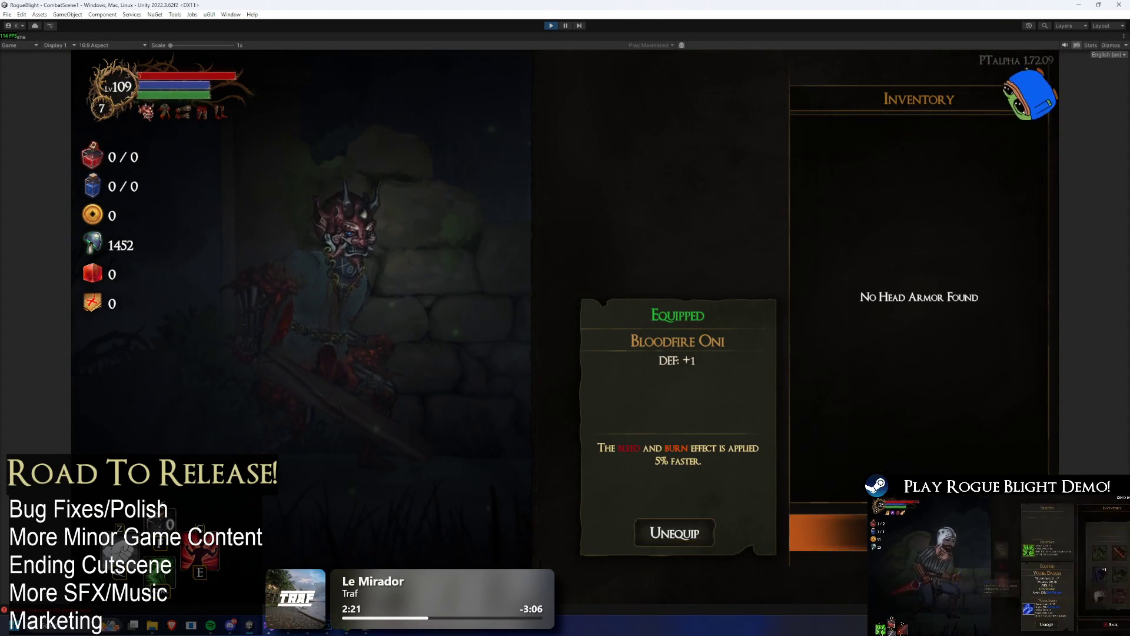
{"action": "key", "text": "Escape"}
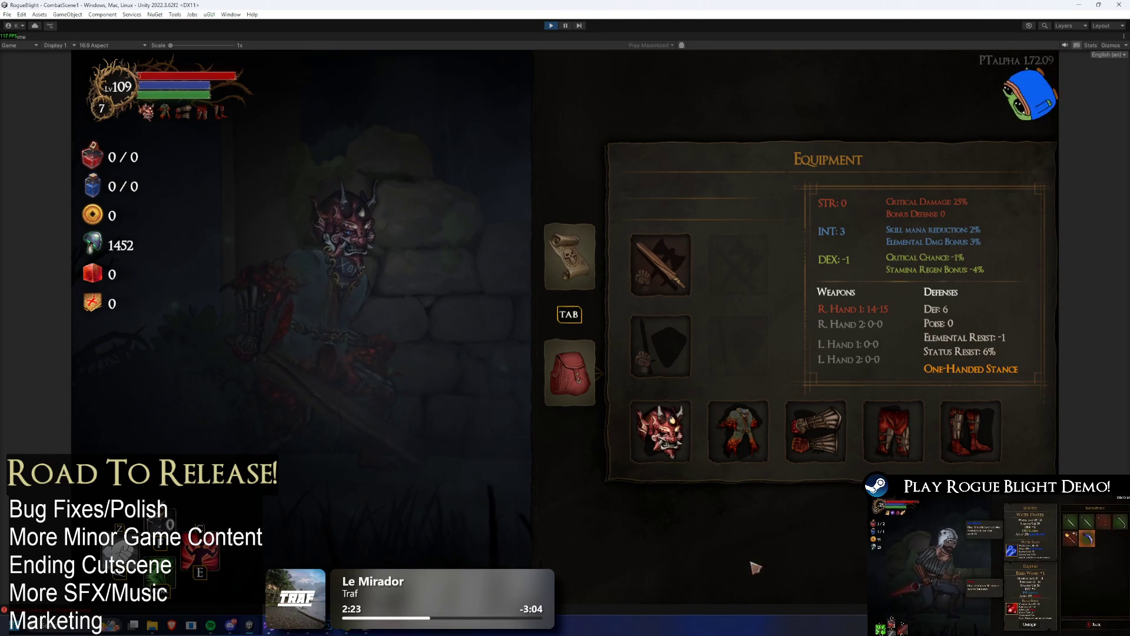
{"action": "mouse_move", "coordinate": [149, 123]}
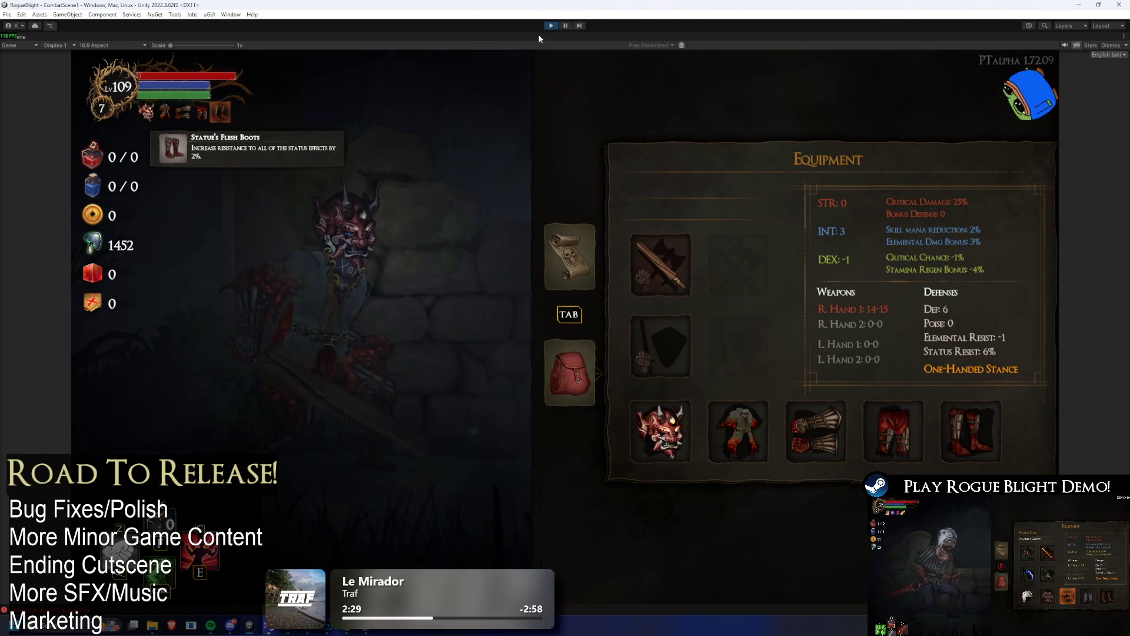
{"action": "left_click", "coordinate": [551, 25]}
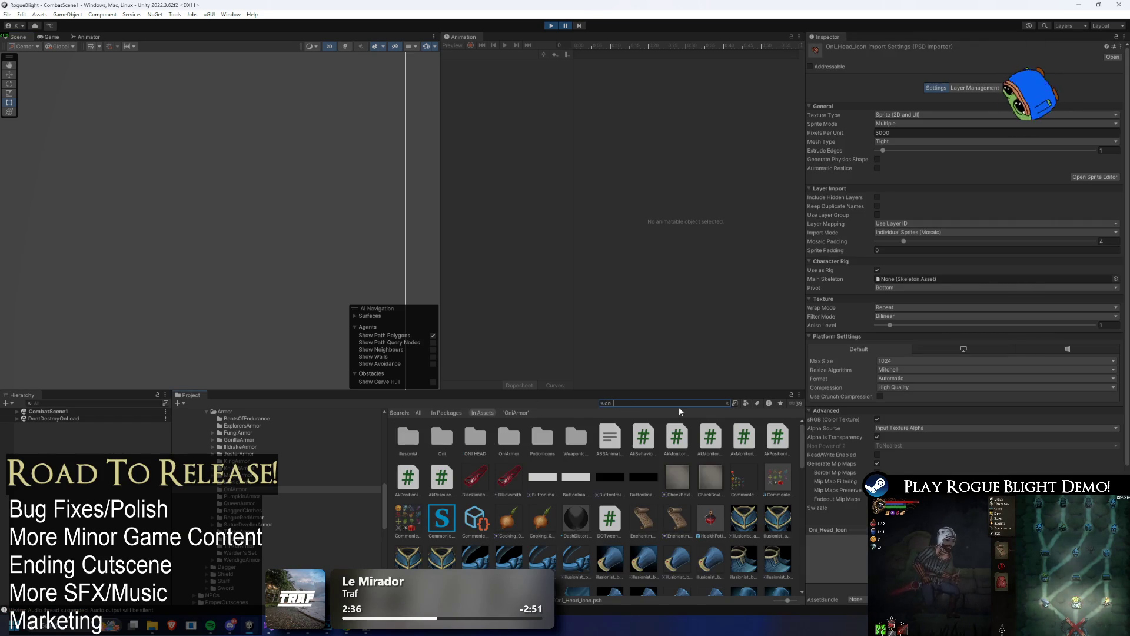
- Search 'startin', ping the Oni starting effect's icon sprite, and open Oni_Head_Icon in Photoshop
{"action": "type", "text": " startin"}
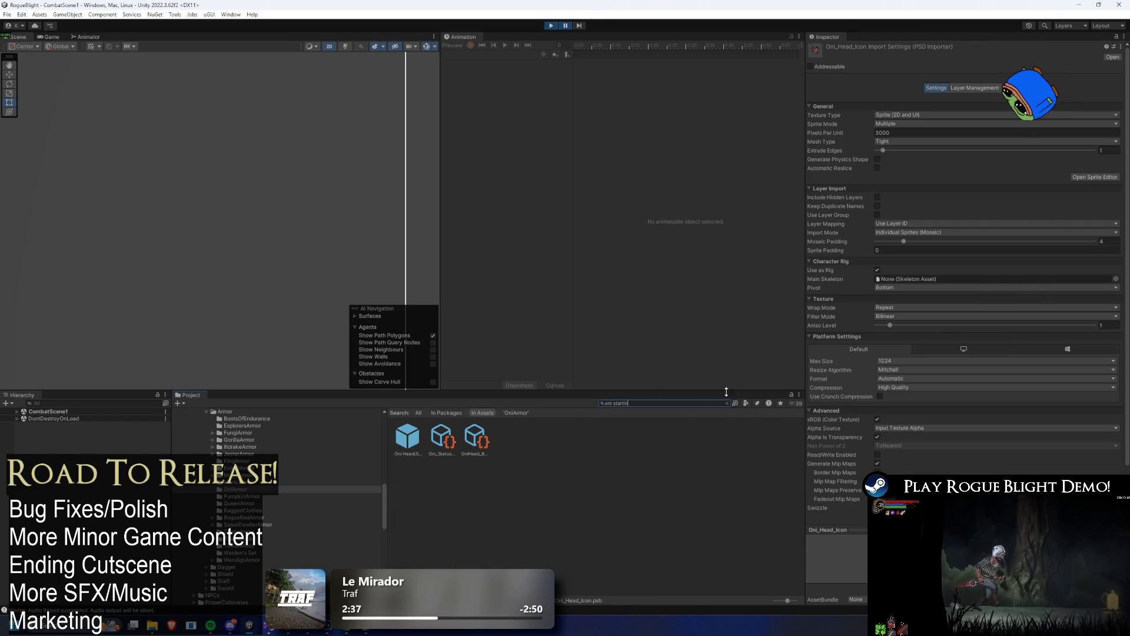
{"action": "key", "text": "Down"}
{"action": "key", "text": "Right"}
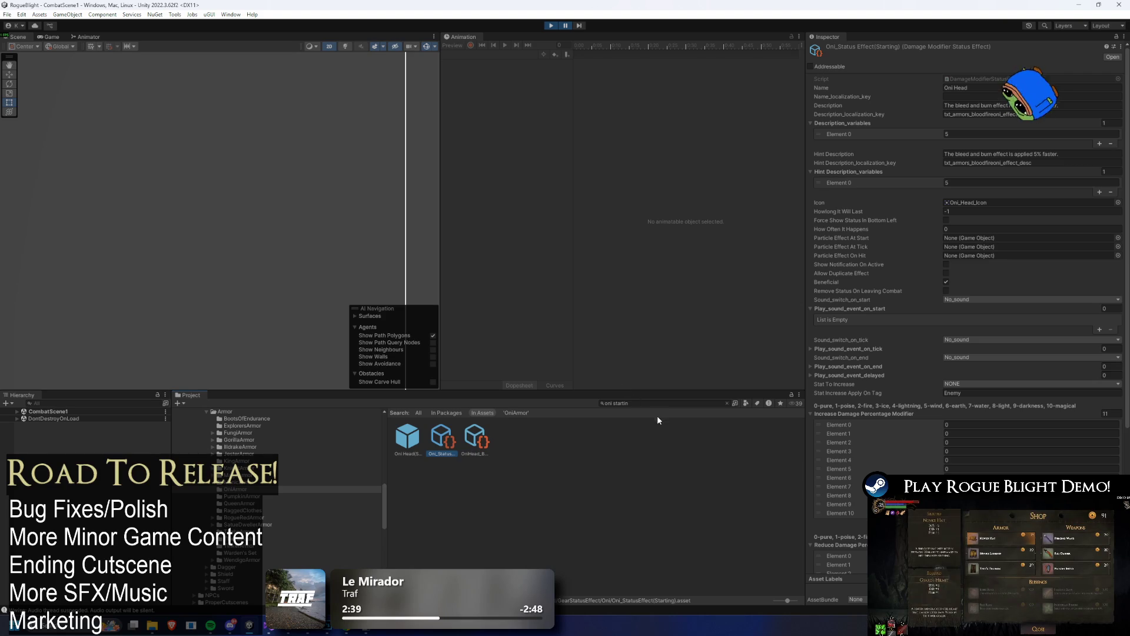
{"action": "left_click", "coordinate": [1011, 204]}
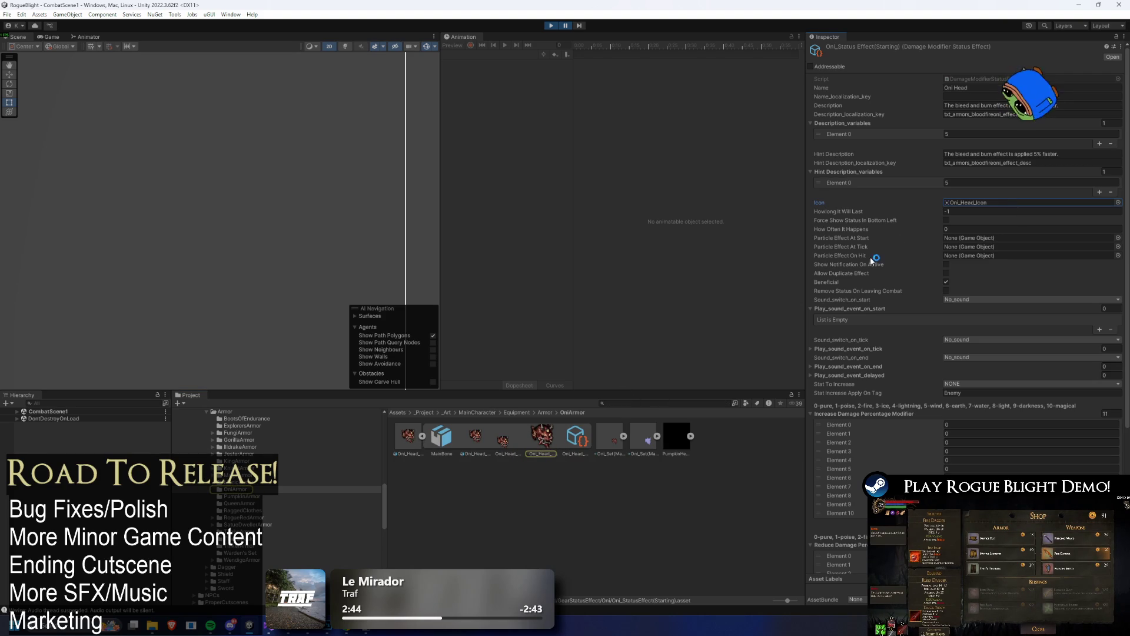
{"action": "left_click", "coordinate": [420, 437]}
{"action": "double_click", "coordinate": [418, 439]}
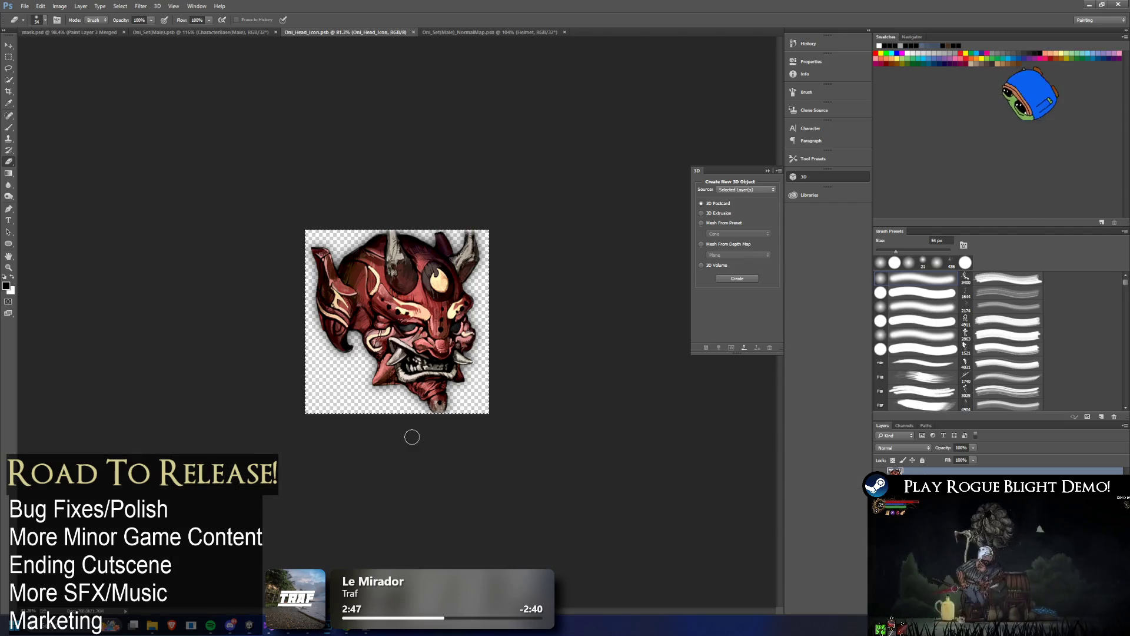
- Abandon an early PNG export and resize the icon to 1024 × 1024 pixels
{"action": "left_click", "coordinate": [25, 6]}
{"action": "mouse_move", "coordinate": [76, 133]}
{"action": "left_click", "coordinate": [163, 133]}
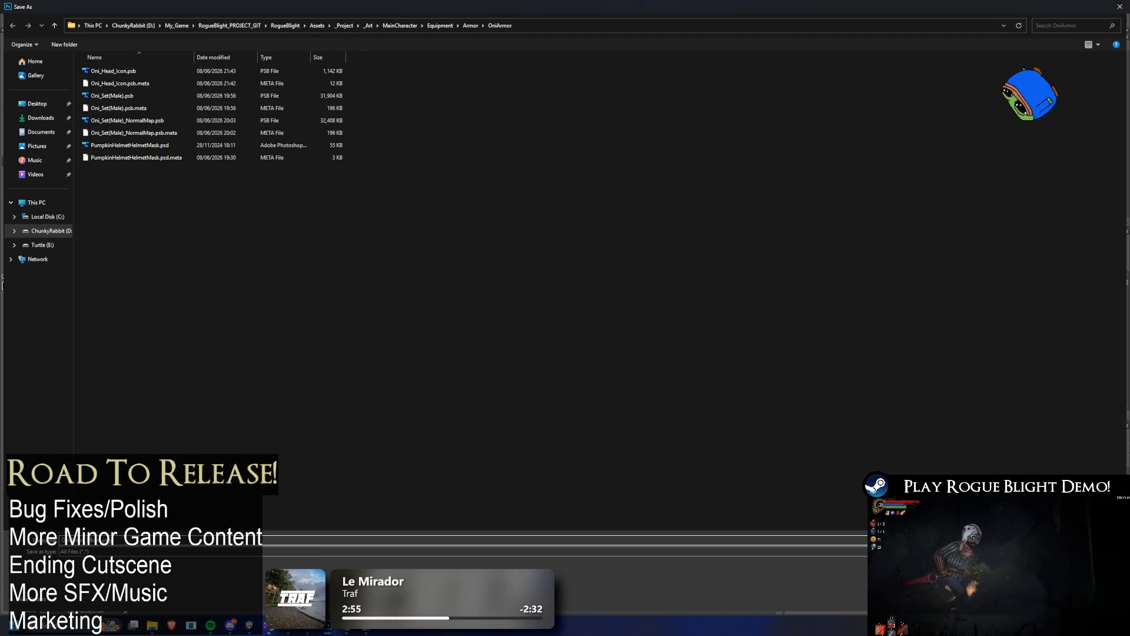
{"action": "key", "text": "Escape"}
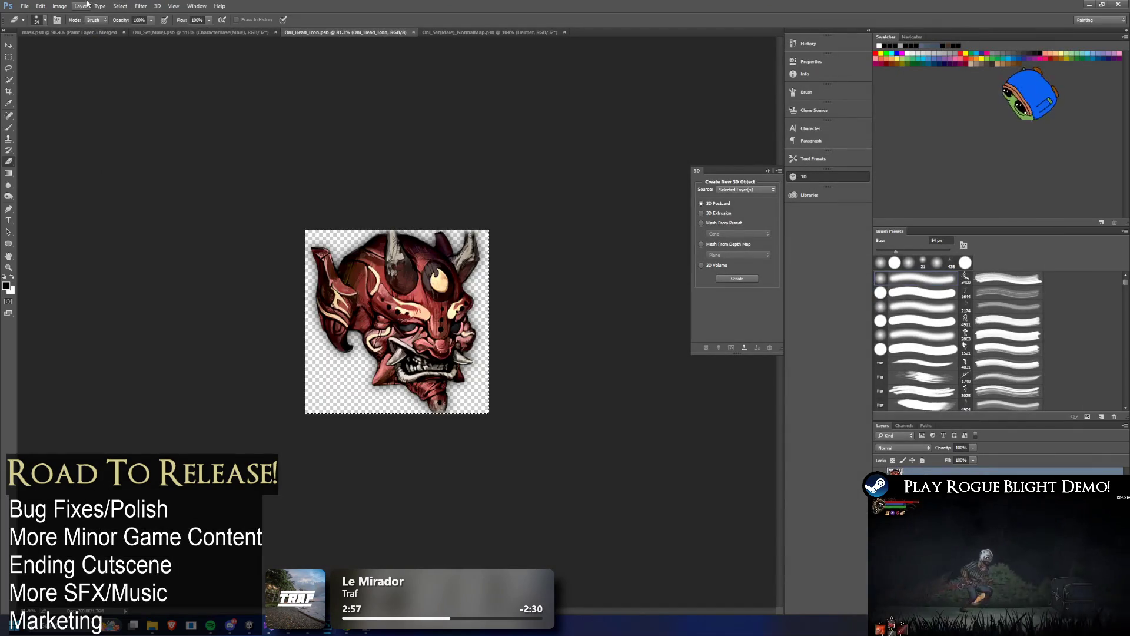
{"action": "left_click", "coordinate": [60, 6]}
{"action": "left_click", "coordinate": [87, 73]}
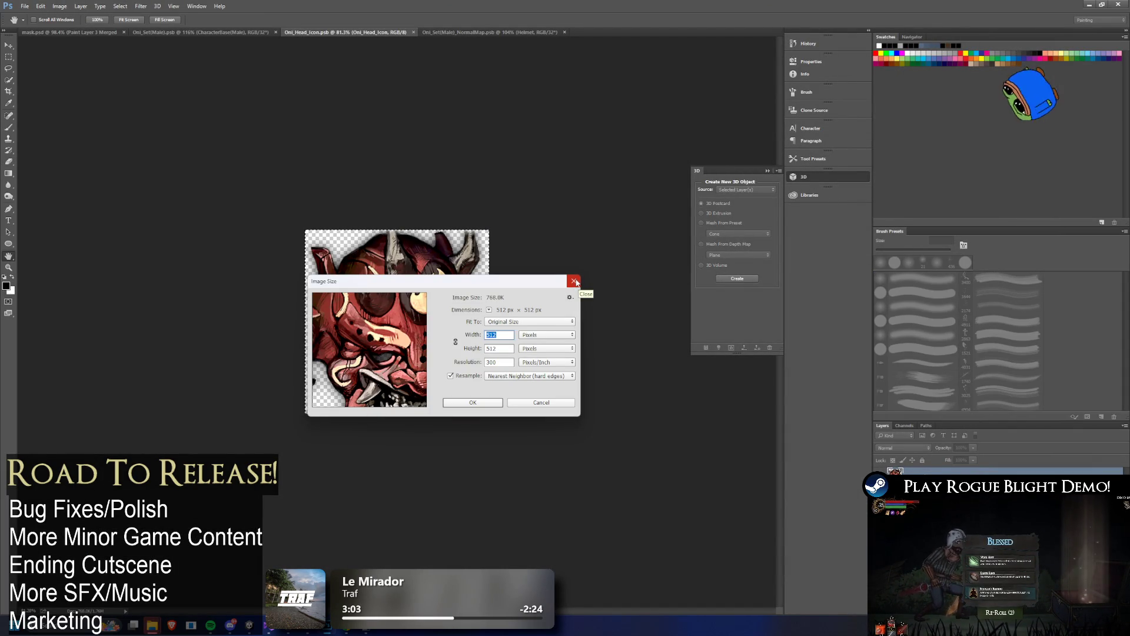
{"action": "type", "text": "1024"}
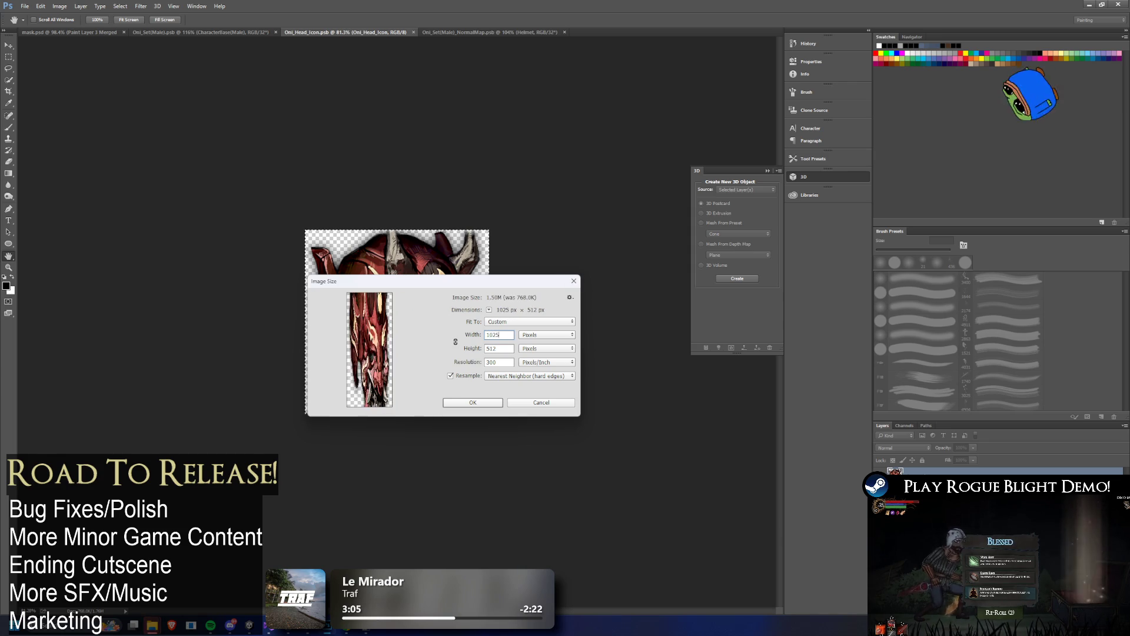
{"action": "key", "text": "Tab"}
{"action": "type", "text": "1024"}
{"action": "left_click", "coordinate": [499, 403]}
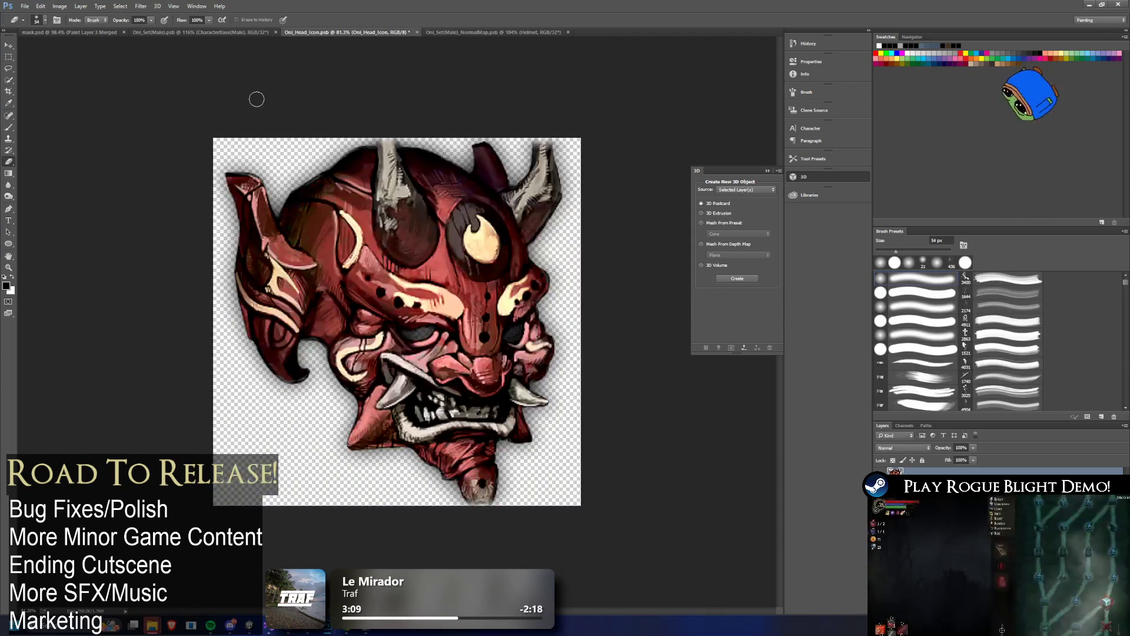
- Quick-export the resized icon as PNG, replacing Oni_Head_Blessing_Icon.png, then return to Unity
{"action": "left_click", "coordinate": [25, 6]}
{"action": "mouse_move", "coordinate": [70, 130]}
{"action": "left_click", "coordinate": [177, 131]}
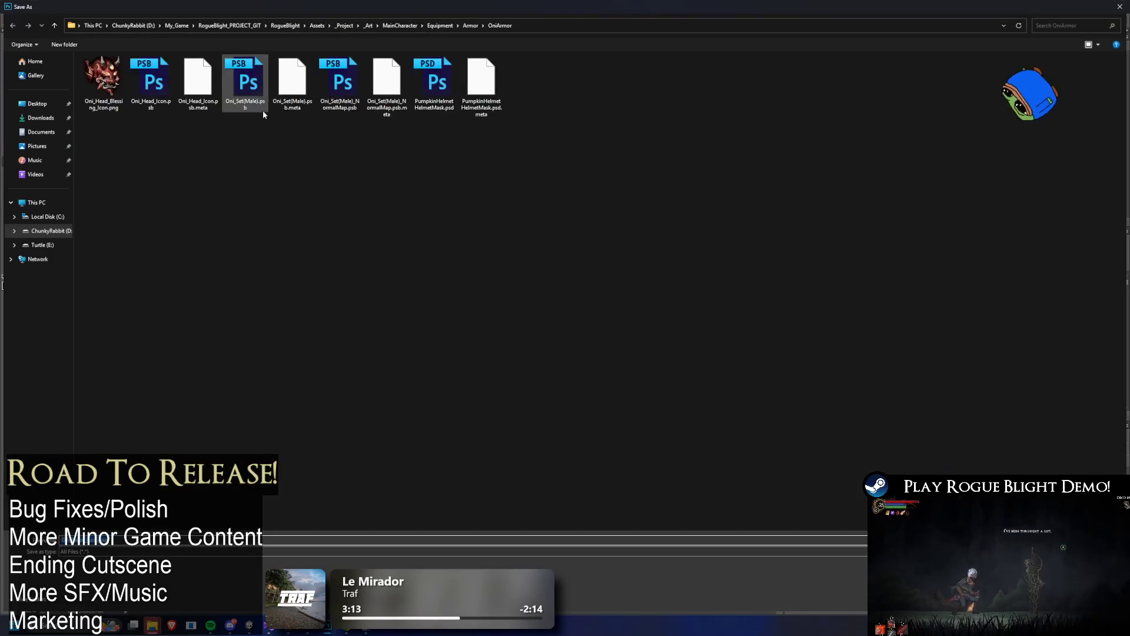
{"action": "left_click", "coordinate": [104, 83]}
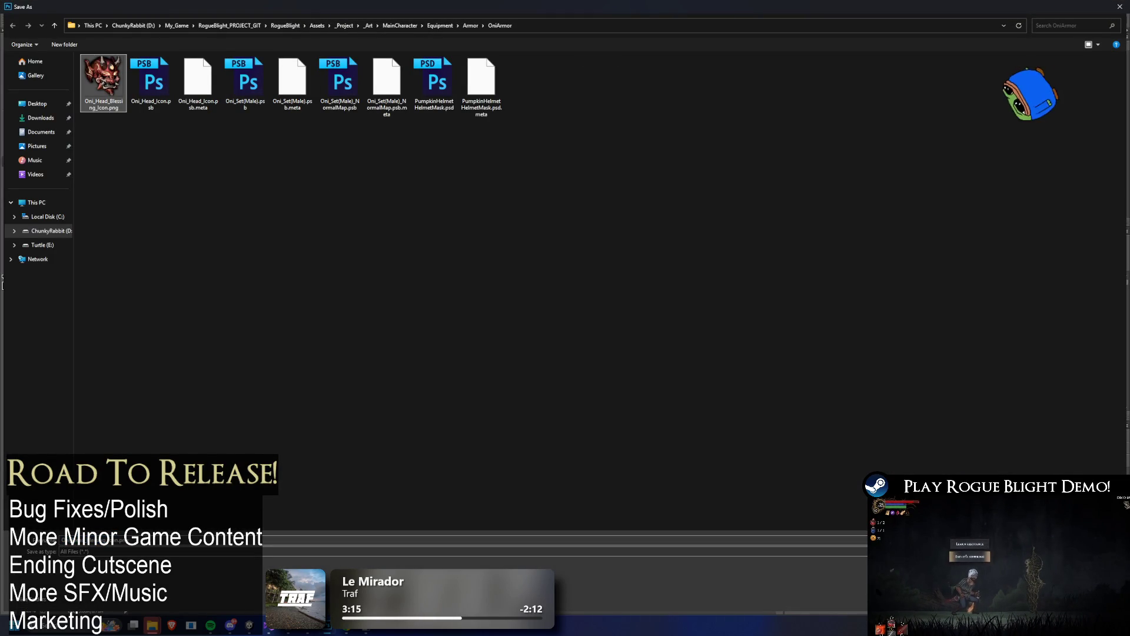
{"action": "key", "text": "Return"}
{"action": "left_click", "coordinate": [572, 314]}
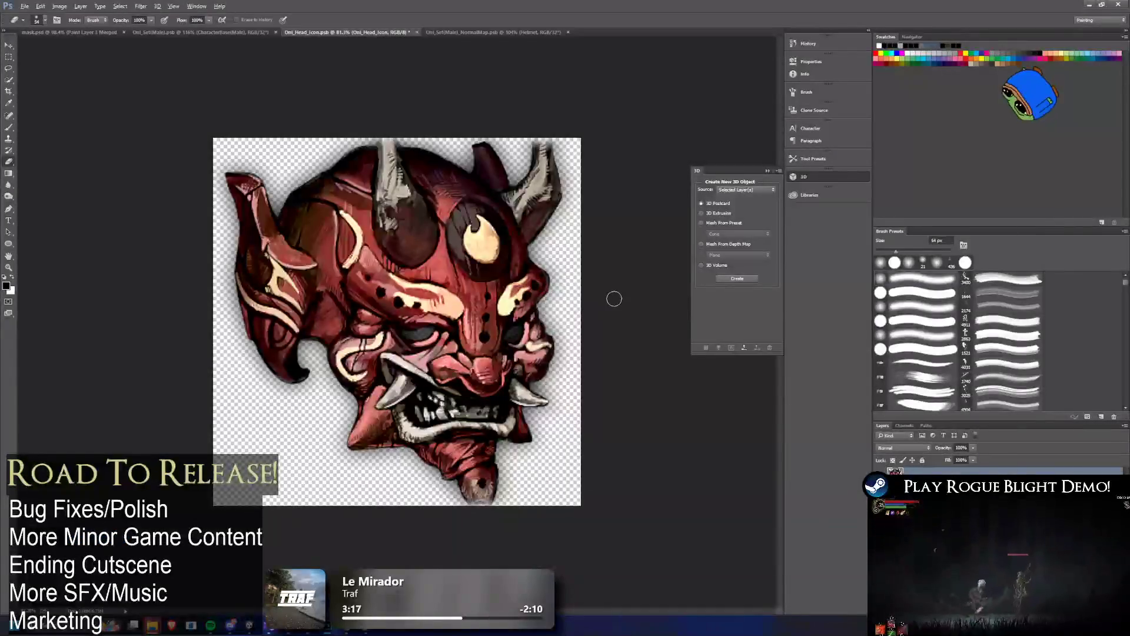
{"action": "key", "text": "alt+Tab"}
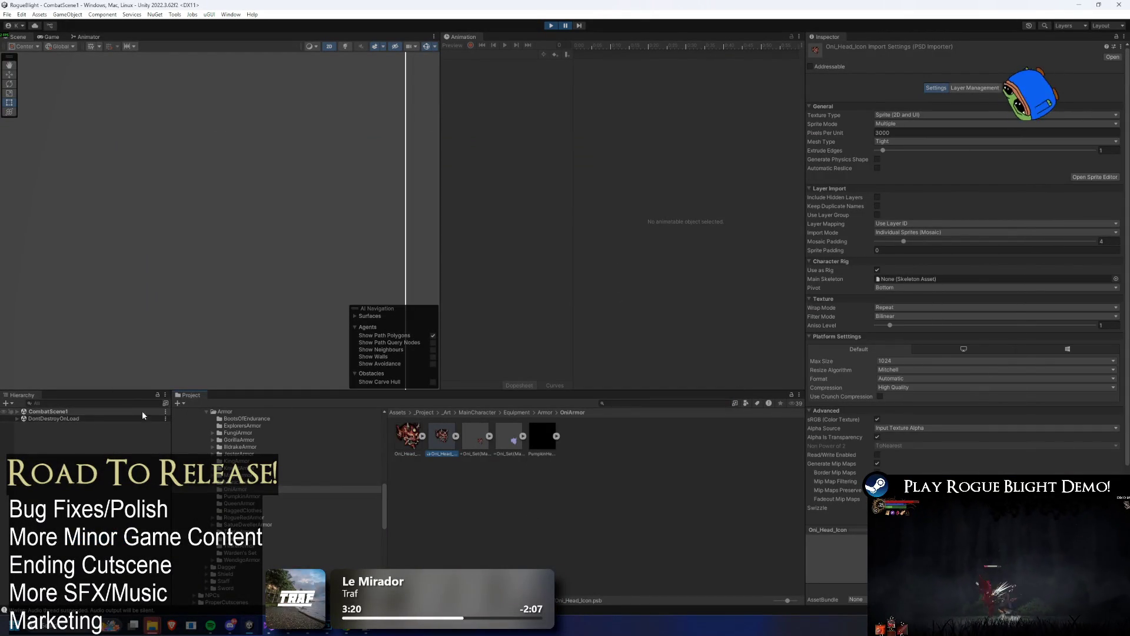
- Search 'oni starting', follow Oni Head's blessing to its status effect, and set its icon to Oni_Head_Blessing_Icon
{"action": "left_click", "coordinate": [655, 403]}
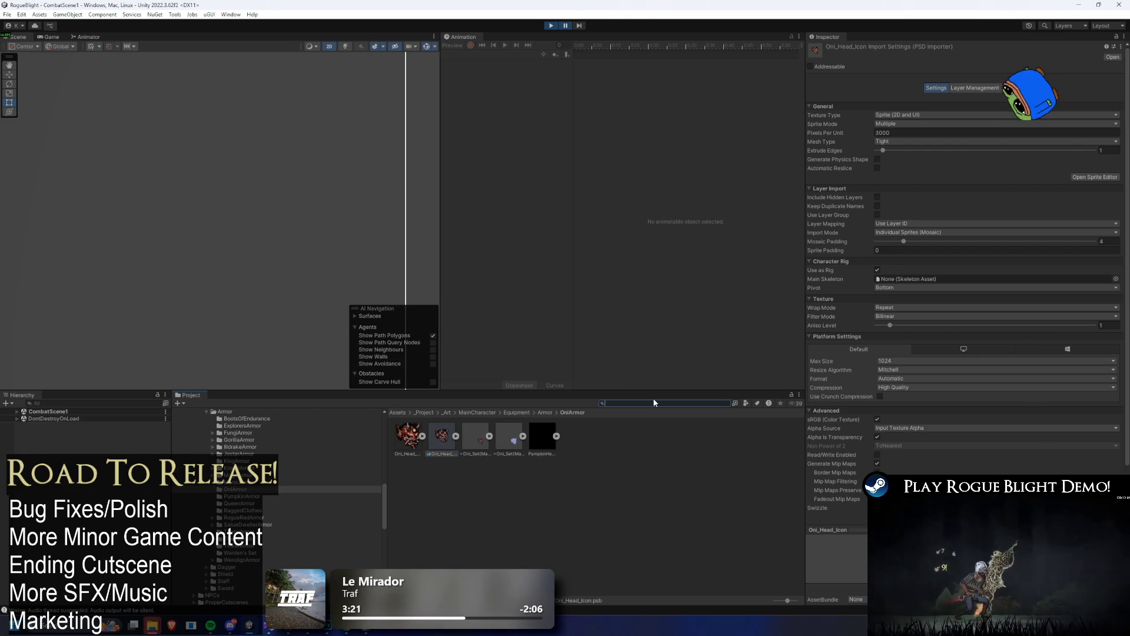
{"action": "type", "text": "oni starting"}
{"action": "left_click", "coordinate": [407, 437]}
{"action": "scroll", "coordinate": [1005, 353], "scroll_direction": "down", "scroll_amount": 3}
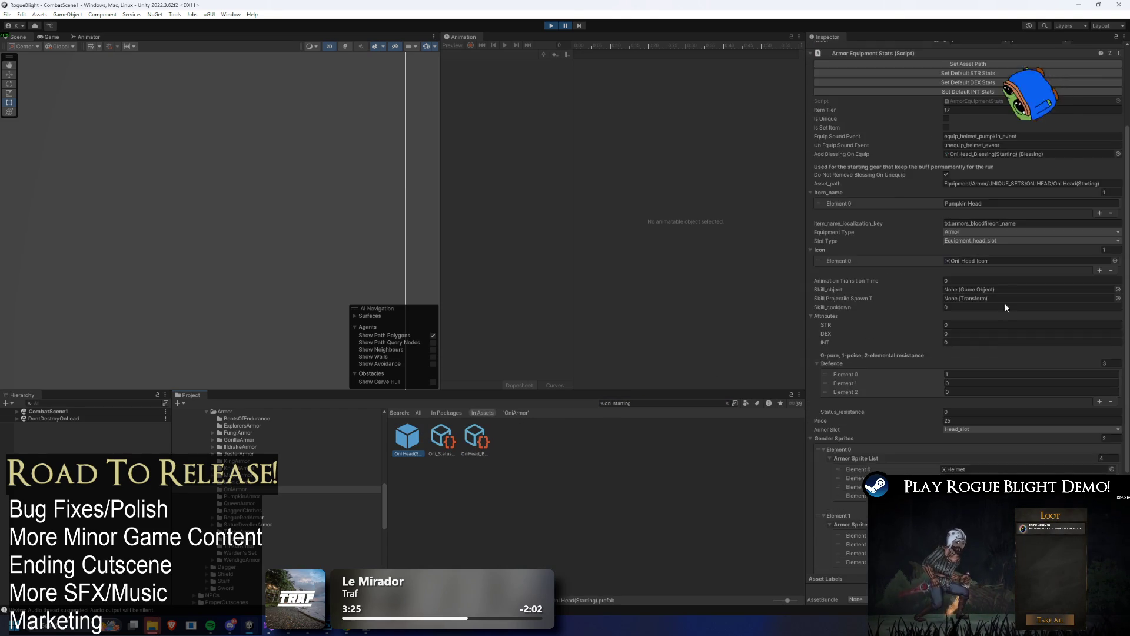
{"action": "double_click", "coordinate": [977, 154]}
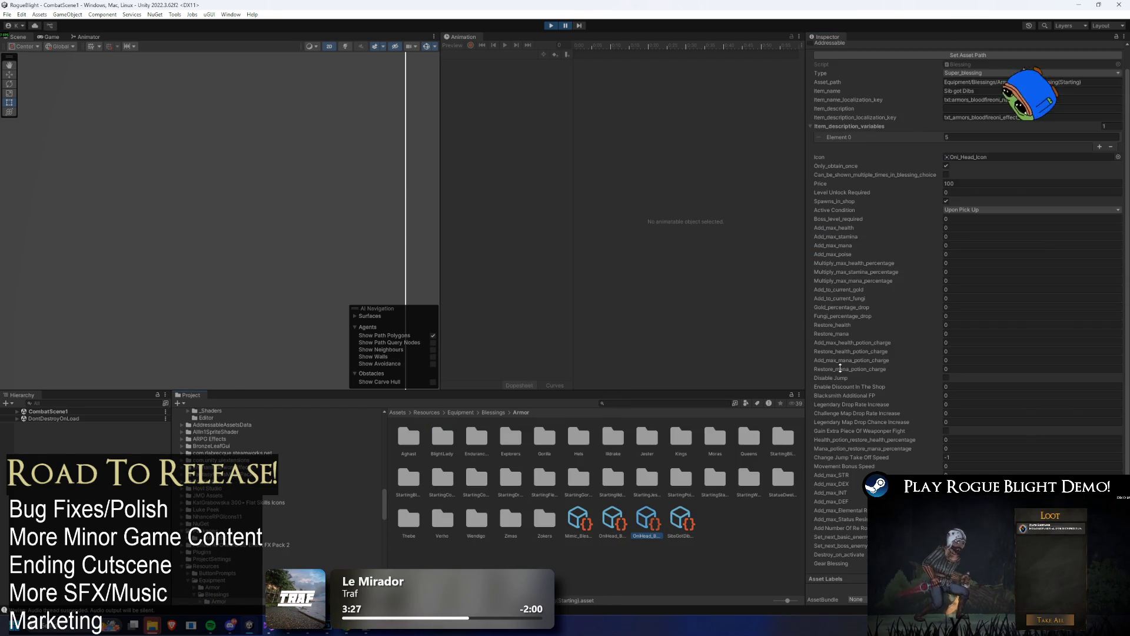
{"action": "scroll", "coordinate": [965, 295], "scroll_direction": "down", "scroll_amount": 2}
{"action": "left_click", "coordinate": [1001, 566]}
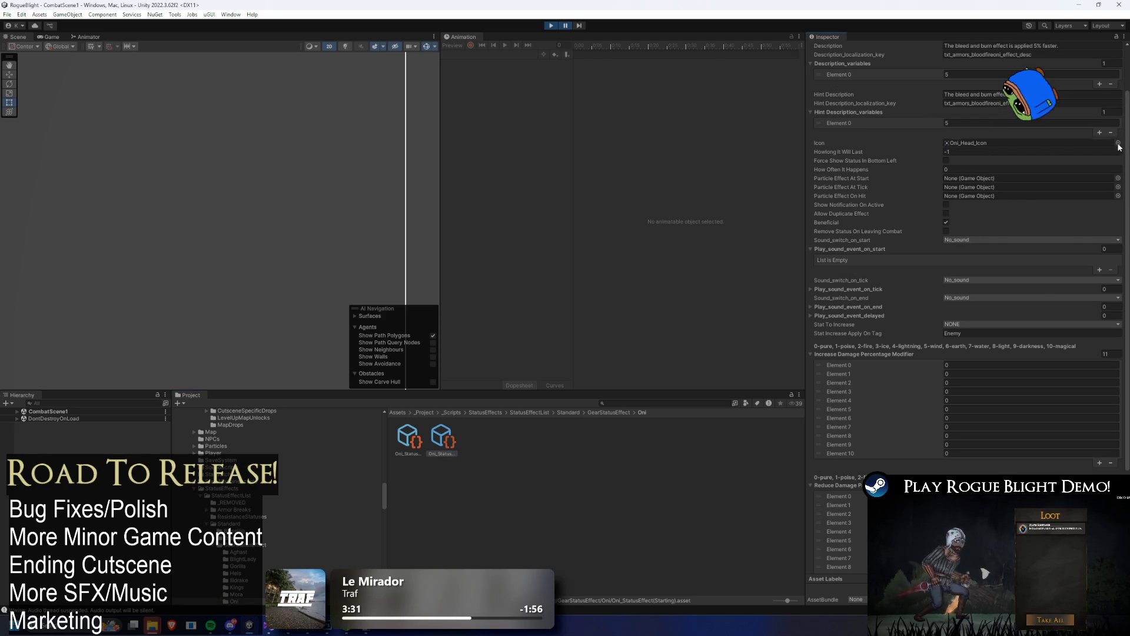
{"action": "left_click", "coordinate": [1118, 143]}
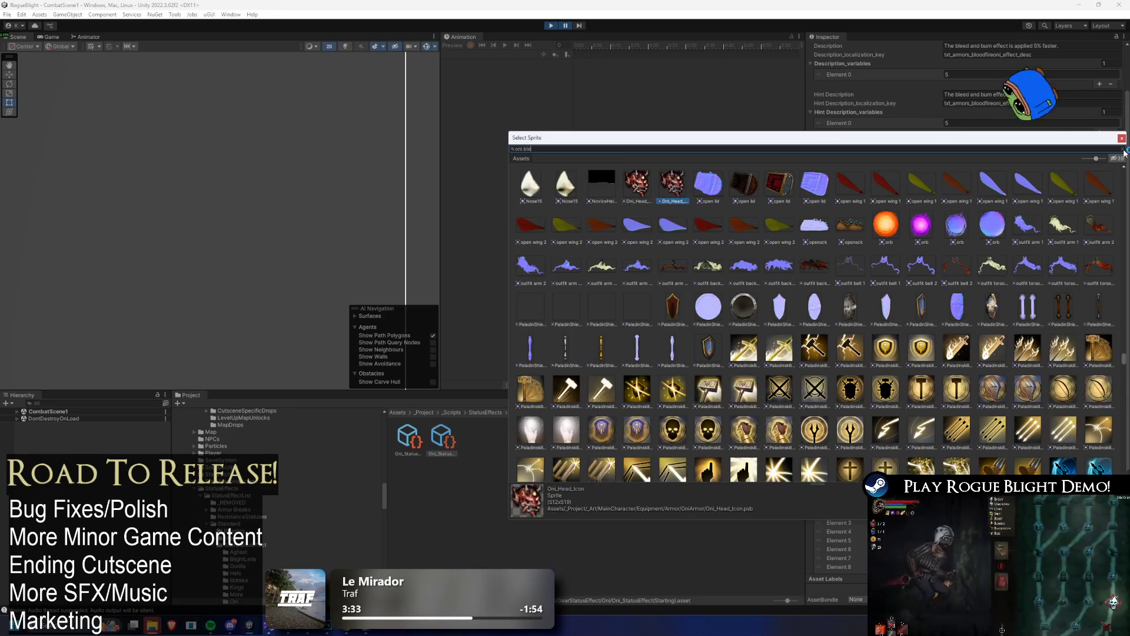
{"action": "double_click", "coordinate": [563, 182]}
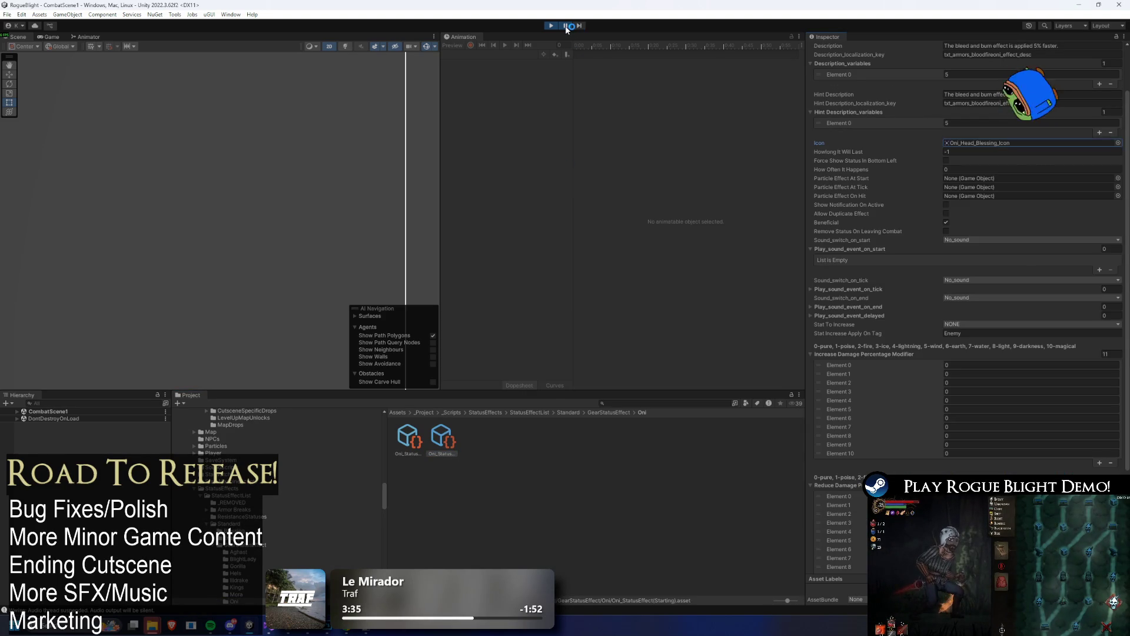
- Stop and replay the game, then choose Start Game and load the save slot
{"action": "left_click", "coordinate": [566, 26]}
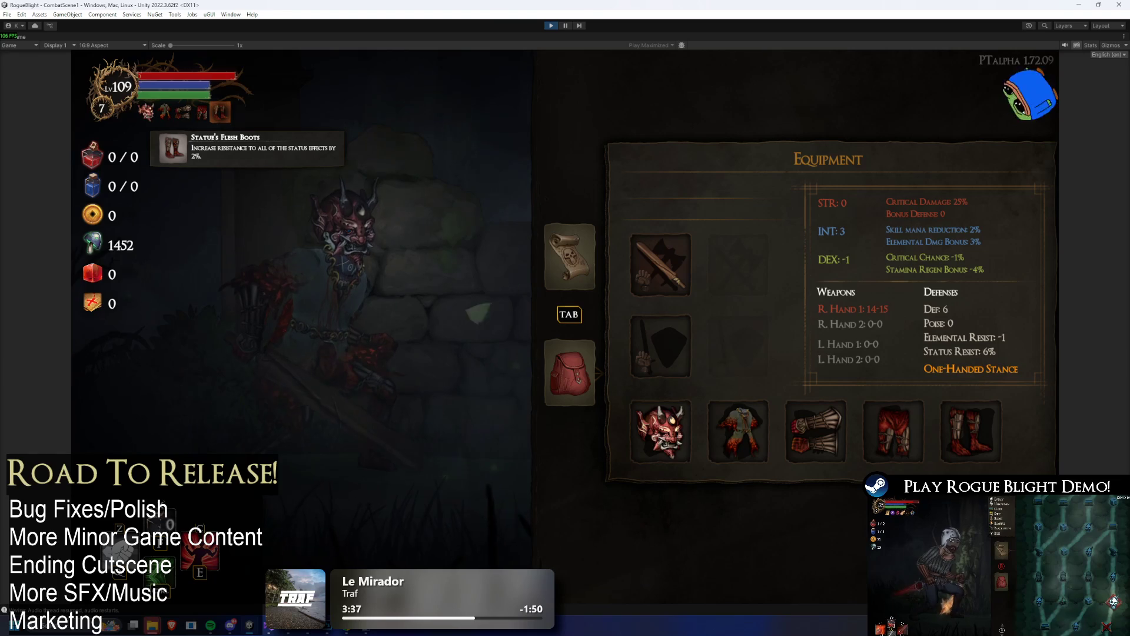
{"action": "left_click", "coordinate": [552, 26]}
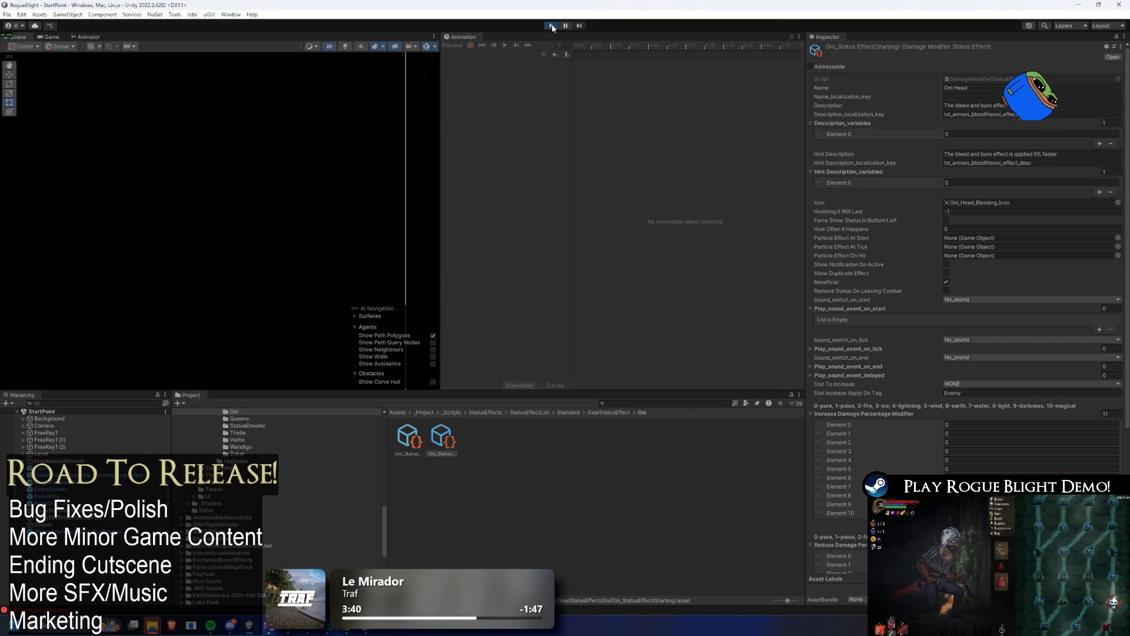
{"action": "left_click", "coordinate": [552, 25]}
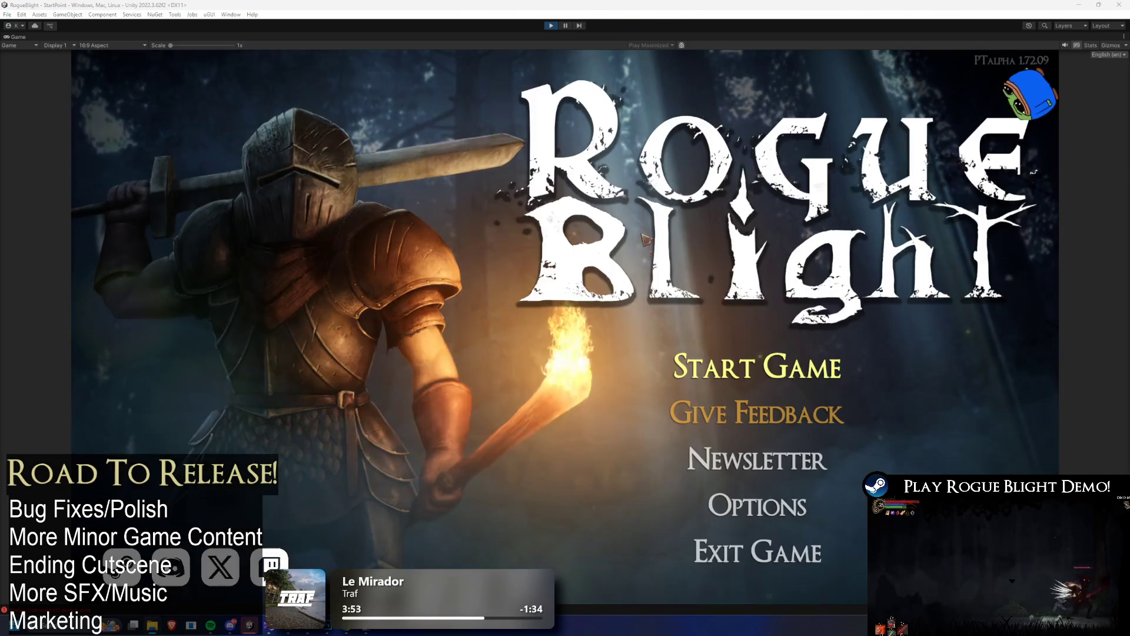
{"action": "left_click", "coordinate": [747, 360]}
{"action": "left_click", "coordinate": [765, 383]}
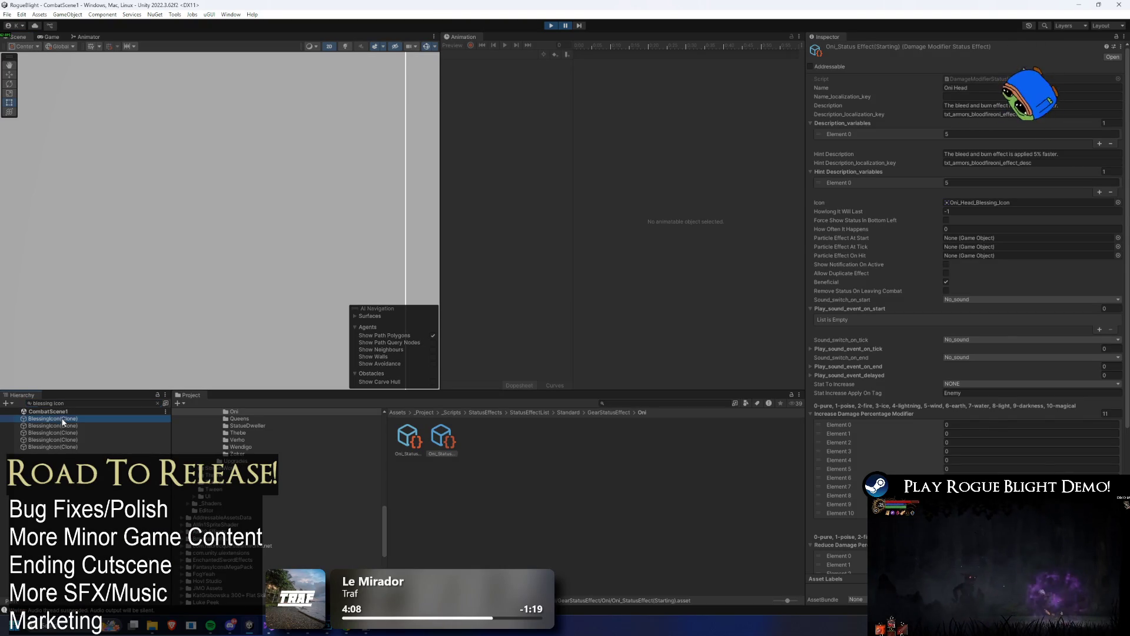
- Select and frame the BlessingIcon(Clone), then select its larger Image object in the full hierarchy
{"action": "key", "text": "Down"}
{"action": "key", "text": "f"}
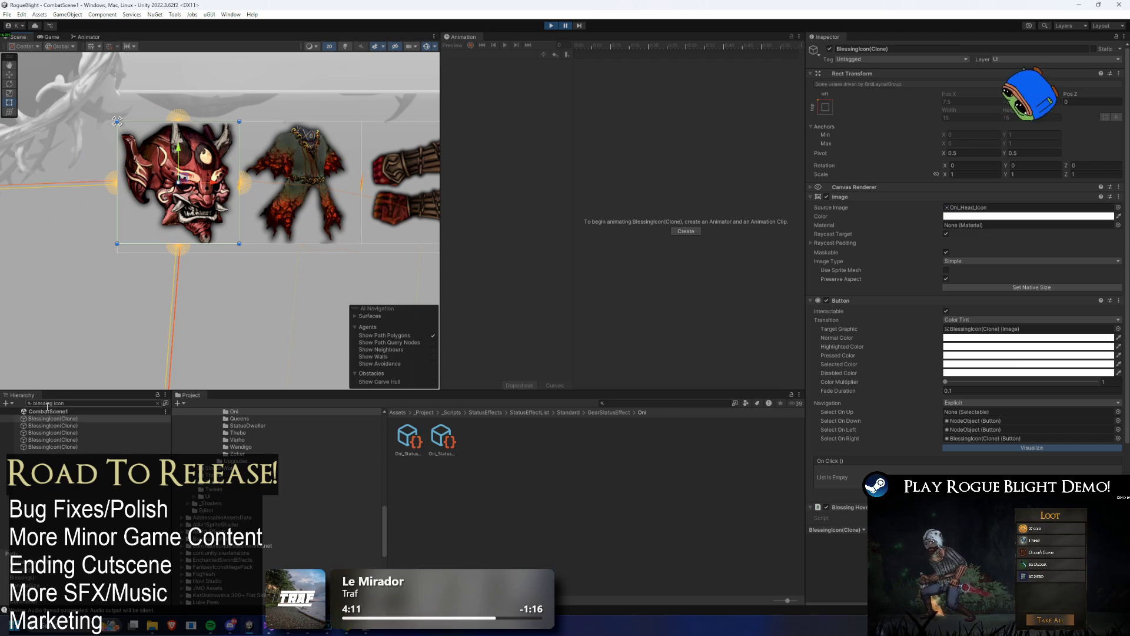
{"action": "left_click", "coordinate": [89, 401]}
{"action": "key", "text": "BackSpace"}
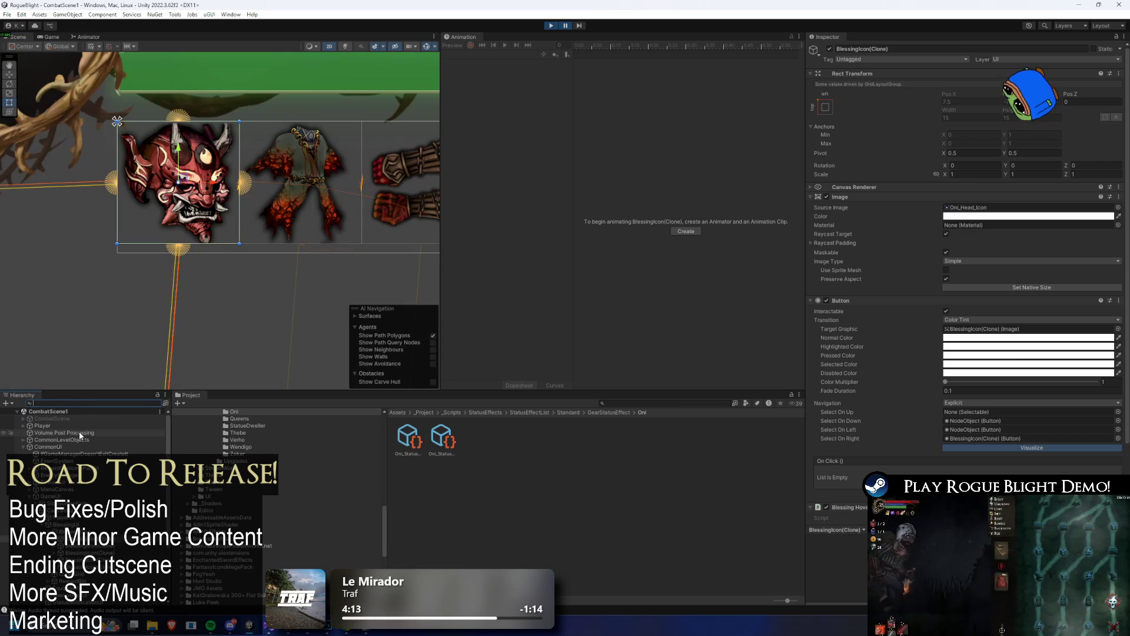
{"action": "left_click", "coordinate": [117, 121]}
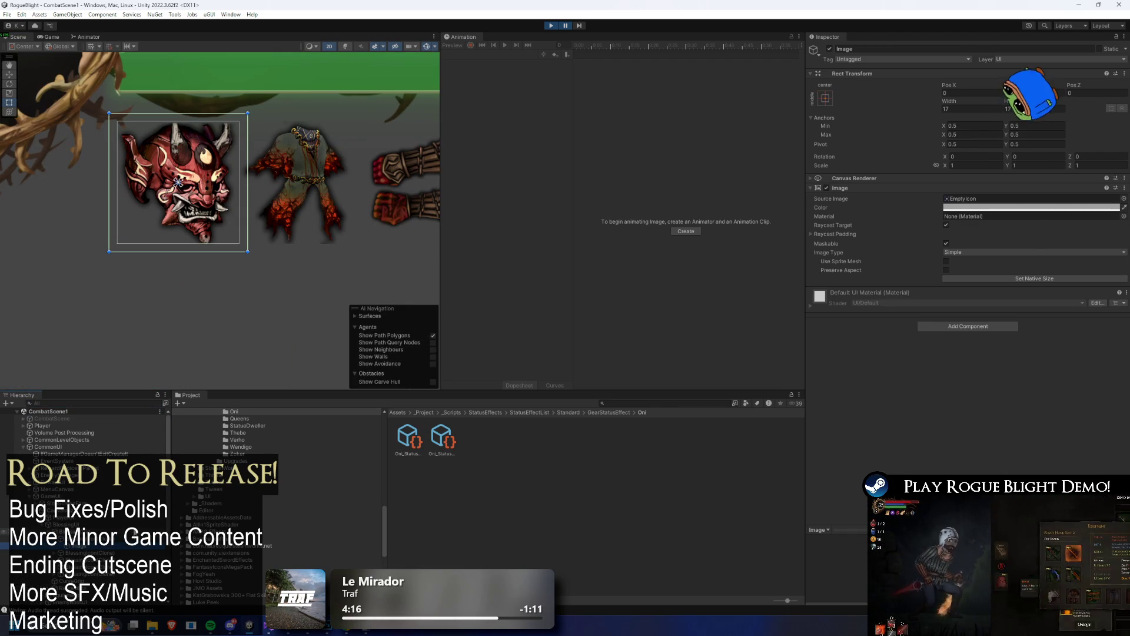
- Expand Canvas Renderer and Raycast Padding, untick the button's Interactable, and resume the game
{"action": "left_click", "coordinate": [863, 178]}
{"action": "left_click", "coordinate": [816, 250]}
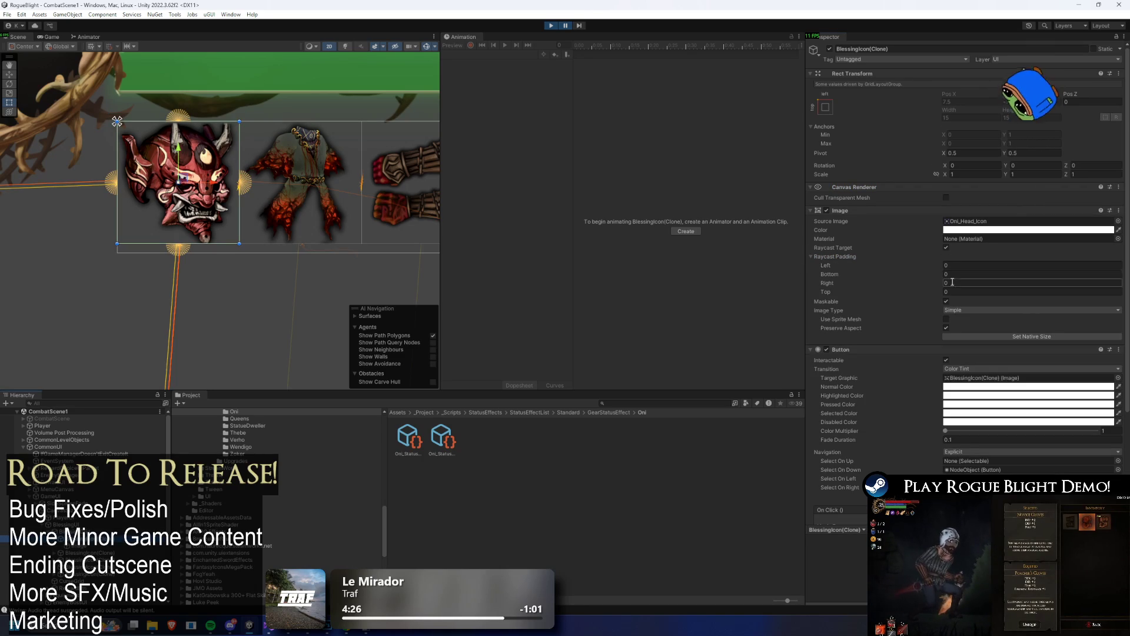
{"action": "scroll", "coordinate": [979, 329], "scroll_direction": "down", "scroll_amount": 5}
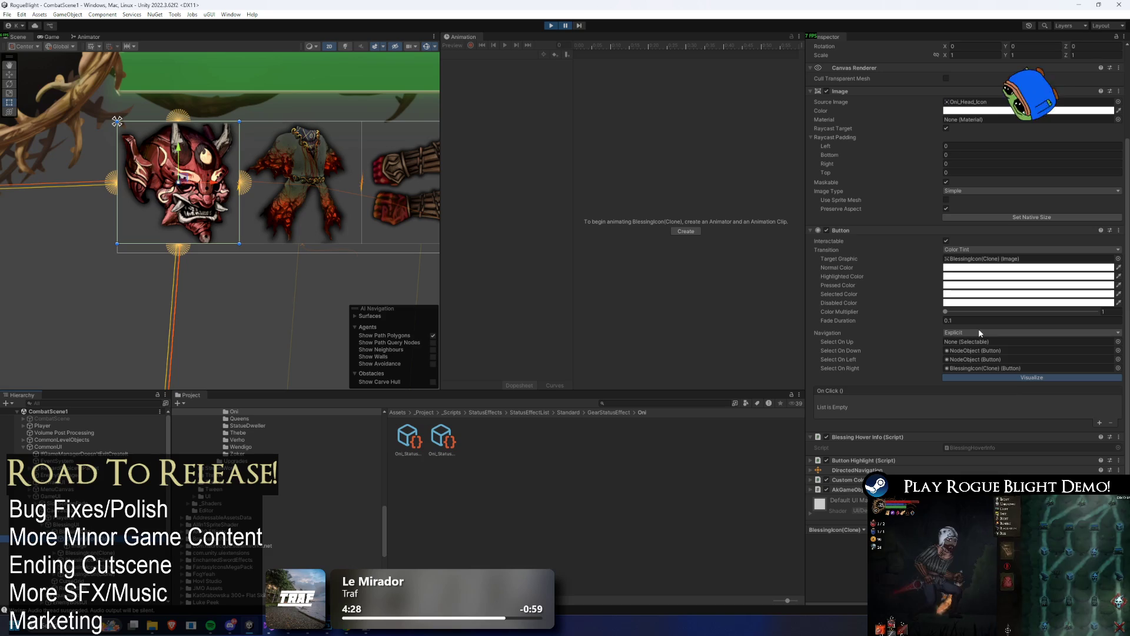
{"action": "scroll", "coordinate": [995, 351], "scroll_direction": "down", "scroll_amount": 1}
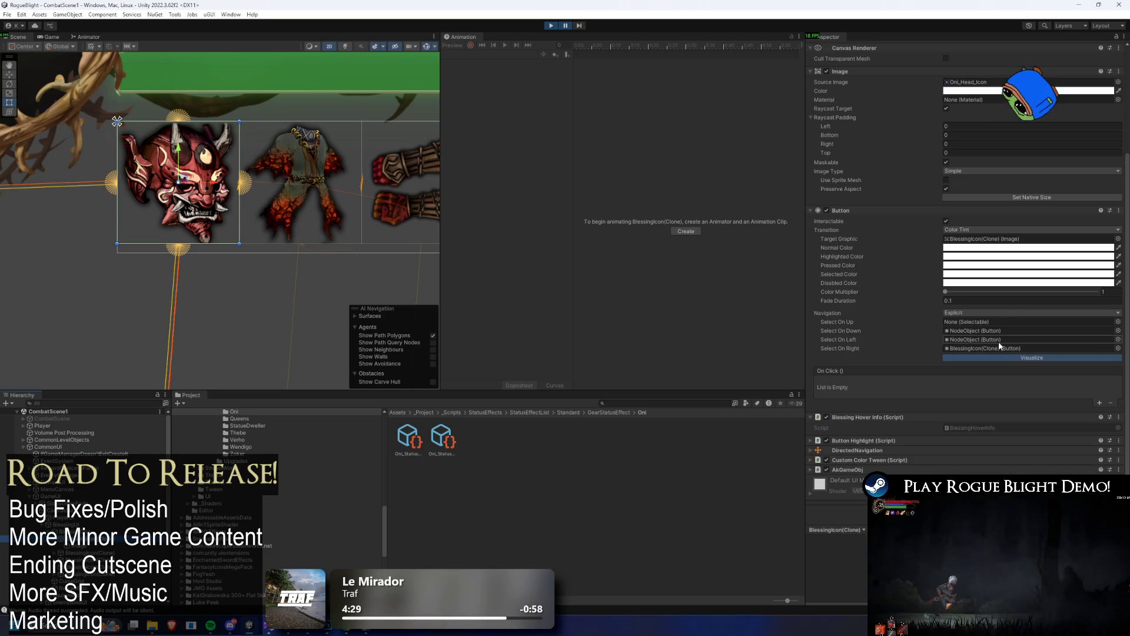
{"action": "left_click", "coordinate": [947, 222]}
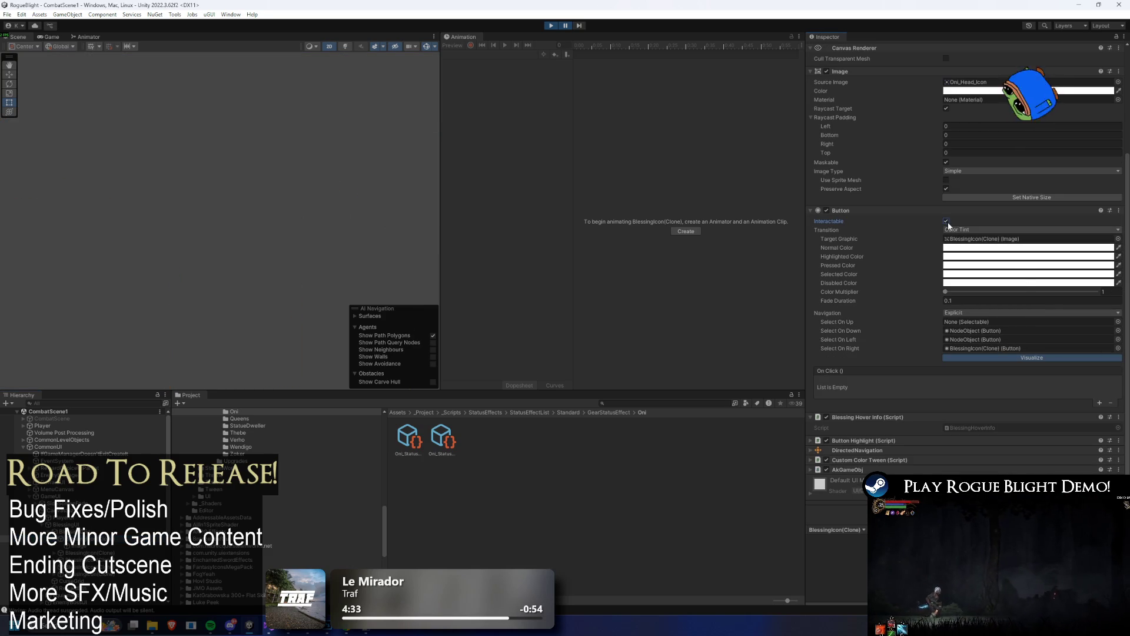
{"action": "left_click", "coordinate": [567, 24]}
{"action": "scroll", "coordinate": [305, 160], "scroll_direction": "down", "scroll_amount": 5}
{"action": "scroll", "coordinate": [305, 160], "scroll_direction": "down", "scroll_amount": 5}
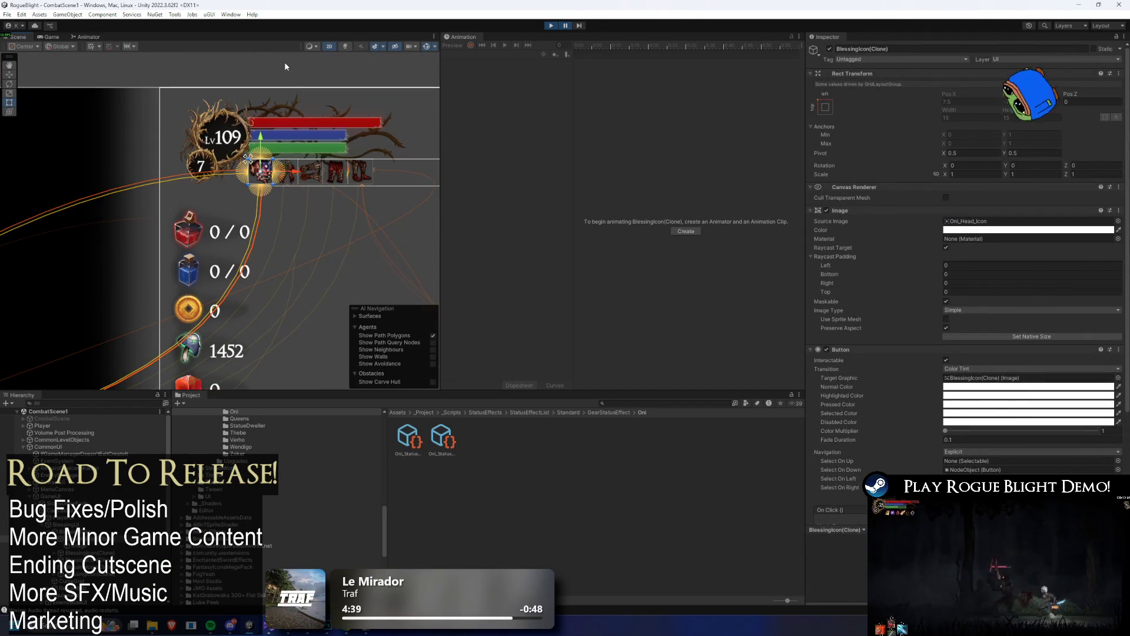
{"action": "scroll", "coordinate": [364, 123], "scroll_direction": "up", "scroll_amount": 10}
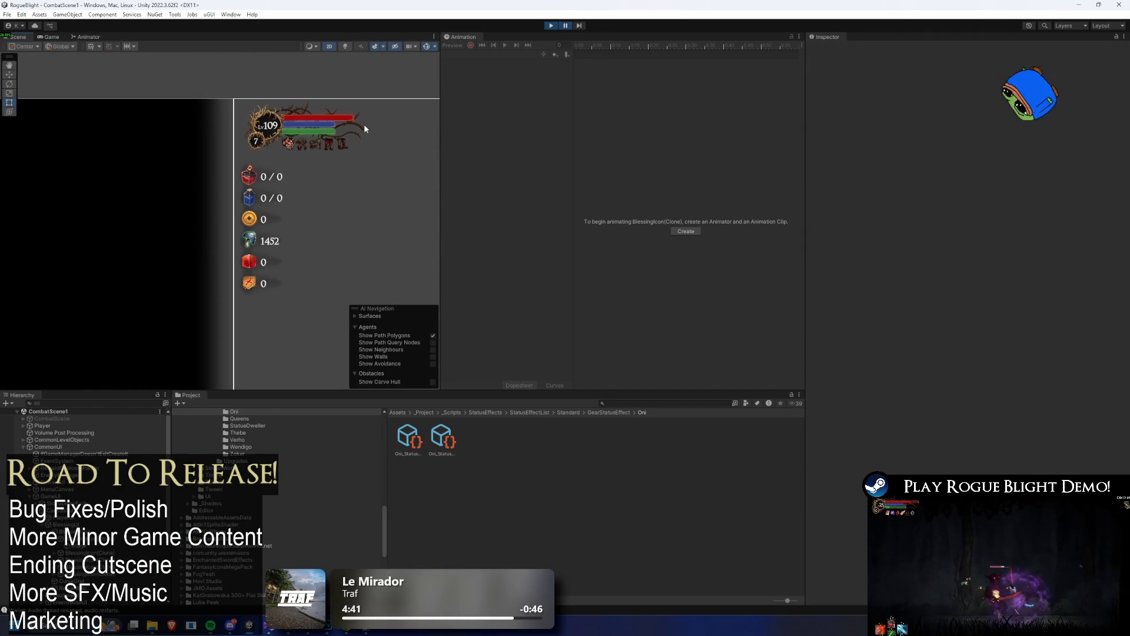
{"action": "scroll", "coordinate": [305, 141], "scroll_direction": "up", "scroll_amount": 10}
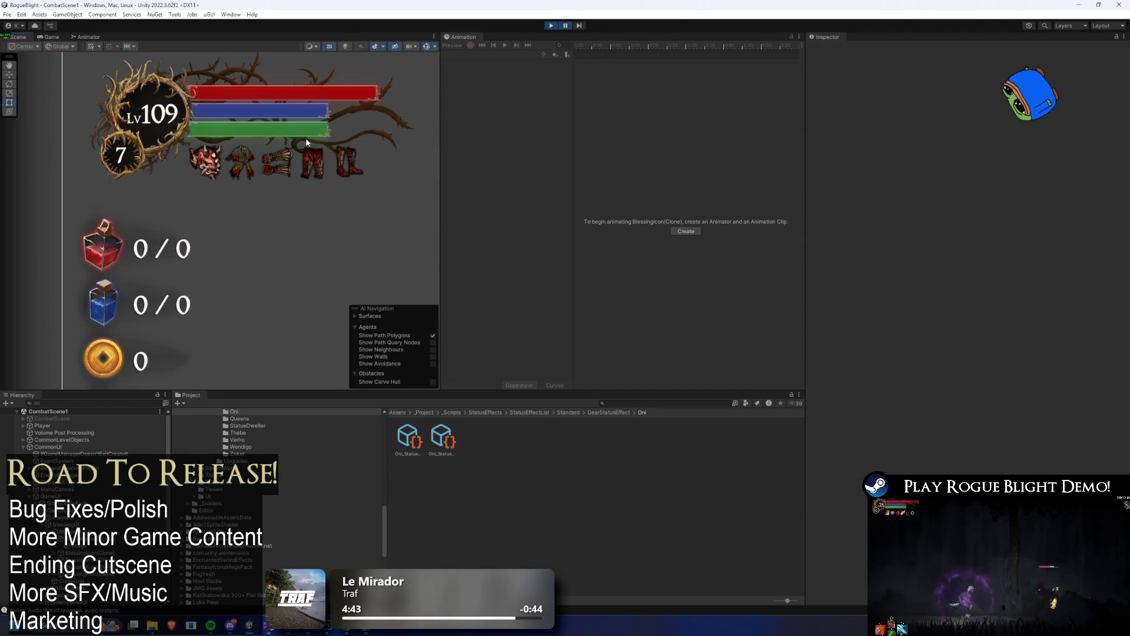
{"action": "scroll", "coordinate": [208, 184], "scroll_direction": "up", "scroll_amount": 3}
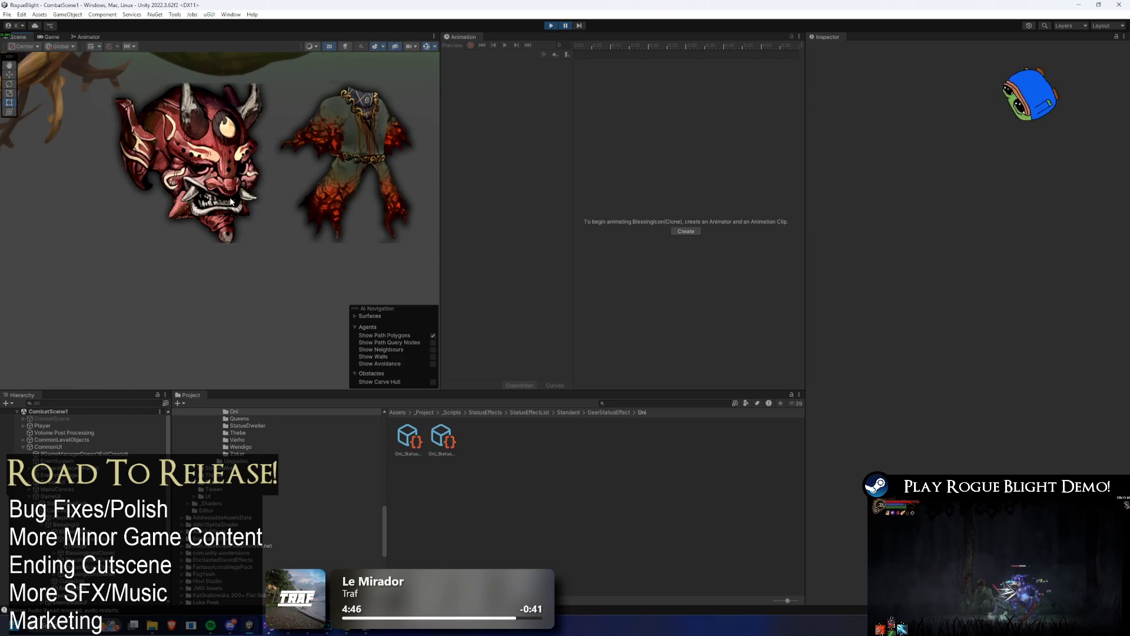
{"action": "scroll", "coordinate": [363, 239], "scroll_direction": "down", "scroll_amount": 8}
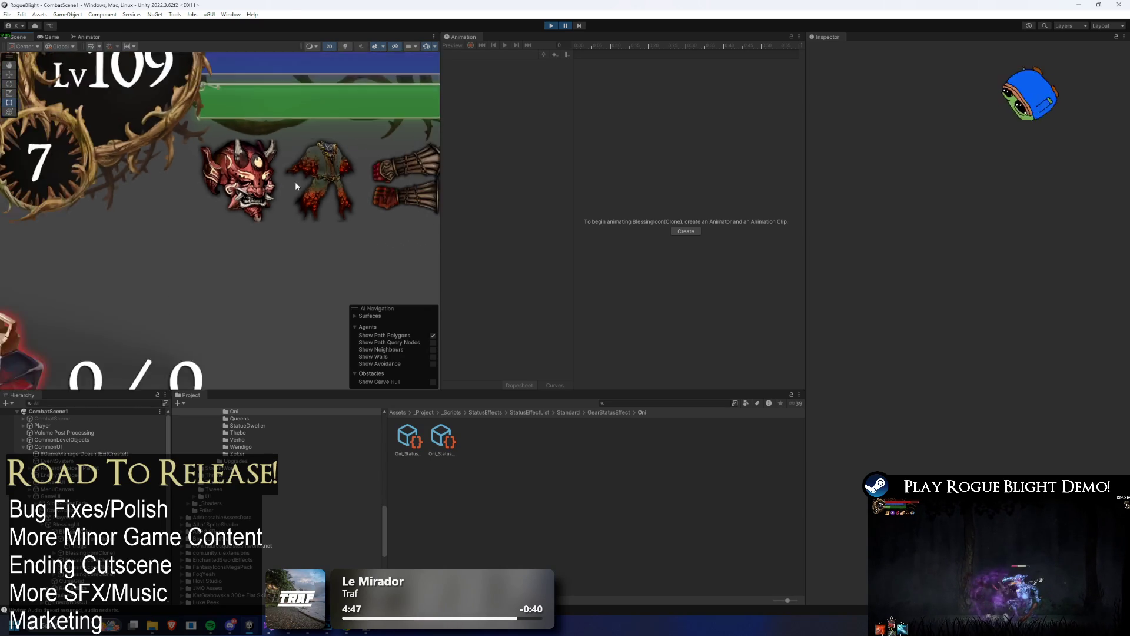
{"action": "scroll", "coordinate": [346, 199], "scroll_direction": "down", "scroll_amount": 8}
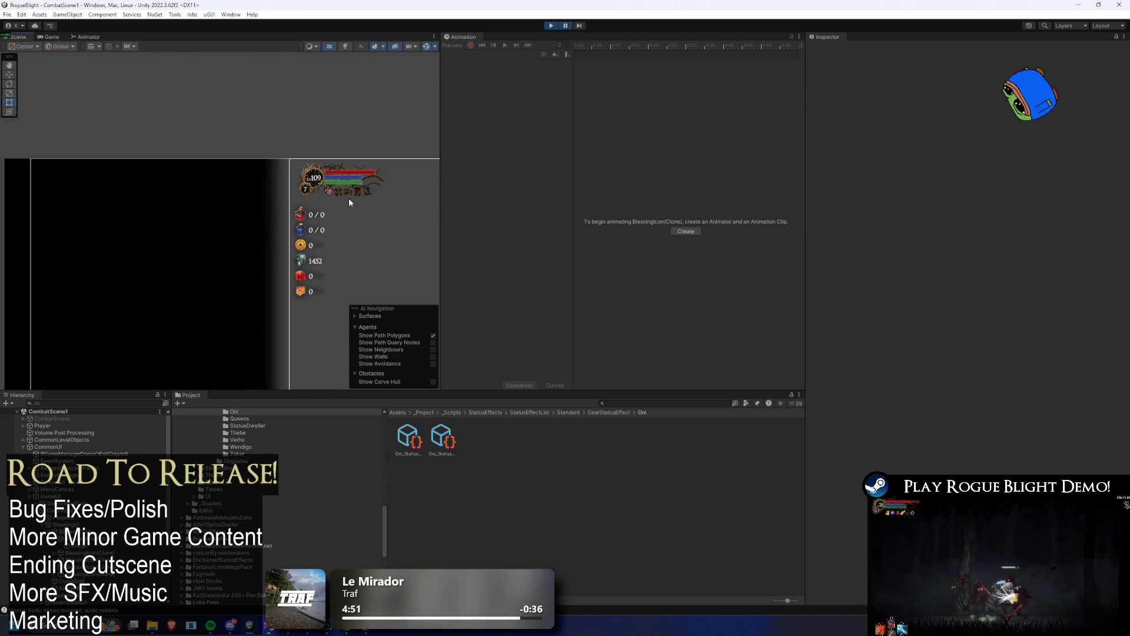
{"action": "scroll", "coordinate": [348, 198], "scroll_direction": "up", "scroll_amount": 10}
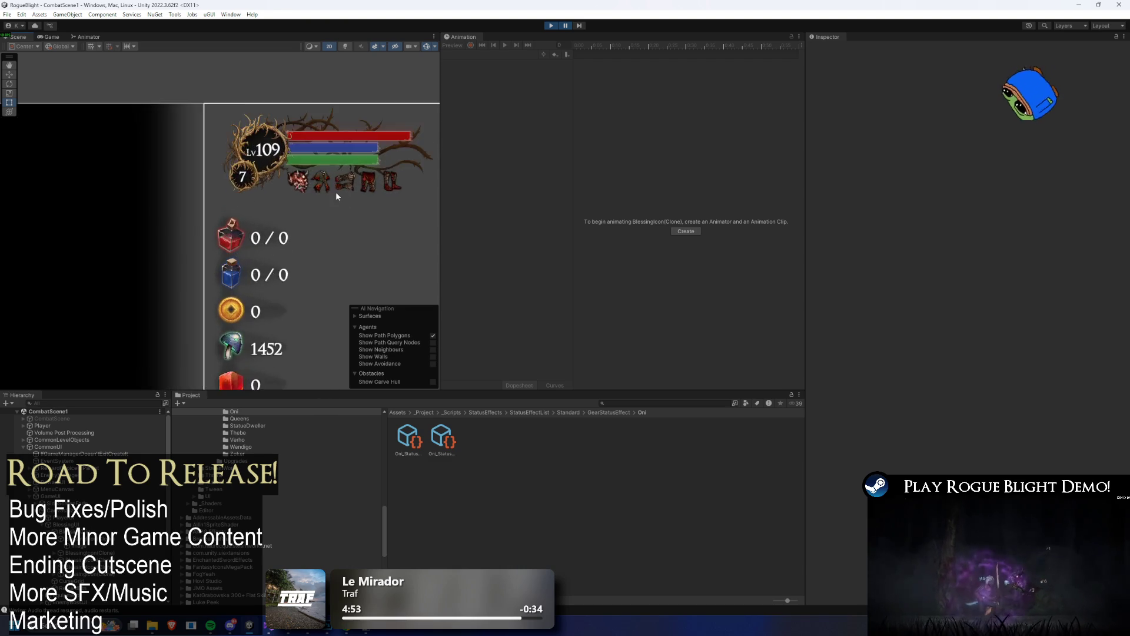
{"action": "scroll", "coordinate": [318, 193], "scroll_direction": "up", "scroll_amount": 5}
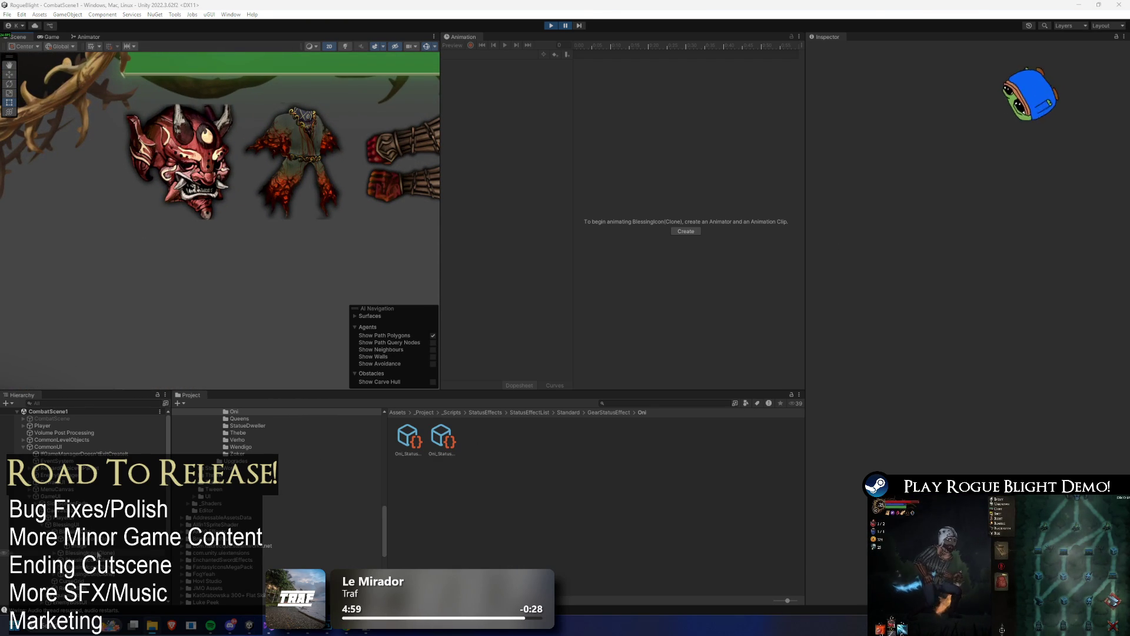
{"action": "left_click", "coordinate": [180, 161]}
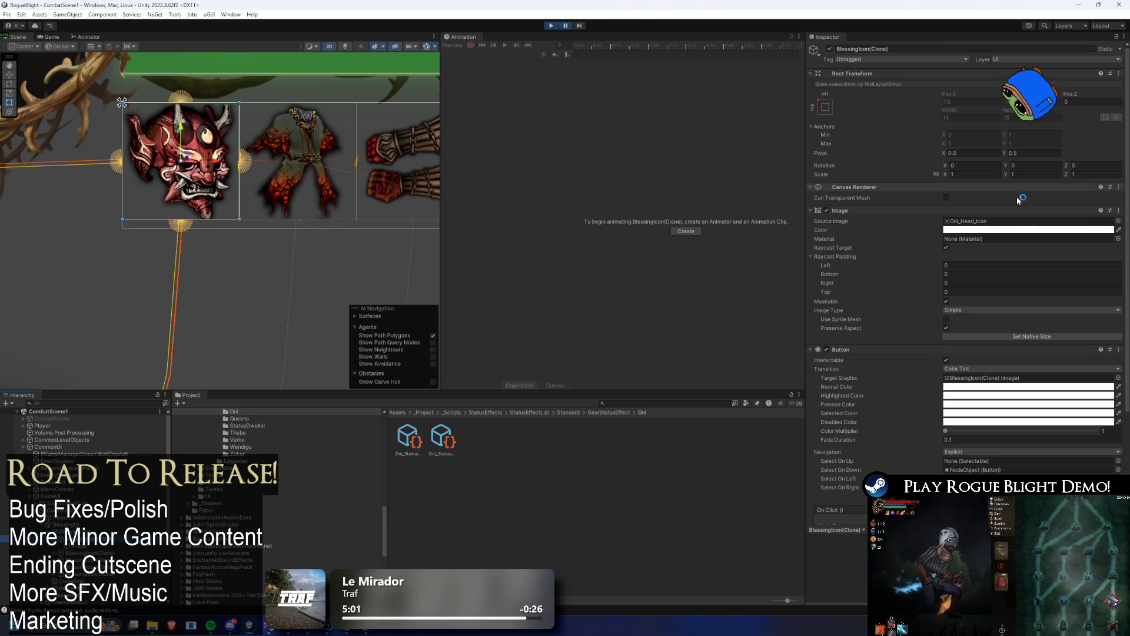
- Drag Oni_Head_Blessing_Icon into the icon's Source Image and resume the game to check it
{"action": "scroll", "coordinate": [1016, 203], "scroll_direction": "down", "scroll_amount": 4}
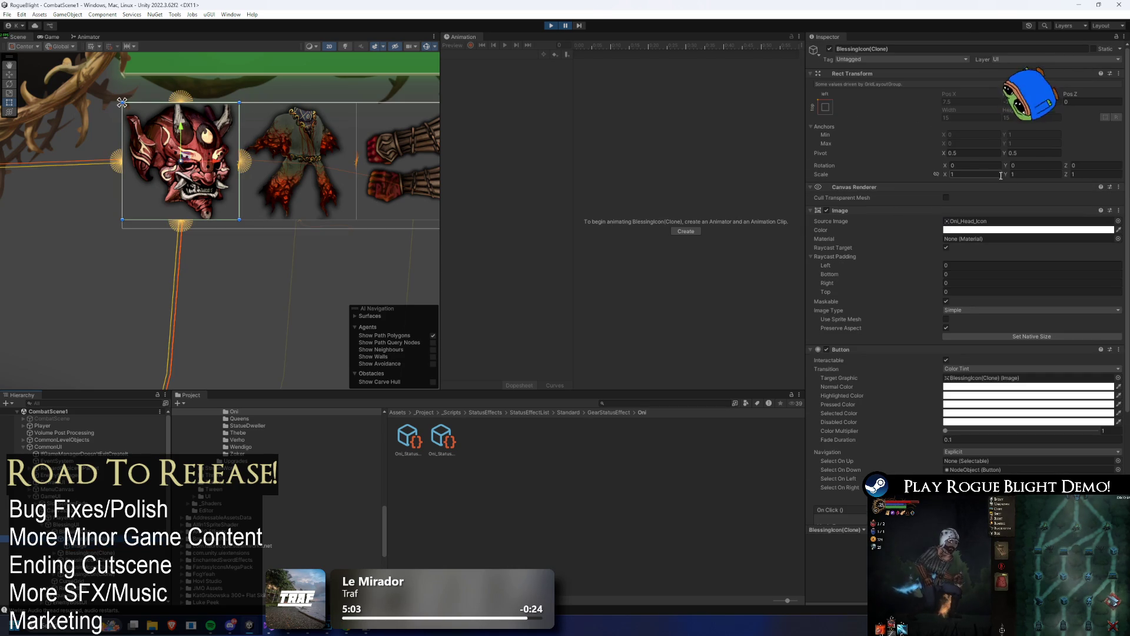
{"action": "scroll", "coordinate": [1038, 169], "scroll_direction": "down", "scroll_amount": 3}
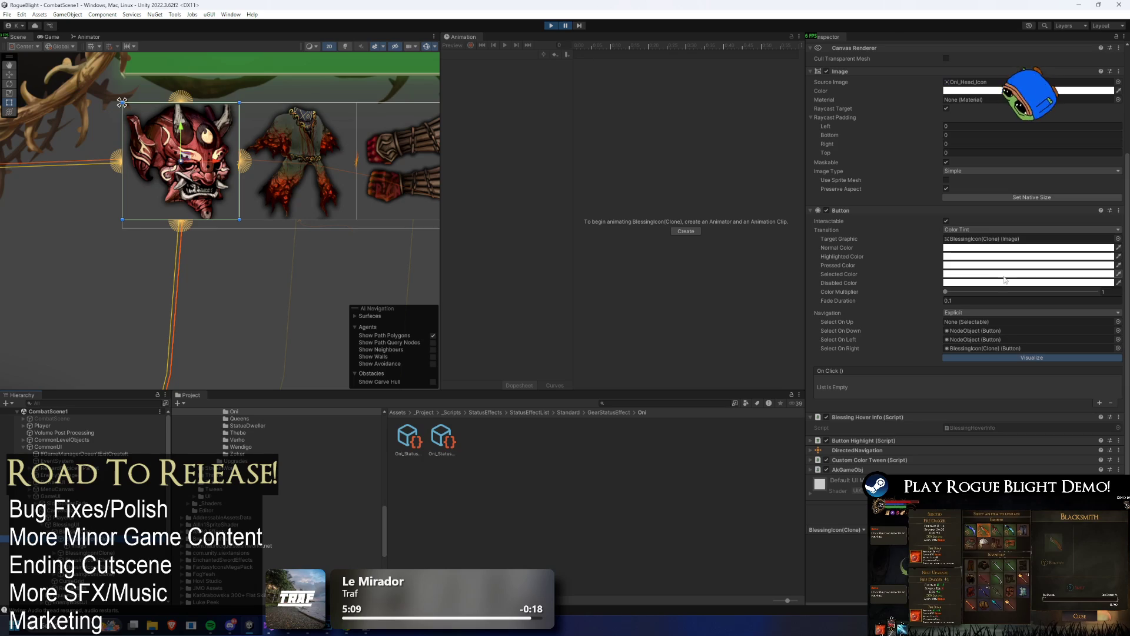
{"action": "scroll", "coordinate": [999, 164], "scroll_direction": "up", "scroll_amount": 3}
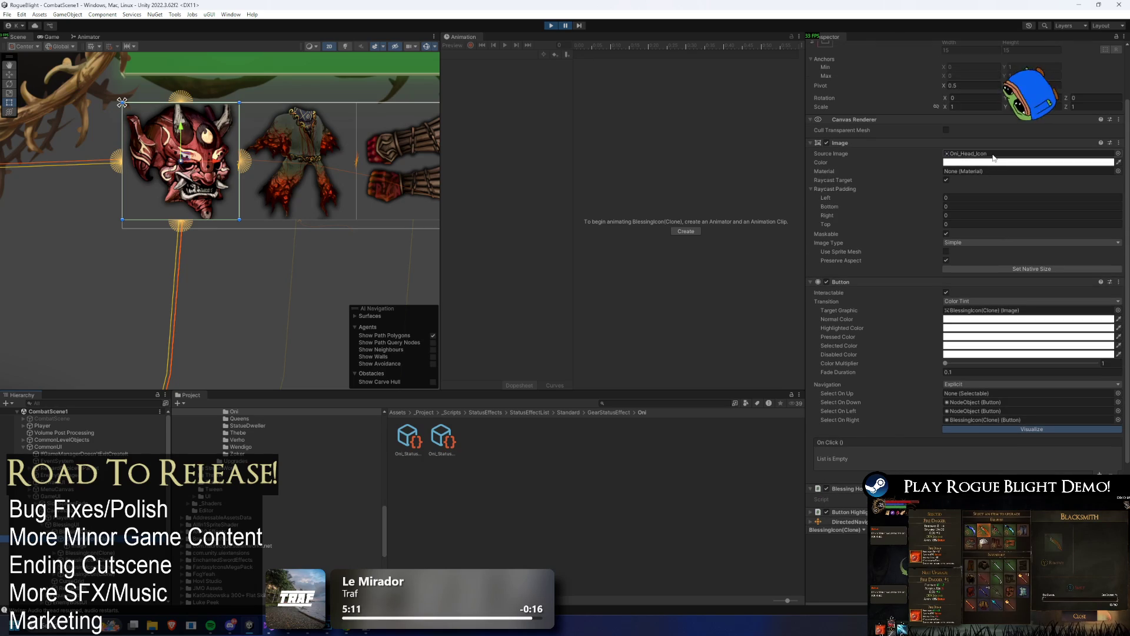
{"action": "left_click", "coordinate": [1001, 154]}
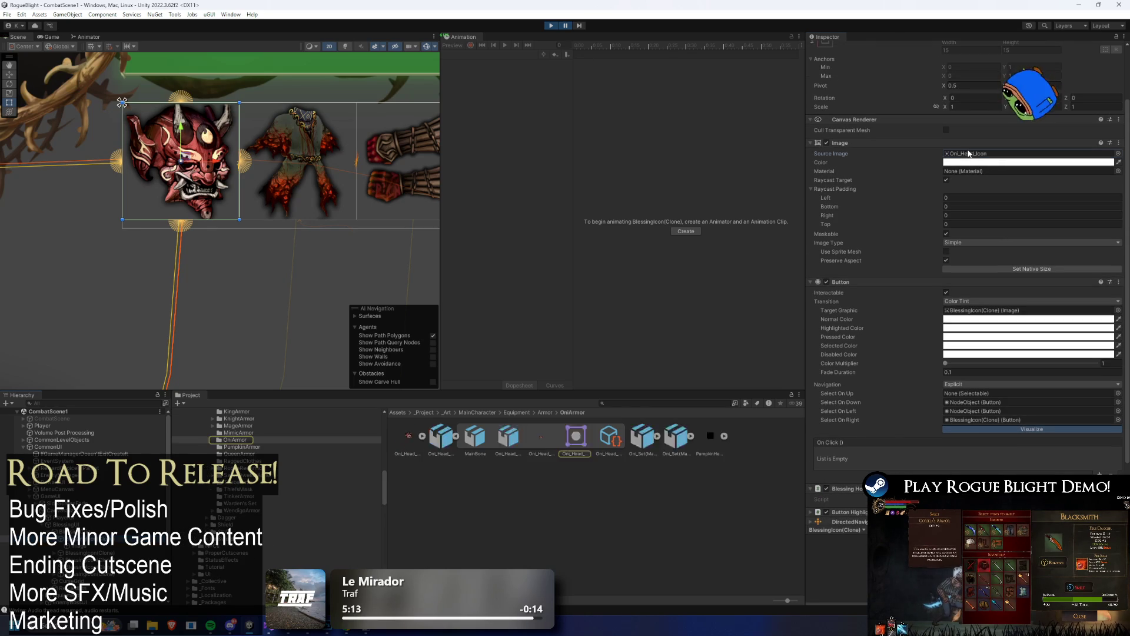
{"action": "mouse_move", "coordinate": [410, 443]}
{"action": "left_mouse_down"}
{"action": "mouse_move", "coordinate": [765, 283]}
{"action": "mouse_move", "coordinate": [972, 155]}
{"action": "left_mouse_up"}
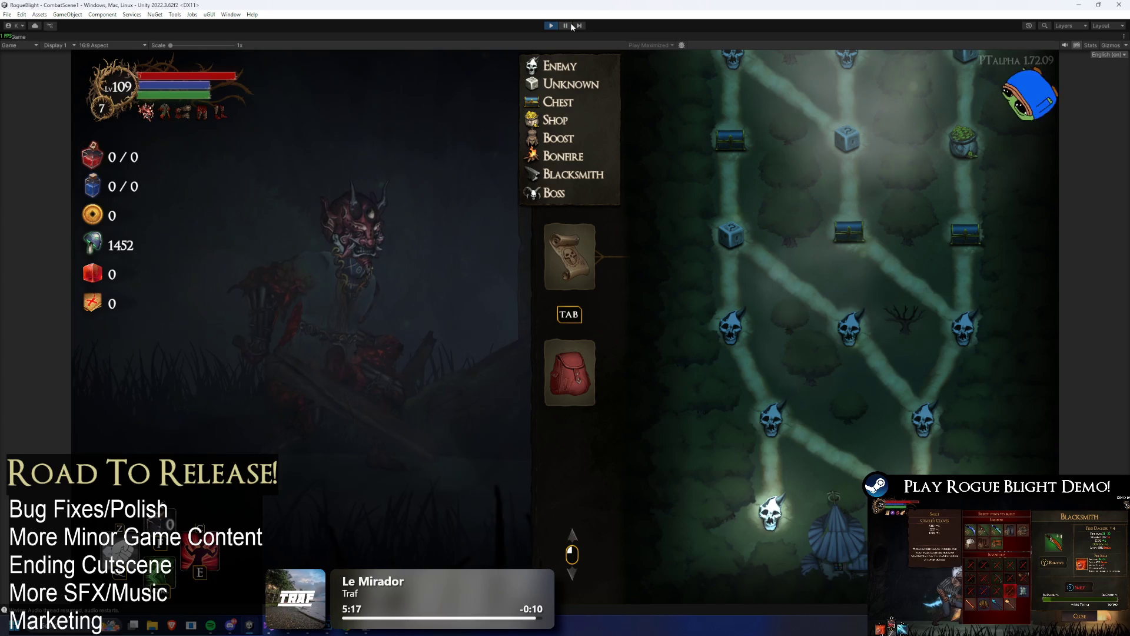
{"action": "left_click", "coordinate": [569, 26]}
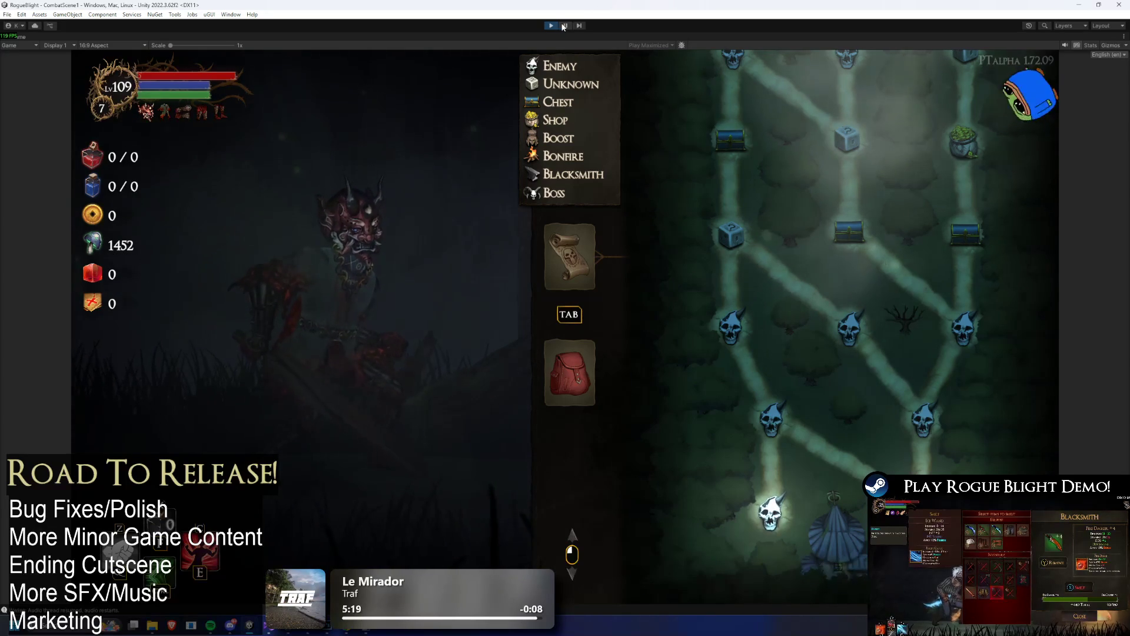
{"action": "mouse_move", "coordinate": [183, 111]}
{"action": "mouse_move", "coordinate": [146, 117]}
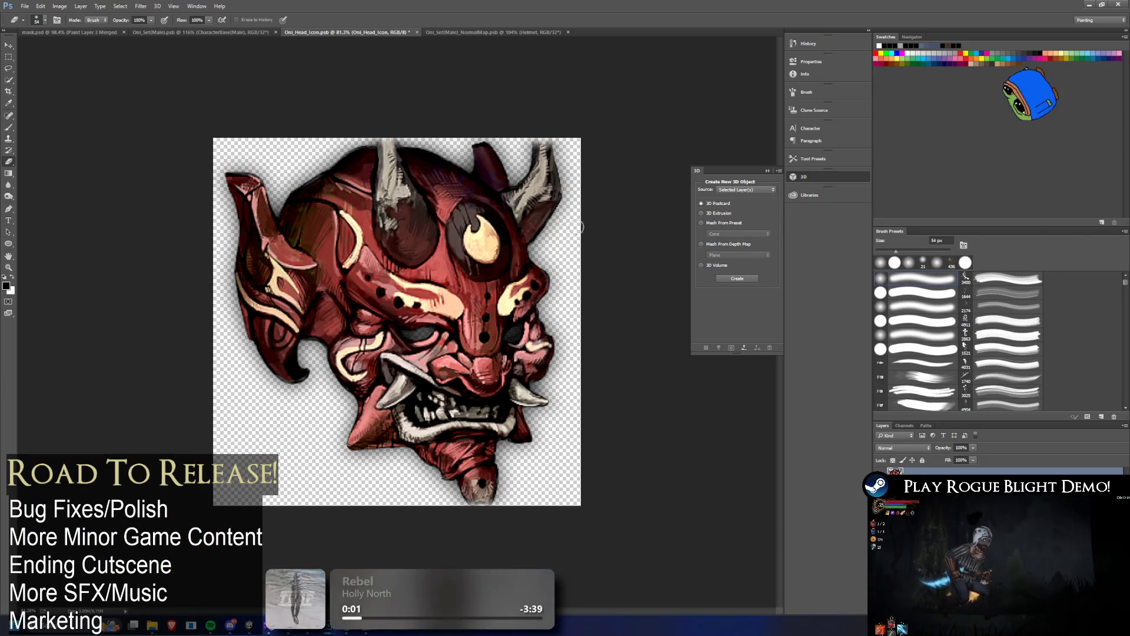
- Resize the Oni head canvas to 1024 square via Image Size
{"action": "key", "text": "ctrl+minus"}
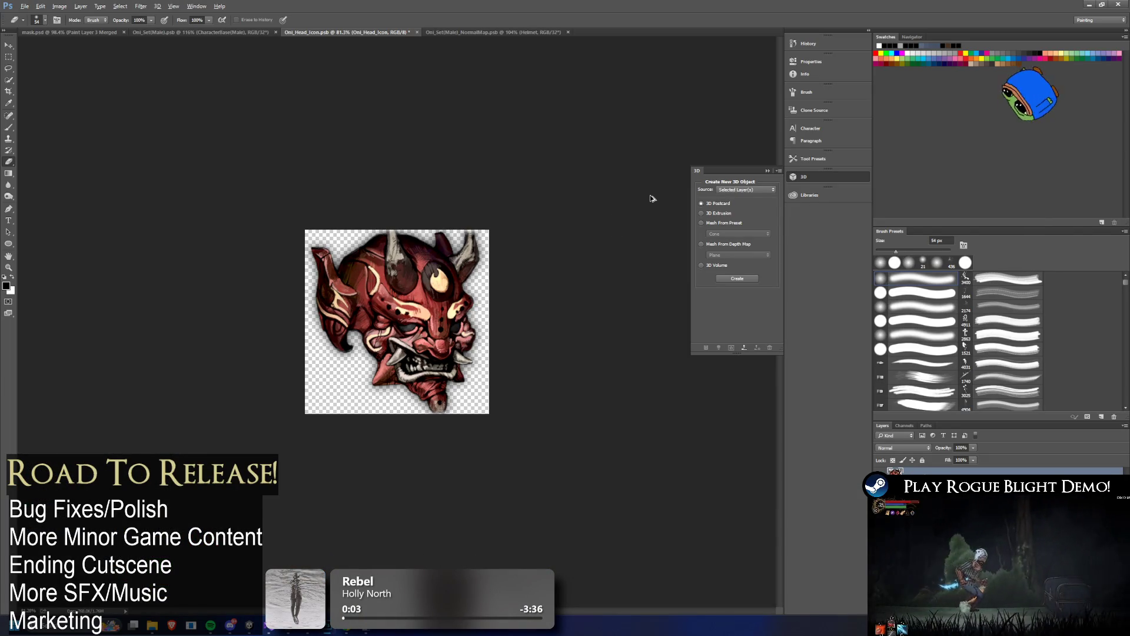
{"action": "left_click", "coordinate": [59, 6]}
{"action": "left_click", "coordinate": [94, 76]}
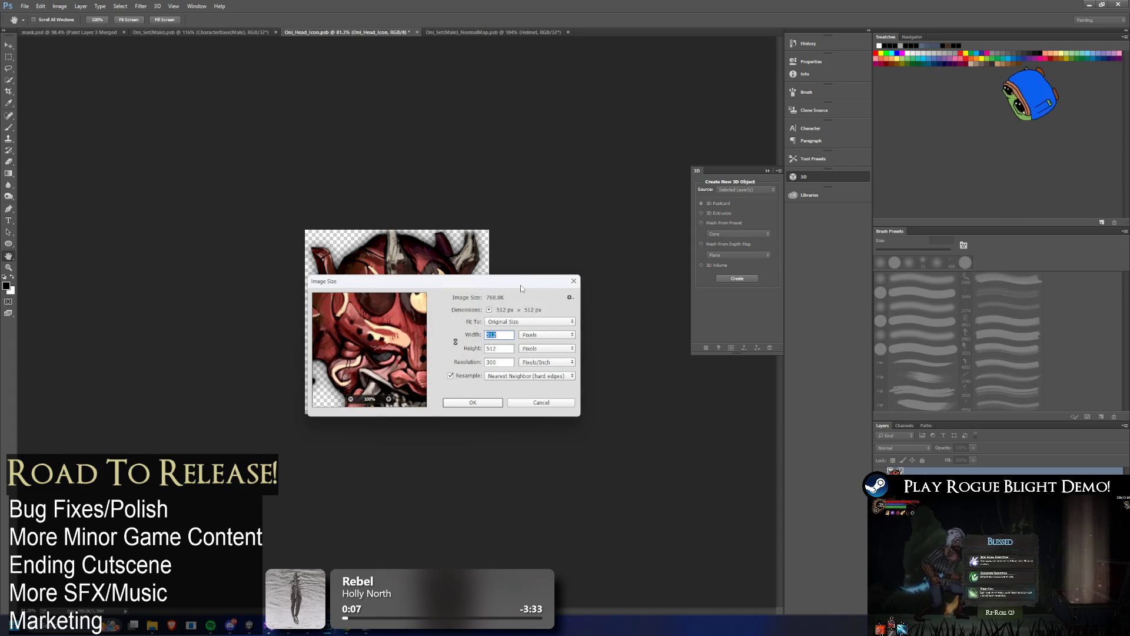
{"action": "type", "text": "24"}
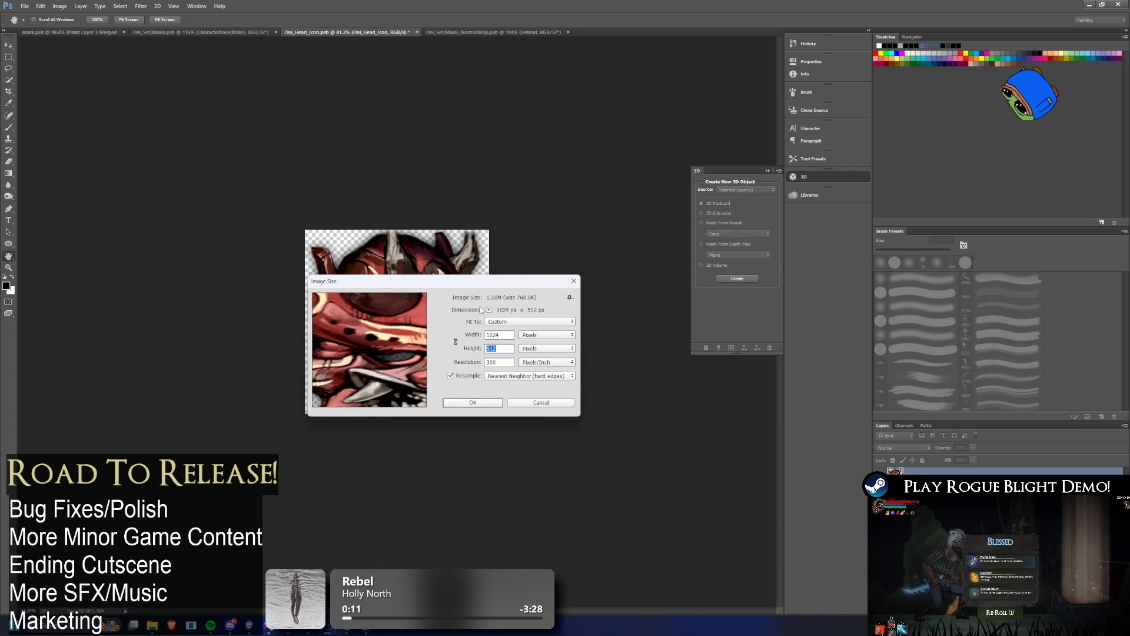
{"action": "type", "text": "1024"}
{"action": "key", "text": "Return"}
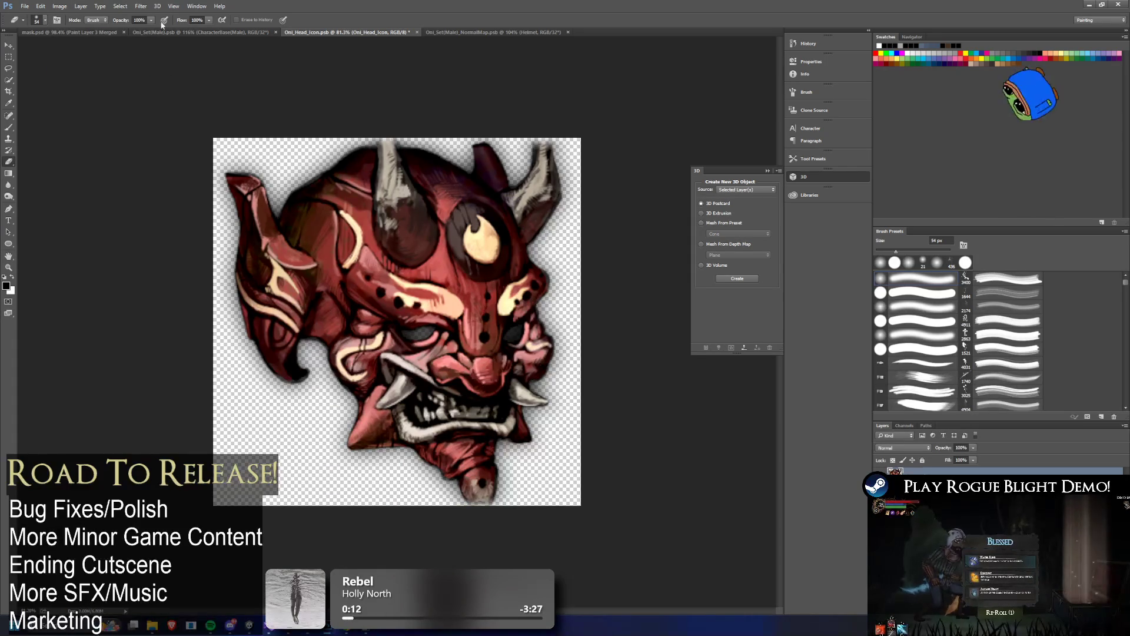
- Cycle through the mask and normal-map documents back to Oni_Head_Icon, adjust zoom, and return to Unity
{"action": "left_click", "coordinate": [30, 33]}
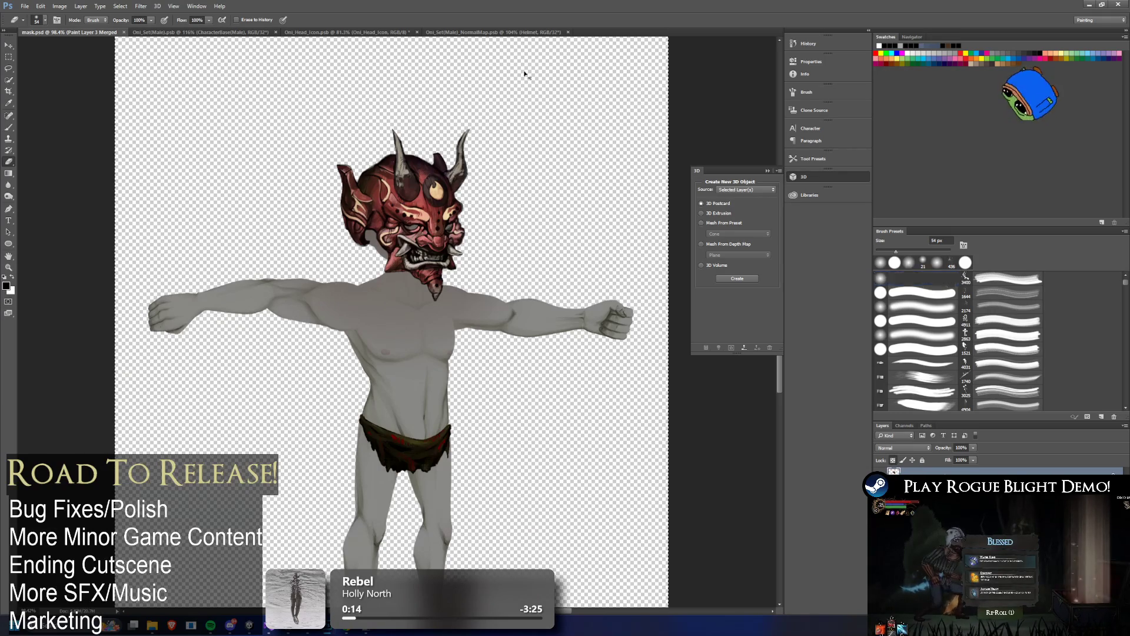
{"action": "left_click", "coordinate": [490, 33]}
{"action": "left_click", "coordinate": [328, 33]}
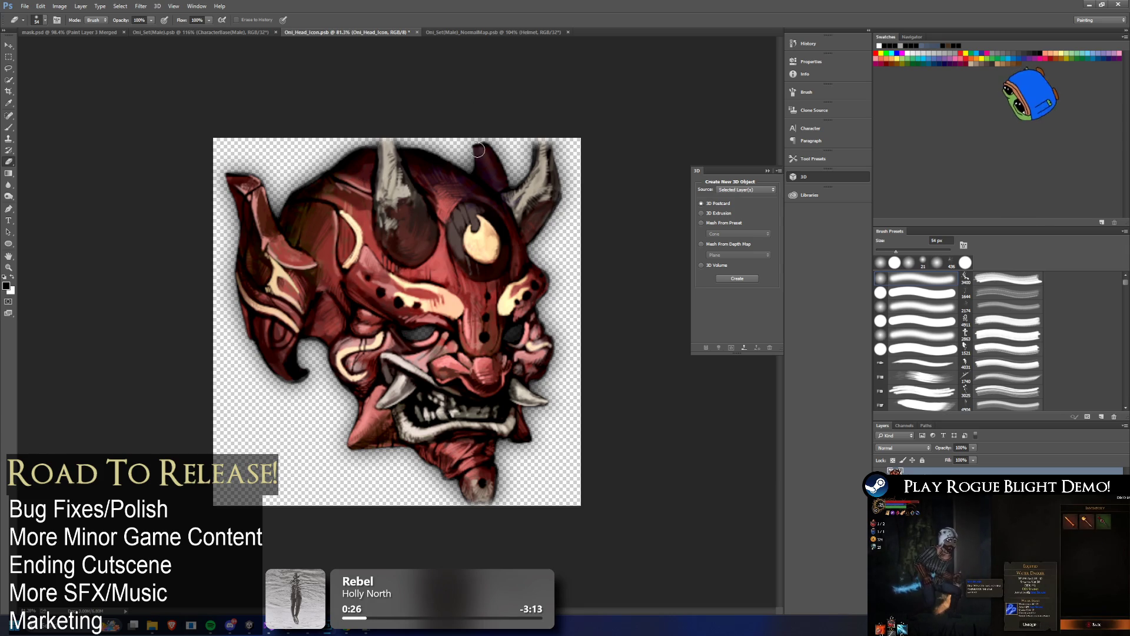
{"action": "key", "text": "ctrl+minus"}
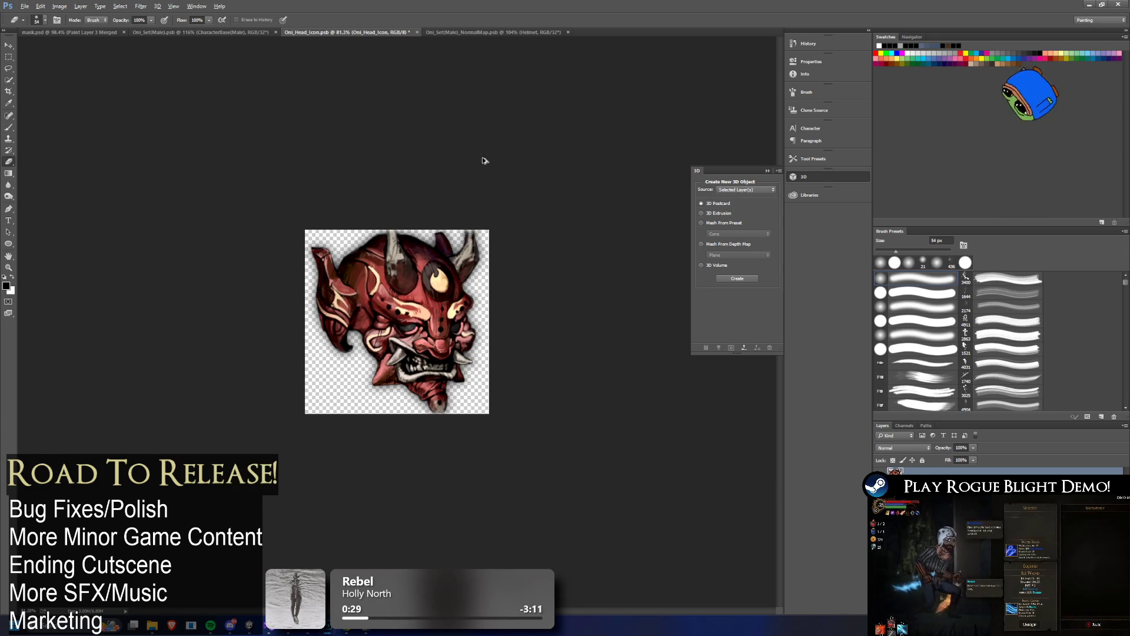
{"action": "key", "text": "ctrl+d"}
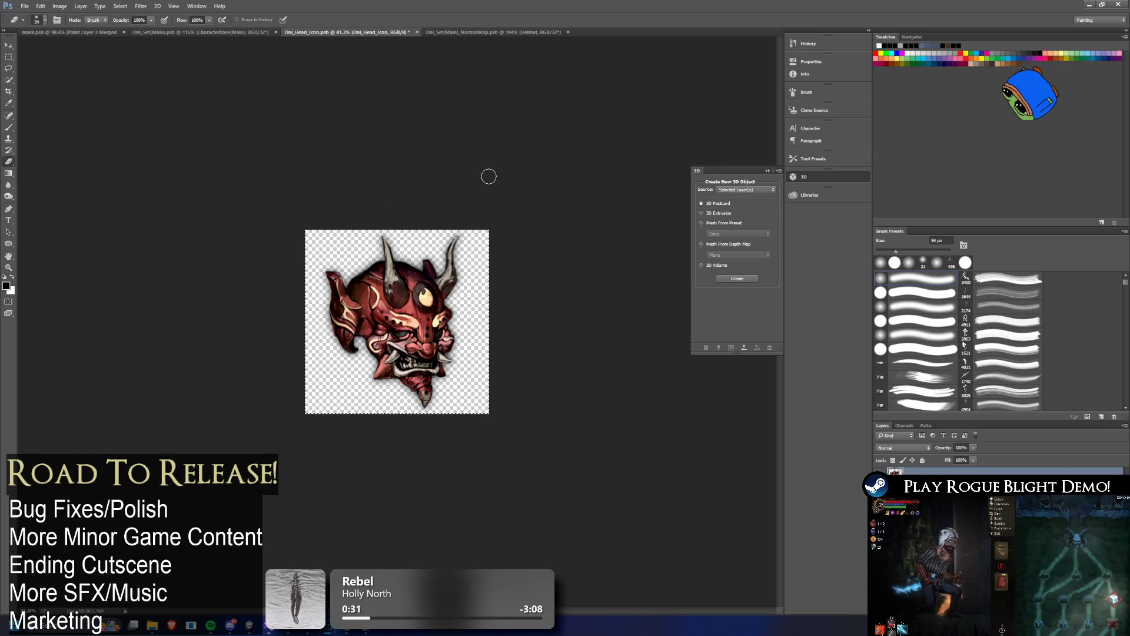
{"action": "key", "text": "ctrl+plus"}
{"action": "key", "text": "ctrl+z"}
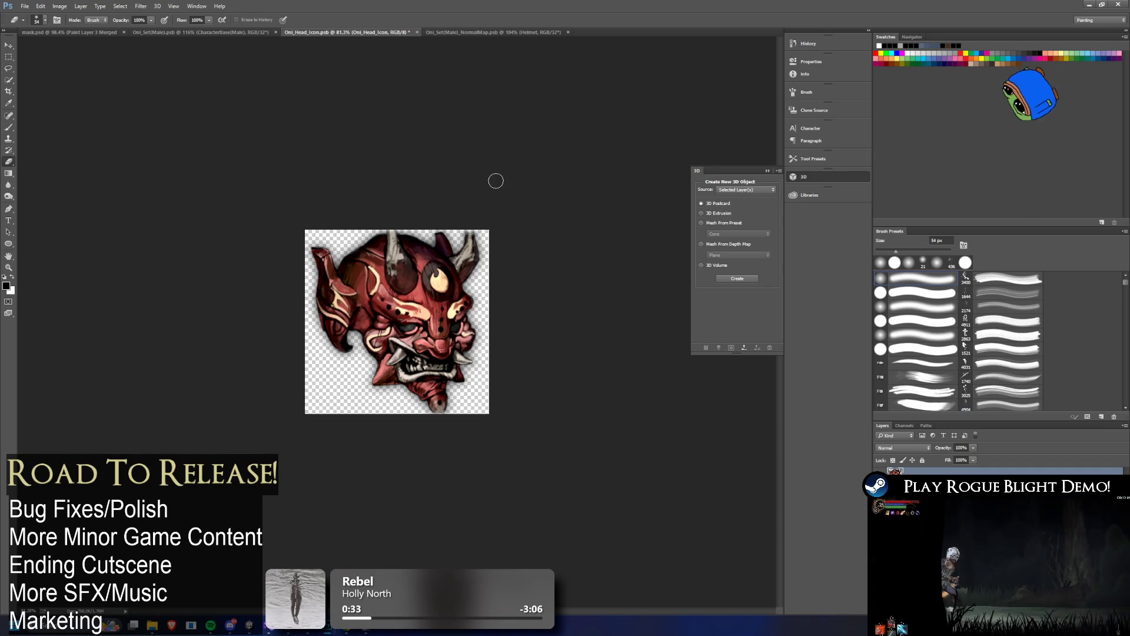
{"action": "key", "text": "alt+Tab"}
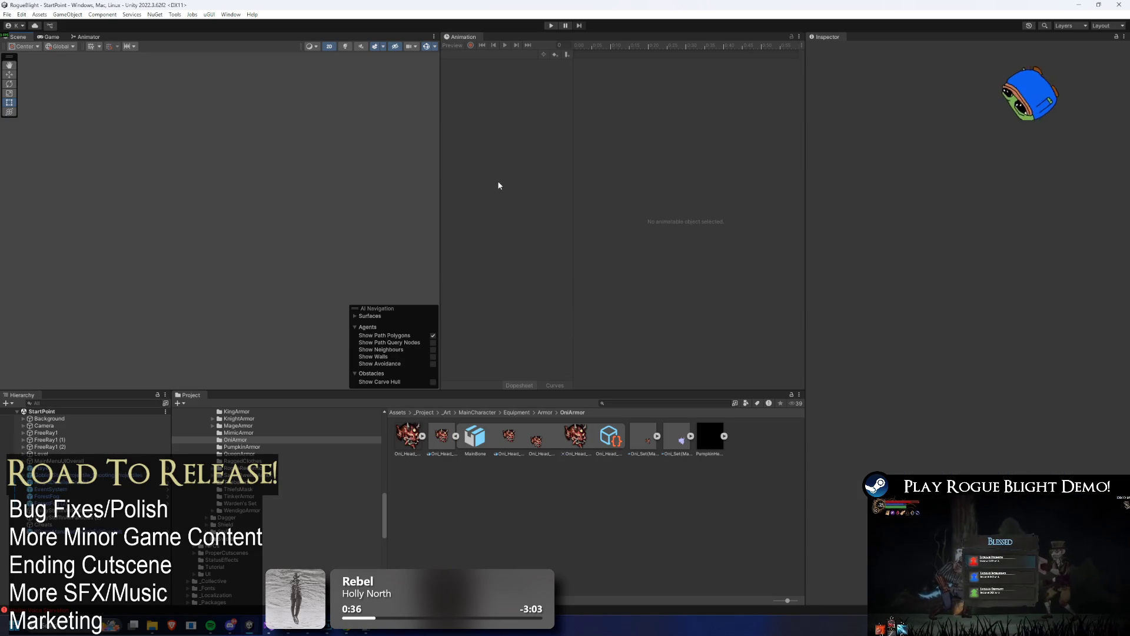
- Resize the Oni_Head_Icon image to 1024 px width and 1024 px height
{"action": "key", "text": "alt+Tab"}
{"action": "left_click", "coordinate": [60, 6]}
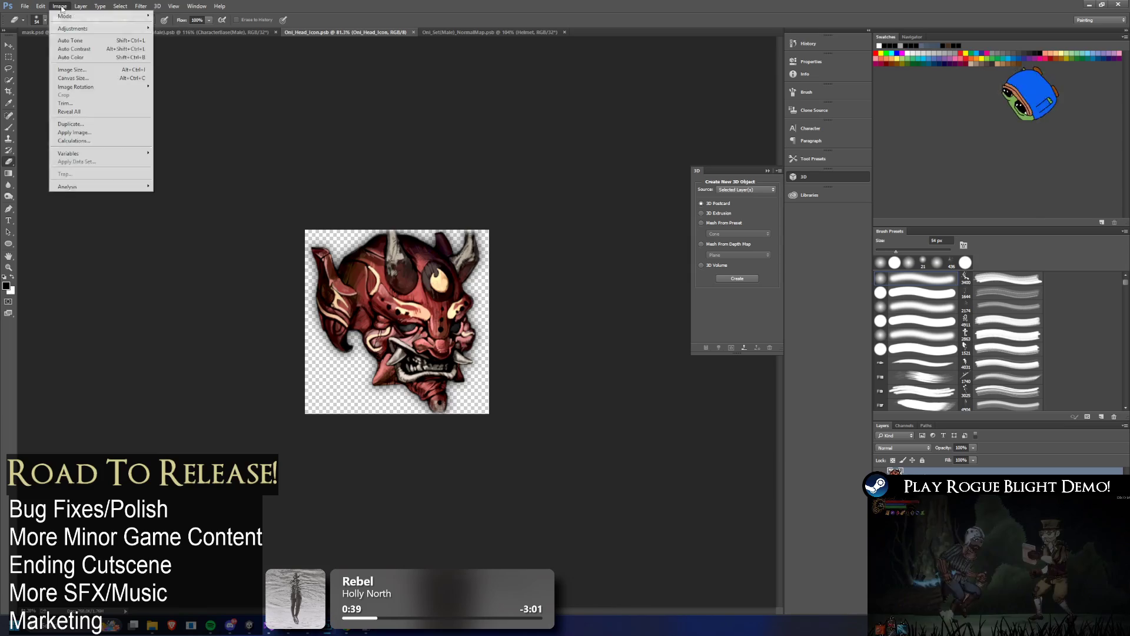
{"action": "left_click", "coordinate": [118, 69]}
{"action": "type", "text": "1024"}
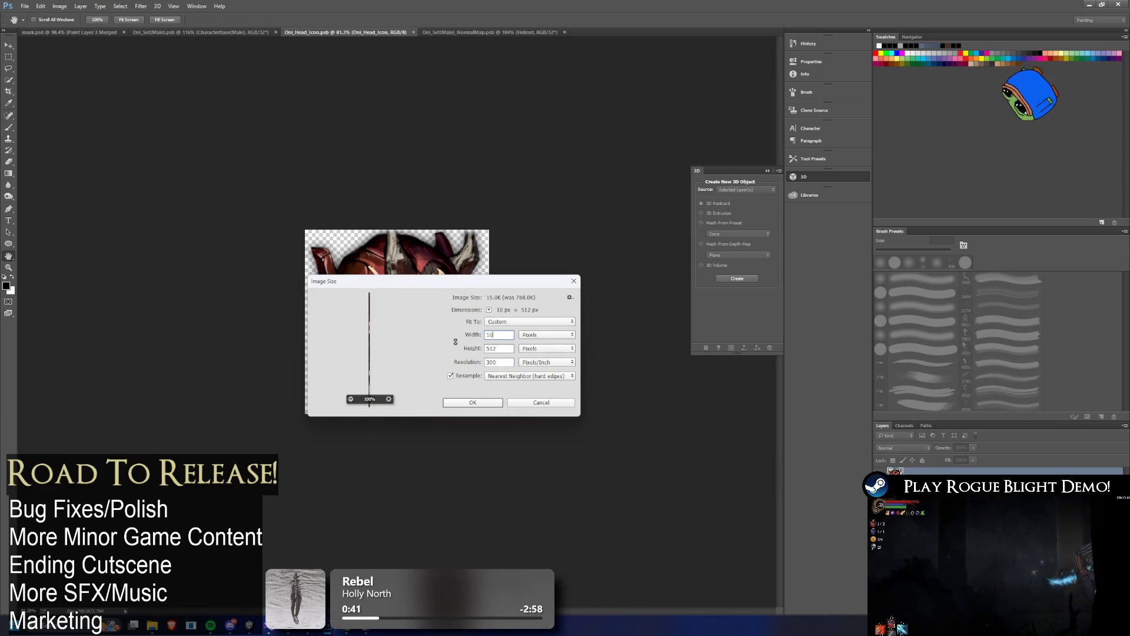
{"action": "key", "text": "Return"}
{"action": "key", "text": "e"}
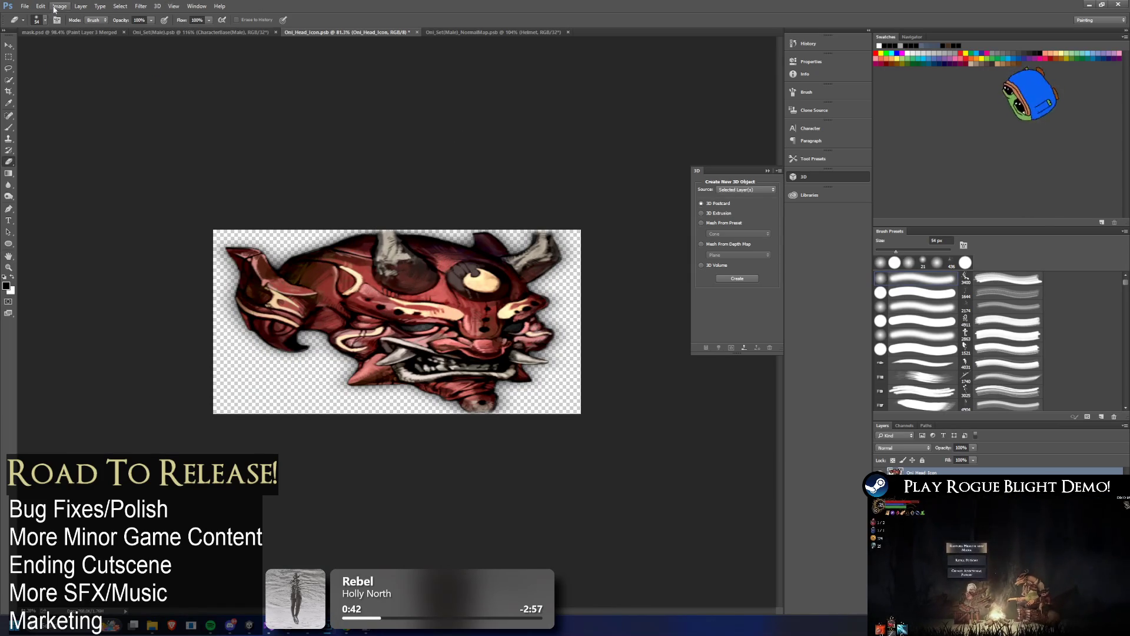
{"action": "left_click", "coordinate": [54, 7]}
{"action": "left_click", "coordinate": [83, 72]}
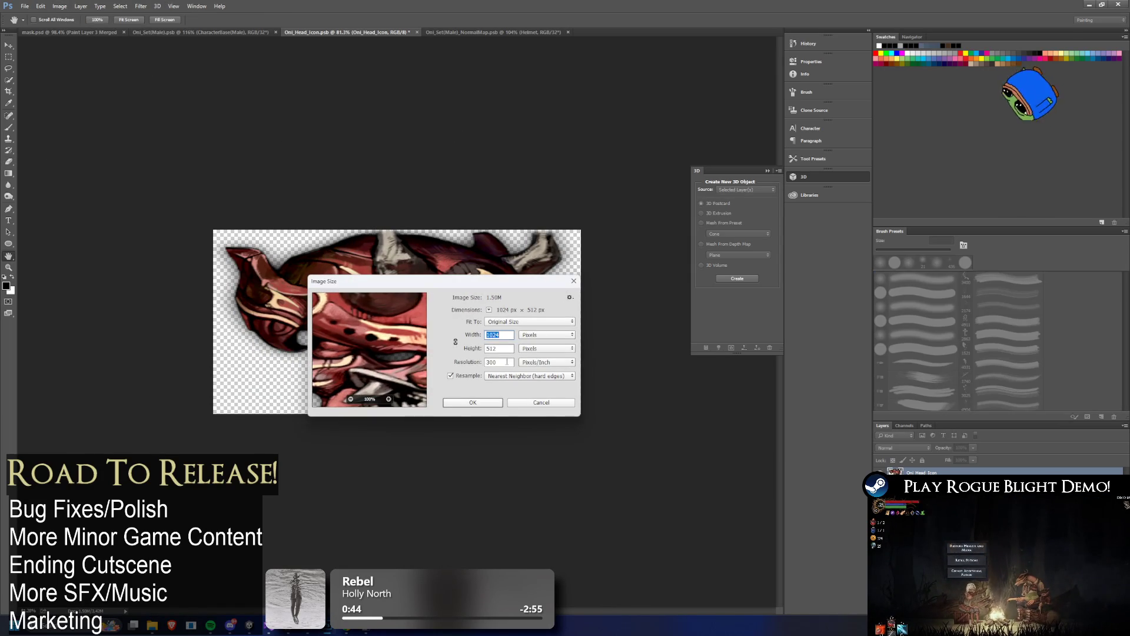
{"action": "type", "text": "024"}
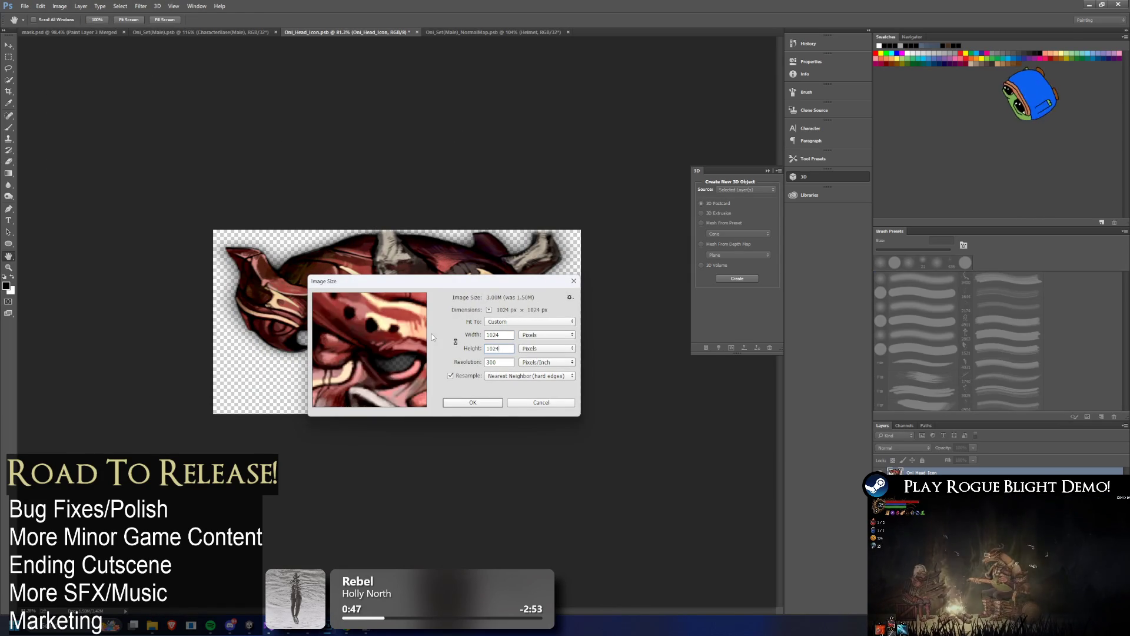
{"action": "key", "text": "Return"}
{"action": "key", "text": "e"}
- Paste the oni head artwork as a new layer, scale it to about 304%, and commit
{"action": "key", "text": "ctrl+v"}
{"action": "key", "text": "ctrl+Tab"}
{"action": "key", "text": "ctrl+shift+Tab"}
{"action": "key", "text": "ctrl+r"}
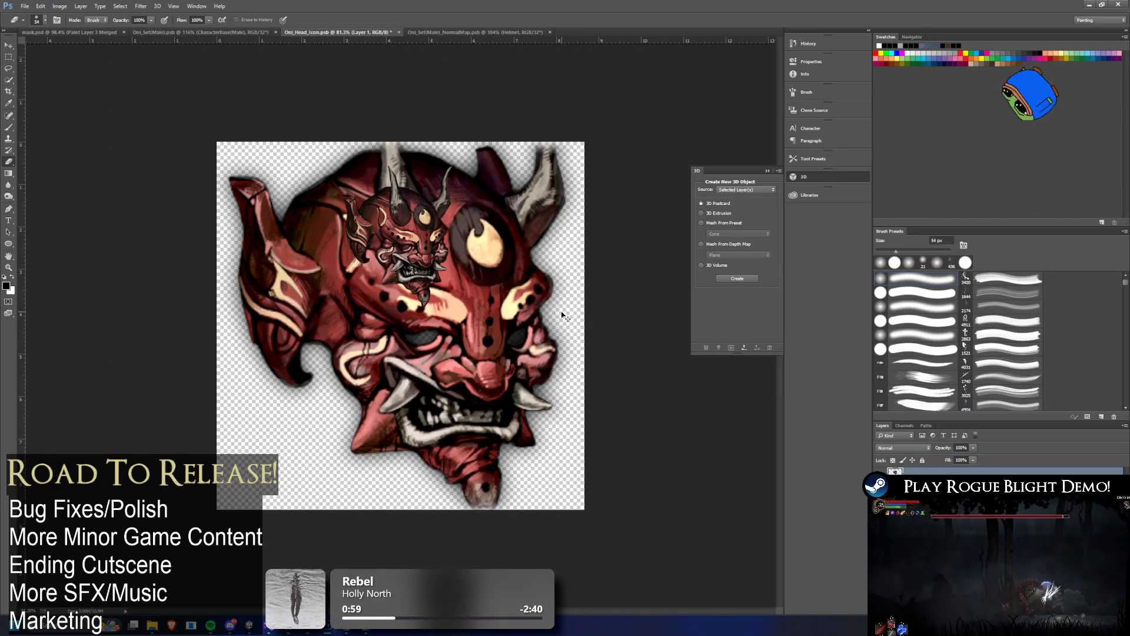
{"action": "key", "text": "ctrl+t"}
{"action": "mouse_move", "coordinate": [569, 311]}
{"action": "left_mouse_down"}
{"action": "mouse_move", "coordinate": [677, 383]}
{"action": "mouse_move", "coordinate": [575, 340]}
{"action": "mouse_move", "coordinate": [554, 367]}
{"action": "left_mouse_up"}
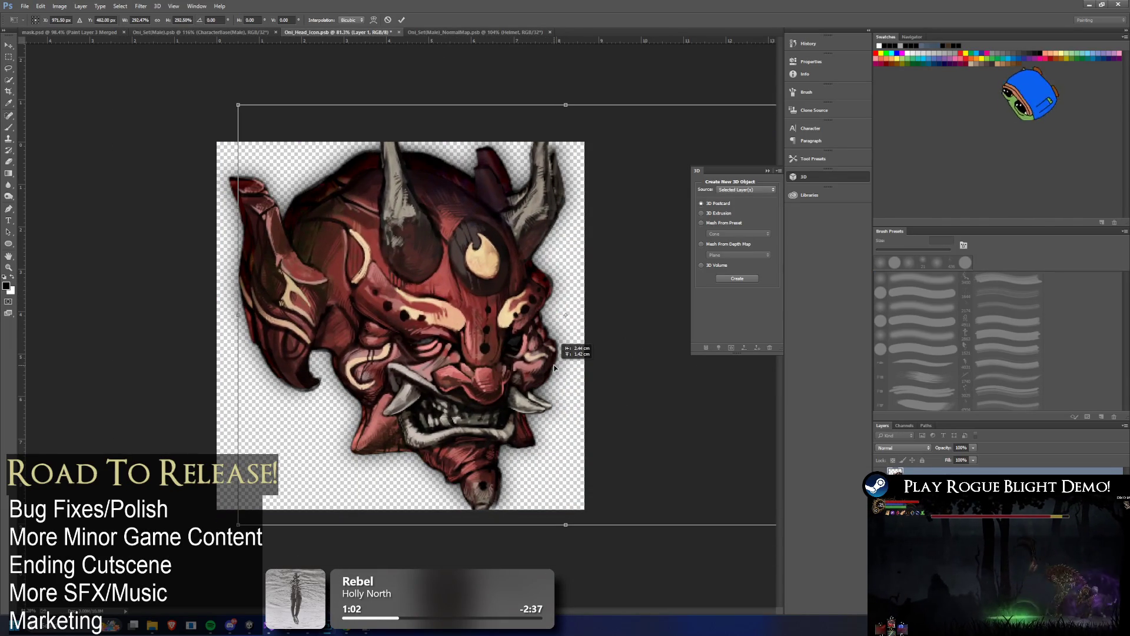
{"action": "scroll", "coordinate": [647, 155], "scroll_direction": "down", "scroll_amount": 3}
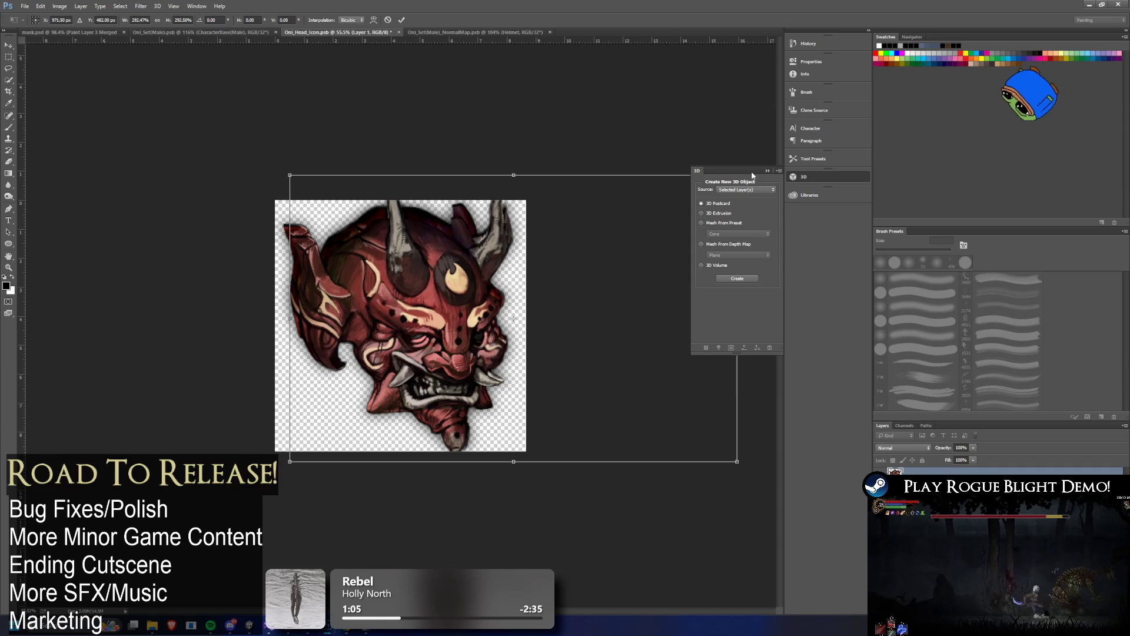
{"action": "left_click_drag", "start_coordinate": [290, 174], "coordinate": [272, 163]}
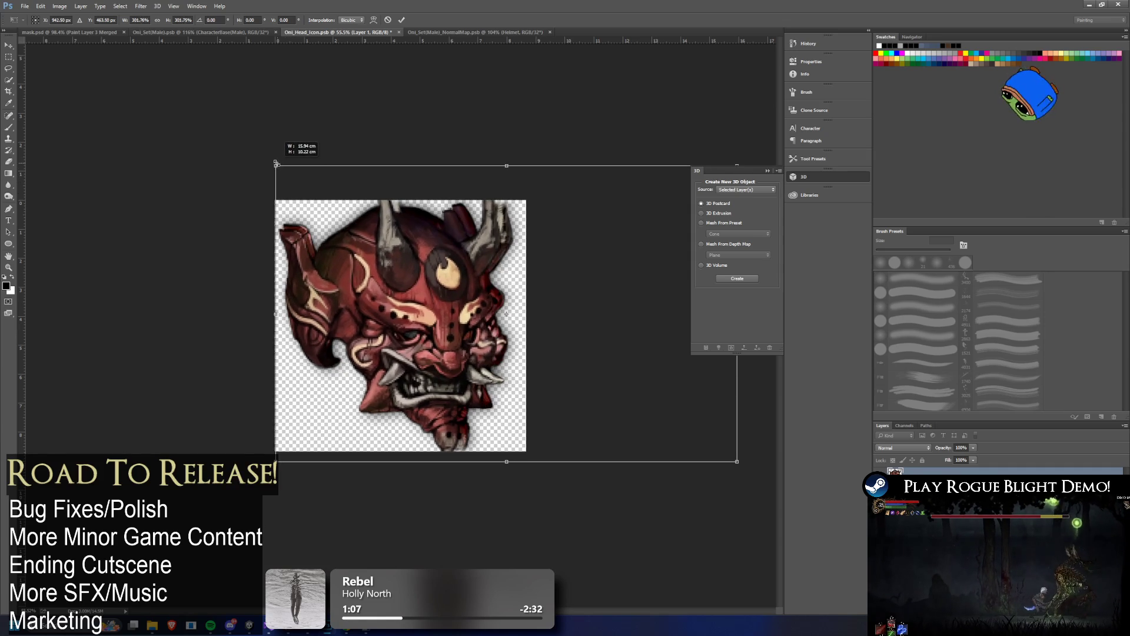
{"action": "left_click_drag", "start_coordinate": [395, 233], "coordinate": [412, 226]}
{"action": "key", "text": "Return"}
{"action": "key", "text": "e"}
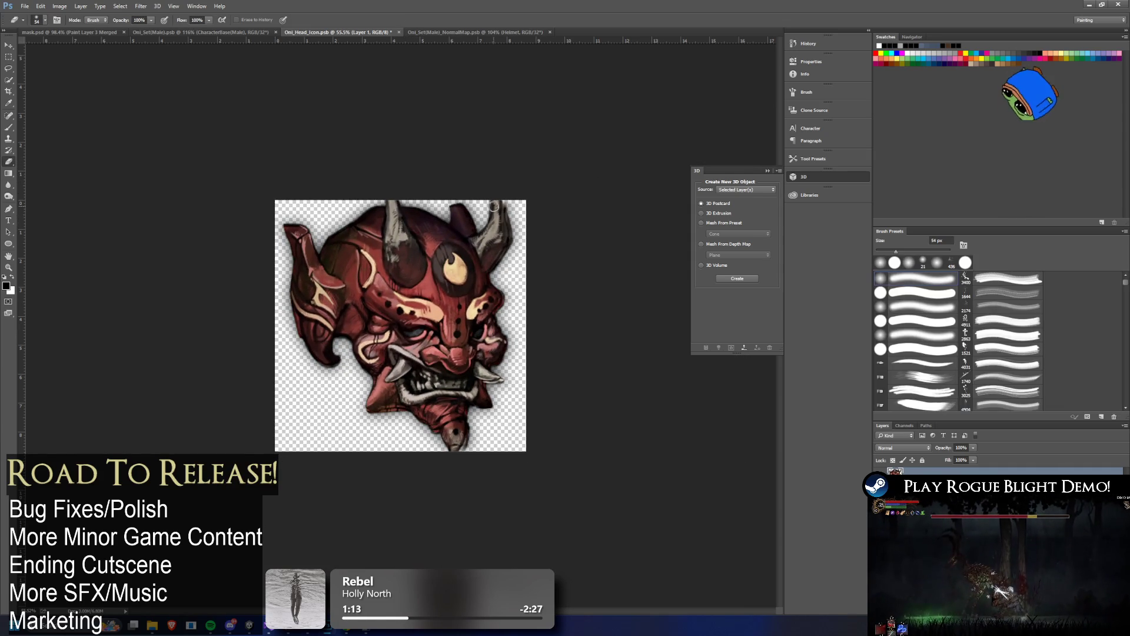
- Set the eraser brush size to 75 px
{"action": "left_click", "coordinate": [13, 44]}
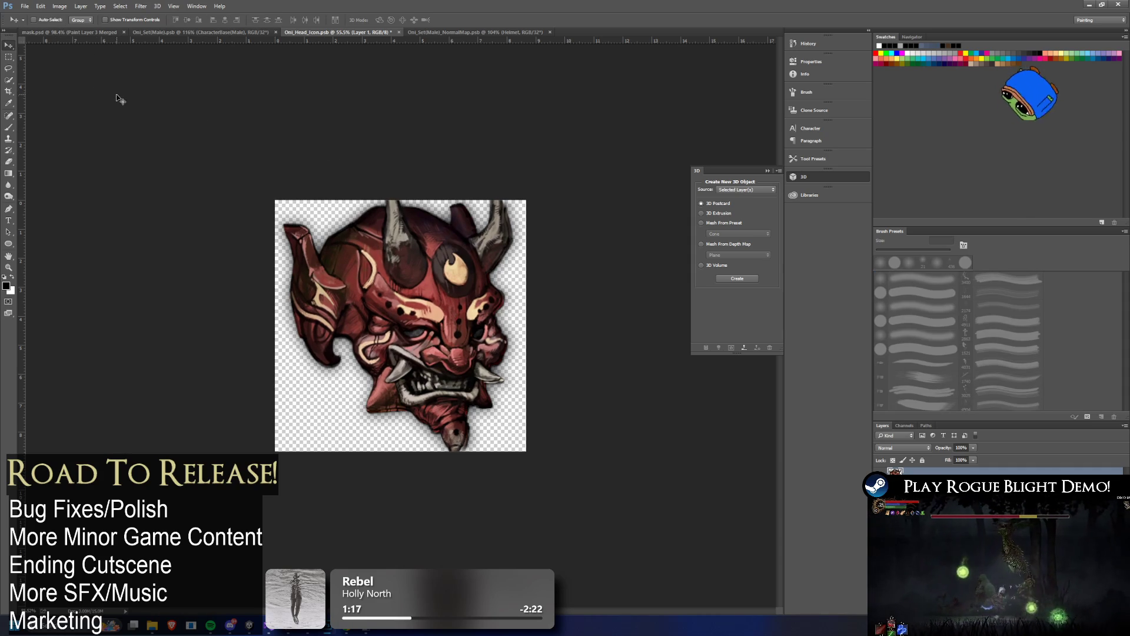
{"action": "left_click", "coordinate": [13, 160]}
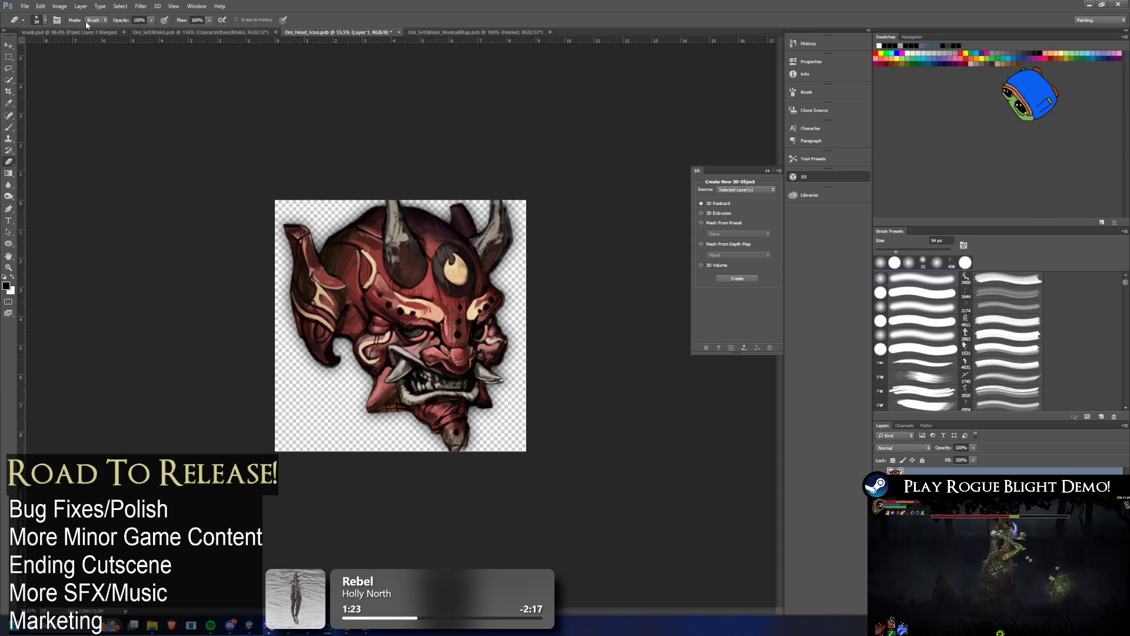
{"action": "left_click", "coordinate": [46, 20]}
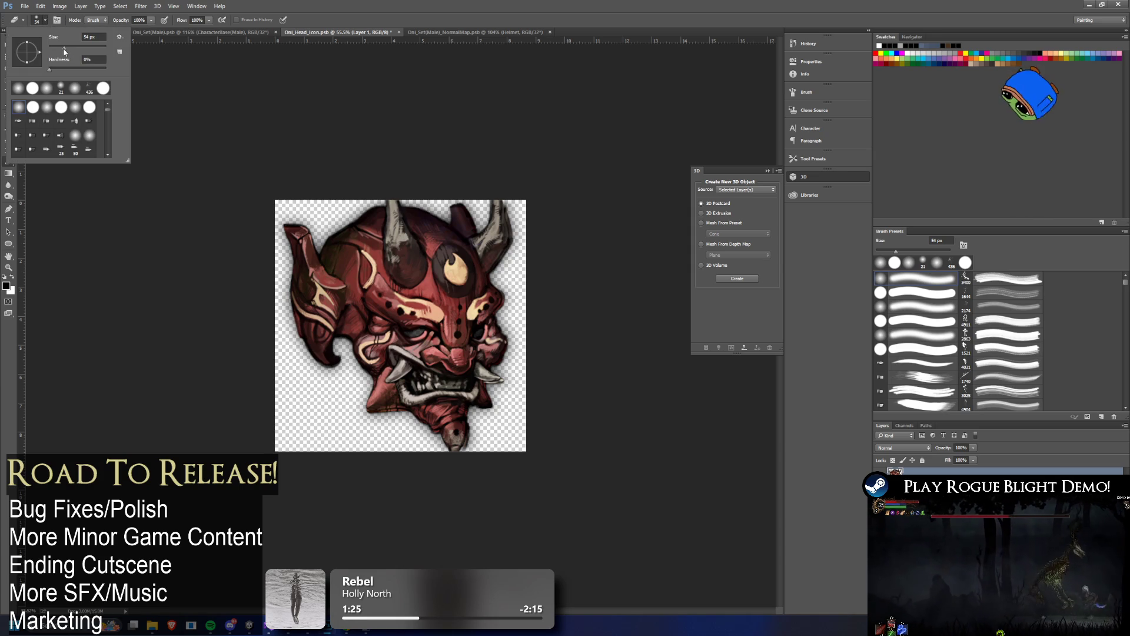
{"action": "left_click_drag", "start_coordinate": [62, 52], "coordinate": [71, 51]}
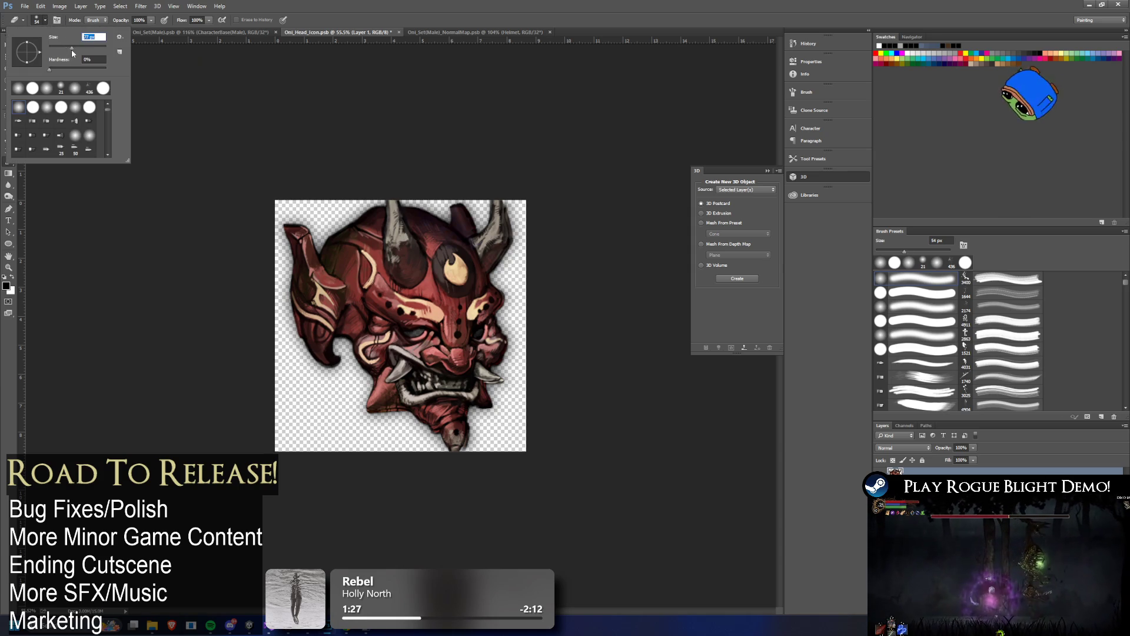
{"action": "key", "text": "Return"}
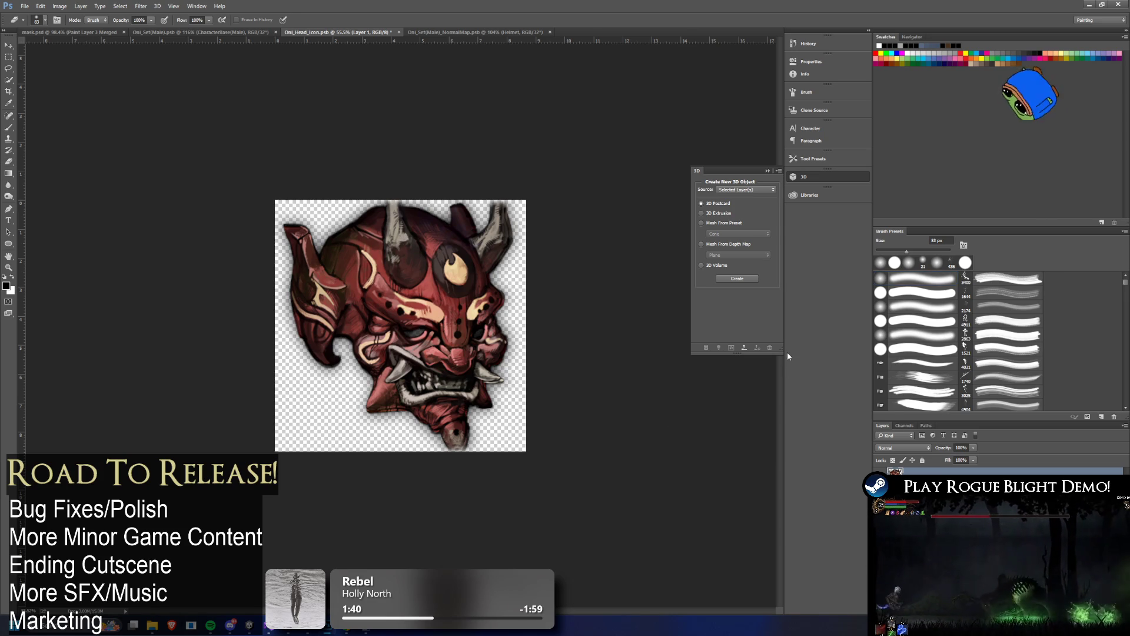
{"action": "key", "text": "v"}
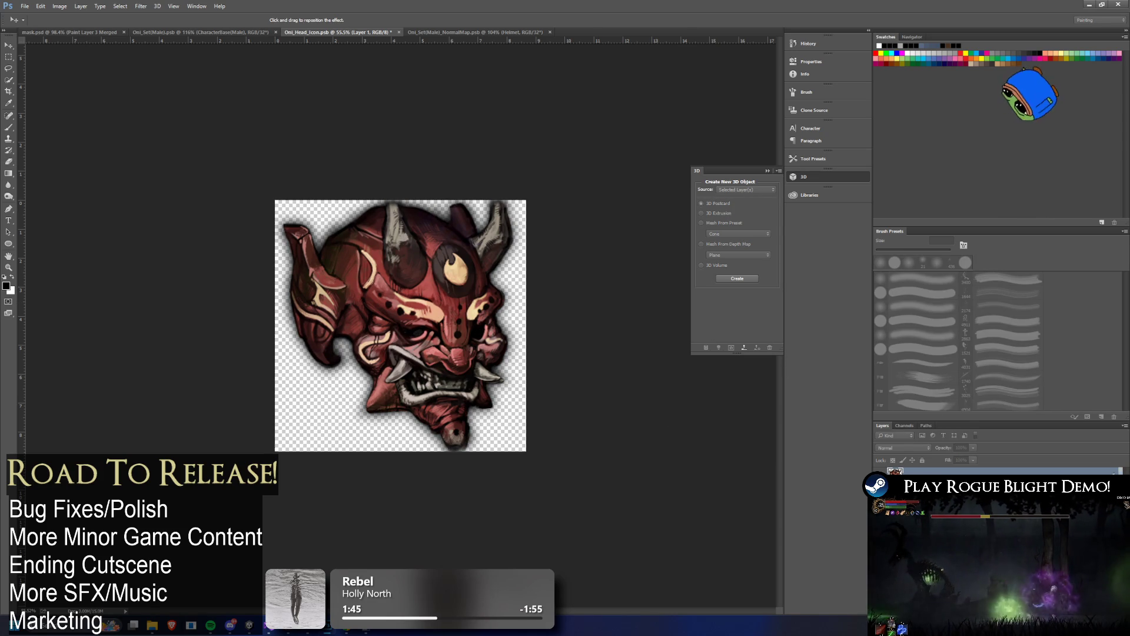
{"action": "key", "text": "e"}
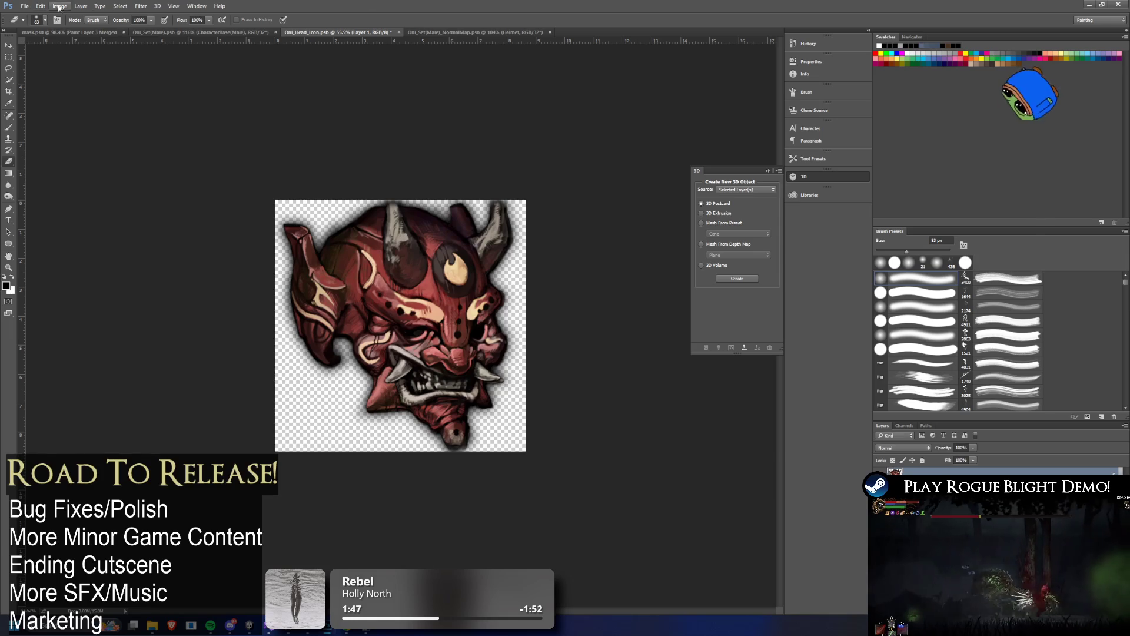
{"action": "left_click", "coordinate": [60, 6]}
- Apply a slight positive Exposure adjustment to the icon
{"action": "mouse_move", "coordinate": [88, 28]}
{"action": "left_click", "coordinate": [213, 59]}
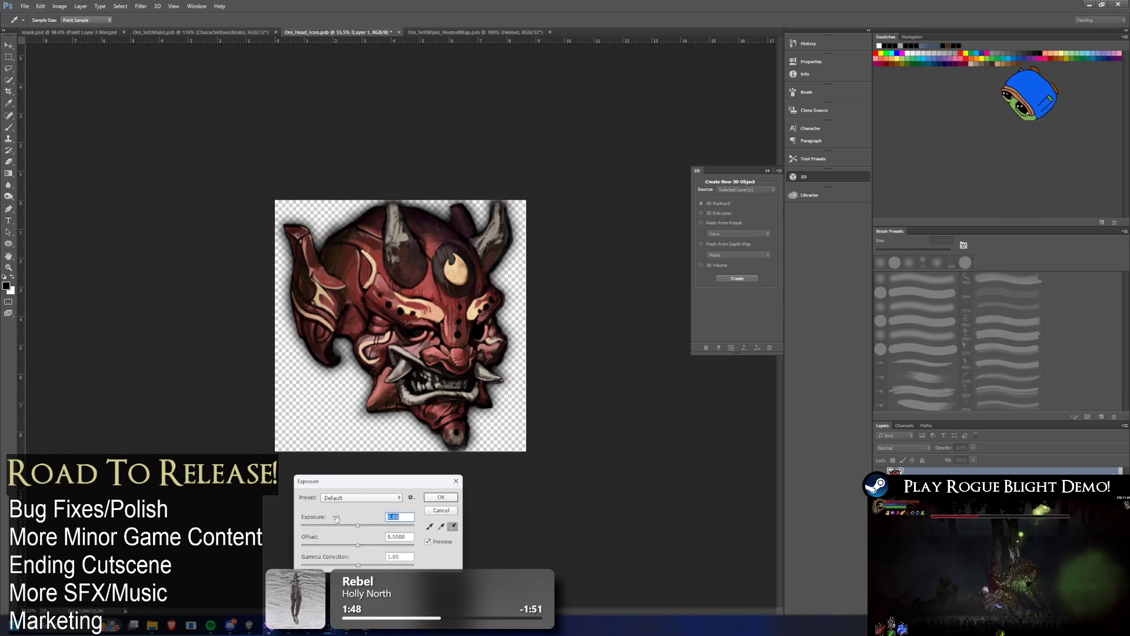
{"action": "left_click", "coordinate": [364, 525]}
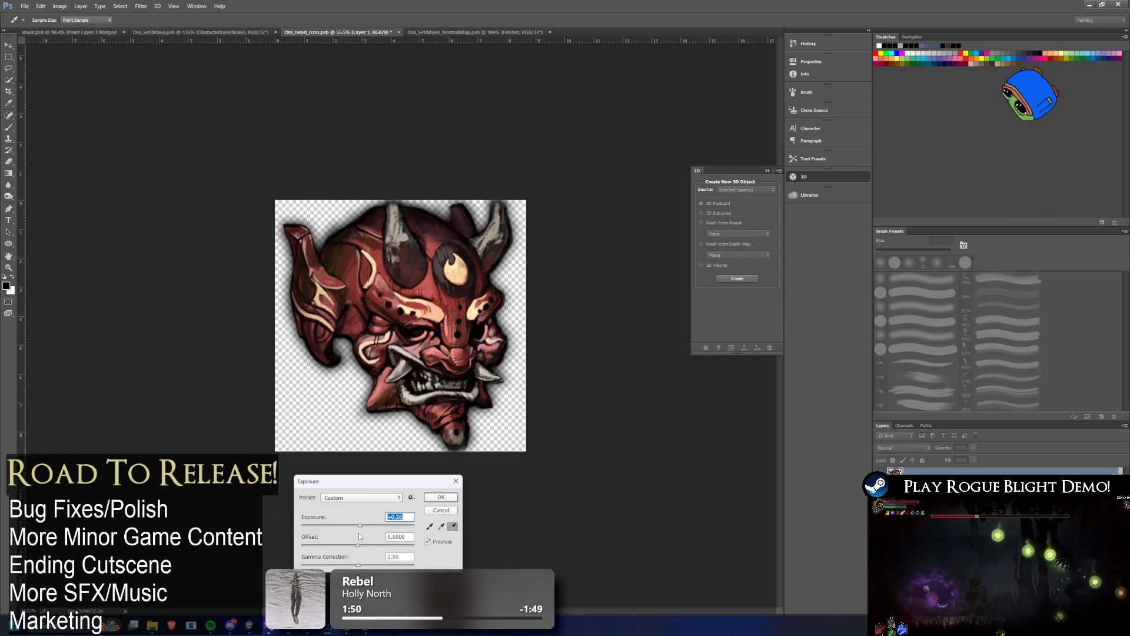
{"action": "left_click_drag", "start_coordinate": [363, 528], "coordinate": [361, 528]}
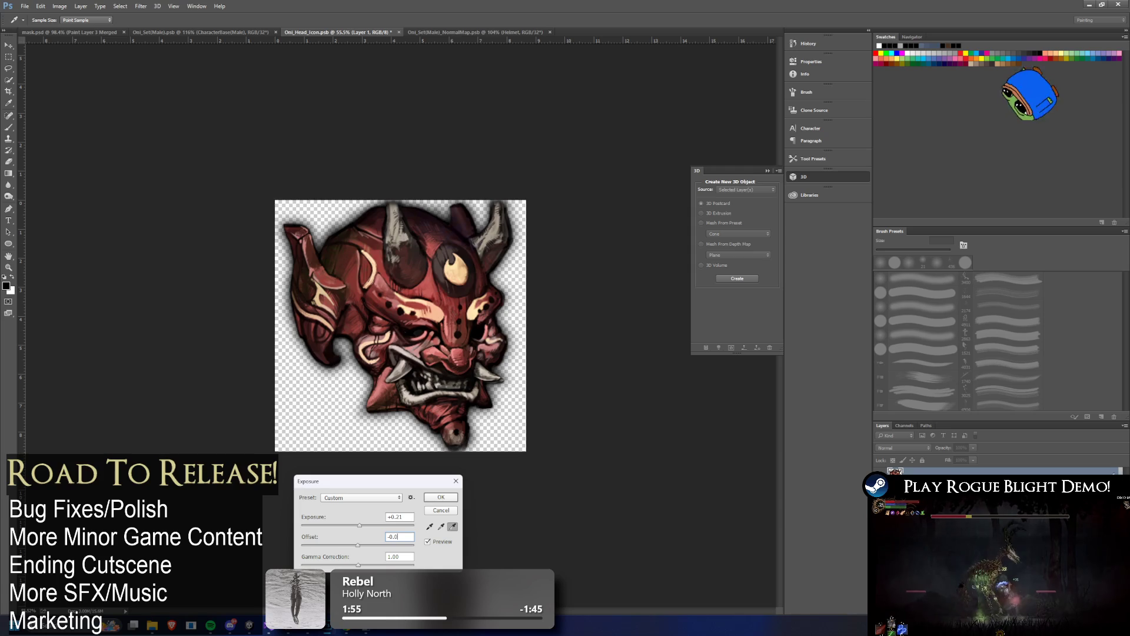
{"action": "type", "text": "5"}
{"action": "key", "text": "Return"}
{"action": "key", "text": "e"}
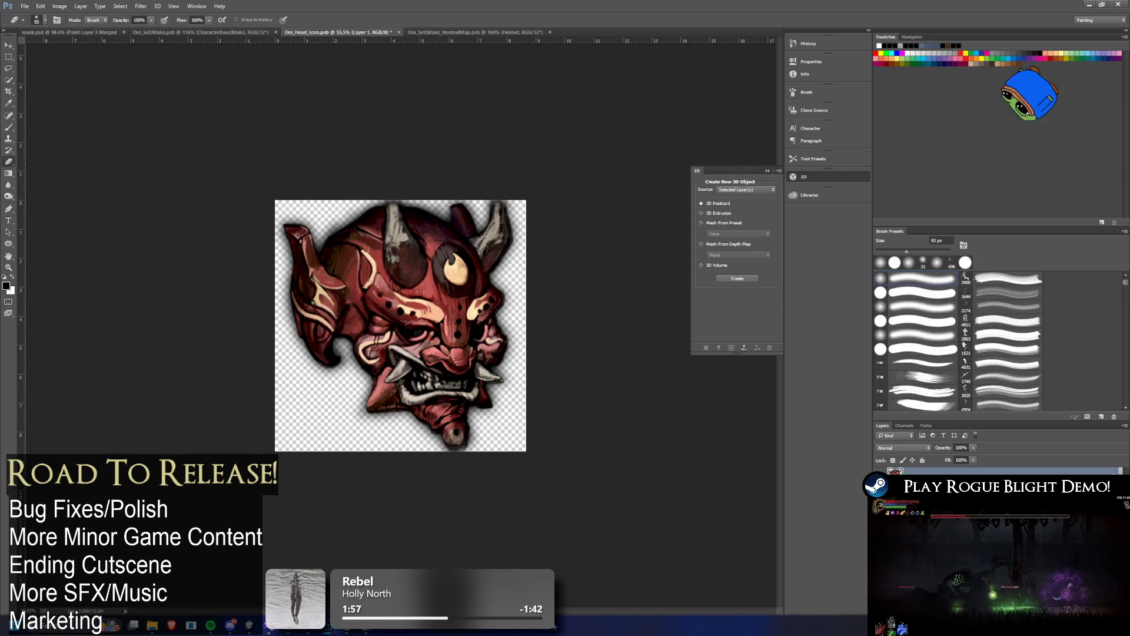
- Rasterize the head layer's style and merge it down into the icon
{"action": "right_click", "coordinate": [912, 471]}
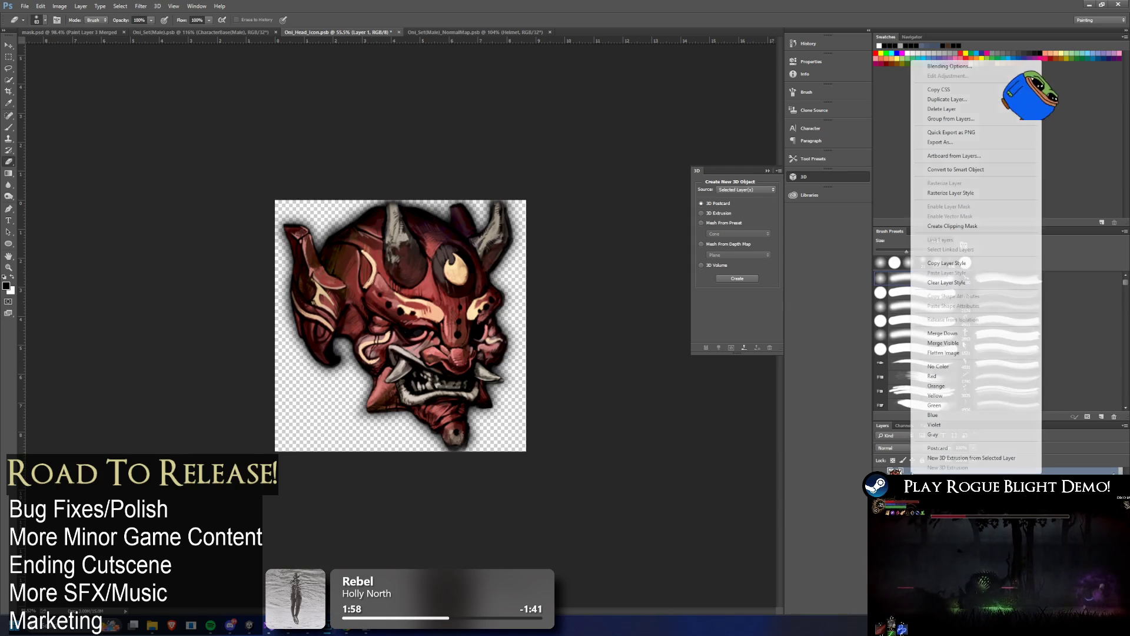
{"action": "left_click", "coordinate": [959, 193]}
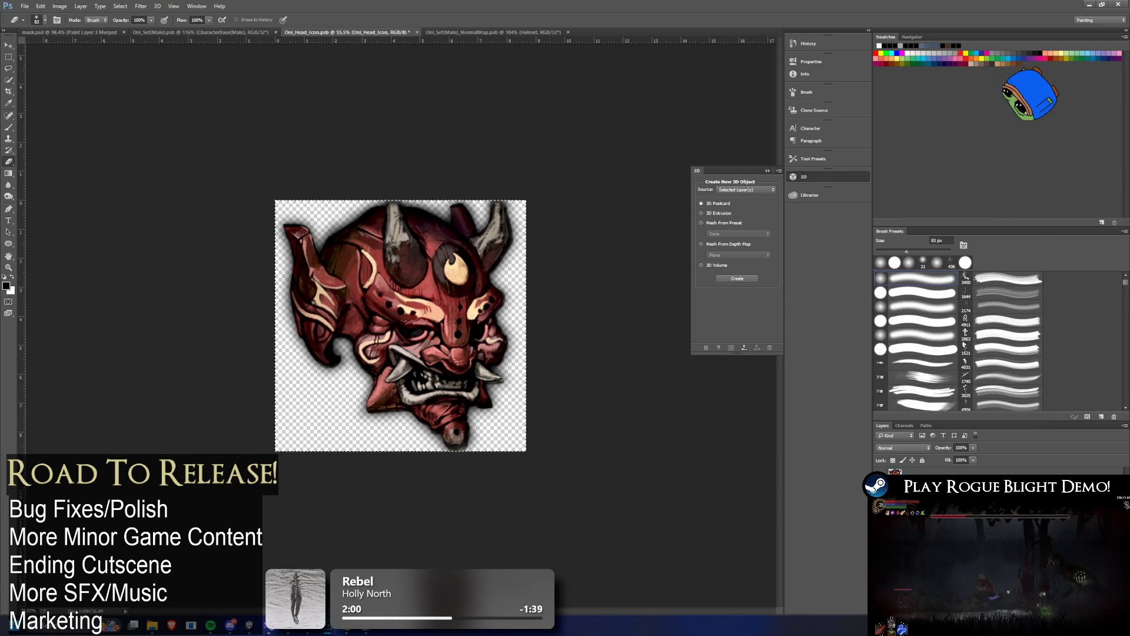
{"action": "right_click", "coordinate": [931, 471]}
{"action": "left_click", "coordinate": [969, 335]}
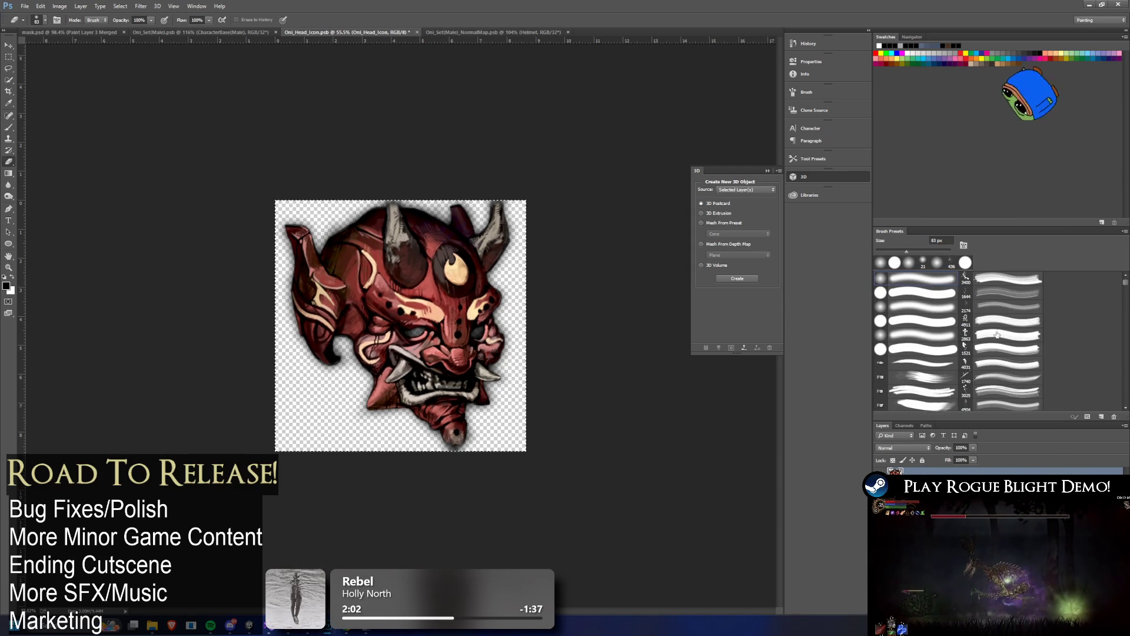
- Export the artwork over Oni_Head_Blessing_Icon.png, confirm Replace, and bring Unity forward
{"action": "left_click", "coordinate": [25, 6]}
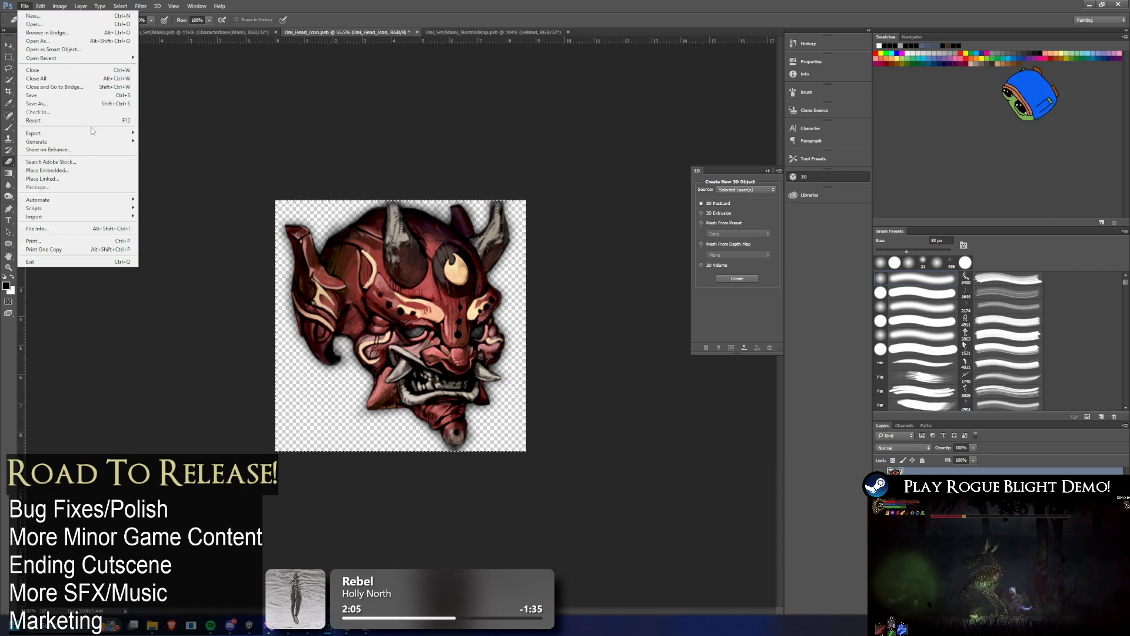
{"action": "mouse_move", "coordinate": [90, 133]}
{"action": "left_click", "coordinate": [170, 141]}
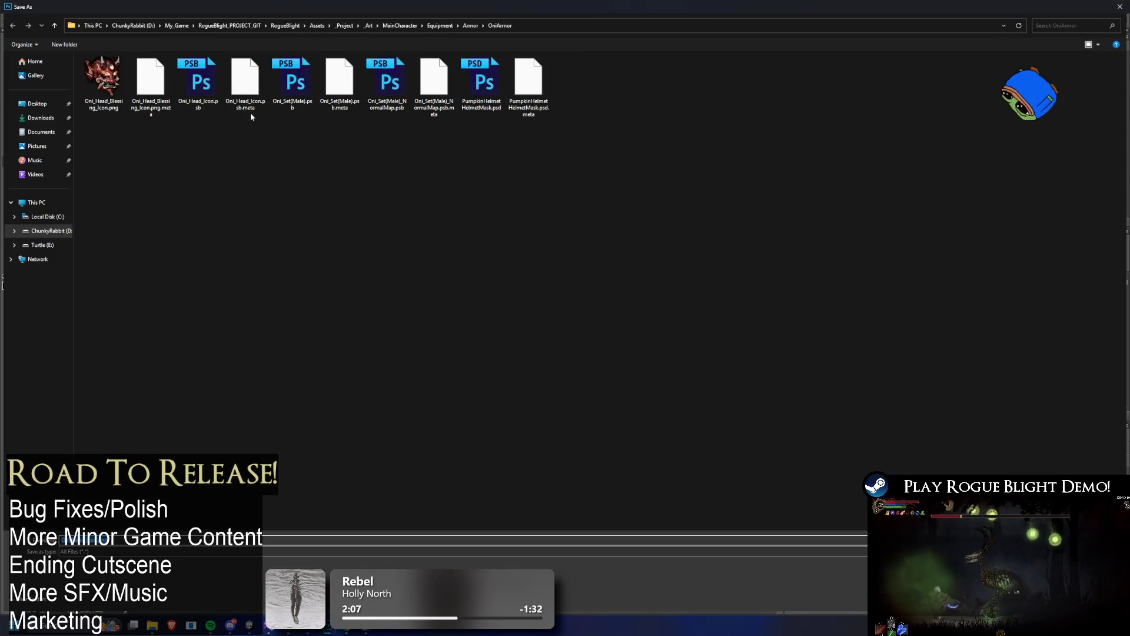
{"action": "double_click", "coordinate": [104, 77]}
{"action": "left_click", "coordinate": [585, 312]}
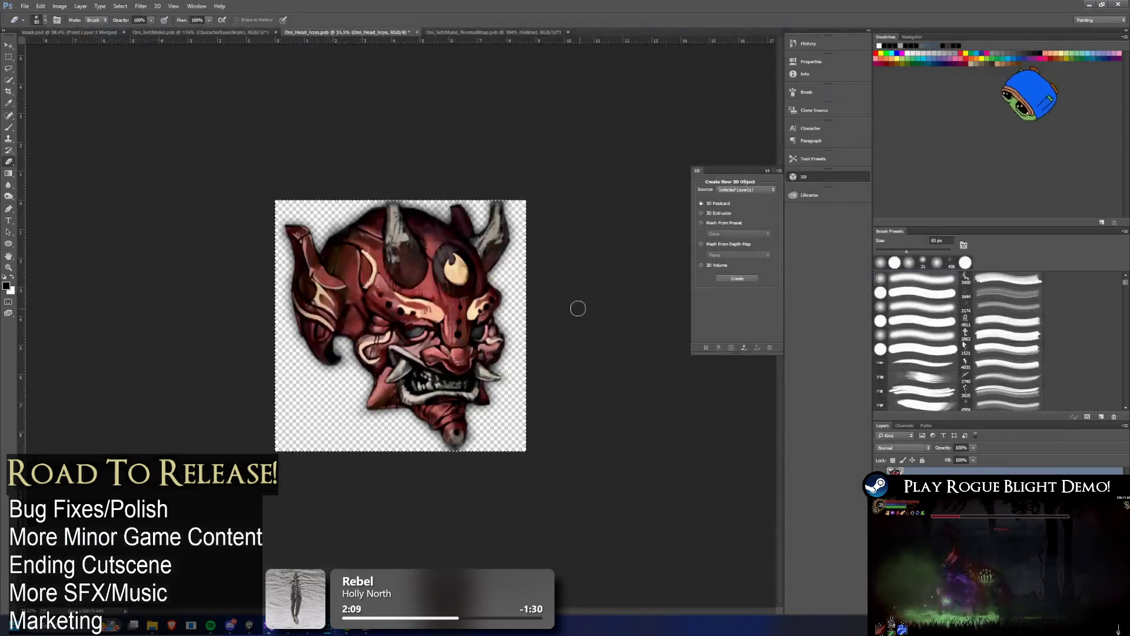
{"action": "key", "text": "alt+Tab"}
{"action": "left_click", "coordinate": [387, 216]}
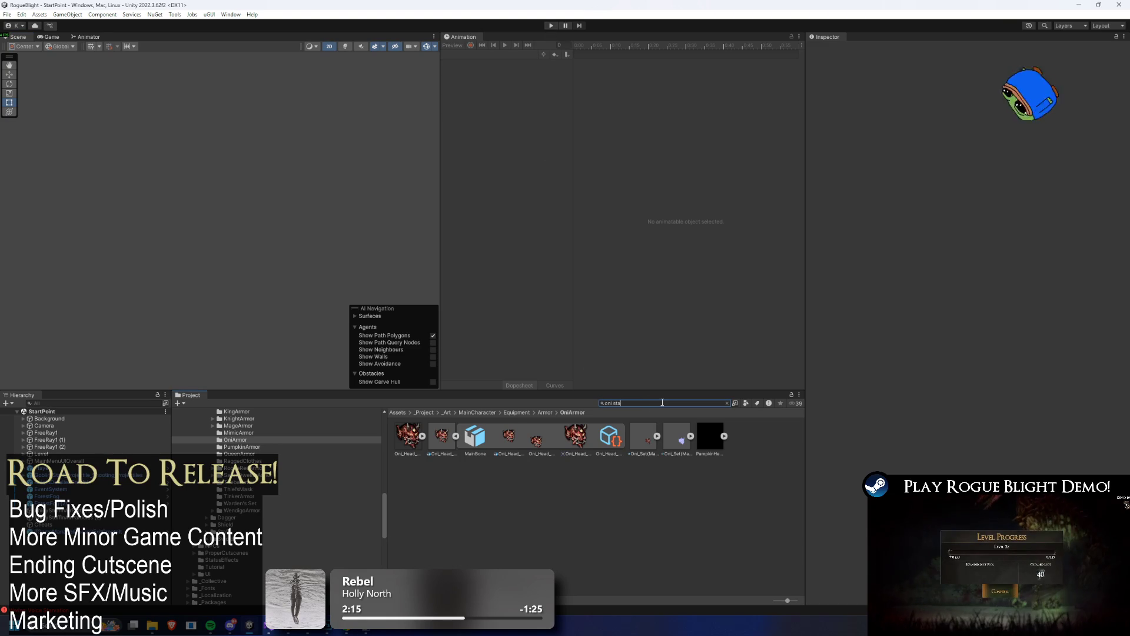
- Copy the Oni status effect's icon and paste it into the Oni Head blessing's Icon
{"action": "type", "text": "g"}
{"action": "left_click", "coordinate": [442, 437]}
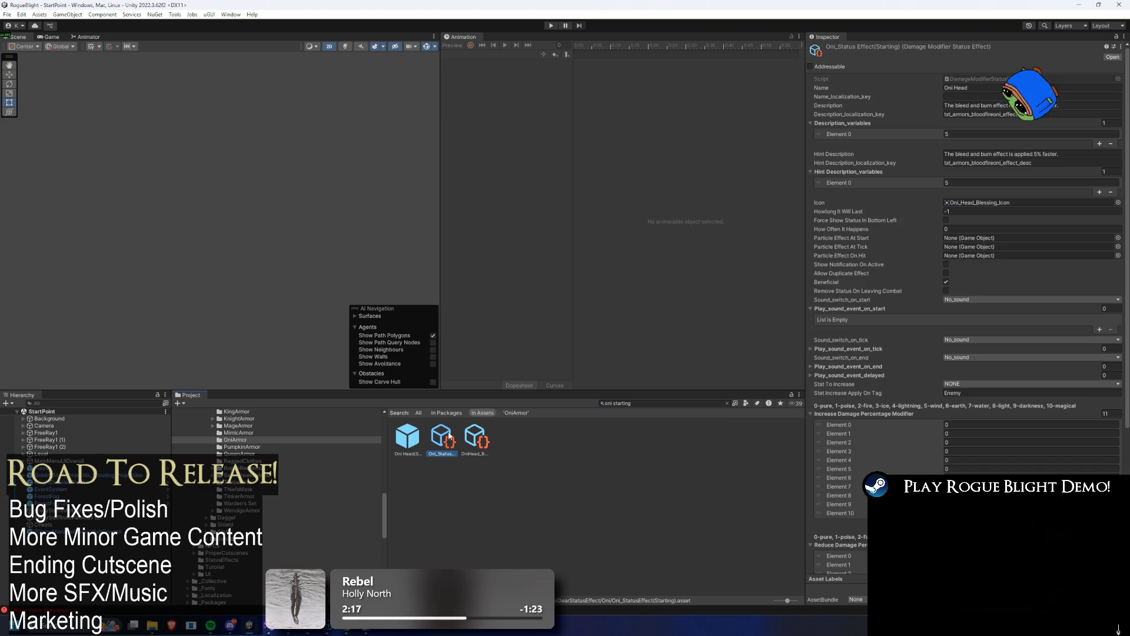
{"action": "right_click", "coordinate": [988, 203]}
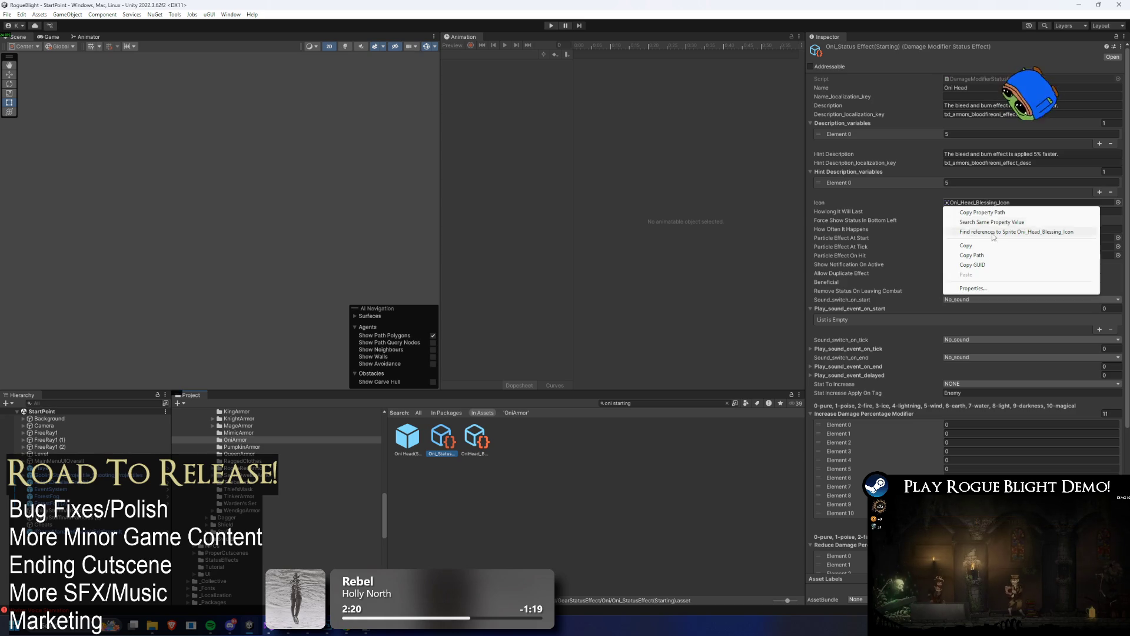
{"action": "key", "text": "Escape"}
{"action": "key", "text": "Right"}
{"action": "right_click", "coordinate": [973, 182]}
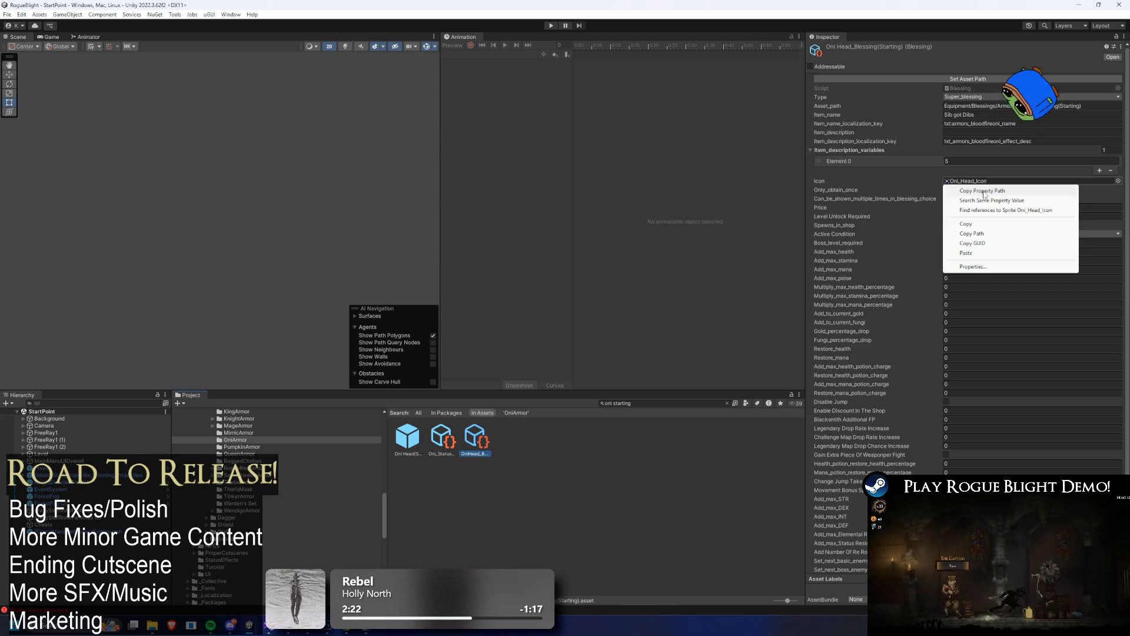
{"action": "left_click", "coordinate": [996, 231]}
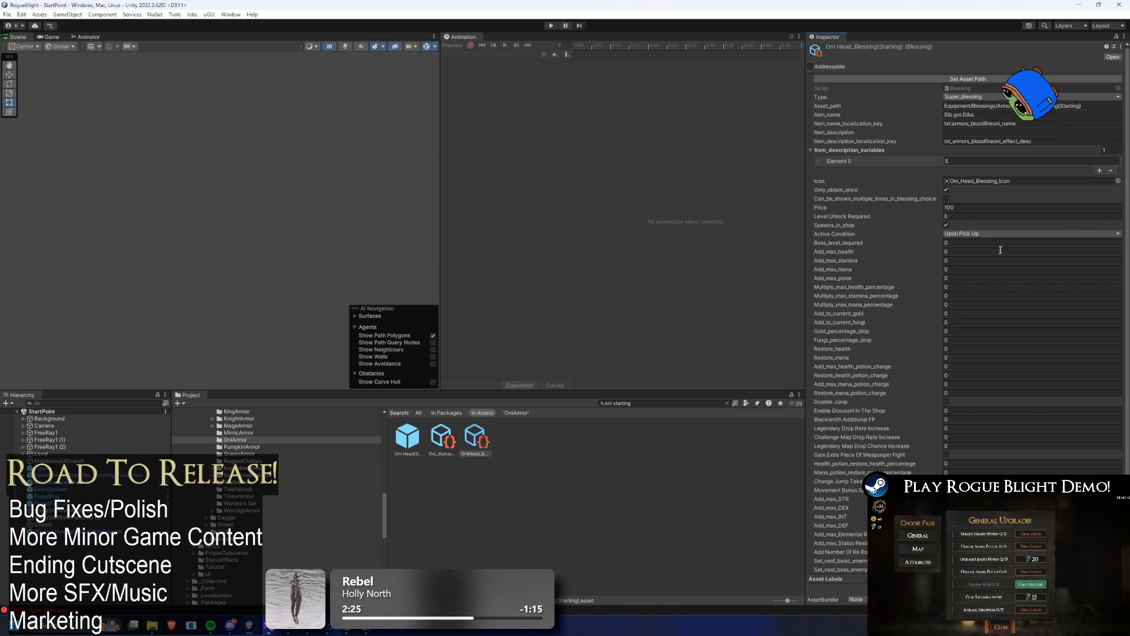
- Paste Oni_Head_Blessing_Icon into the other Oni status effect's Icon and start Play mode
{"action": "scroll", "coordinate": [985, 245], "scroll_direction": "down", "scroll_amount": 3}
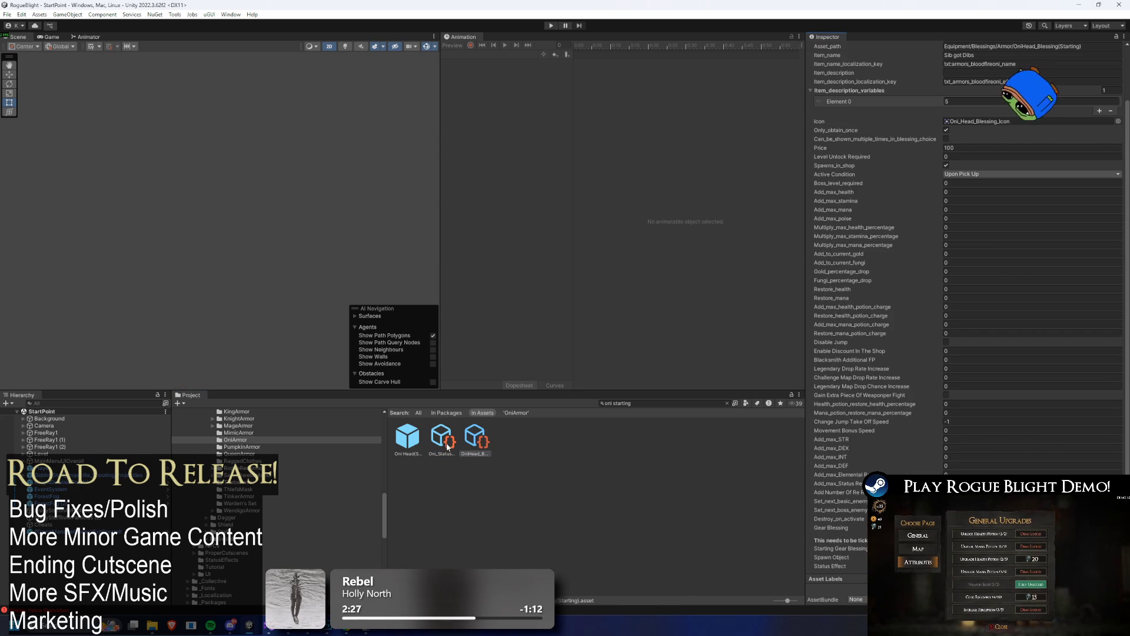
{"action": "left_click", "coordinate": [945, 566]}
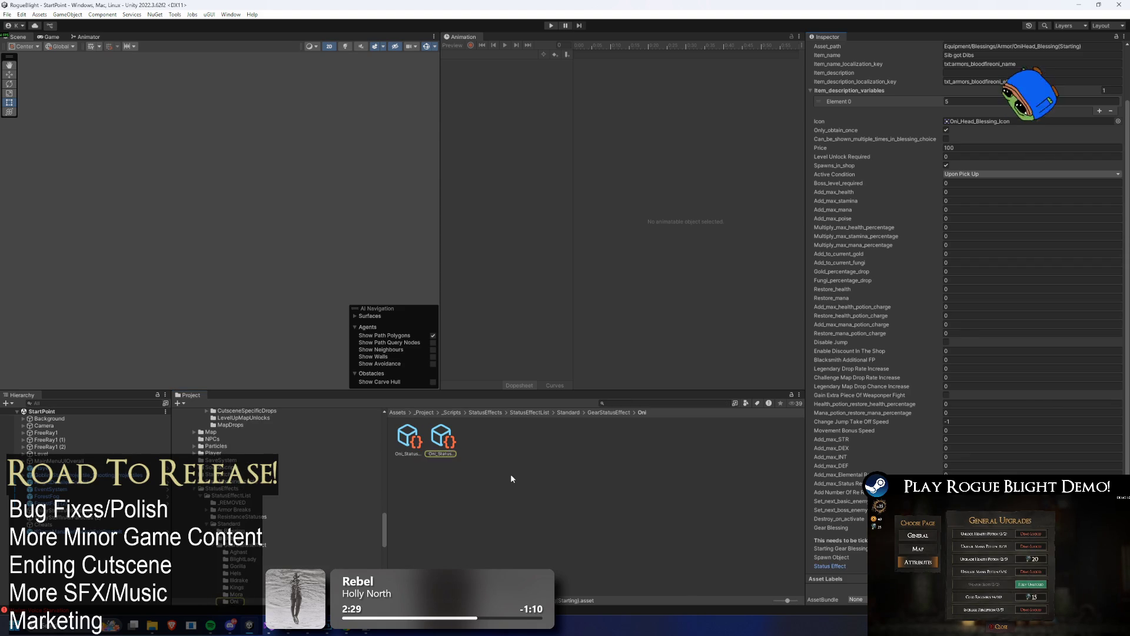
{"action": "left_click", "coordinate": [408, 439]}
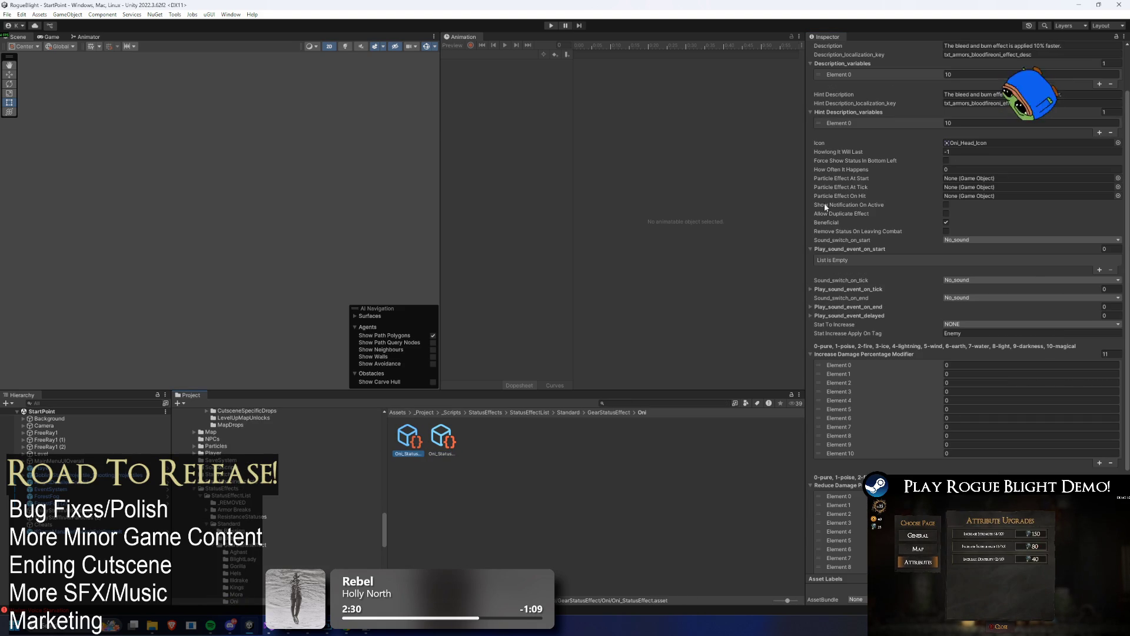
{"action": "right_click", "coordinate": [969, 143]}
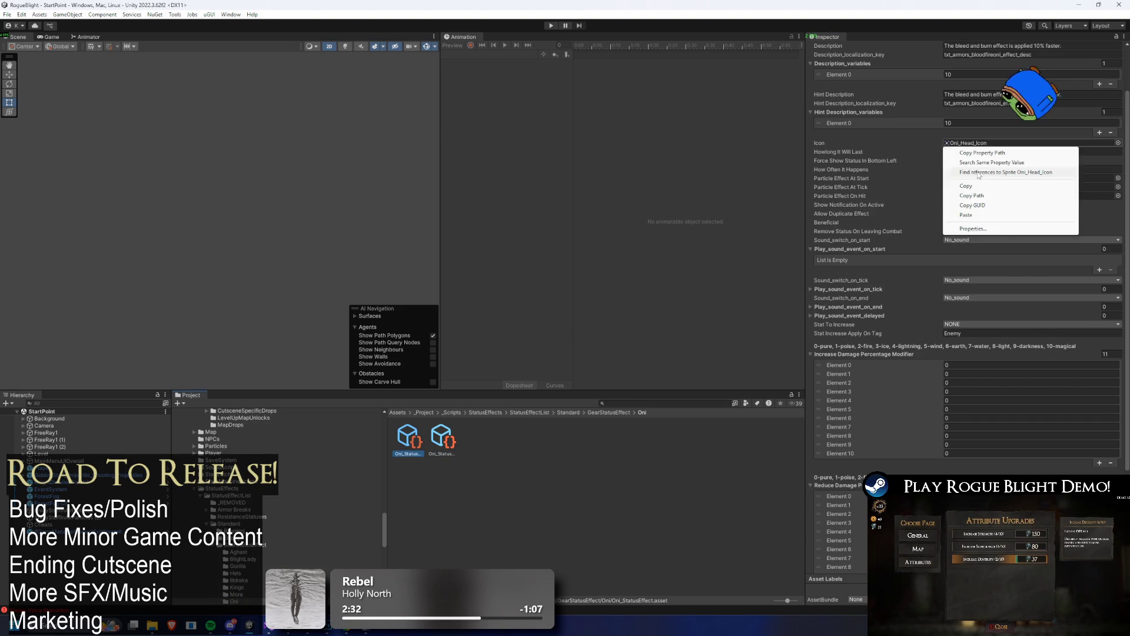
{"action": "left_click", "coordinate": [973, 216]}
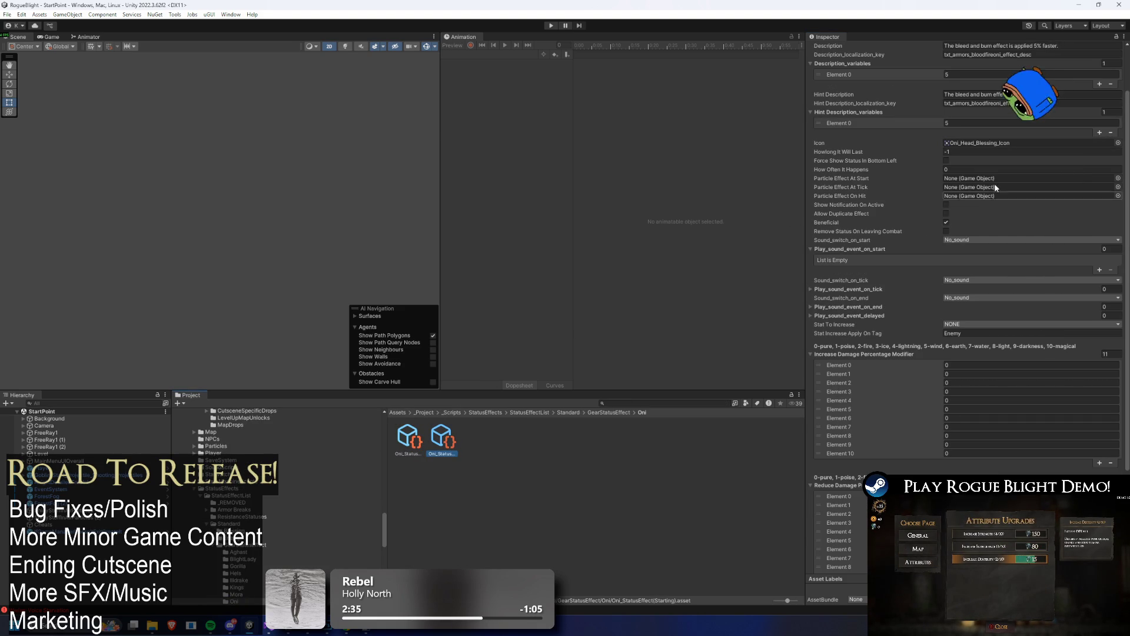
{"action": "left_click", "coordinate": [550, 24]}
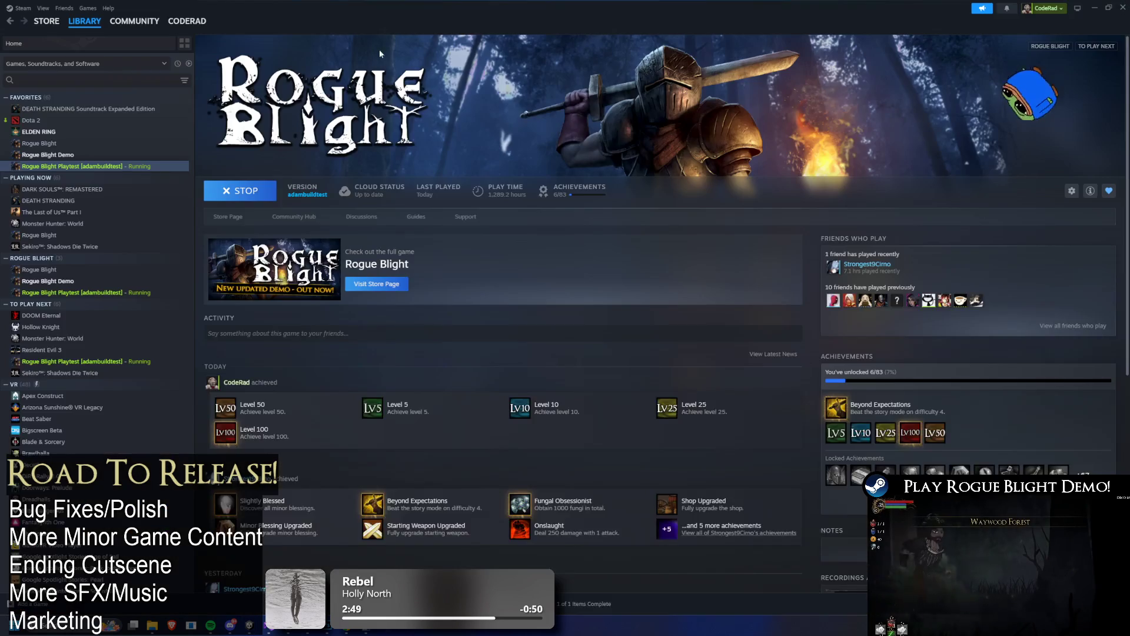
- Open Solarpunk's Steam store page, view its reviews and live broadcast, then return to the game
{"action": "left_click", "coordinate": [64, 35]}
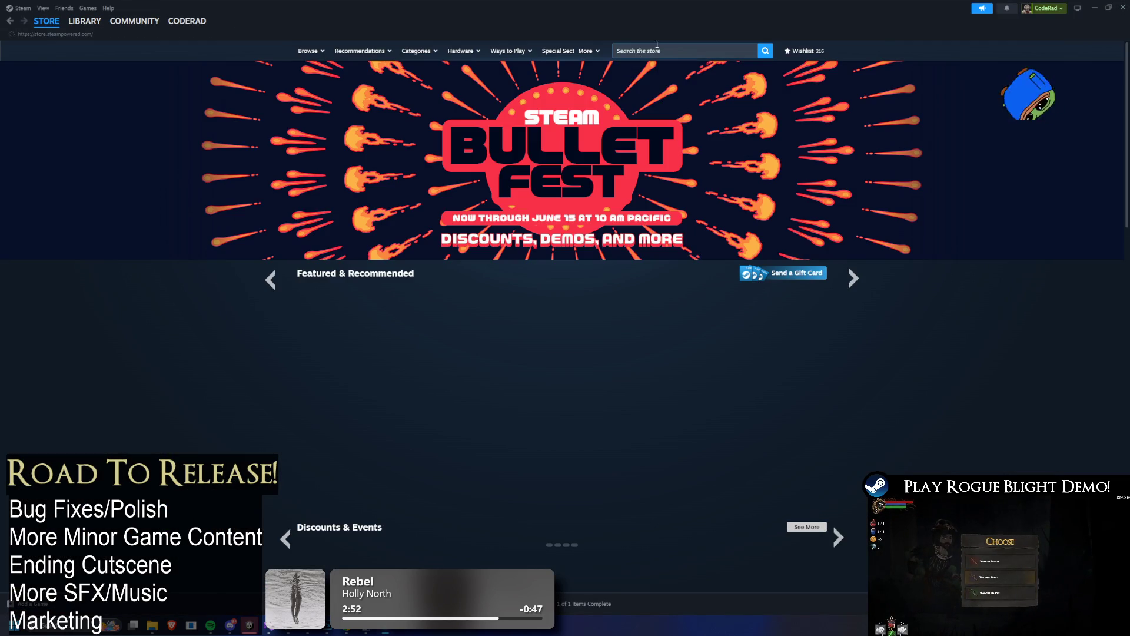
{"action": "left_click", "coordinate": [657, 45]}
{"action": "type", "text": "sol"}
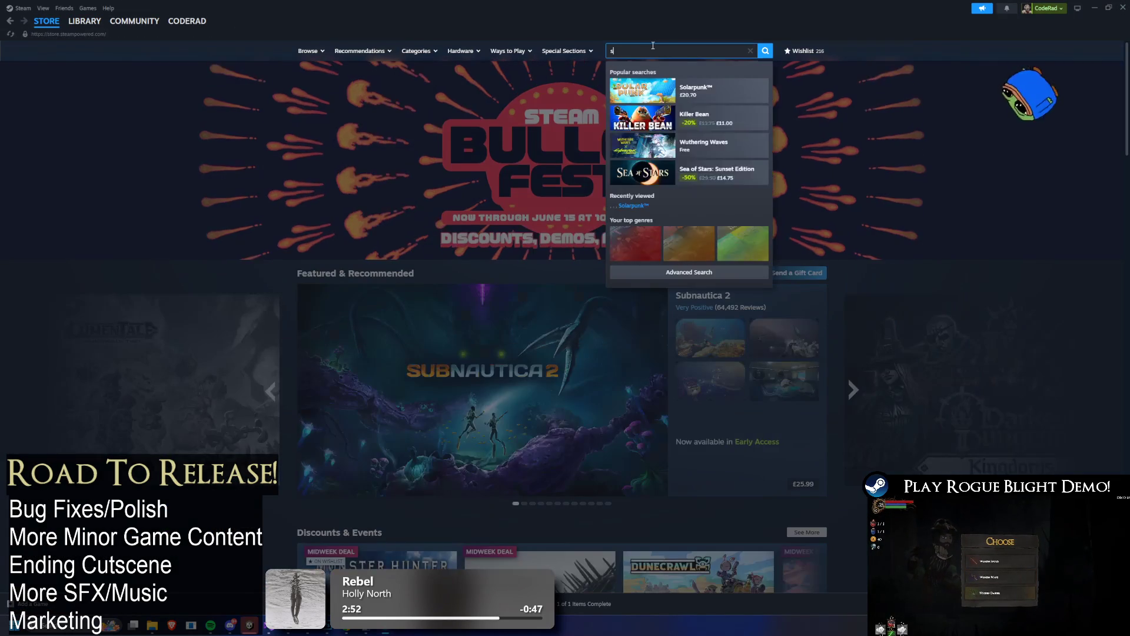
{"action": "left_click", "coordinate": [707, 90]}
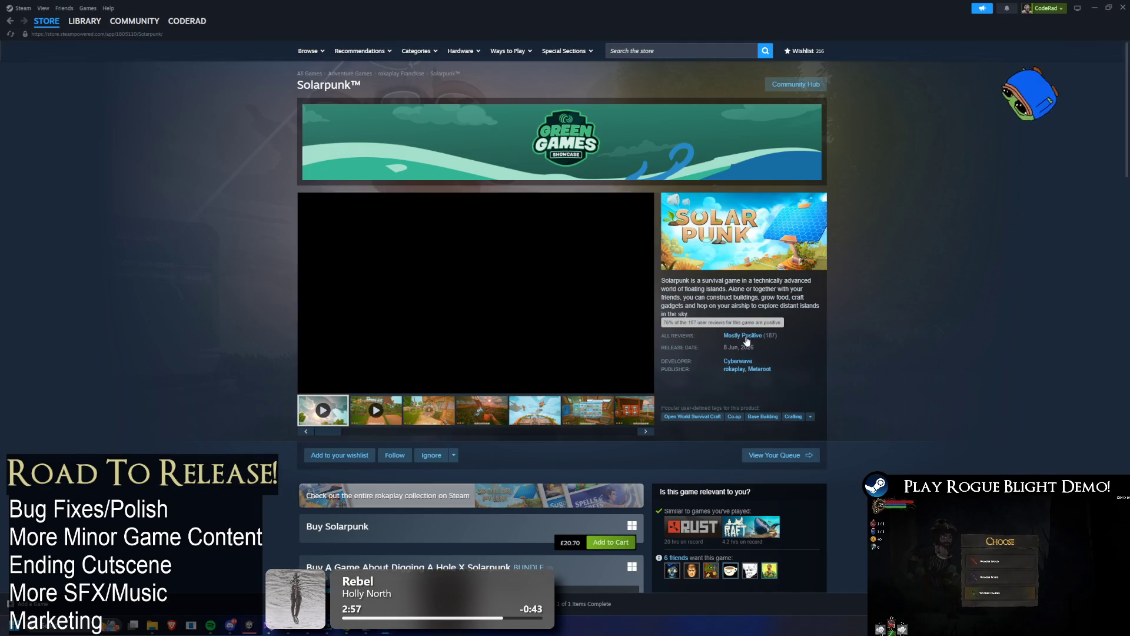
{"action": "left_click", "coordinate": [743, 335]}
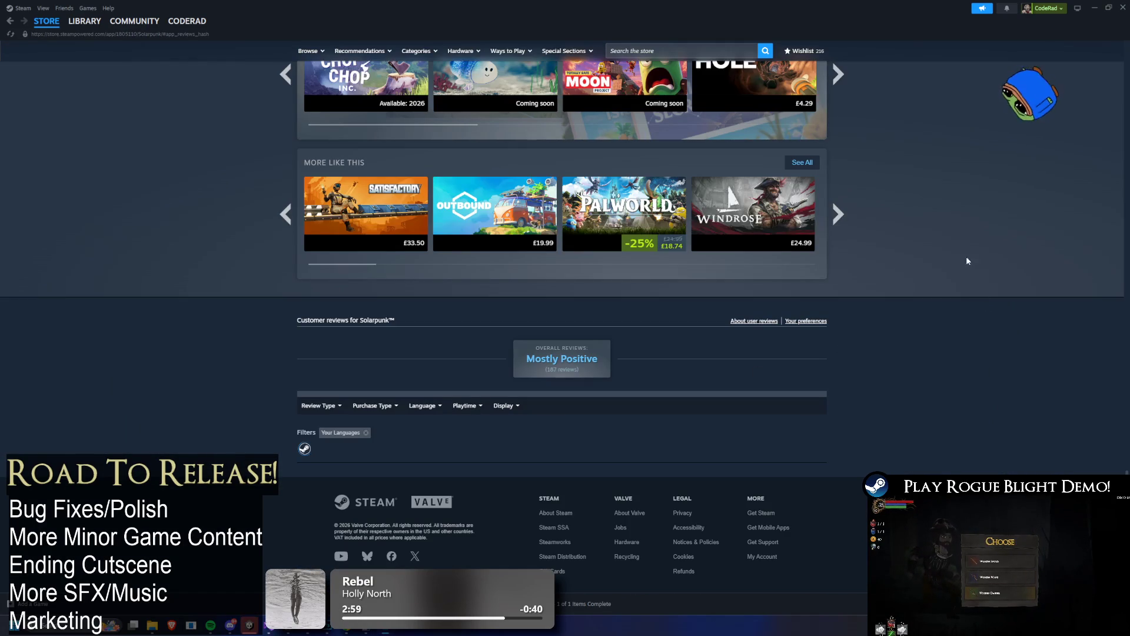
{"action": "scroll", "coordinate": [970, 187], "scroll_direction": "down", "scroll_amount": 10}
{"action": "scroll", "coordinate": [972, 306], "scroll_direction": "up", "scroll_amount": 15}
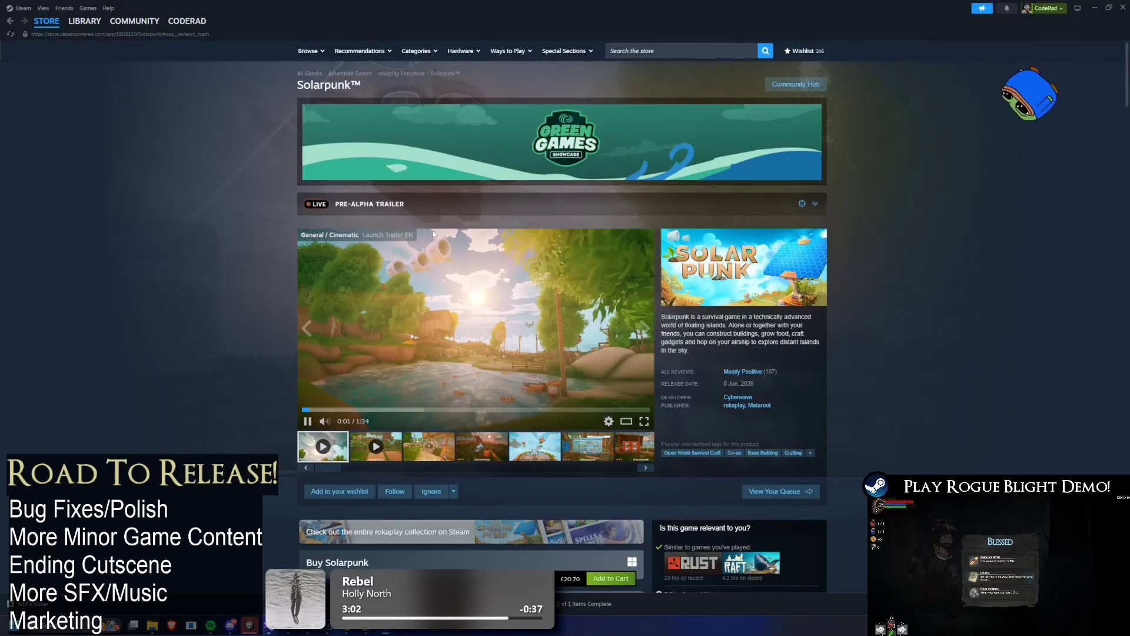
{"action": "left_click", "coordinate": [815, 203]}
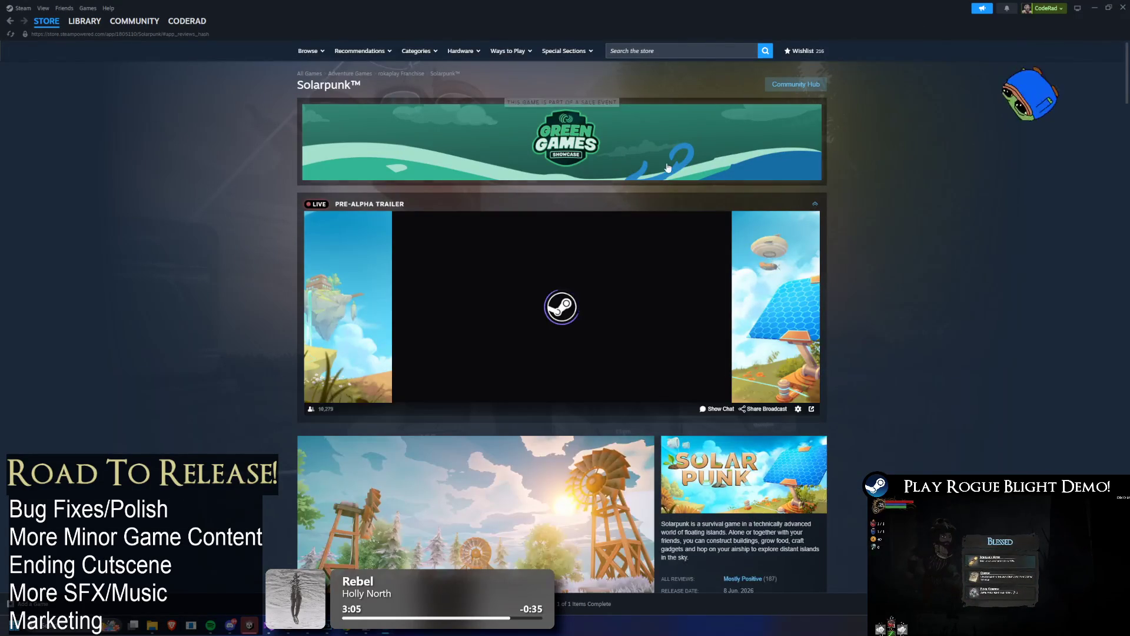
{"action": "key", "text": "alt+Tab"}
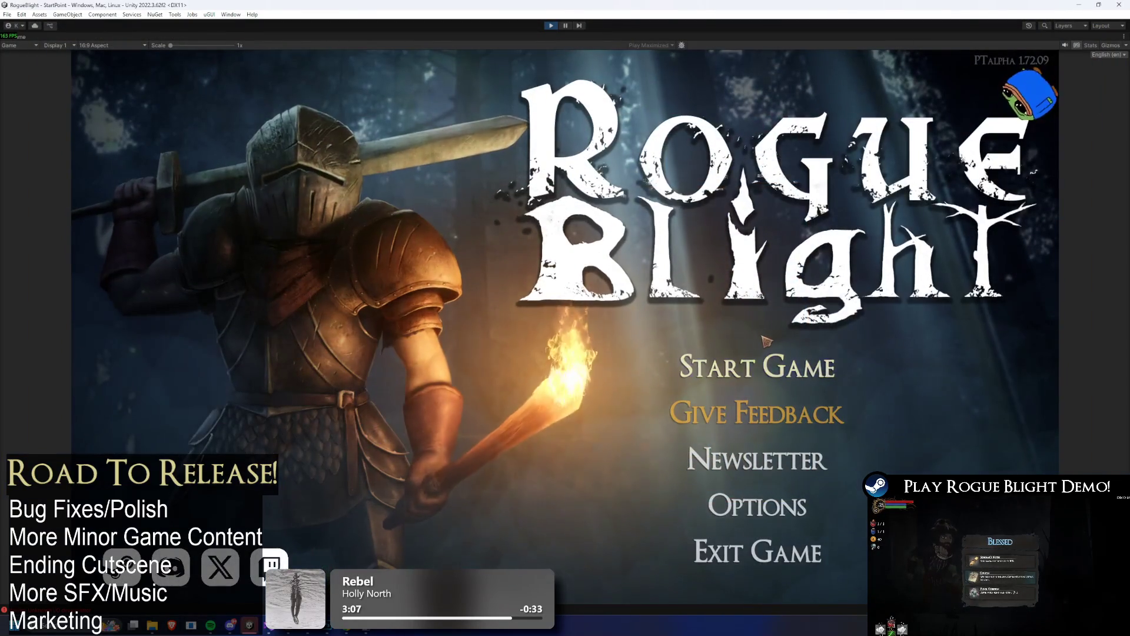
- Start the game from the first save slot and unequip the Bloodfire Oni mask from the head slot
{"action": "left_click", "coordinate": [760, 367]}
{"action": "left_click", "coordinate": [781, 324]}
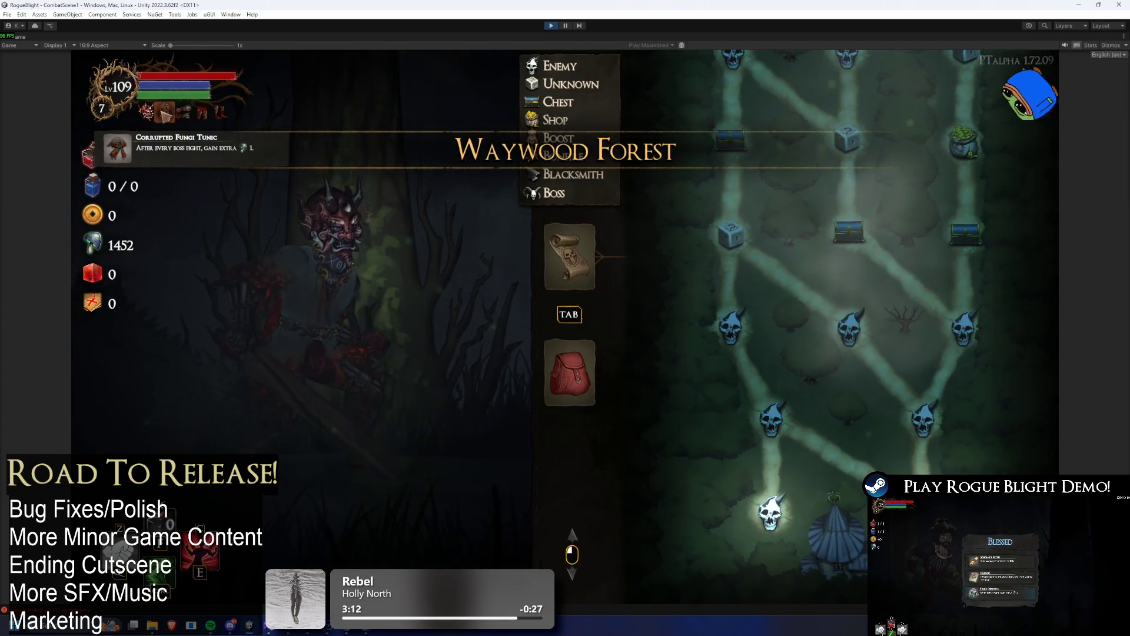
{"action": "left_click", "coordinate": [542, 383]}
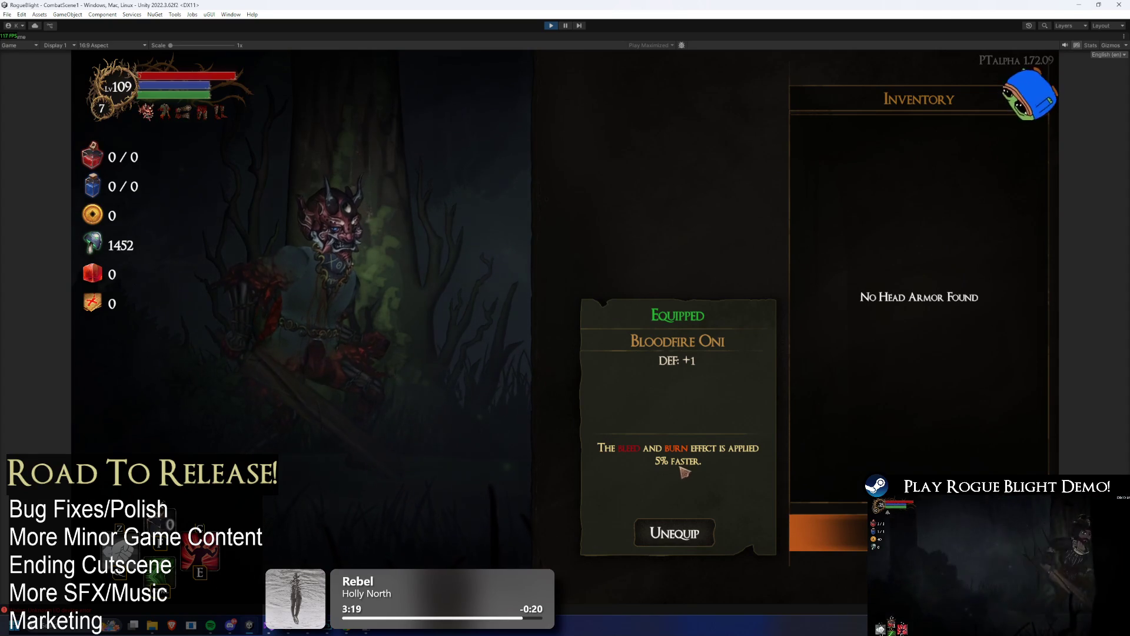
{"action": "mouse_move", "coordinate": [149, 117]}
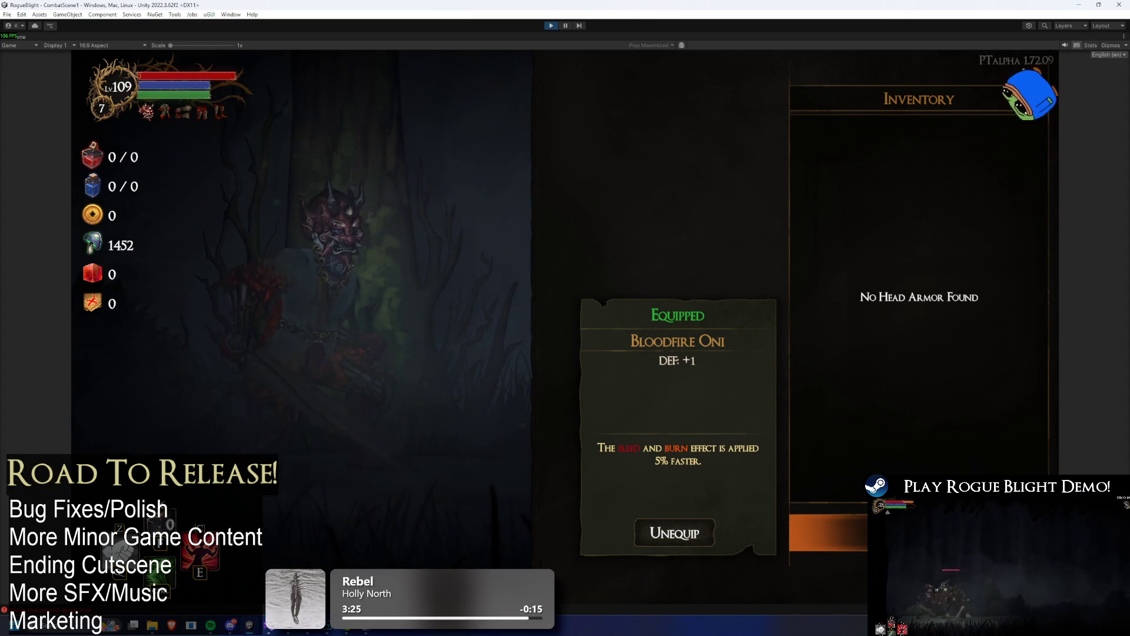
{"action": "key", "text": "Tab"}
{"action": "key", "text": "Tab"}
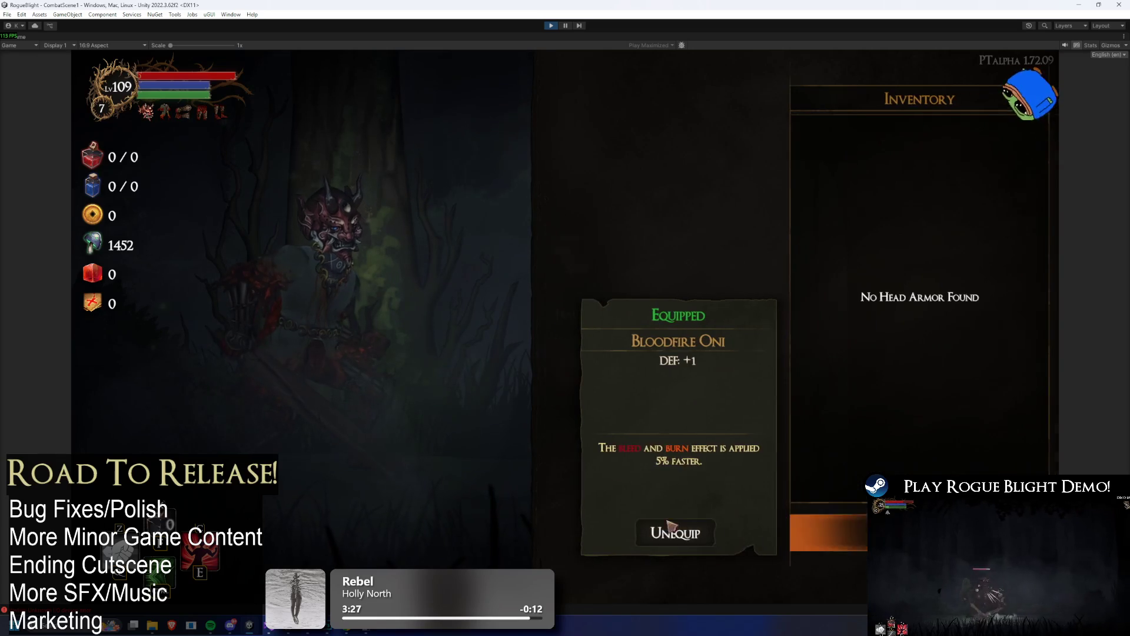
{"action": "left_click", "coordinate": [652, 546]}
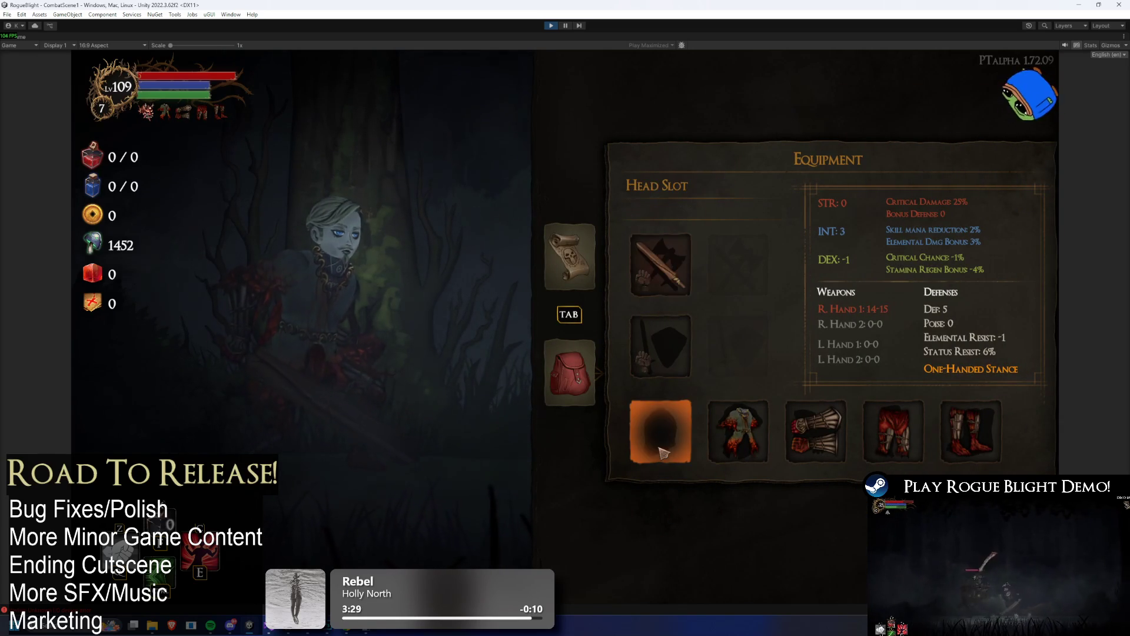
{"action": "left_click", "coordinate": [661, 451]}
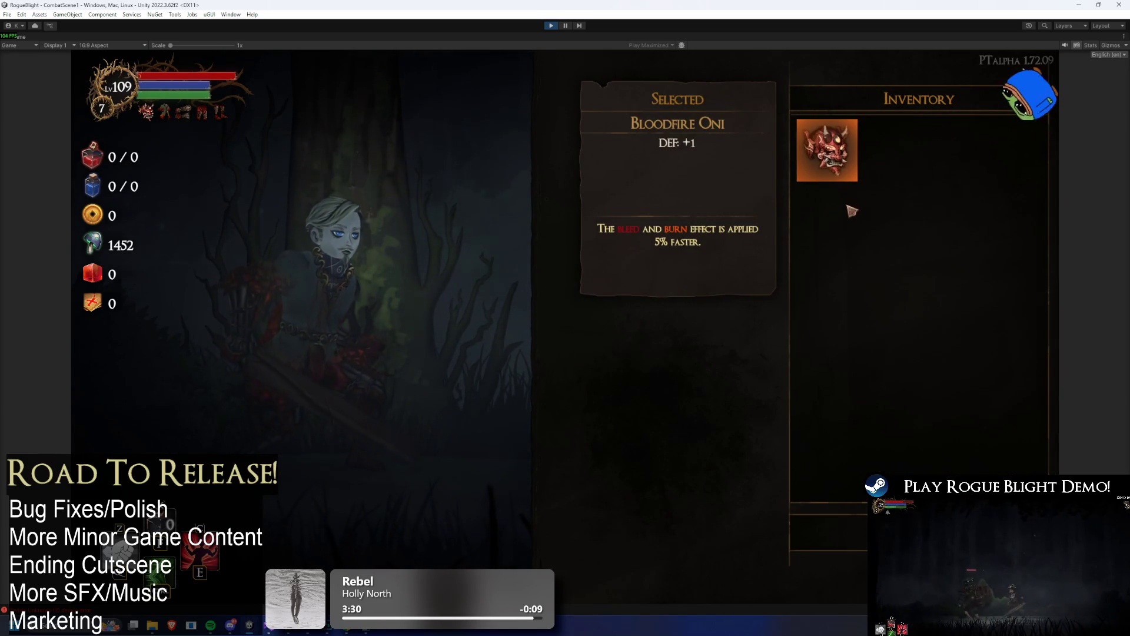
{"action": "key", "text": "Tab"}
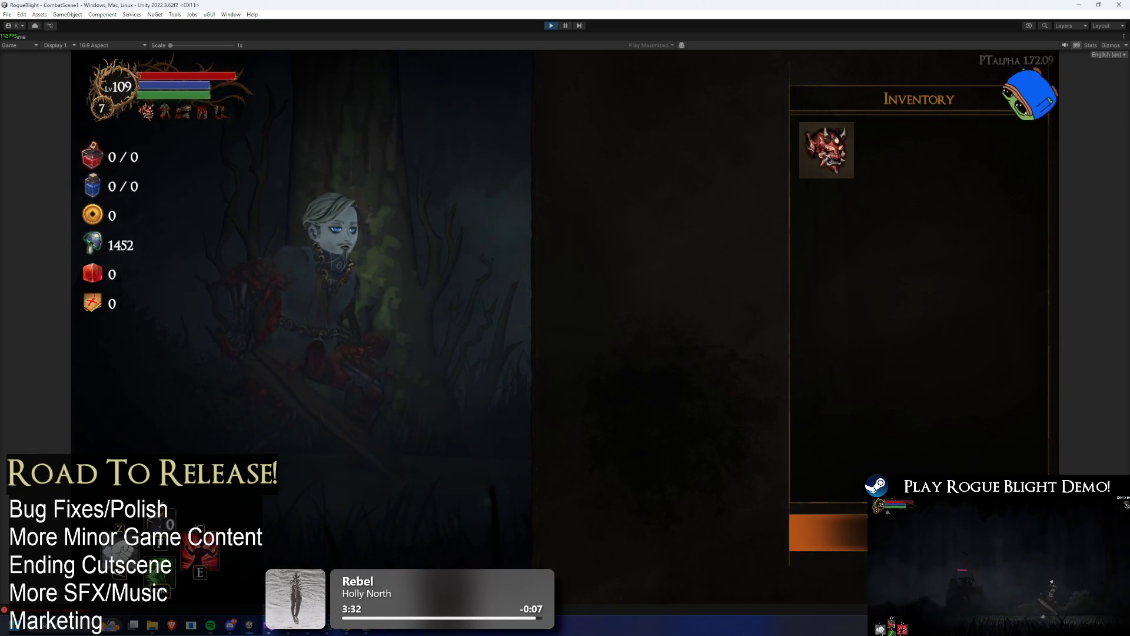
- Look through the body, leg and head armor slots from the equipment overview
{"action": "left_click", "coordinate": [747, 434]}
{"action": "key", "text": "Tab"}
{"action": "left_click", "coordinate": [904, 443]}
{"action": "key", "text": "Tab"}
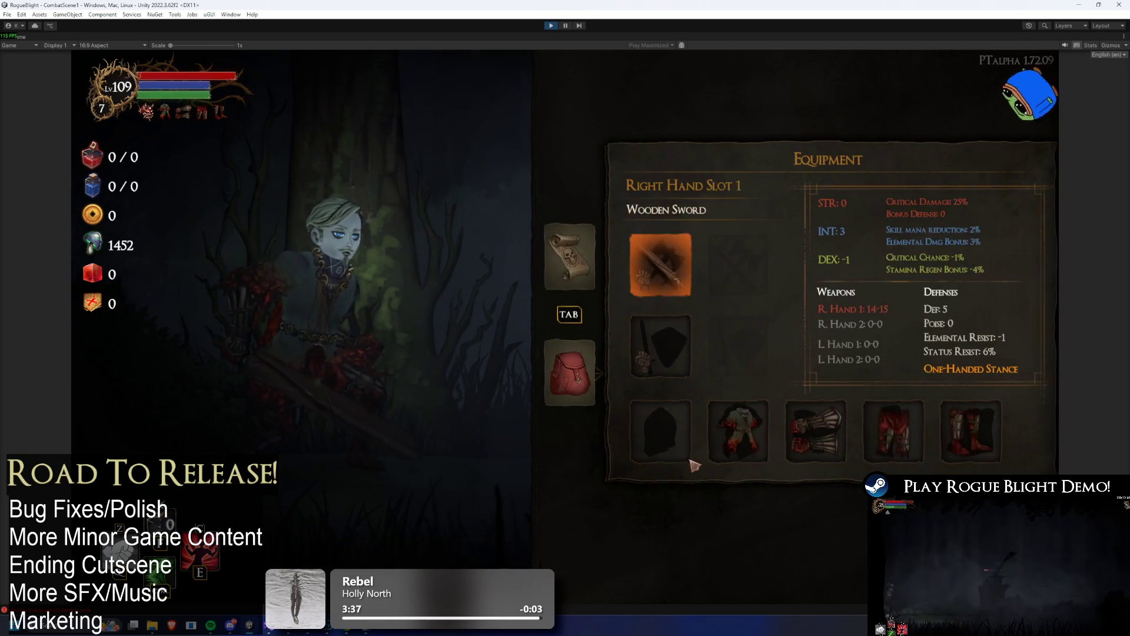
{"action": "left_click", "coordinate": [691, 440]}
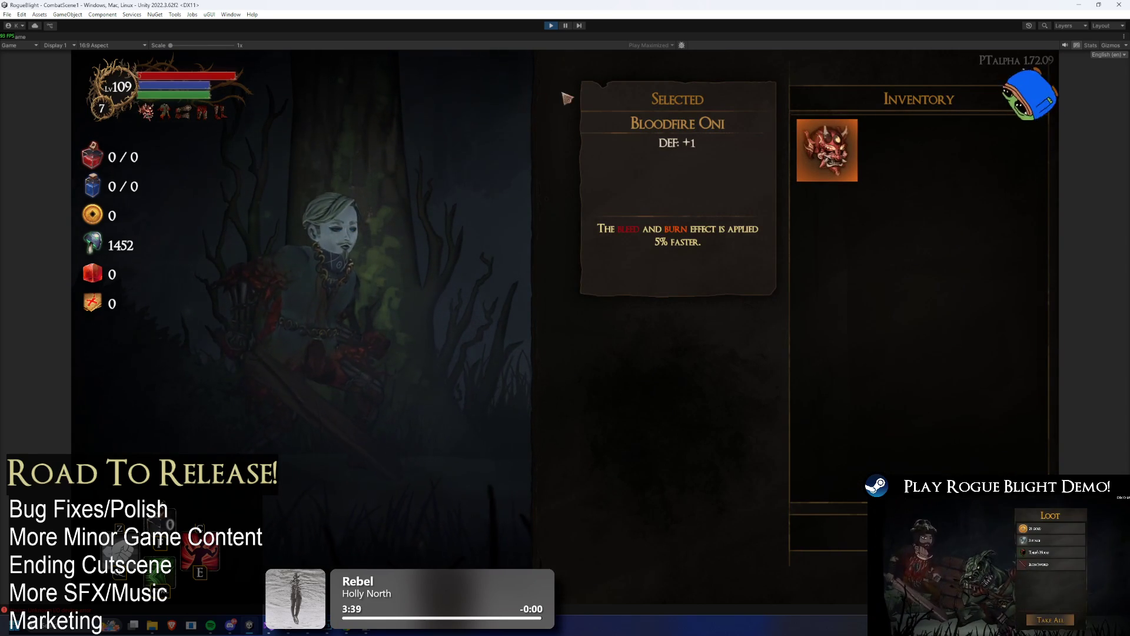
{"action": "key", "text": "Tab"}
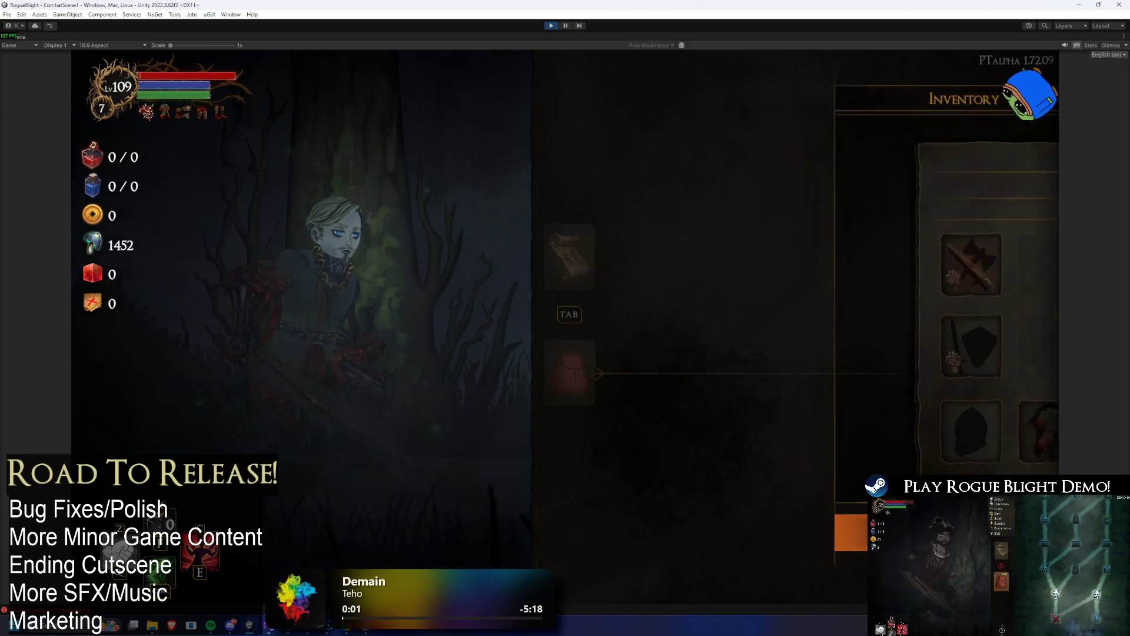
- Equip the Bloodfire Oni mask in the head slot, raising defence from 5 to 6
{"action": "left_click", "coordinate": [661, 265]}
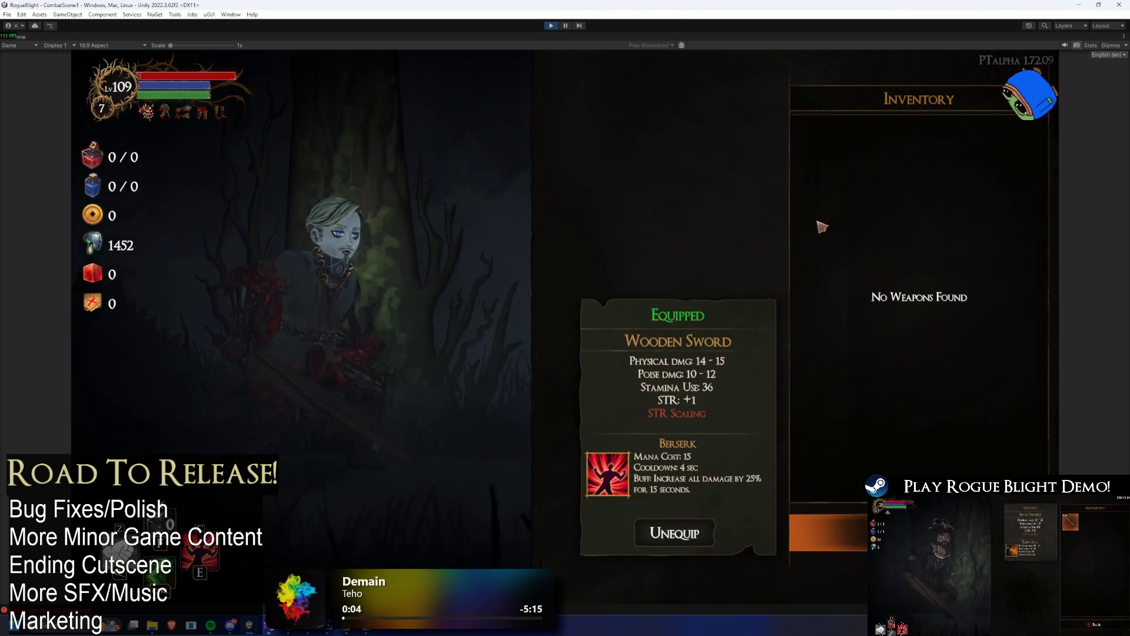
{"action": "key", "text": "Escape"}
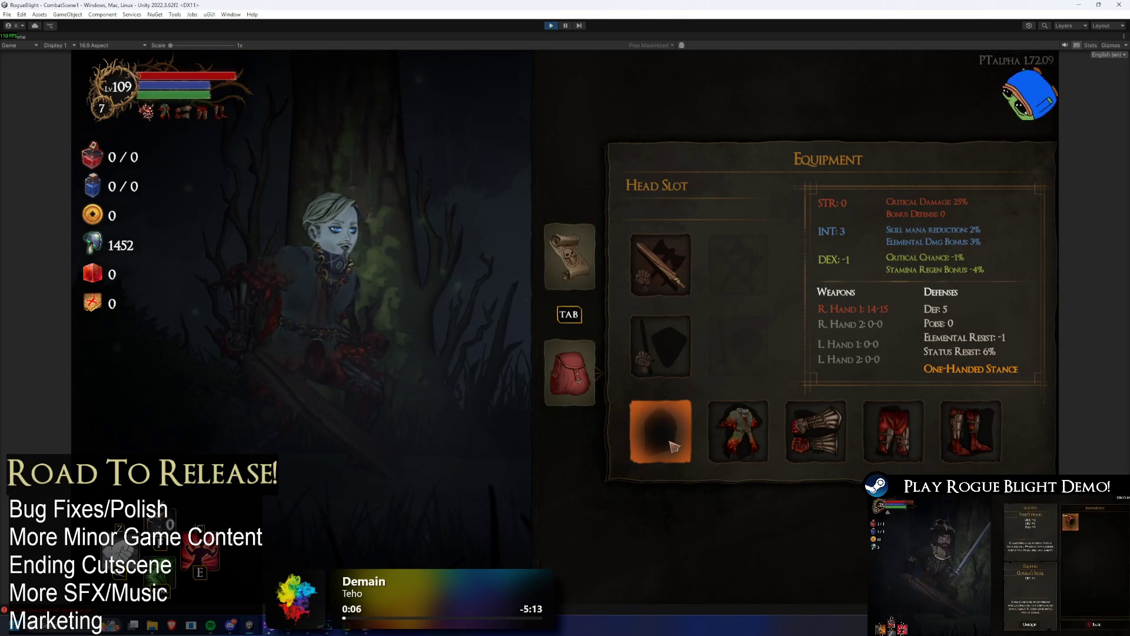
{"action": "left_click", "coordinate": [661, 429]}
{"action": "left_click", "coordinate": [827, 150]}
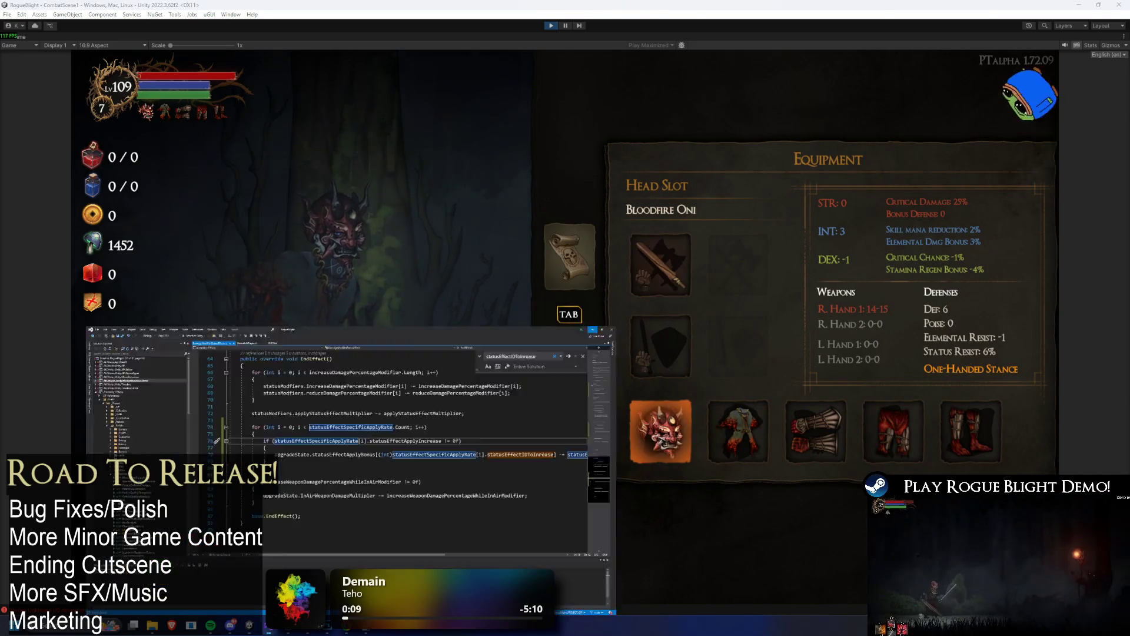
{"action": "key", "text": "alt+Tab"}
- Add a TODO.txt note about status effect boxes beside gear, e.g. Oni Head, then minimize Visual Studio
{"action": "left_click", "coordinate": [394, 39]}
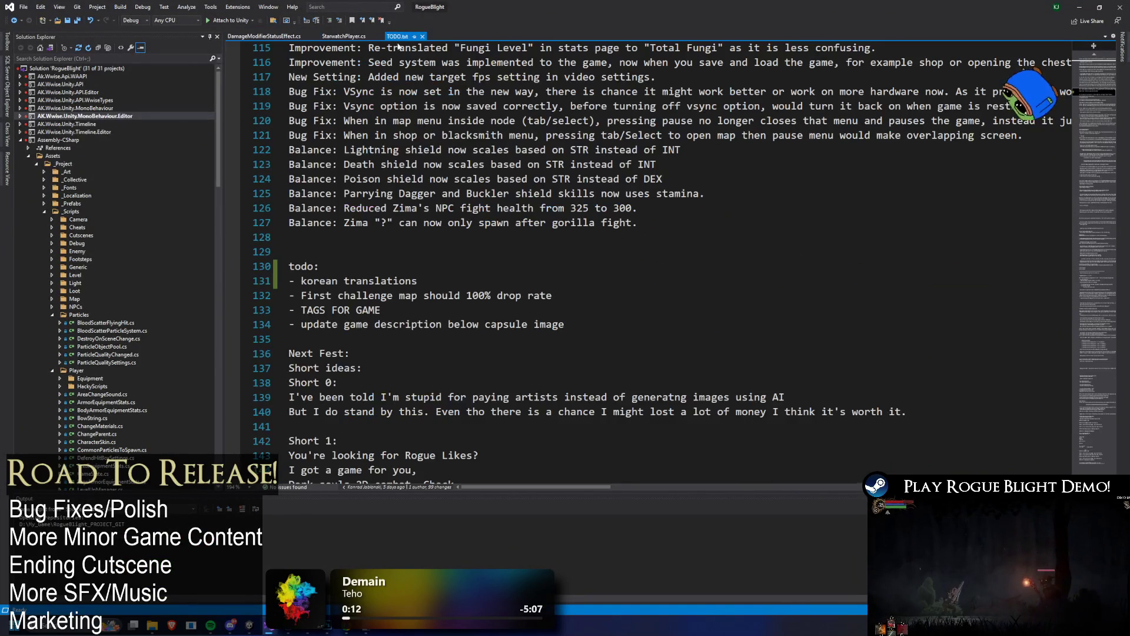
{"action": "left_click", "coordinate": [368, 352]}
{"action": "key", "text": "Up"}
{"action": "key", "text": "Return"}
{"action": "key", "text": "Up"}
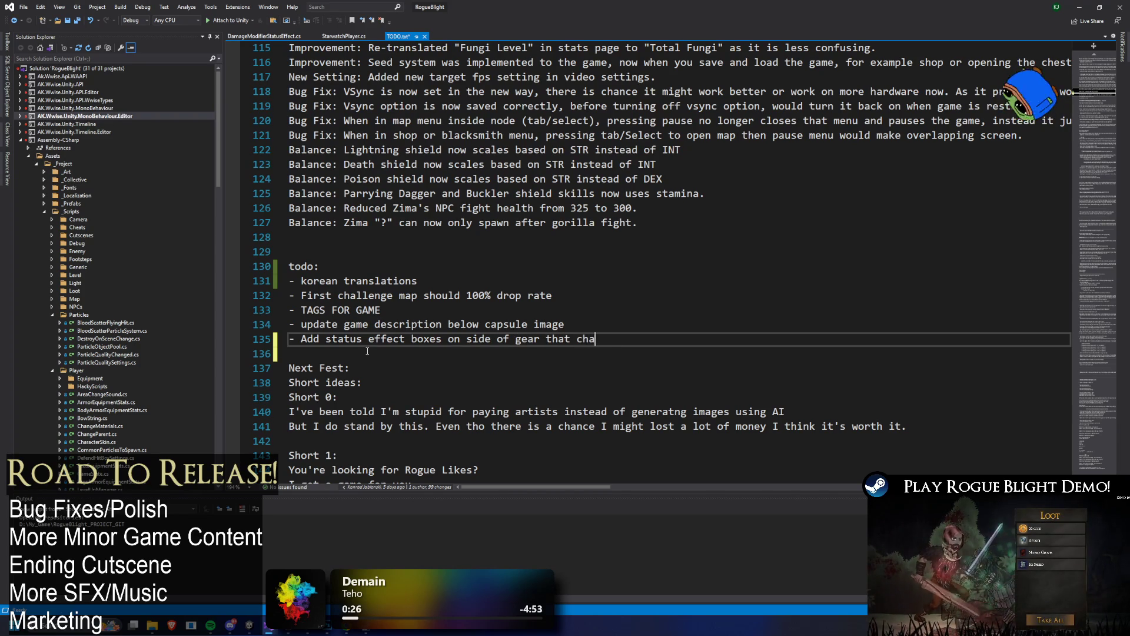
{"action": "type", "text": "tatus ef"}
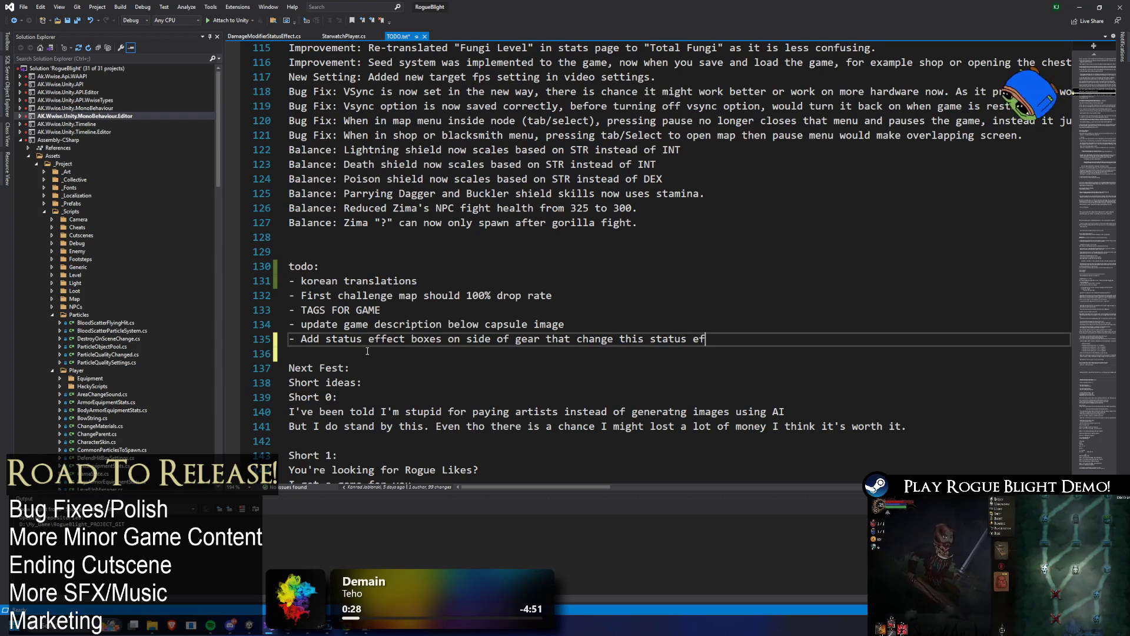
{"action": "type", "text": "fect, eg"}
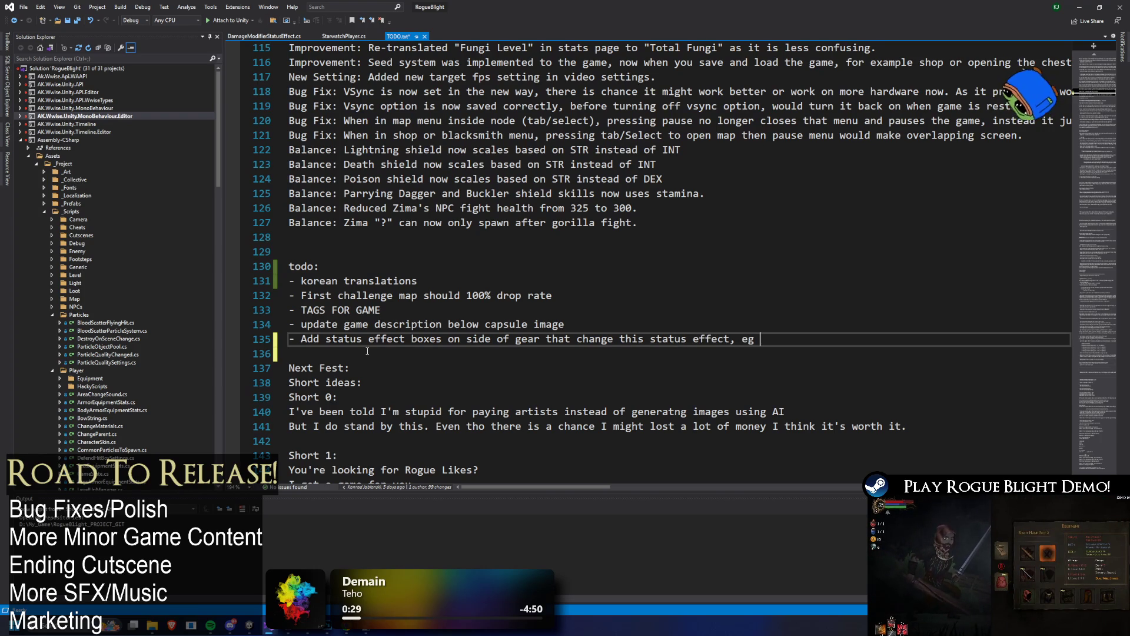
{"action": "type", "text": " Oni Head"}
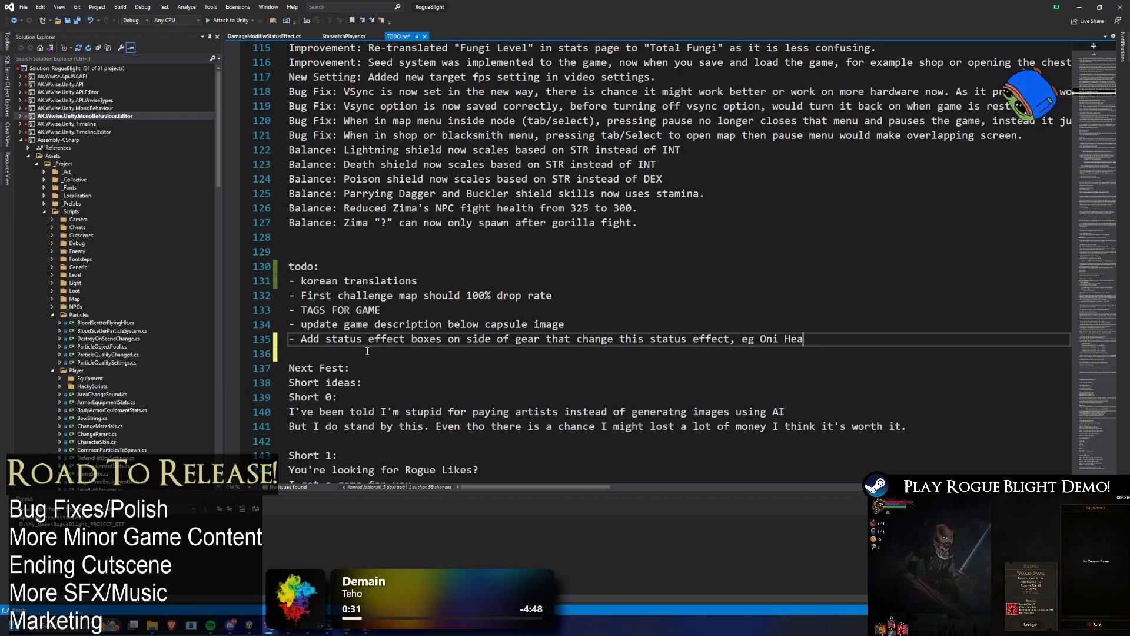
{"action": "left_click", "coordinate": [1080, 7]}
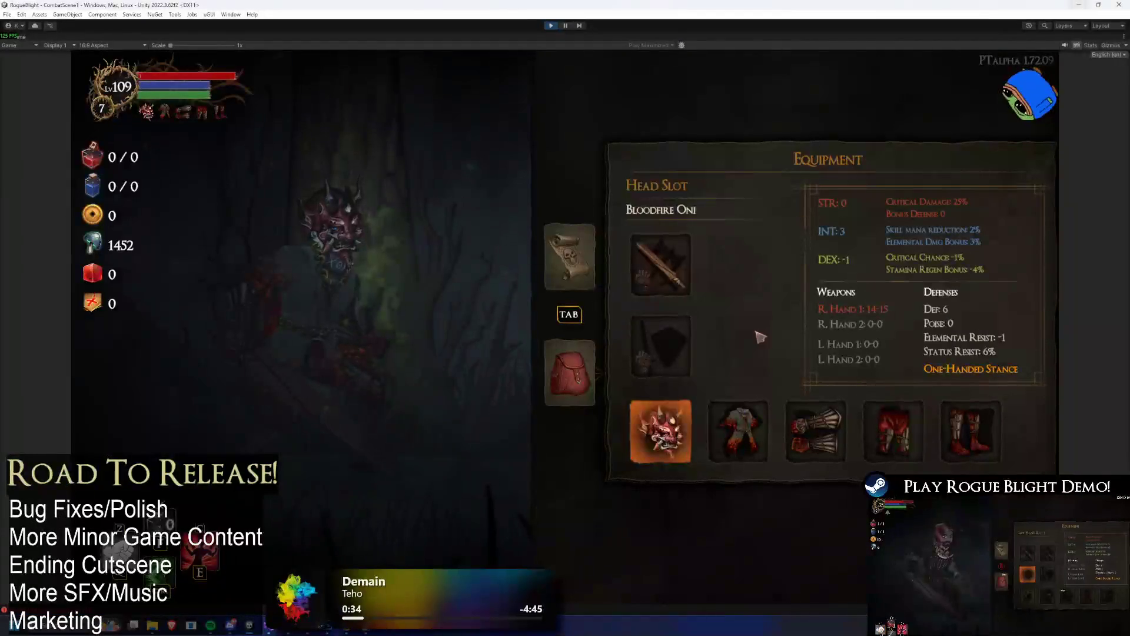
- Unequip Bloodfire Oni to drop defence to 5, and trigger the cheat that adds all gear
{"action": "left_click", "coordinate": [675, 440]}
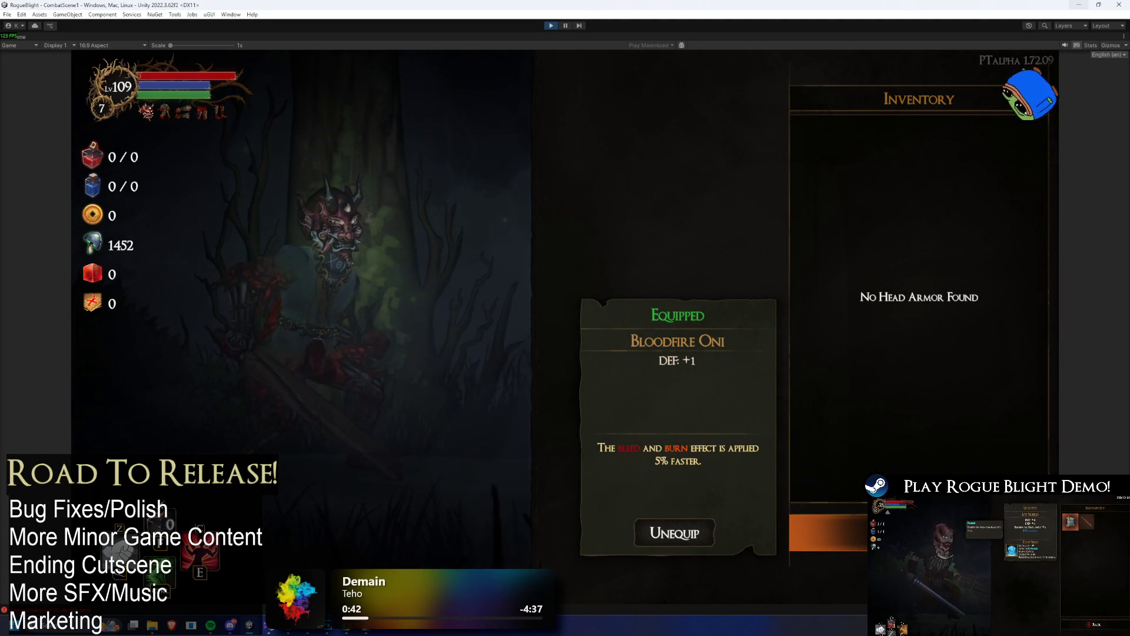
{"action": "left_click", "coordinate": [676, 532]}
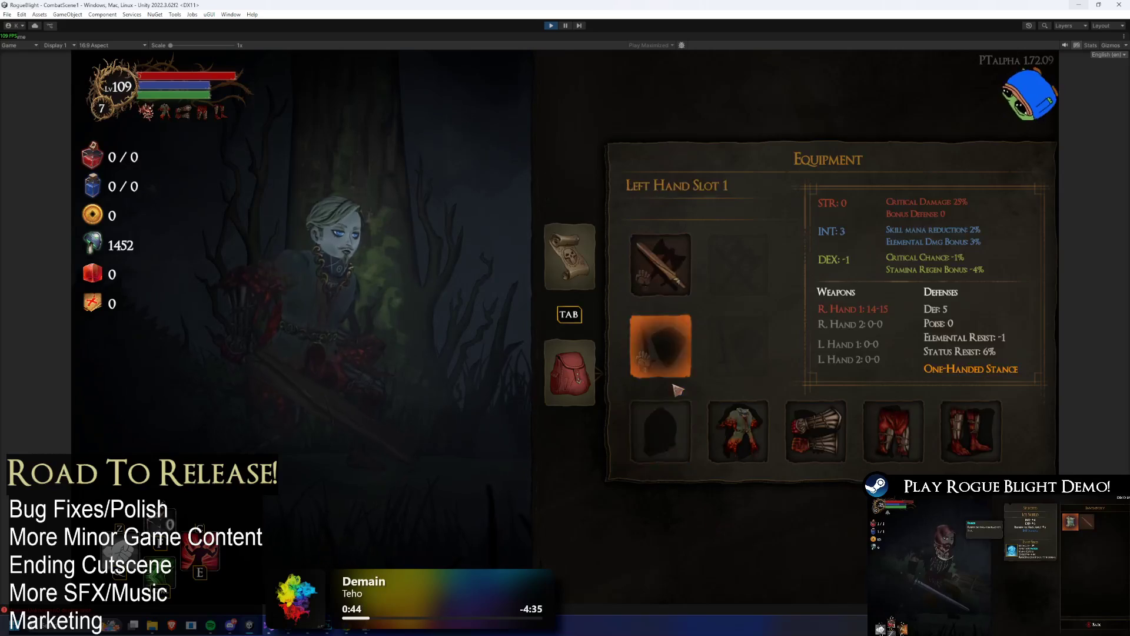
{"action": "left_click", "coordinate": [677, 412]}
{"action": "key", "text": "Escape"}
{"action": "left_click", "coordinate": [670, 432]}
{"action": "key", "text": "Escape"}
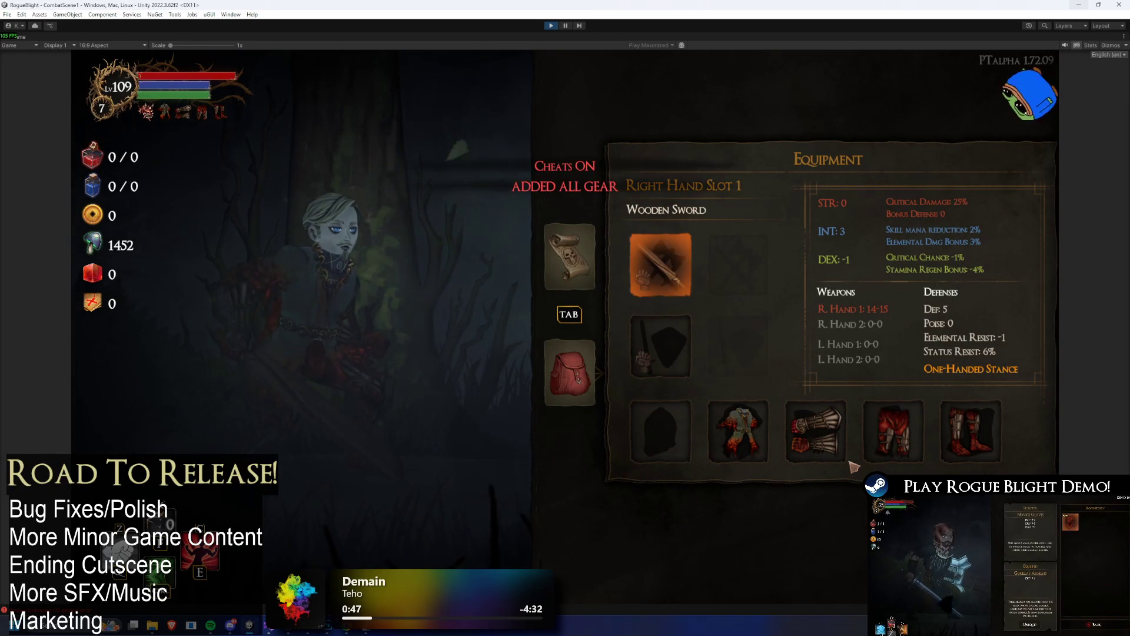
- Equip the Bleed Katana in the right hand and the Fire Sword in the off hand
{"action": "key", "text": "Return"}
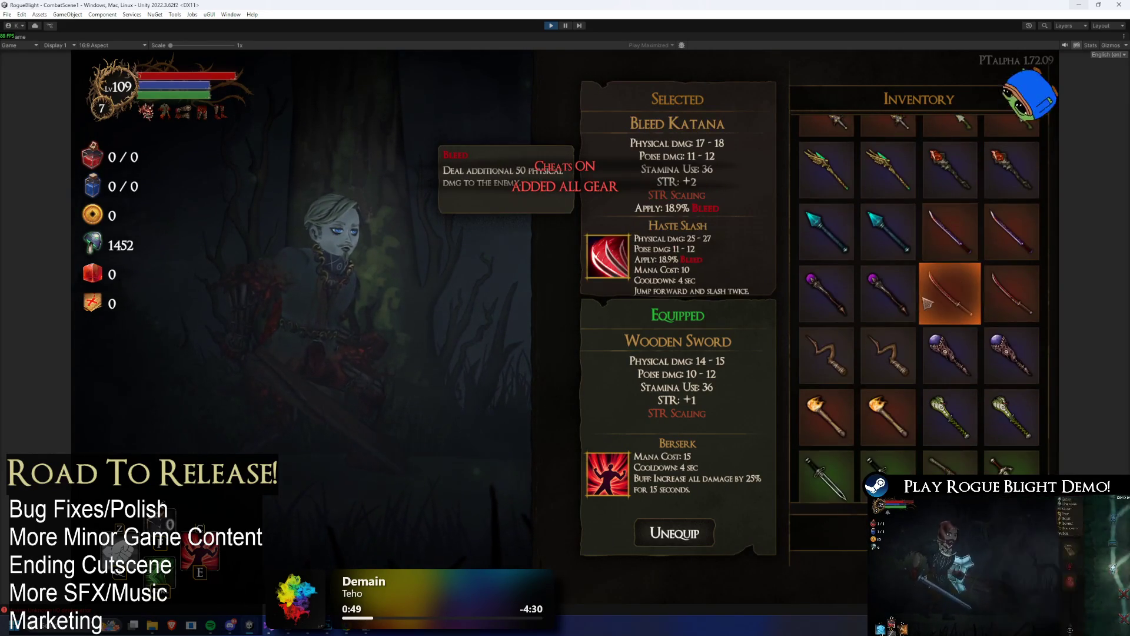
{"action": "left_click", "coordinate": [927, 303]}
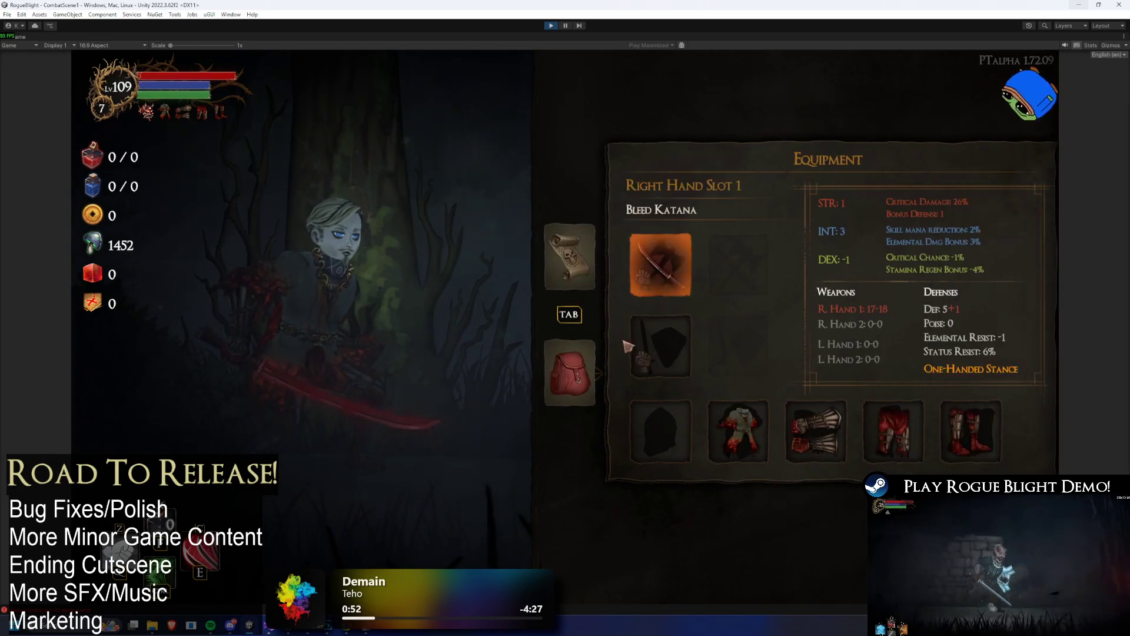
{"action": "left_click", "coordinate": [648, 344]}
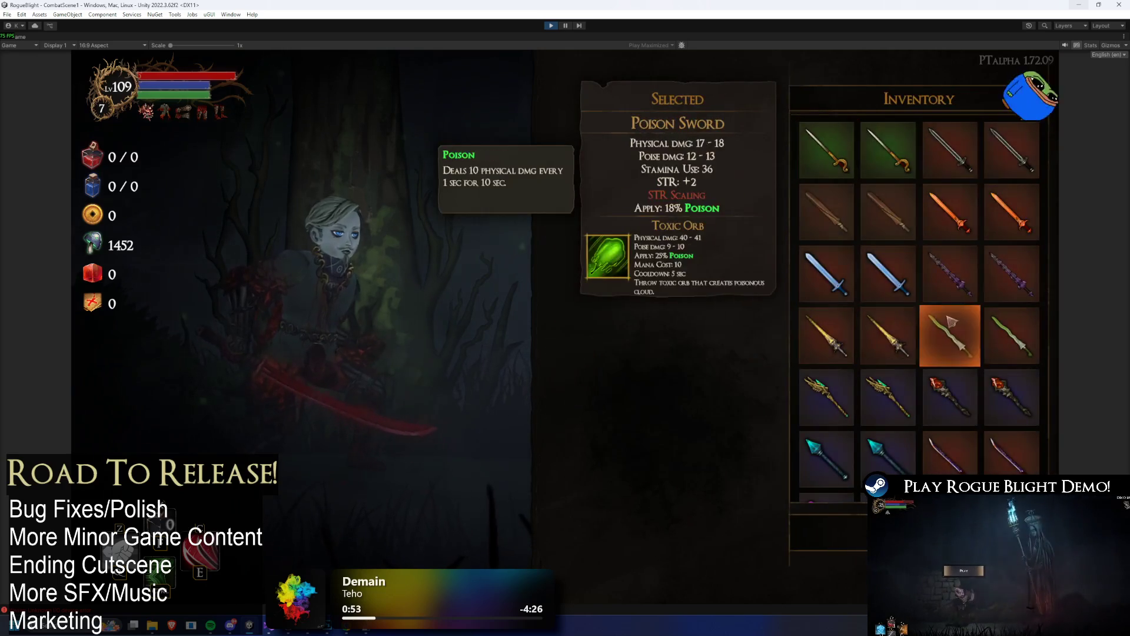
{"action": "left_click", "coordinate": [965, 221]}
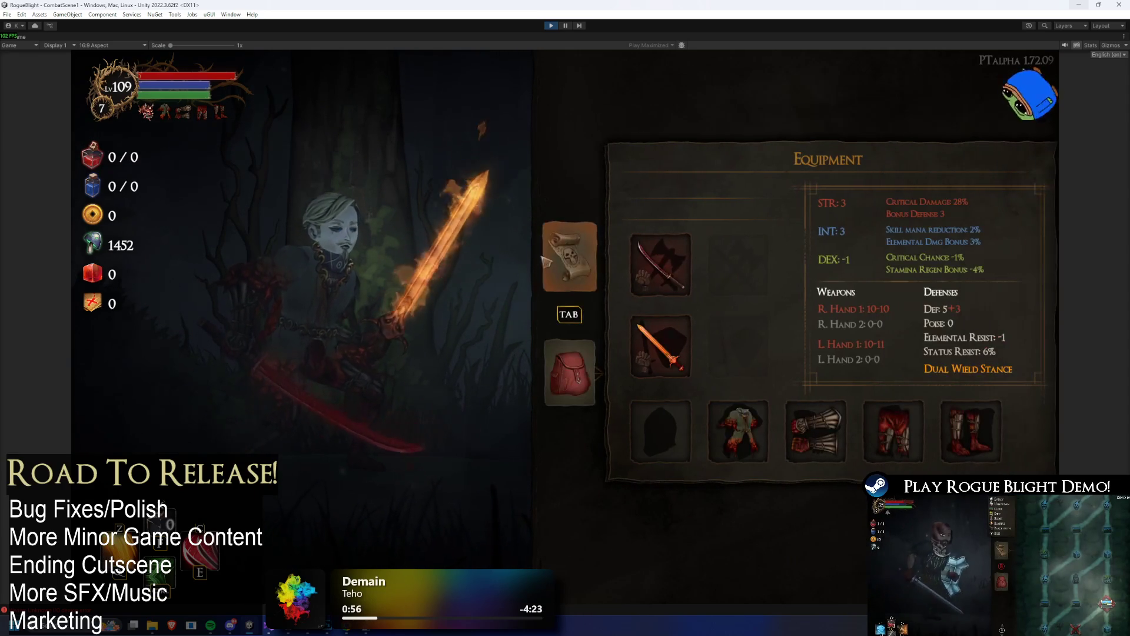
- Preview the Thunder Call weapon's stats and scroll through the head armor inventory
{"action": "left_click", "coordinate": [662, 262]}
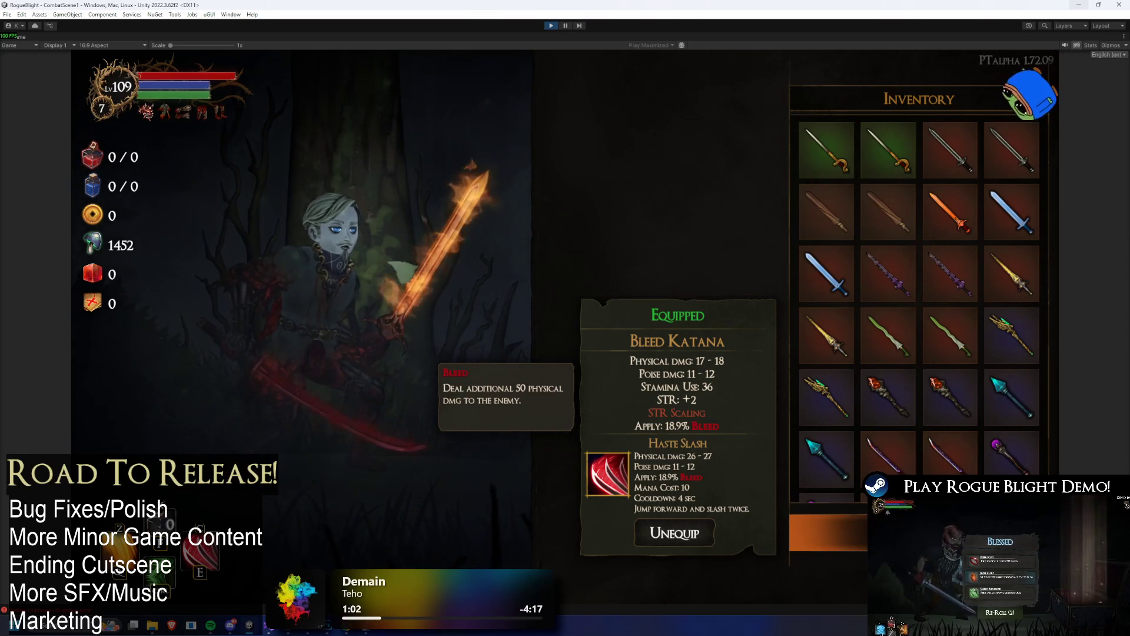
{"action": "left_click", "coordinate": [883, 533]}
{"action": "left_click", "coordinate": [848, 533]}
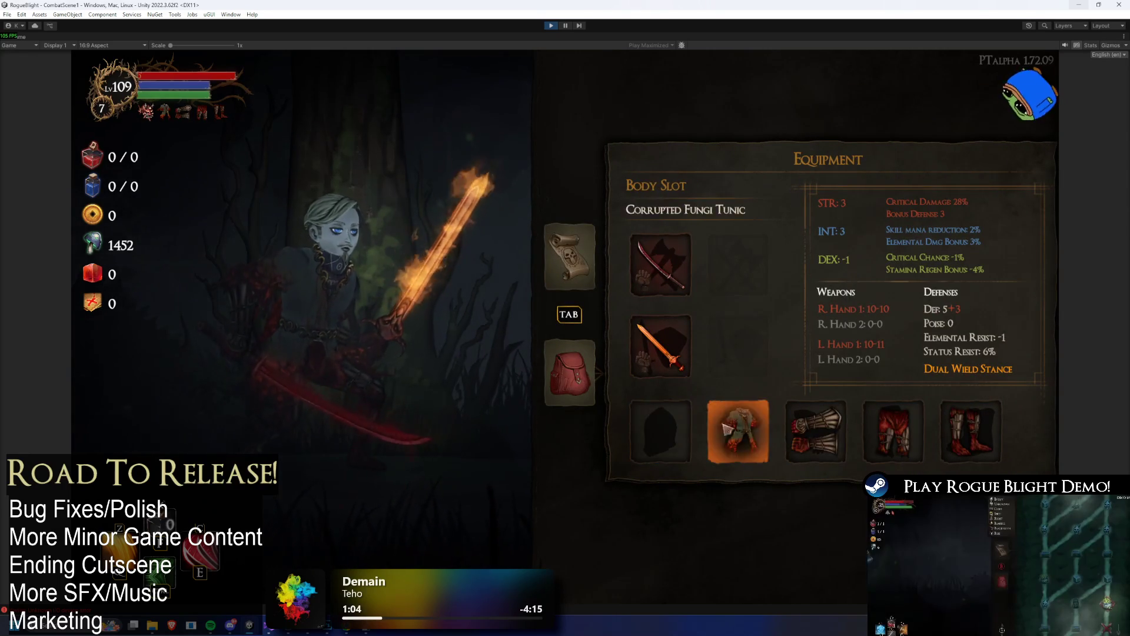
{"action": "left_click", "coordinate": [660, 432]}
{"action": "scroll", "coordinate": [928, 336], "scroll_direction": "down", "scroll_amount": 10}
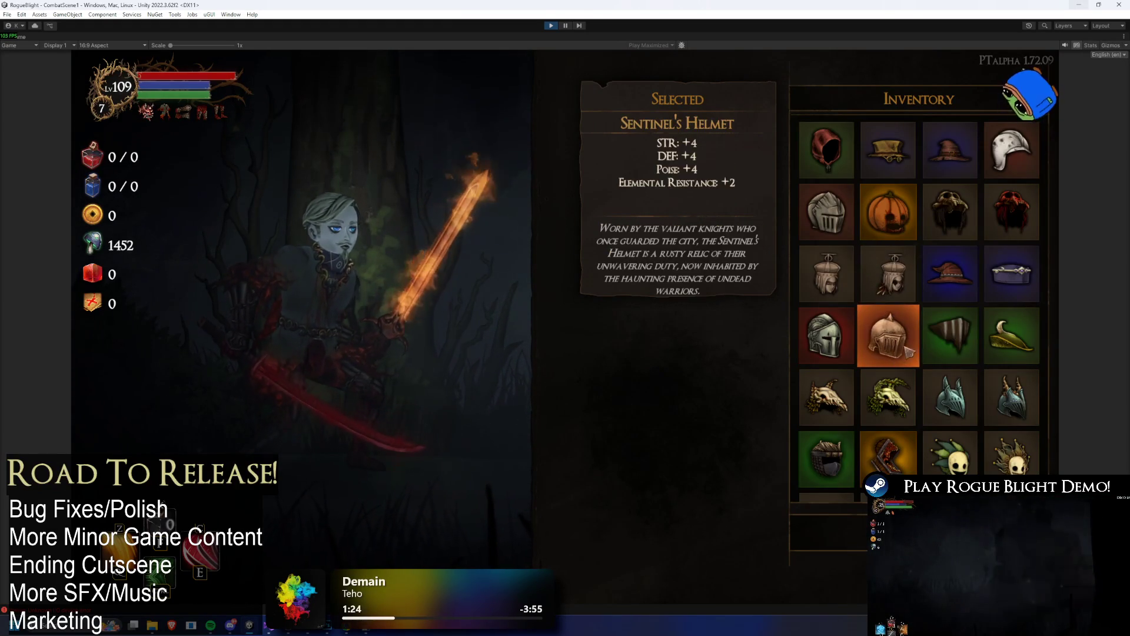
{"action": "key", "text": "Escape"}
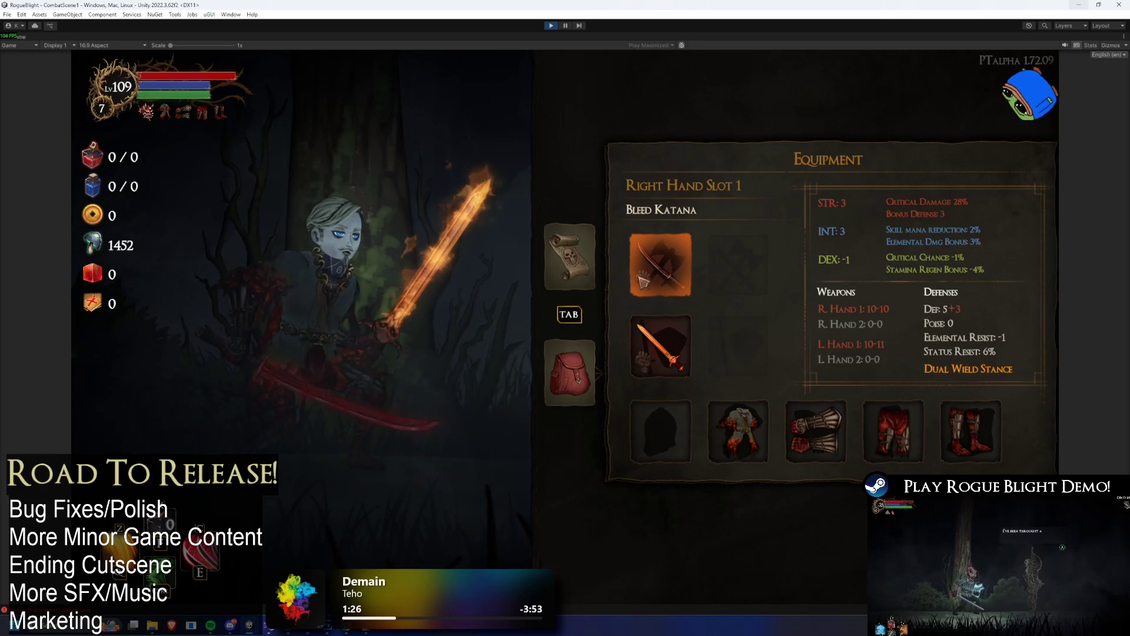
- Browse the right-hand and left-hand weapon lists and the helmets, including Zima's Helmet and Thief's Mask
{"action": "left_click", "coordinate": [642, 280]}
{"action": "scroll", "coordinate": [947, 199], "scroll_direction": "down", "scroll_amount": 10}
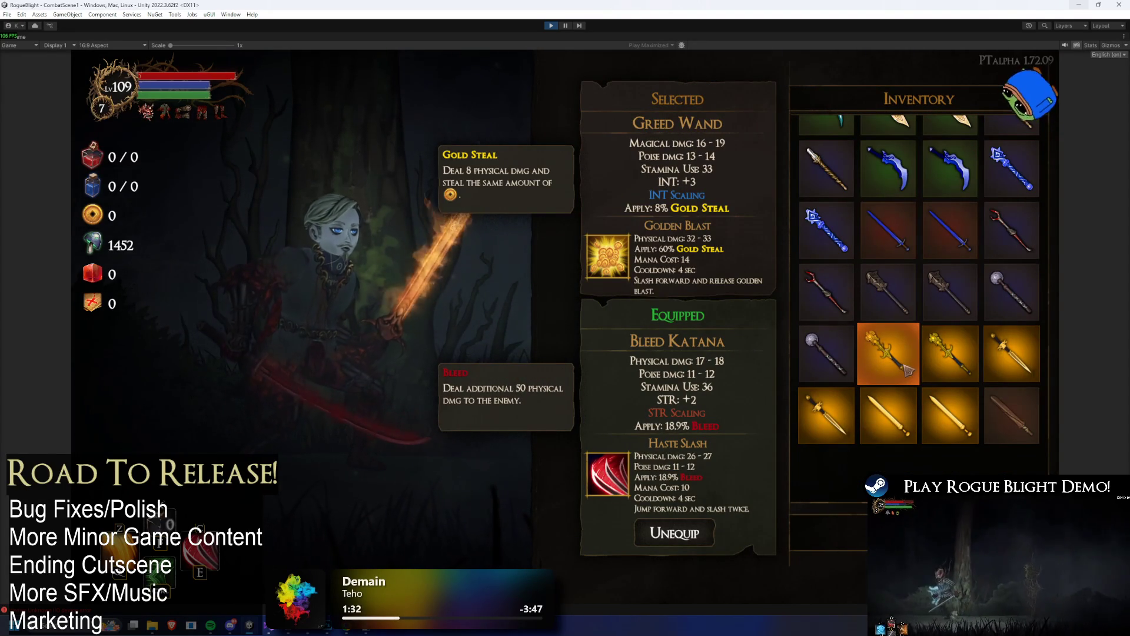
{"action": "key", "text": "Escape"}
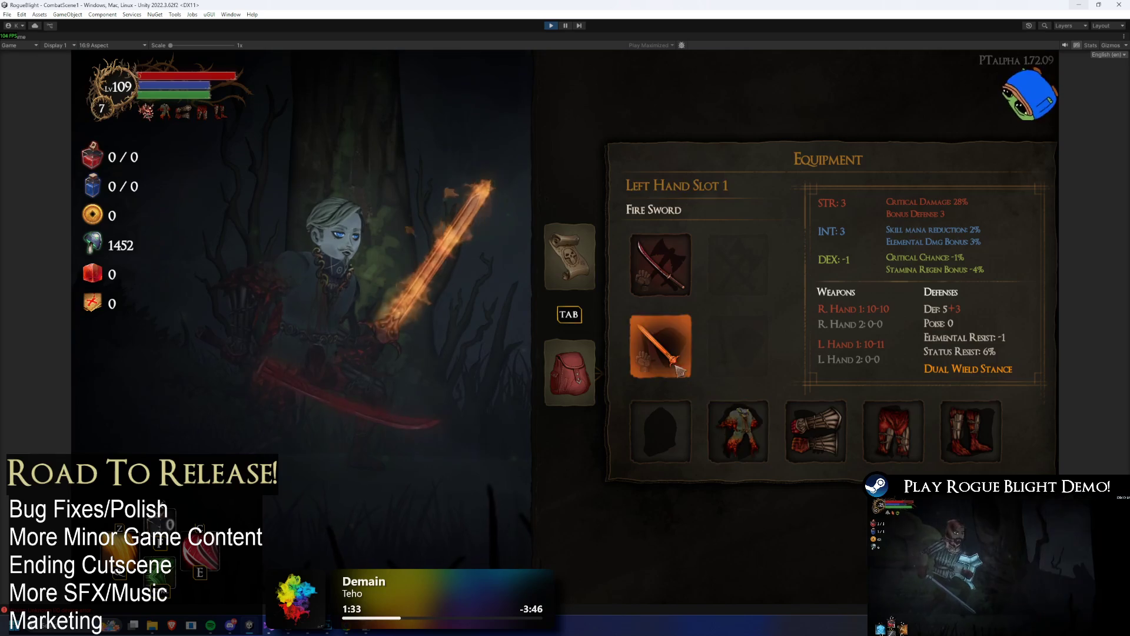
{"action": "left_click", "coordinate": [684, 376]}
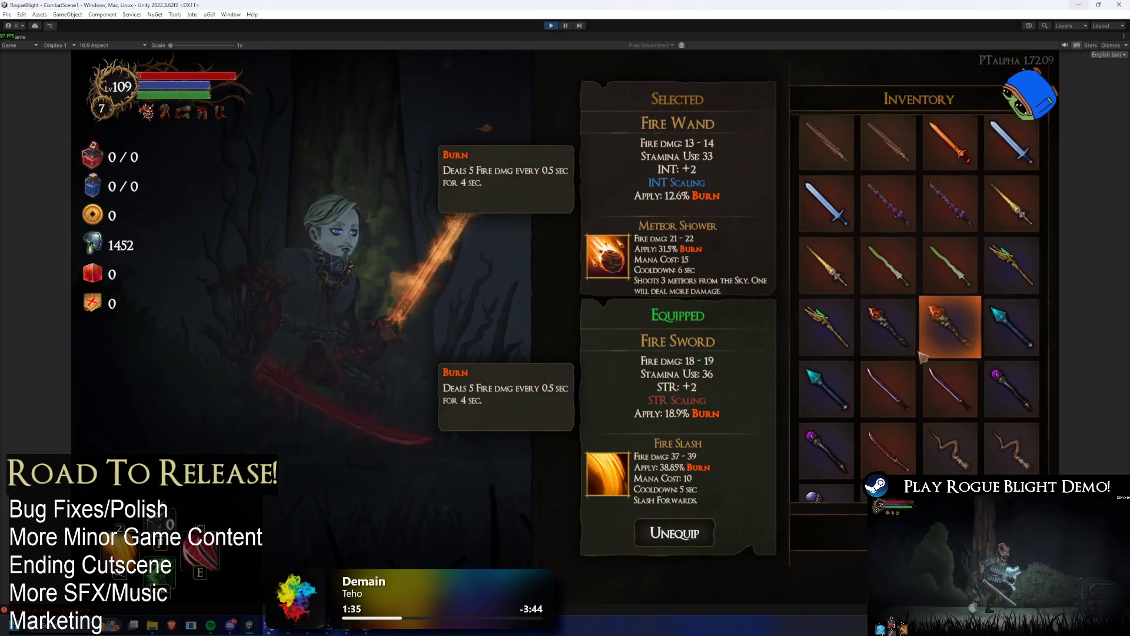
{"action": "scroll", "coordinate": [924, 359], "scroll_direction": "down", "scroll_amount": 10}
{"action": "scroll", "coordinate": [965, 365], "scroll_direction": "down", "scroll_amount": 10}
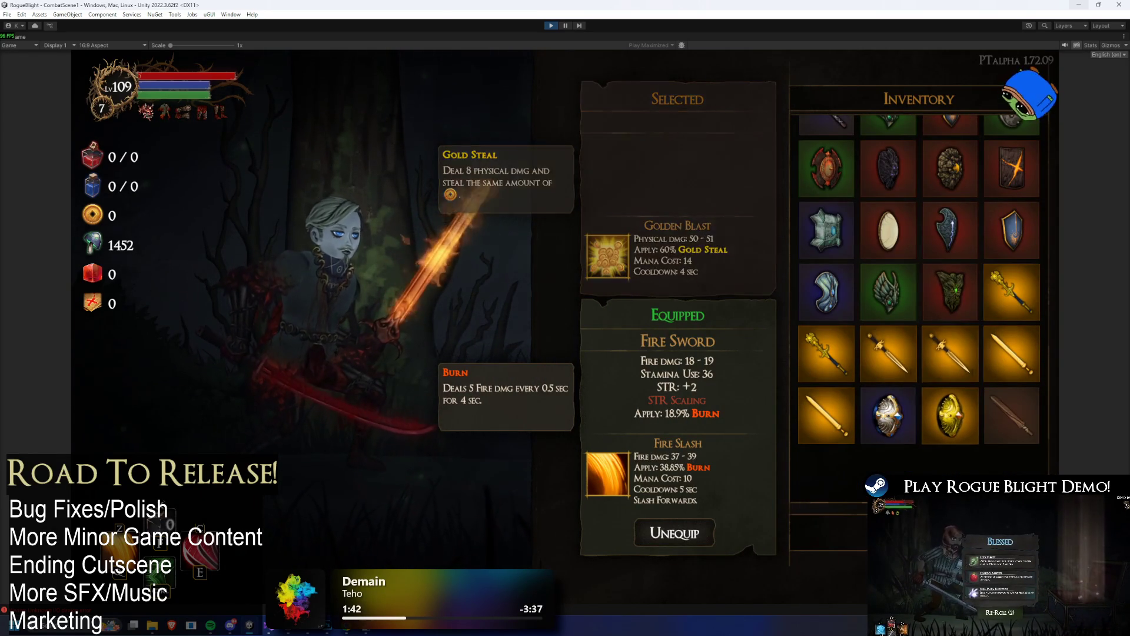
{"action": "key", "text": "Escape"}
{"action": "left_click", "coordinate": [787, 305]}
{"action": "scroll", "coordinate": [876, 373], "scroll_direction": "down", "scroll_amount": 10}
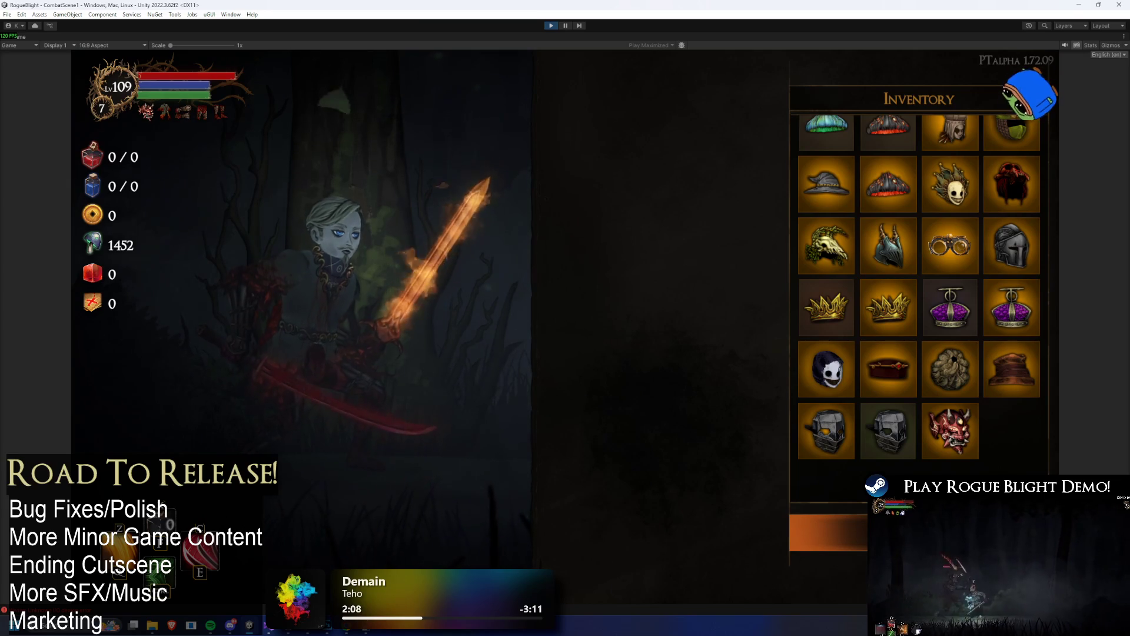
- Preview and equip the Thief's Mask, then unequip it again
{"action": "left_click", "coordinate": [827, 431]}
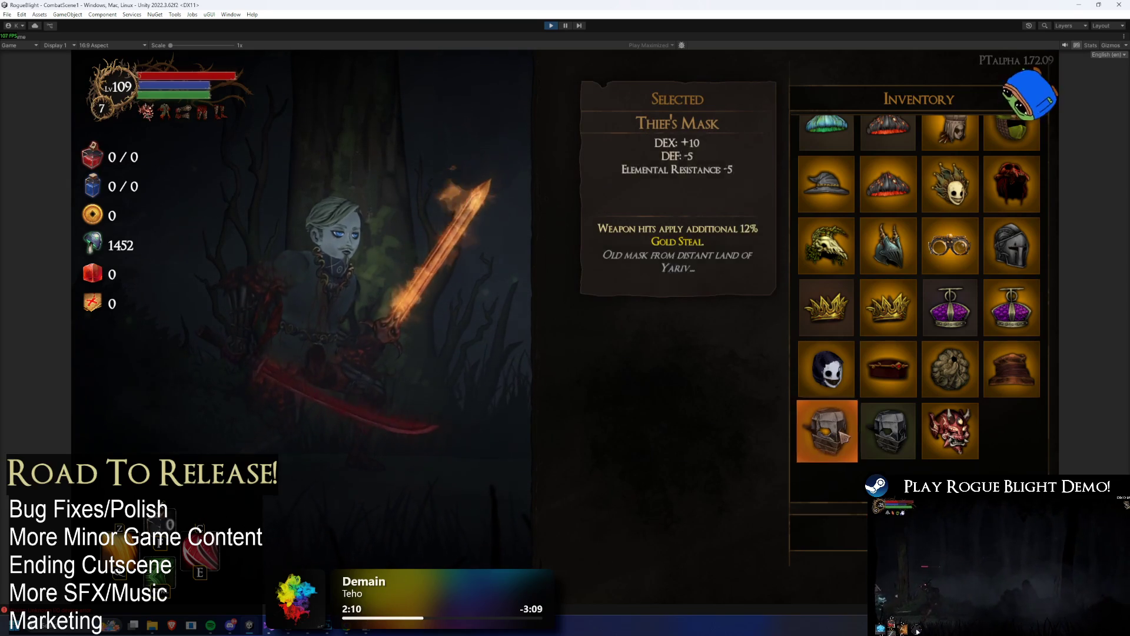
{"action": "left_click", "coordinate": [860, 521]}
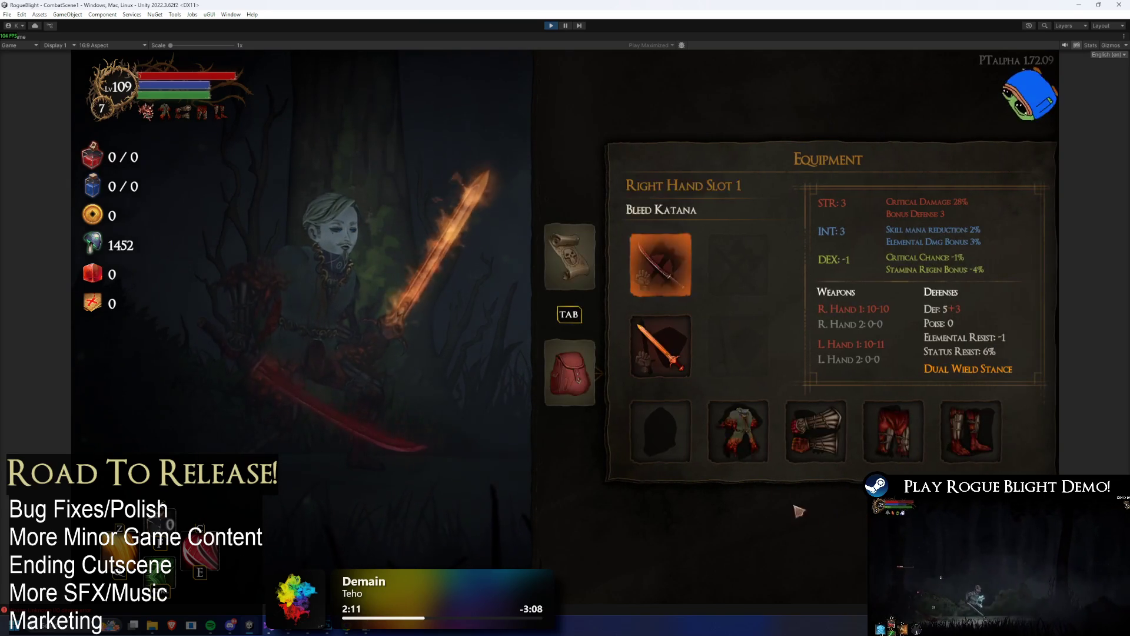
{"action": "left_click", "coordinate": [661, 432]}
{"action": "scroll", "coordinate": [923, 250], "scroll_direction": "down", "scroll_amount": 3}
{"action": "left_click", "coordinate": [815, 451]}
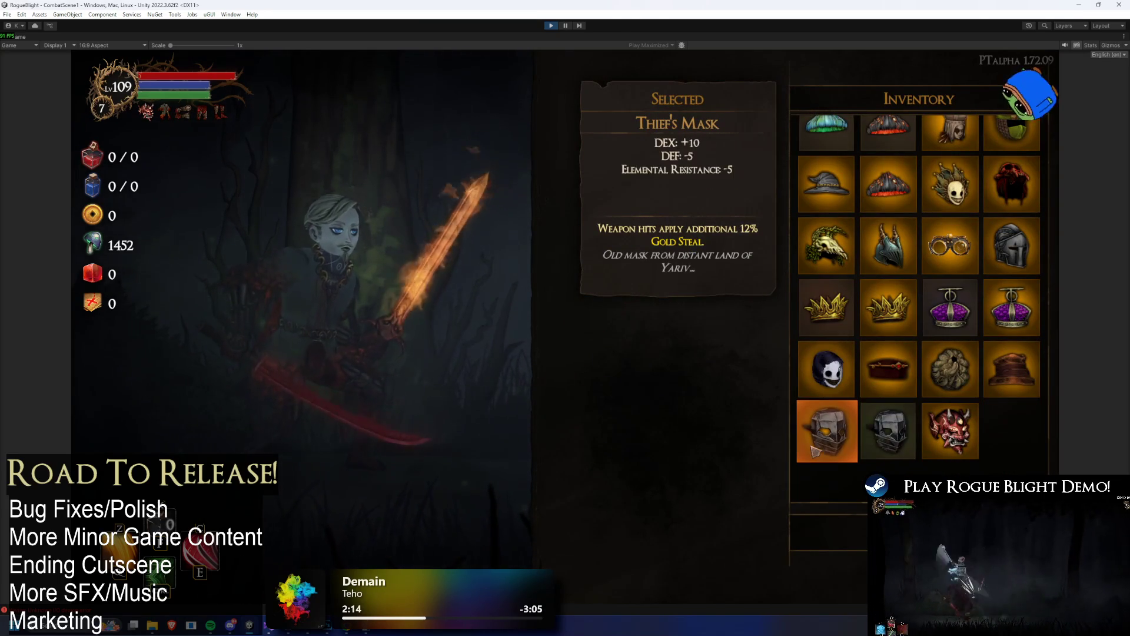
{"action": "left_click", "coordinate": [857, 518]}
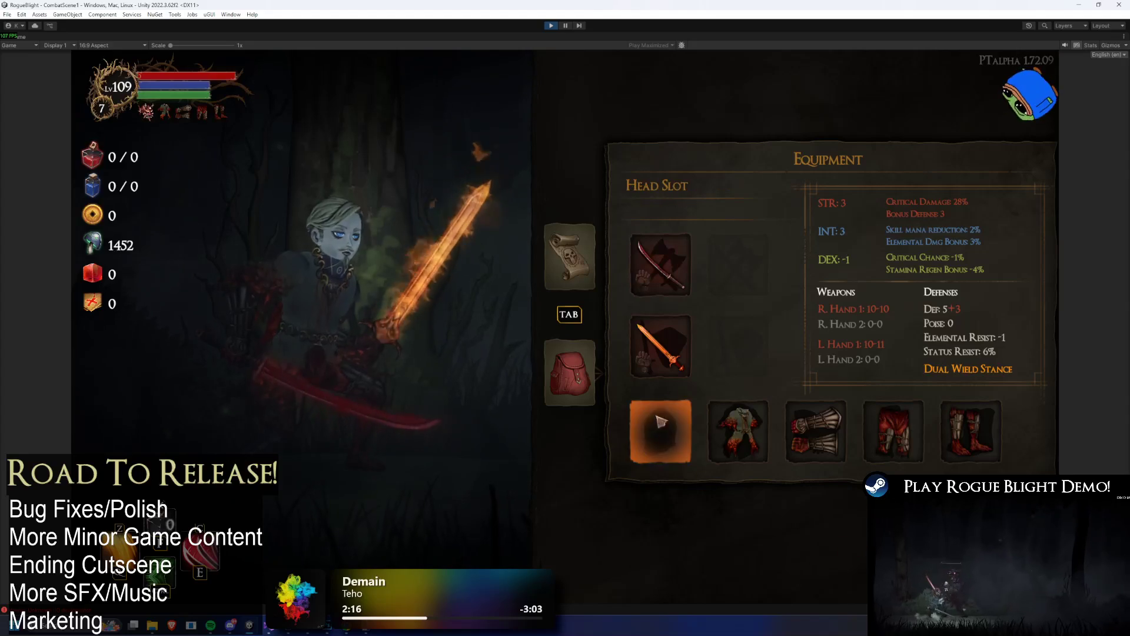
{"action": "left_click", "coordinate": [660, 432]}
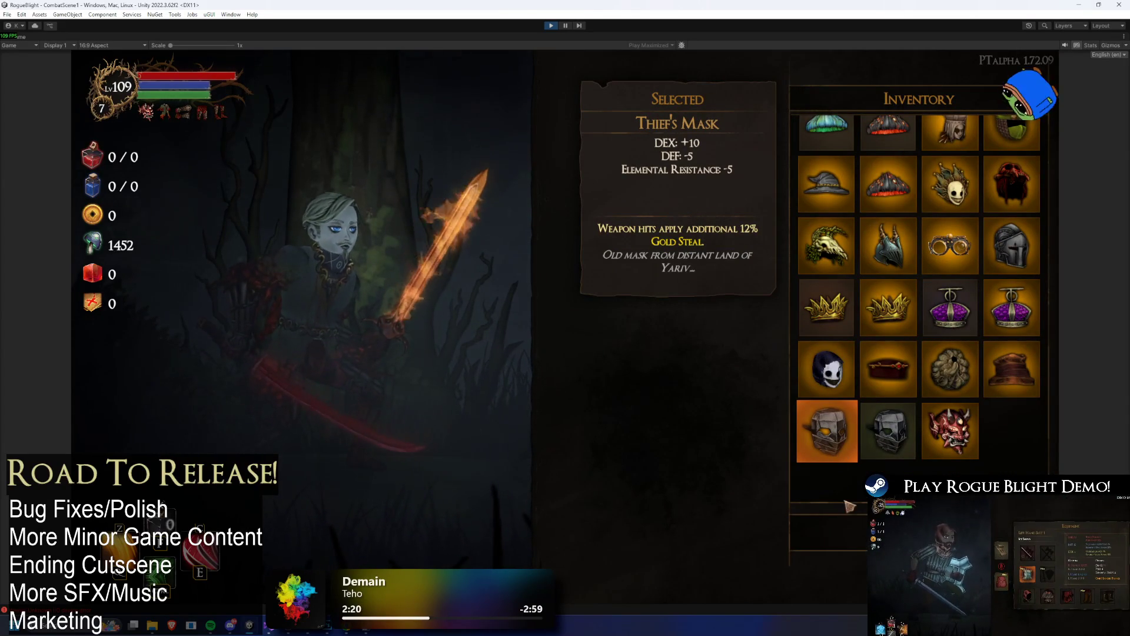
{"action": "left_click", "coordinate": [824, 458]}
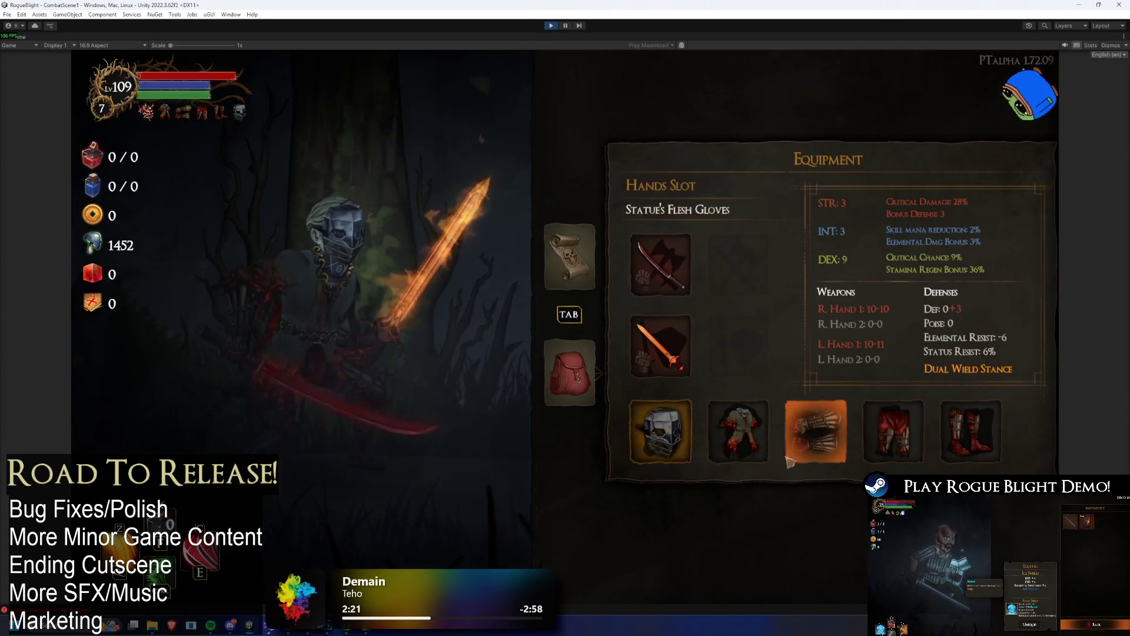
{"action": "left_click", "coordinate": [670, 457]}
{"action": "left_click", "coordinate": [664, 523]}
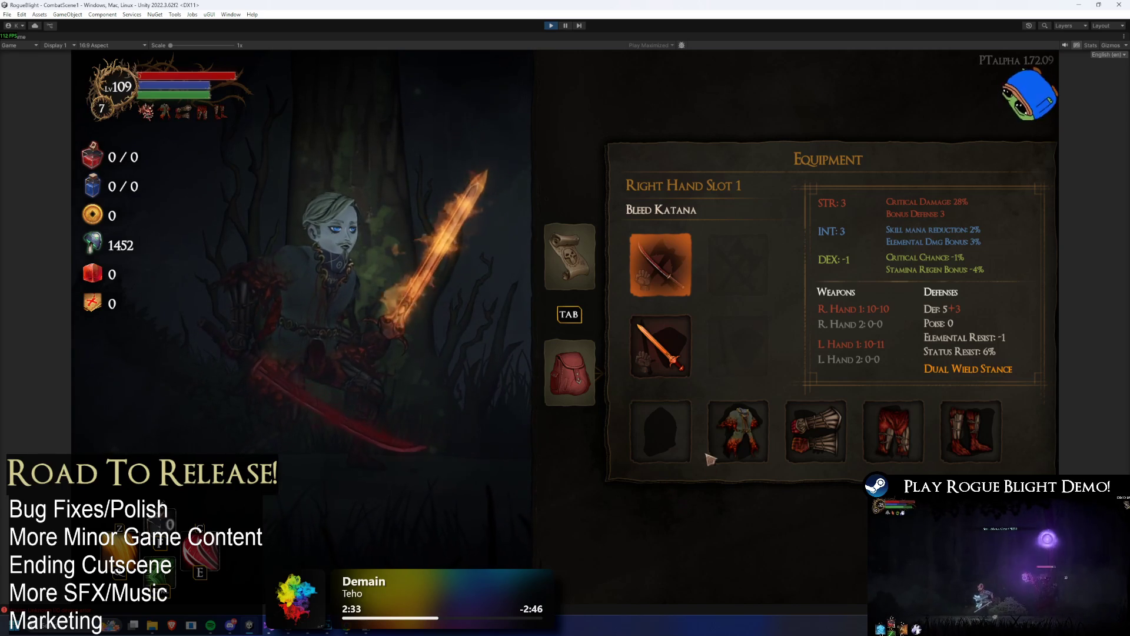
- Equip Bloodfire Oni on the character's head, then take it off, leaving the head slot empty
{"action": "left_click", "coordinate": [677, 430]}
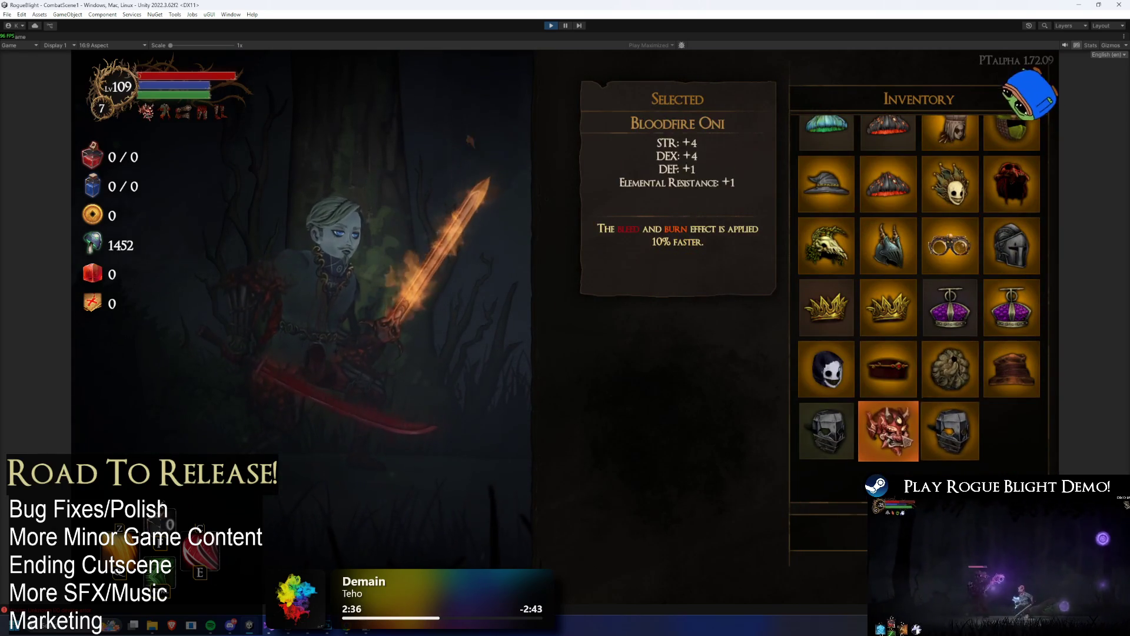
{"action": "left_click", "coordinate": [890, 439]}
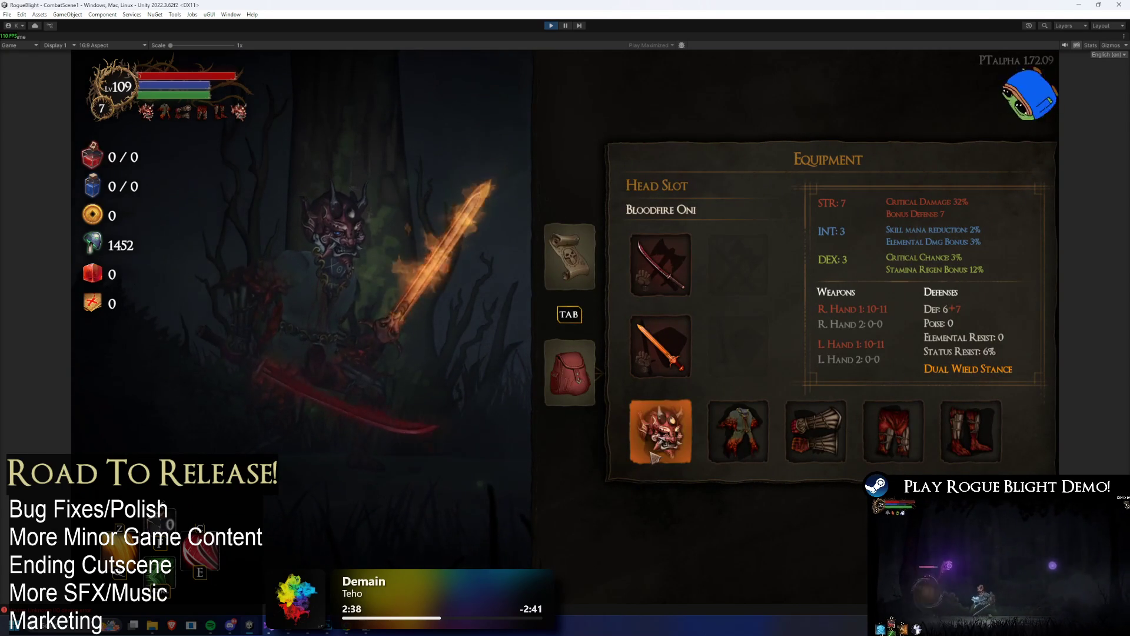
{"action": "left_click", "coordinate": [661, 431]}
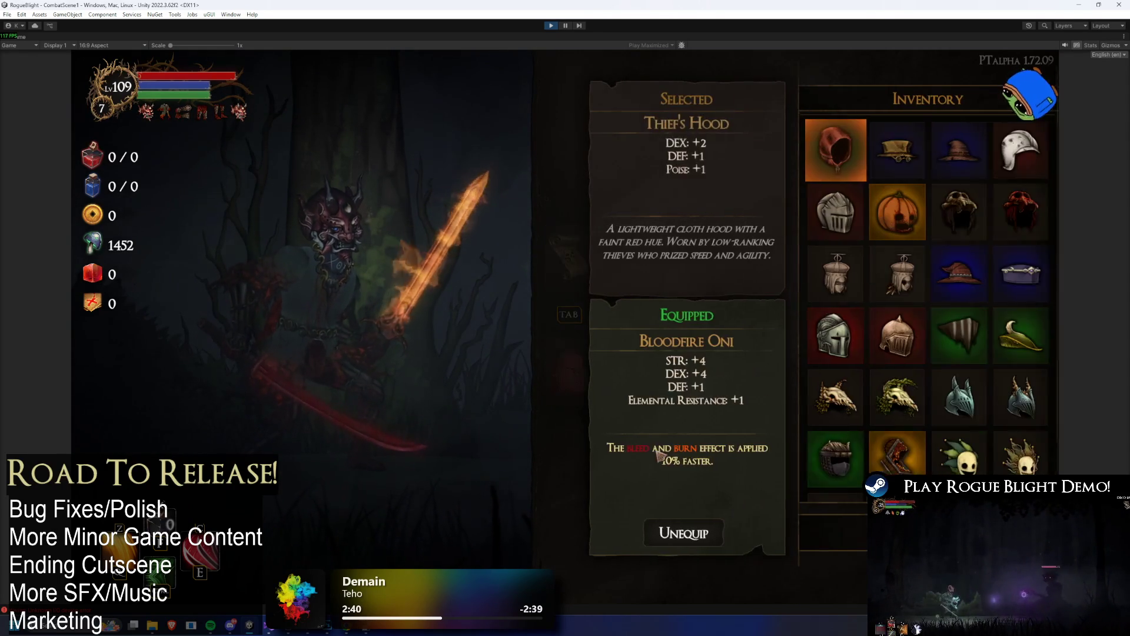
{"action": "left_click", "coordinate": [669, 532]}
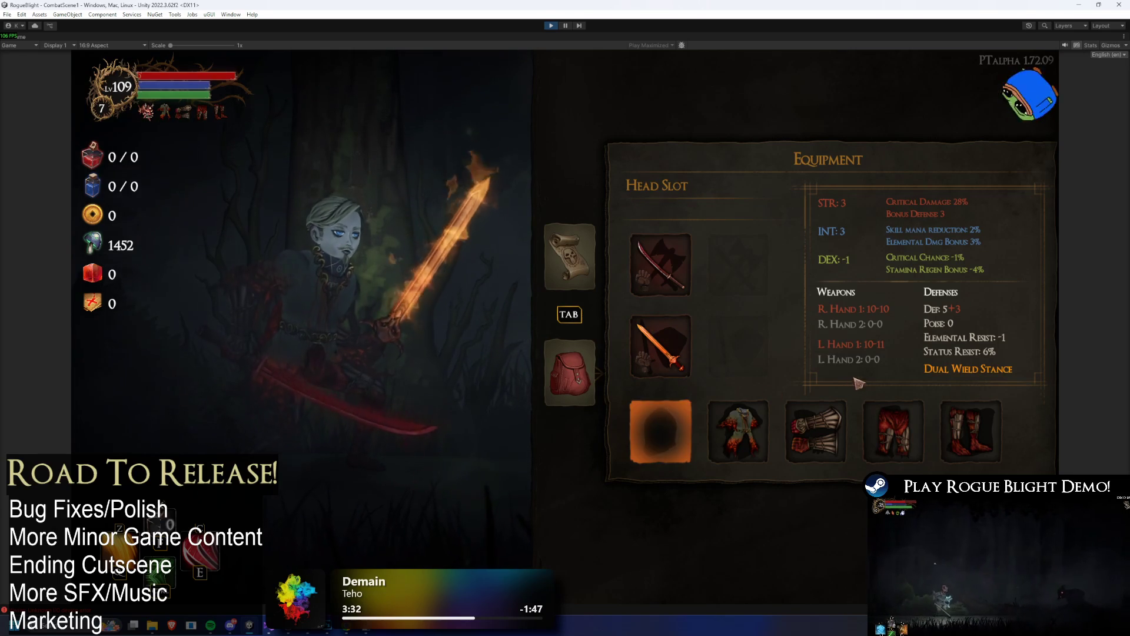
- Equip Bloodfire Oni, remove it, browse the other head items, and equip it again
{"action": "left_click", "coordinate": [660, 430]}
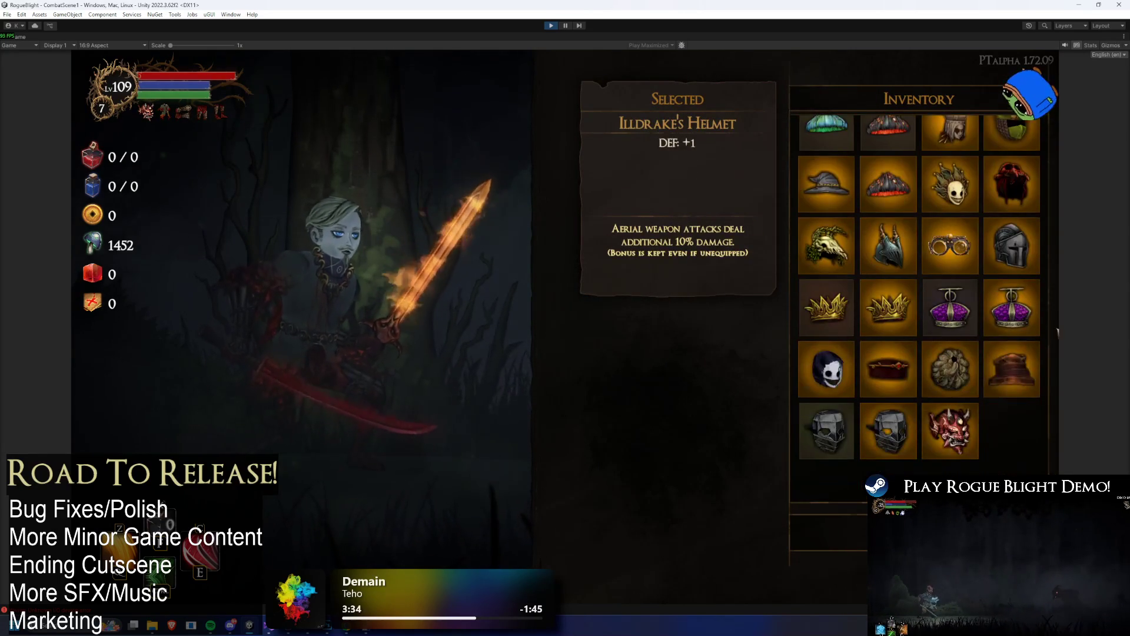
{"action": "scroll", "coordinate": [954, 412], "scroll_direction": "down", "scroll_amount": 1}
{"action": "left_click", "coordinate": [967, 439]}
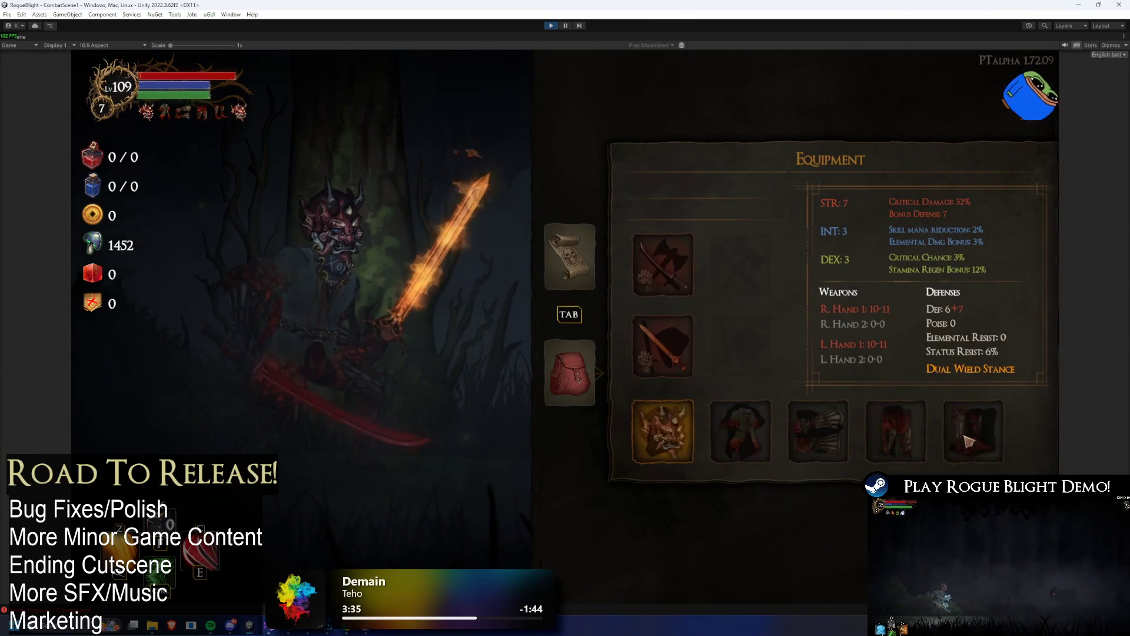
{"action": "left_click", "coordinate": [661, 427]}
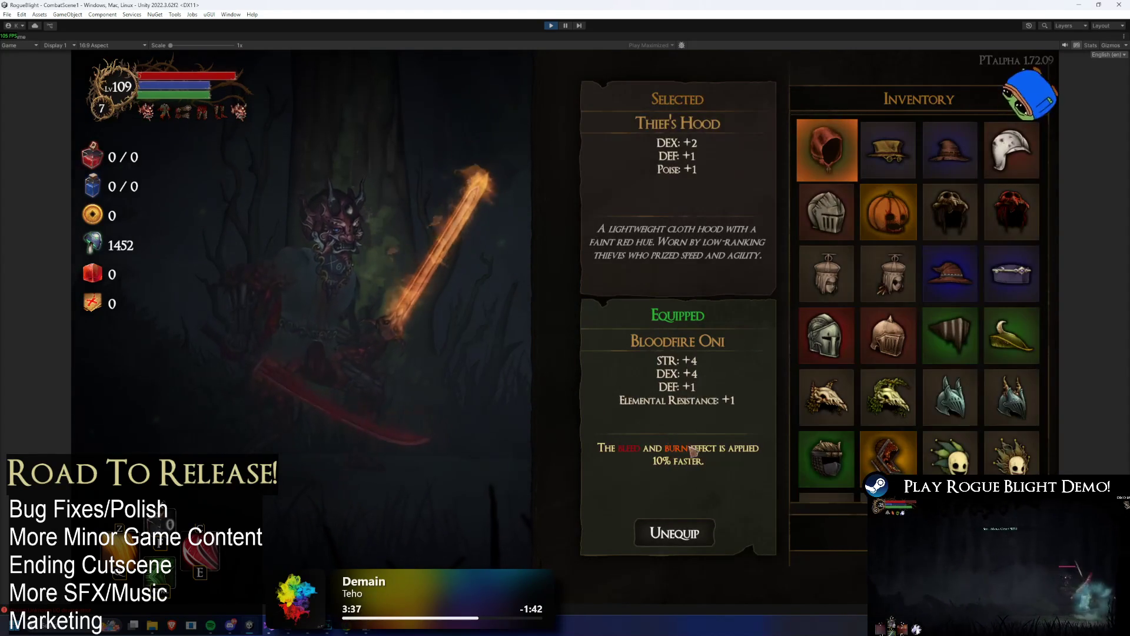
{"action": "left_click", "coordinate": [672, 536]}
{"action": "left_click", "coordinate": [661, 439]}
{"action": "scroll", "coordinate": [946, 389], "scroll_direction": "down", "scroll_amount": 3}
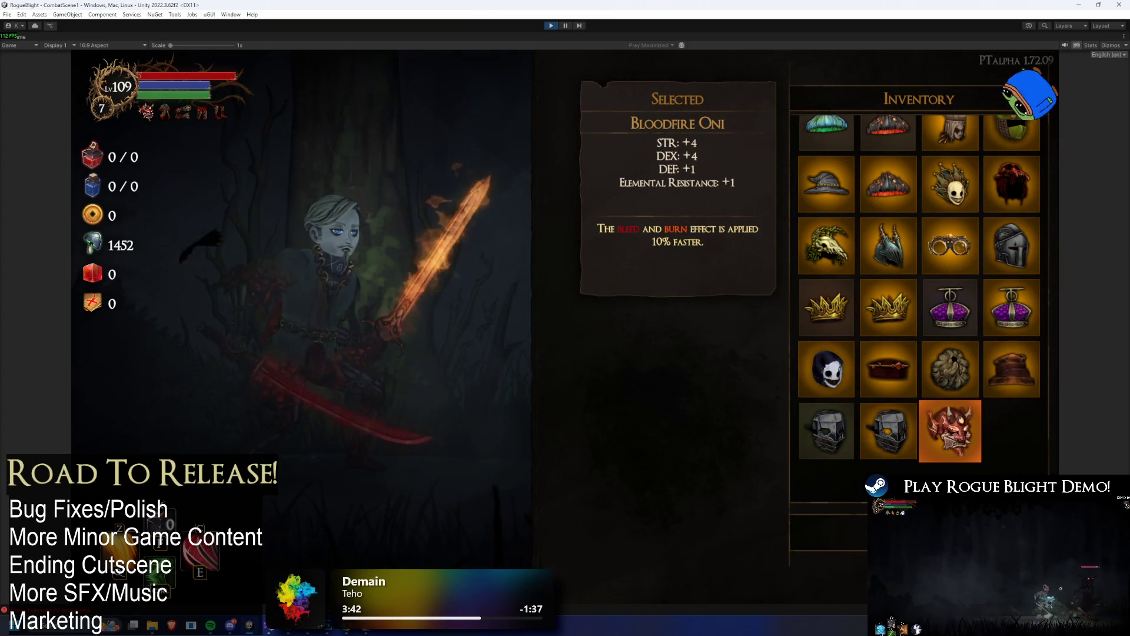
{"action": "left_click", "coordinate": [951, 447]}
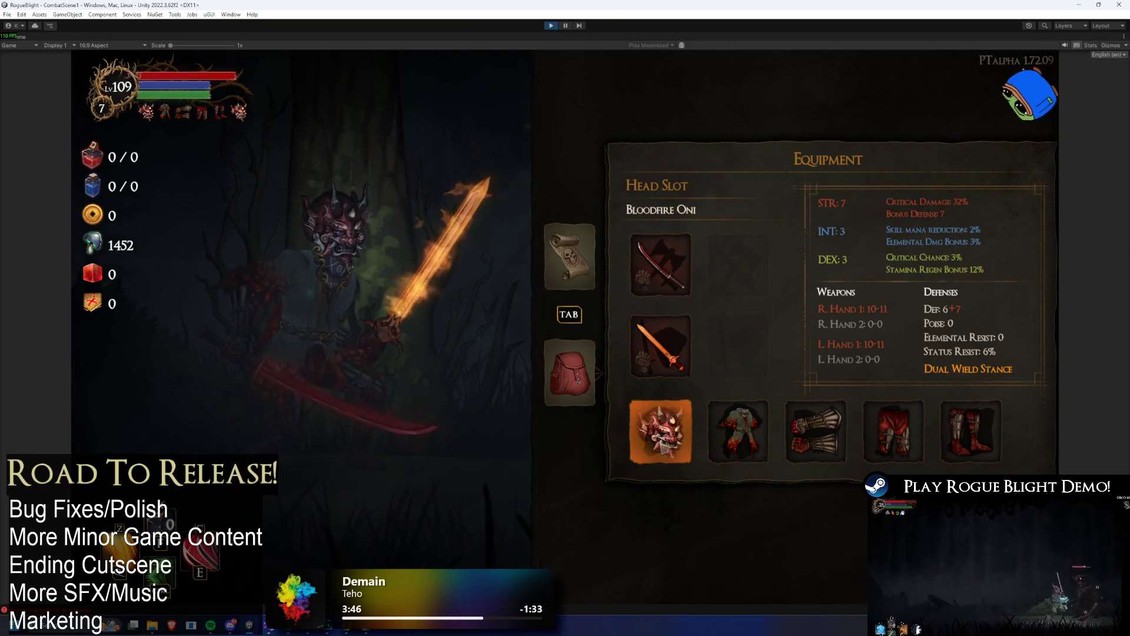
- Review the head item list, then remove Bloodfire Oni, leaving the head slot empty
{"action": "left_click", "coordinate": [661, 433]}
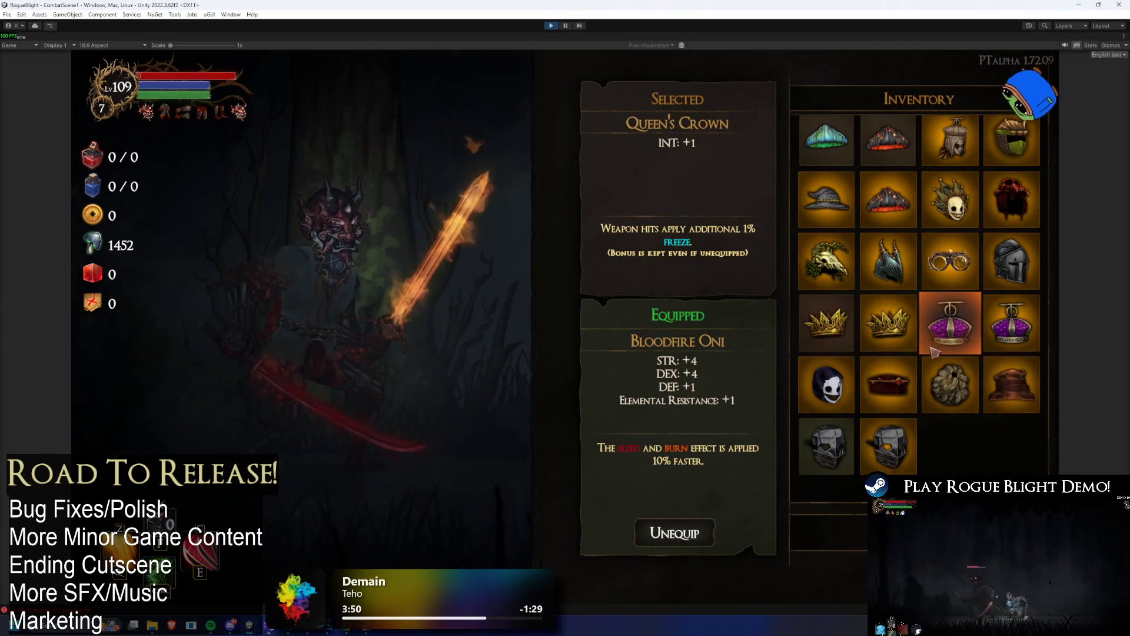
{"action": "scroll", "coordinate": [934, 350], "scroll_direction": "up", "scroll_amount": 5}
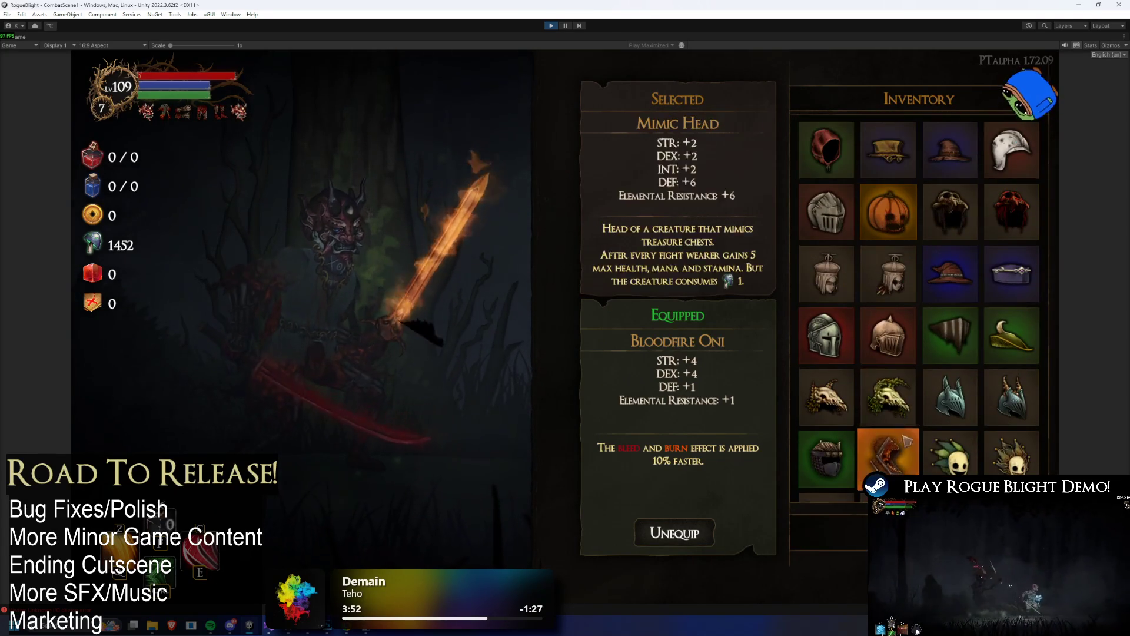
{"action": "key", "text": "Escape"}
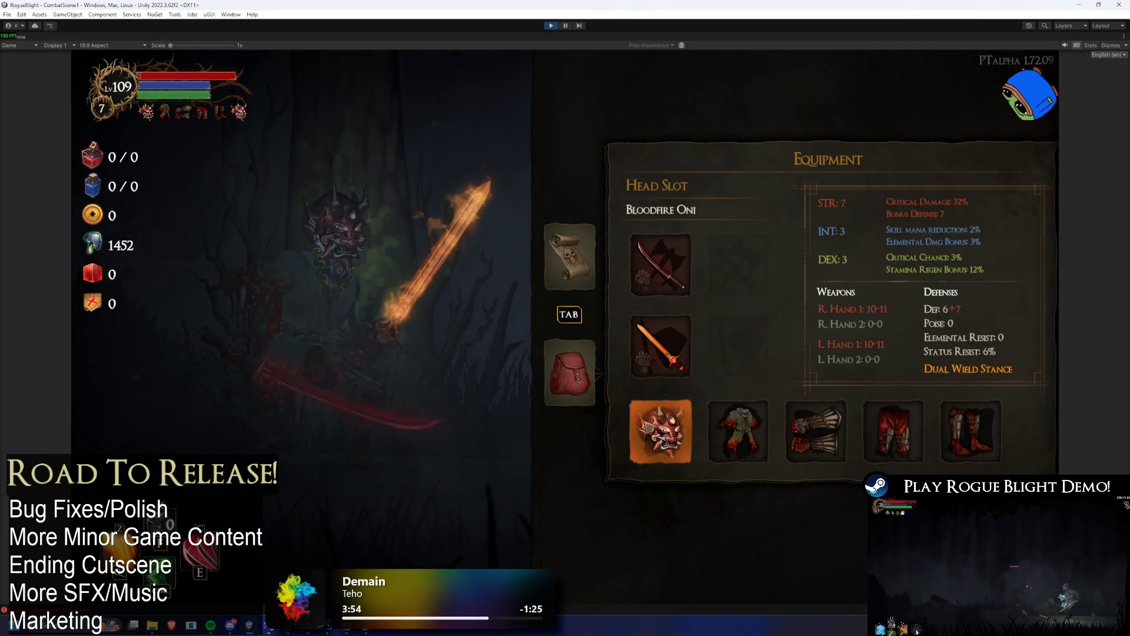
{"action": "key", "text": "Return"}
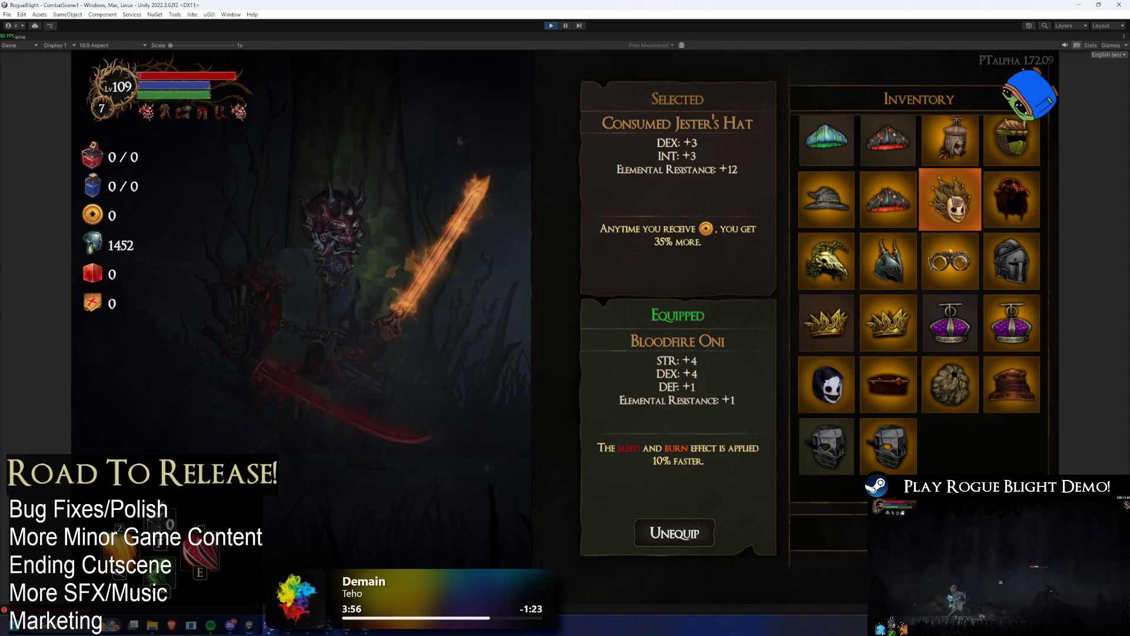
{"action": "scroll", "coordinate": [950, 362], "scroll_direction": "down", "scroll_amount": 1}
{"action": "scroll", "coordinate": [955, 344], "scroll_direction": "up", "scroll_amount": 3}
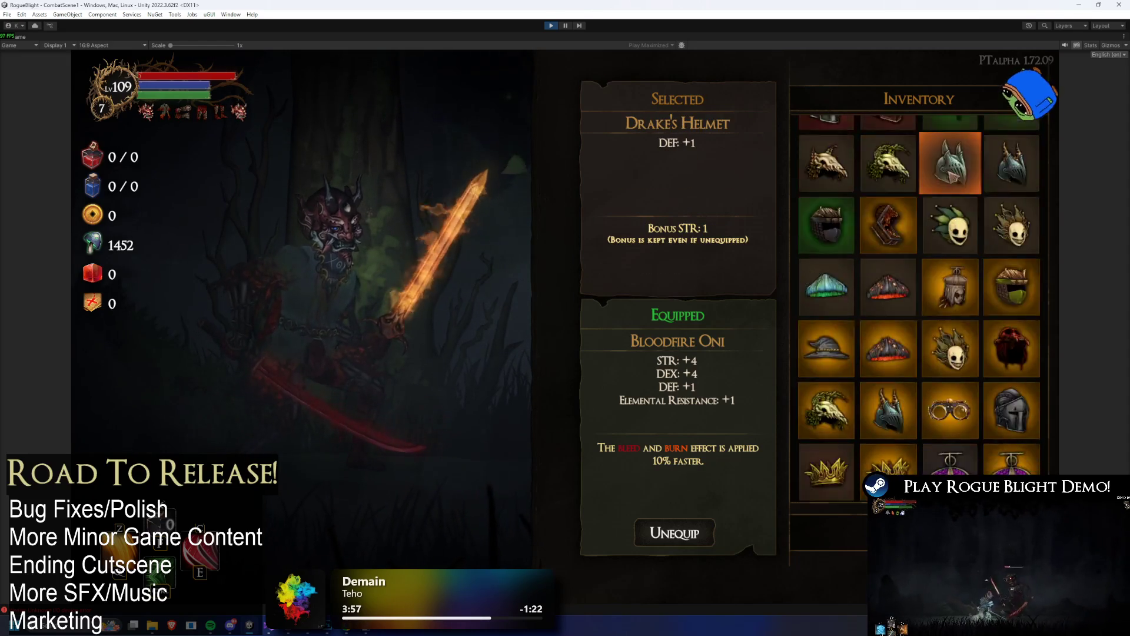
{"action": "left_click", "coordinate": [674, 533]}
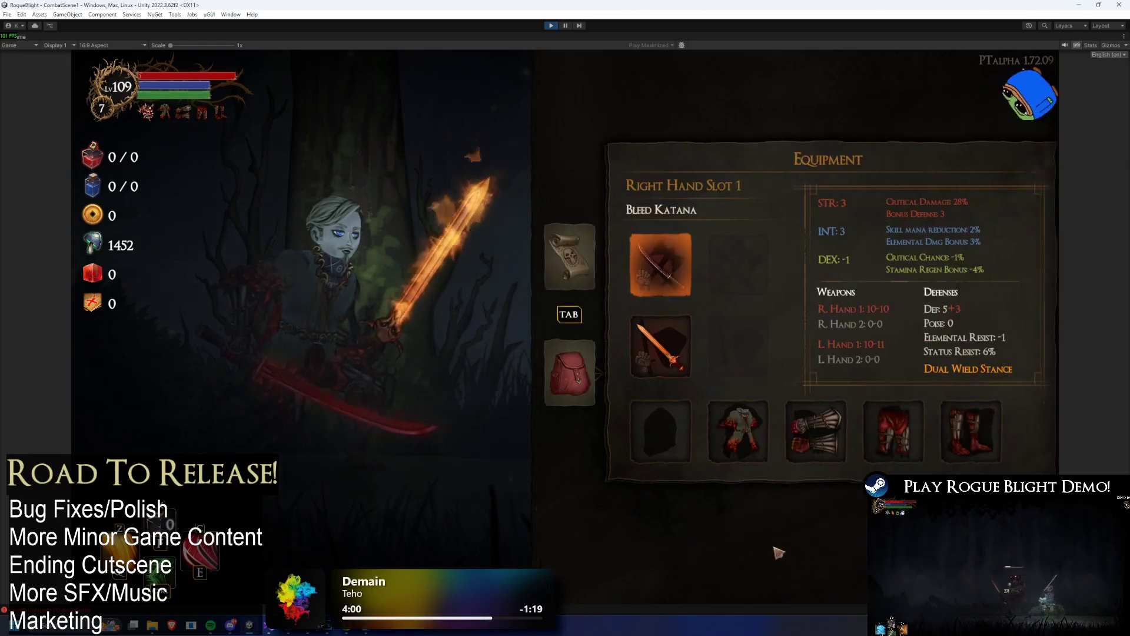
- Check the head item list once more, then pause and leave the run for The Sanctuary camp
{"action": "key", "text": "Return"}
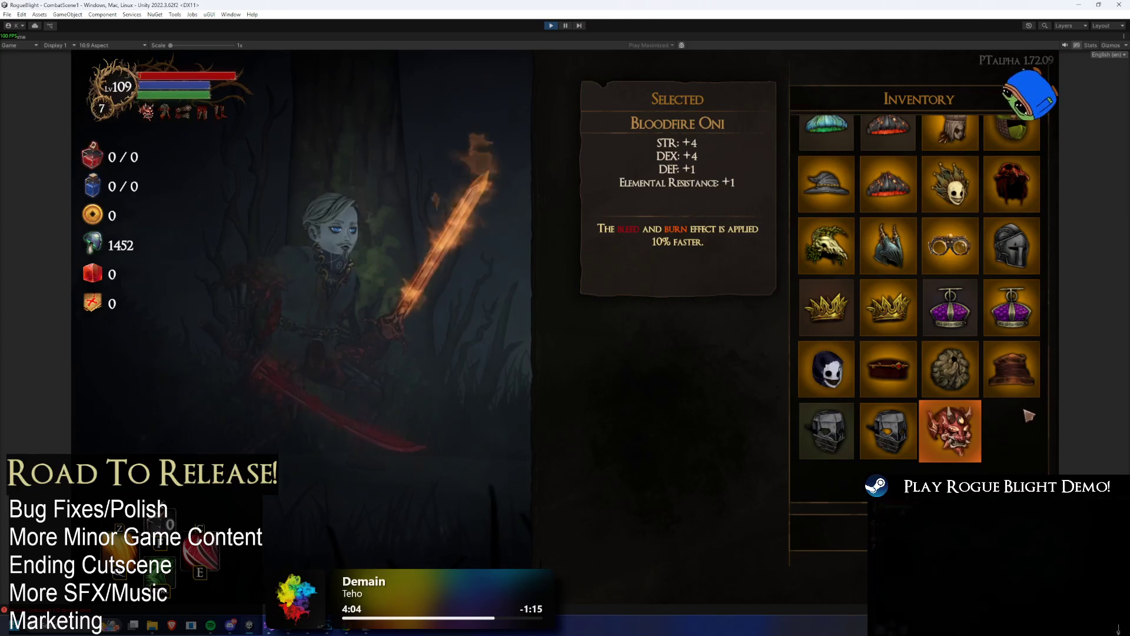
{"action": "scroll", "coordinate": [988, 369], "scroll_direction": "up", "scroll_amount": 2}
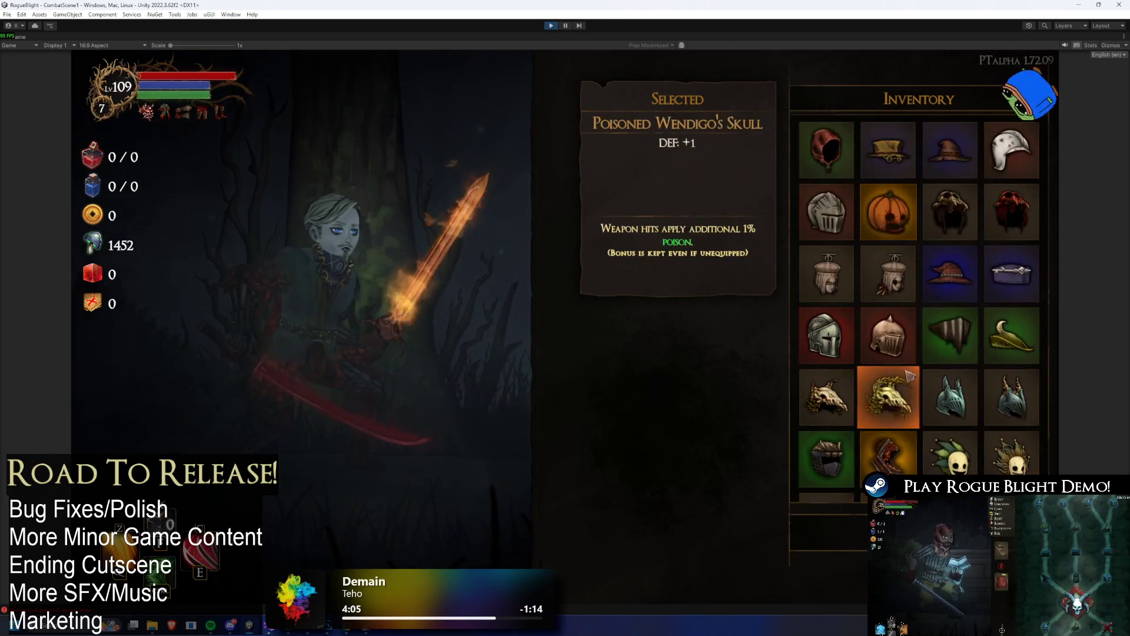
{"action": "key", "text": "Escape"}
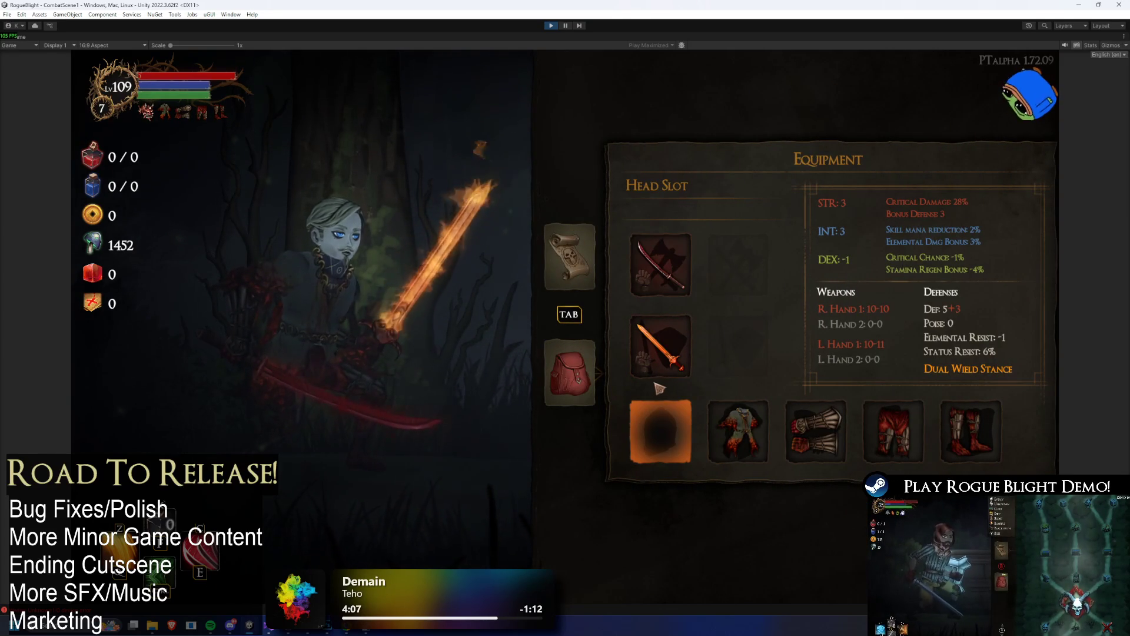
{"action": "left_click", "coordinate": [637, 402]}
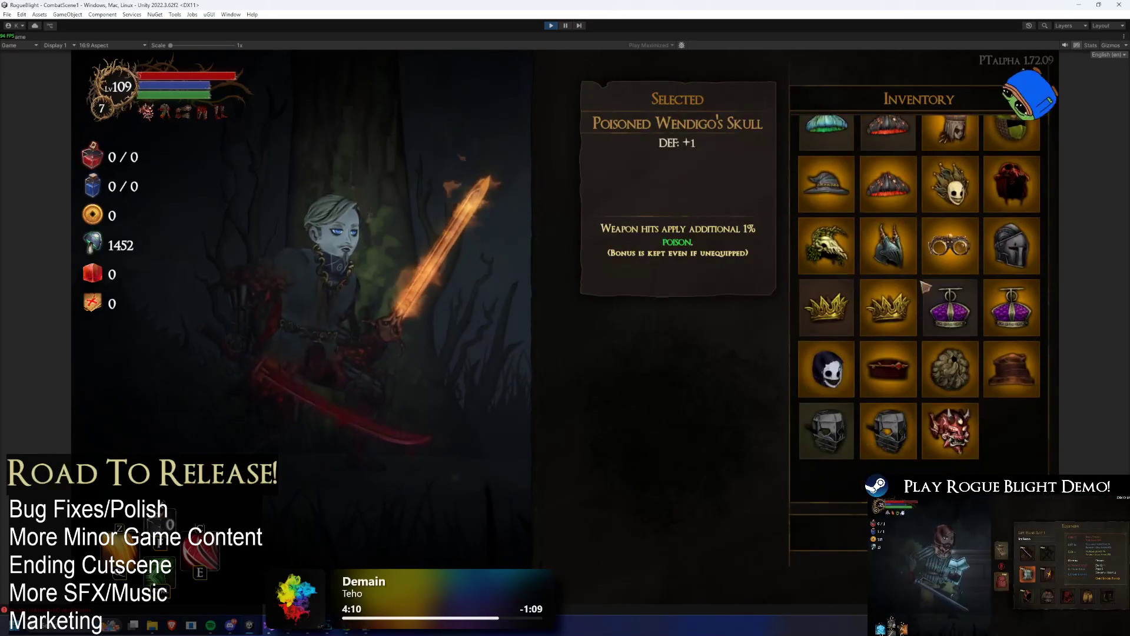
{"action": "key", "text": "Escape"}
{"action": "key", "text": "Escape"}
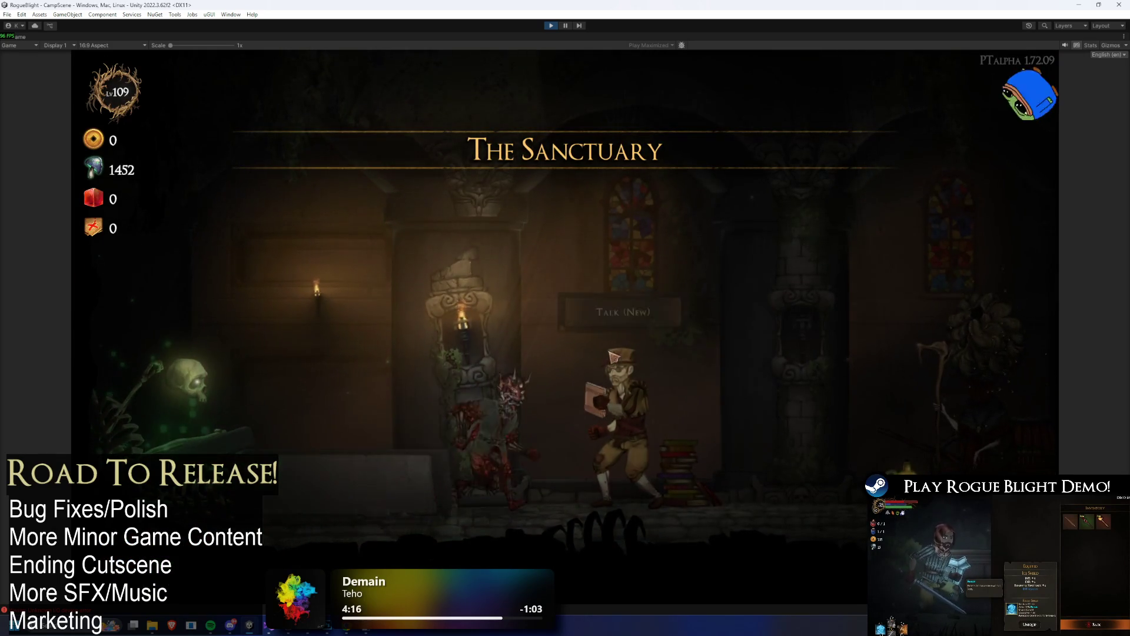
- Walk to the map merchant and start a Story Mode run in Waywood Forest
{"action": "key", "text": "a"}
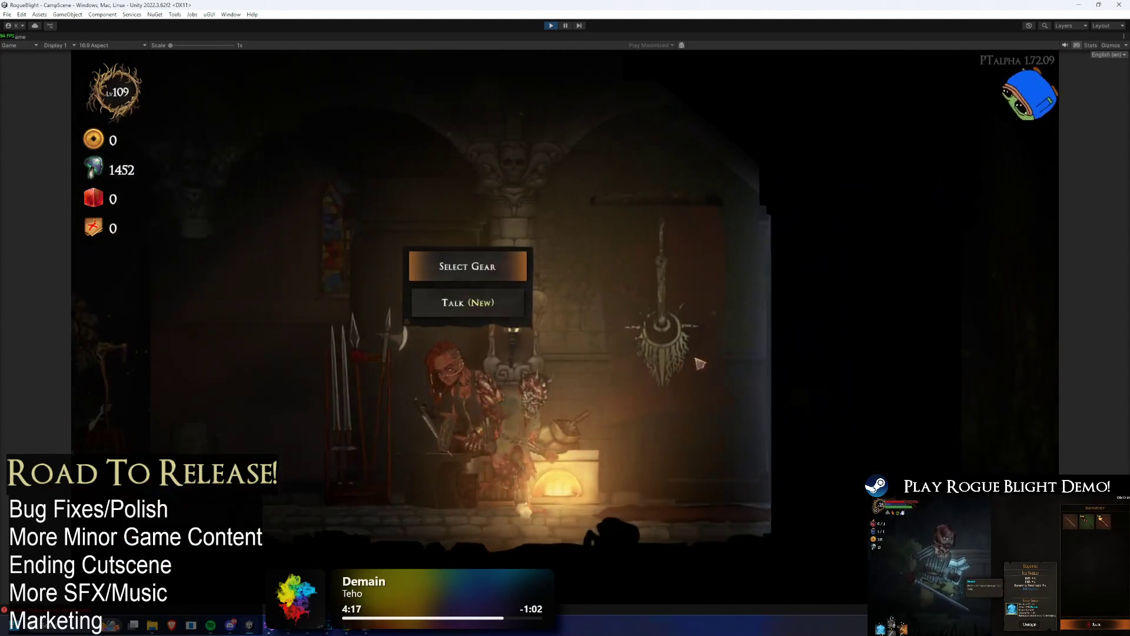
{"action": "key", "text": "d"}
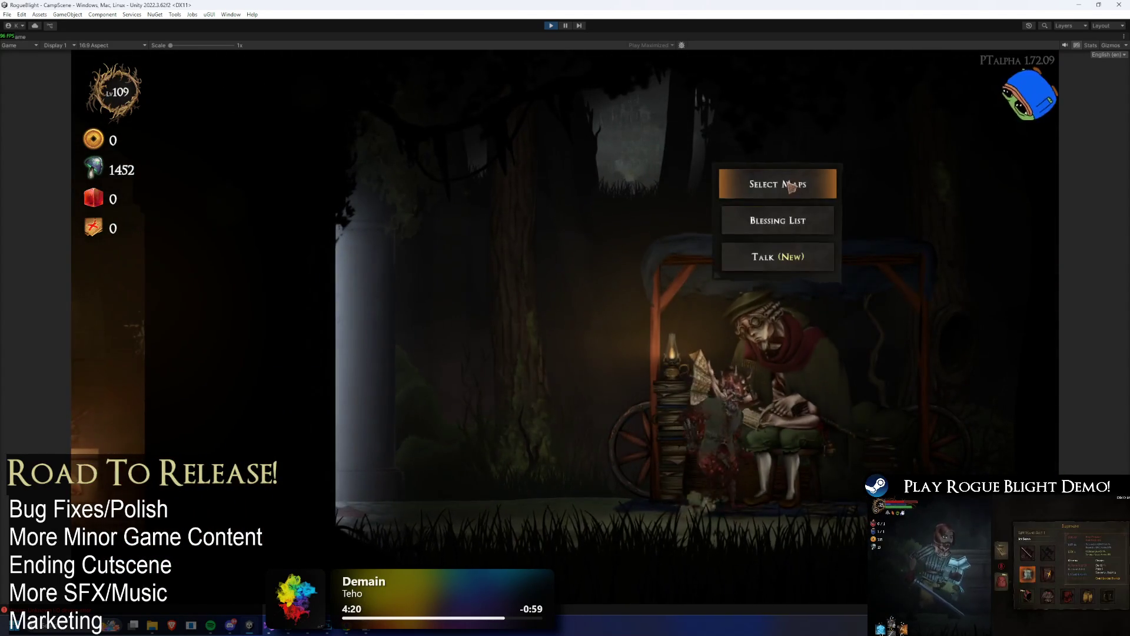
{"action": "left_click", "coordinate": [789, 189]}
{"action": "left_click", "coordinate": [471, 248]}
{"action": "left_click", "coordinate": [669, 316]}
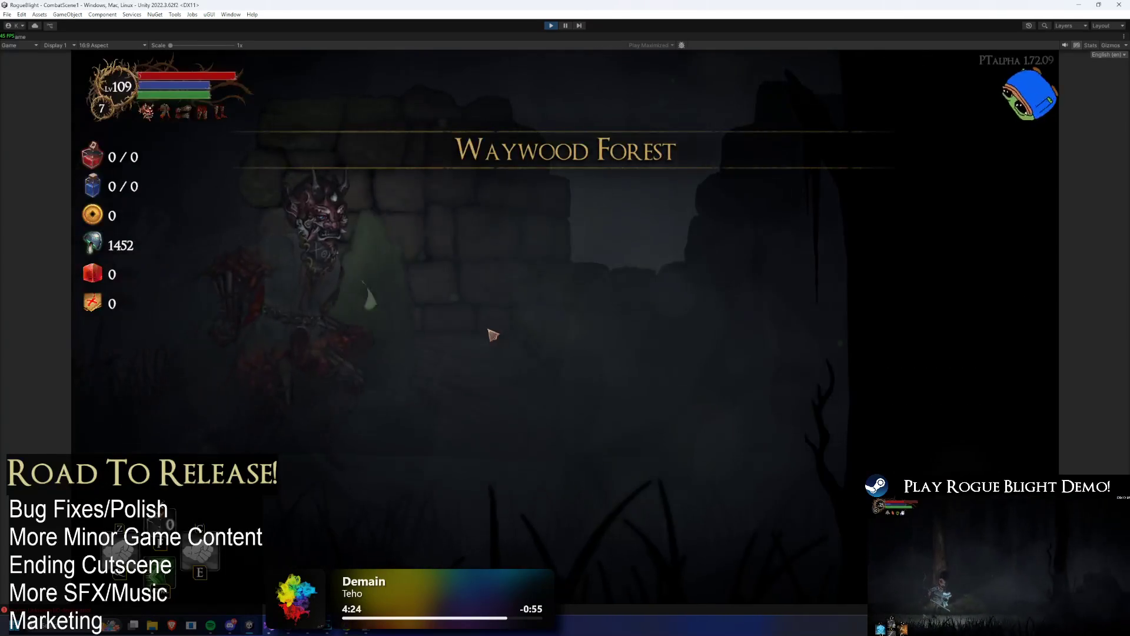
- Navigate the equipment screen with the keyboard, browsing the head slot's item list
{"action": "key", "text": "Tab"}
{"action": "key", "text": "Return"}
{"action": "key", "text": "Escape"}
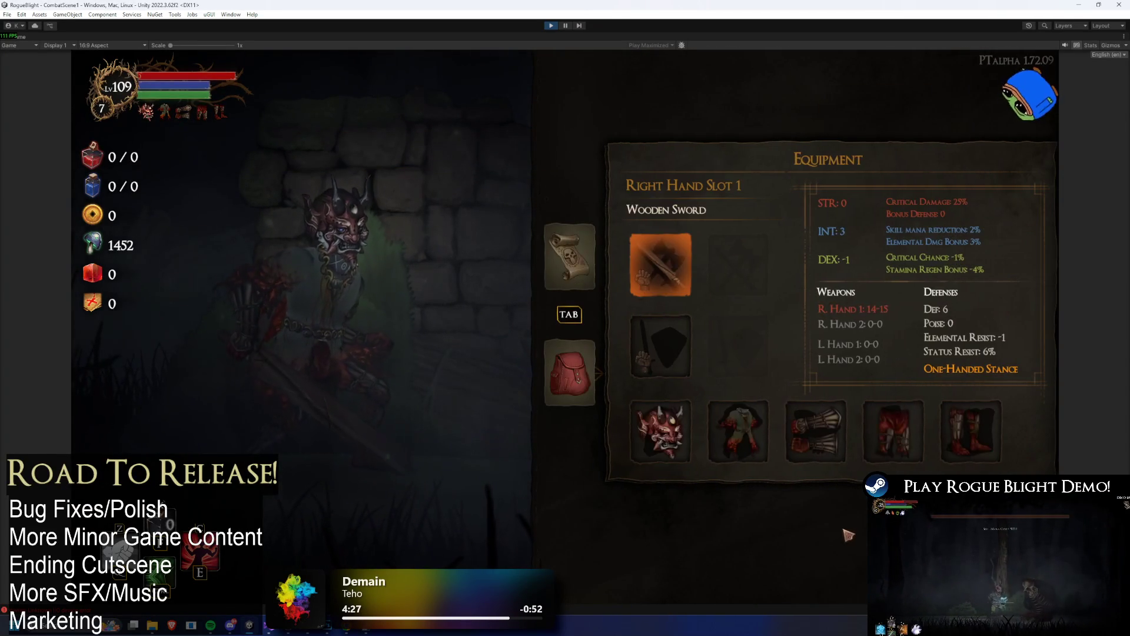
{"action": "key", "text": "Return"}
{"action": "key", "text": "Escape"}
{"action": "key", "text": "Up"}
{"action": "key", "text": "Up"}
{"action": "key", "text": "Down"}
{"action": "key", "text": "Down"}
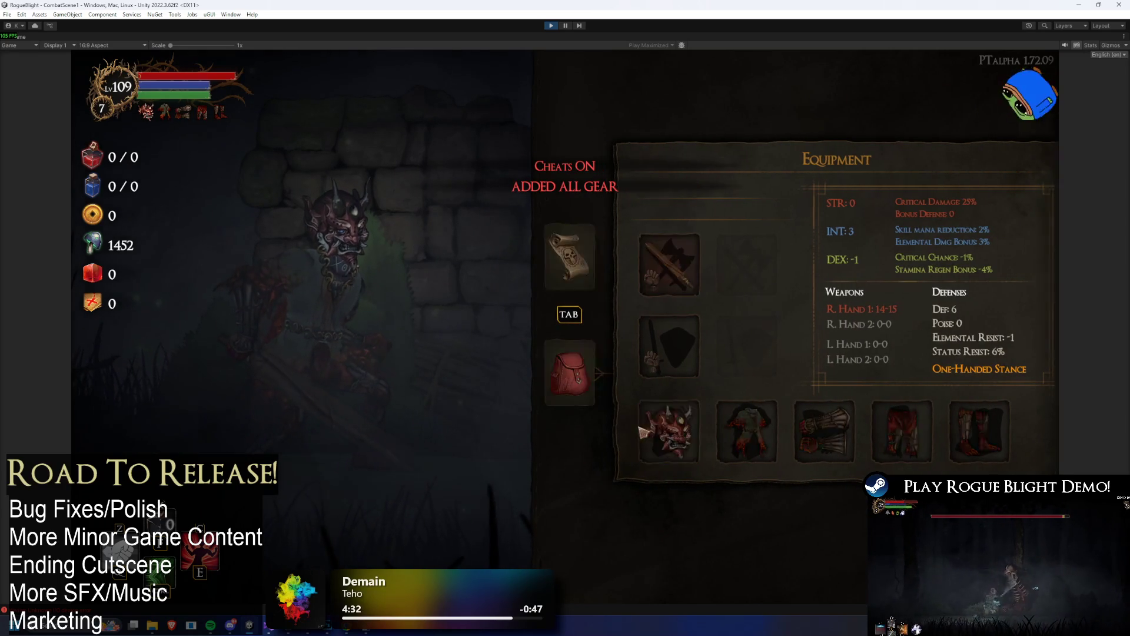
{"action": "key", "text": "Return"}
{"action": "key", "text": "Return"}
{"action": "key", "text": "Escape"}
{"action": "key", "text": "Left"}
{"action": "key", "text": "Left"}
{"action": "key", "text": "Return"}
{"action": "key", "text": "Right"}
{"action": "key", "text": "Right"}
{"action": "key", "text": "Down"}
{"action": "key", "text": "Down"}
{"action": "key", "text": "Down"}
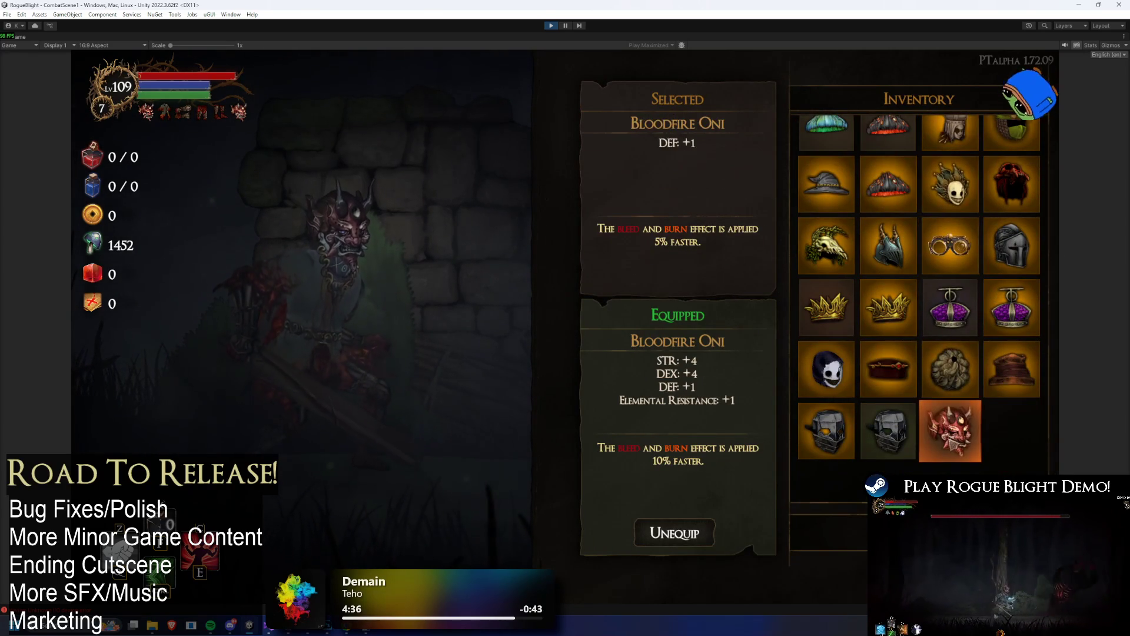
{"action": "key", "text": "Escape"}
- Equip Bloodfire Oni in the head slot for defence 6 +4, then stop the playtest
{"action": "key", "text": "Return"}
{"action": "key", "text": "Return"}
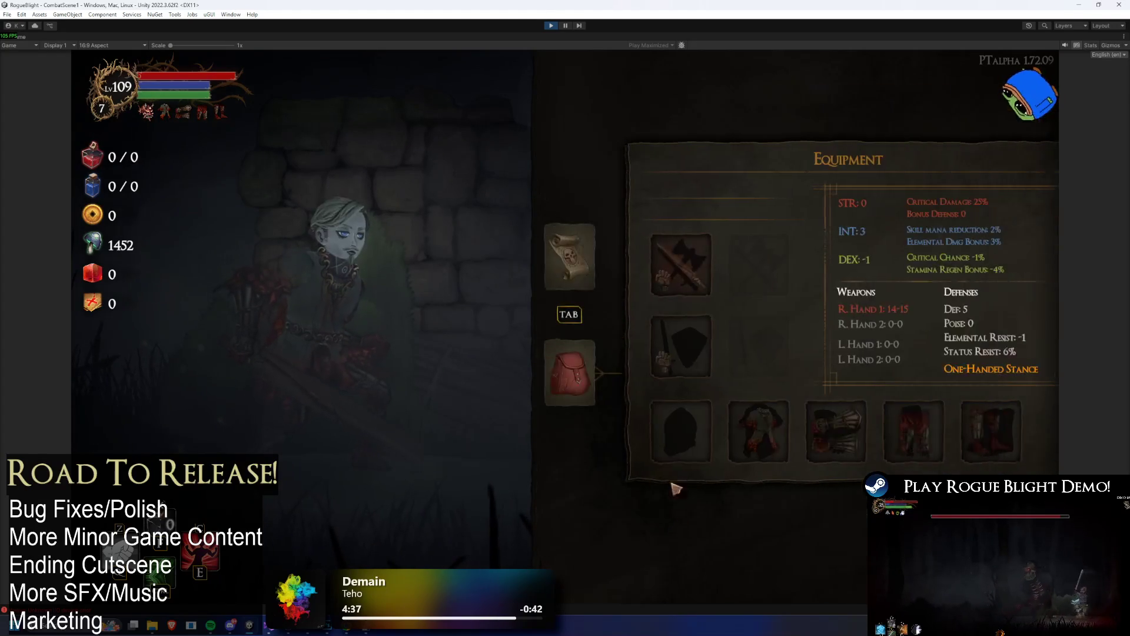
{"action": "key", "text": "Return"}
{"action": "key", "text": "Right"}
{"action": "key", "text": "Right"}
{"action": "key", "text": "Return"}
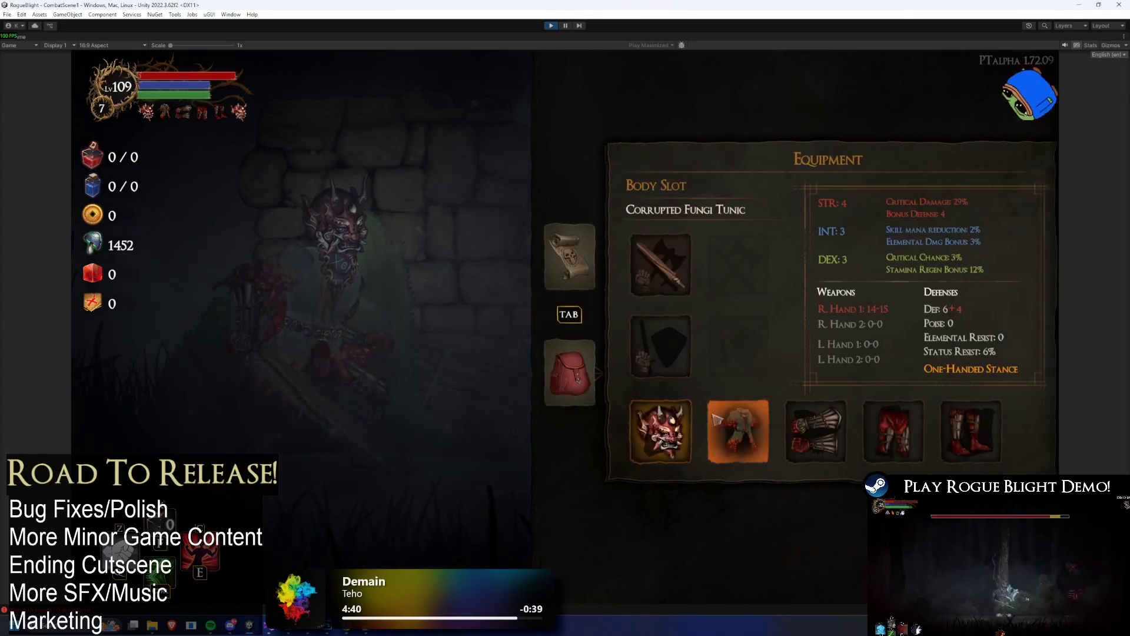
{"action": "key", "text": "Return"}
{"action": "key", "text": "Down"}
{"action": "key", "text": "Down"}
{"action": "key", "text": "Down"}
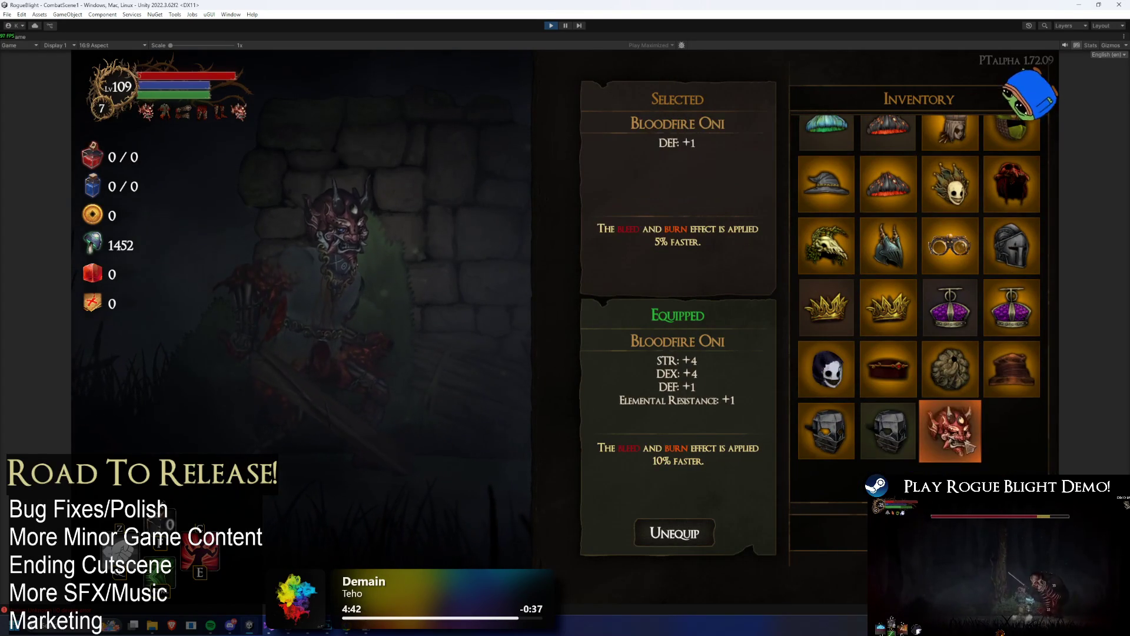
{"action": "left_click", "coordinate": [950, 430]}
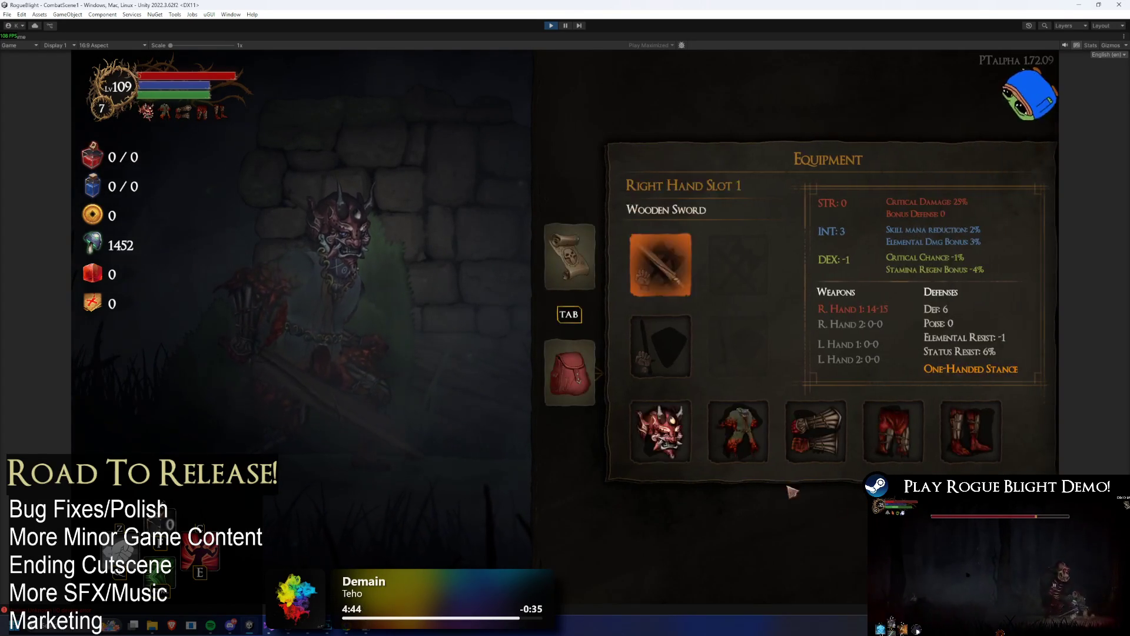
{"action": "left_click", "coordinate": [661, 353]}
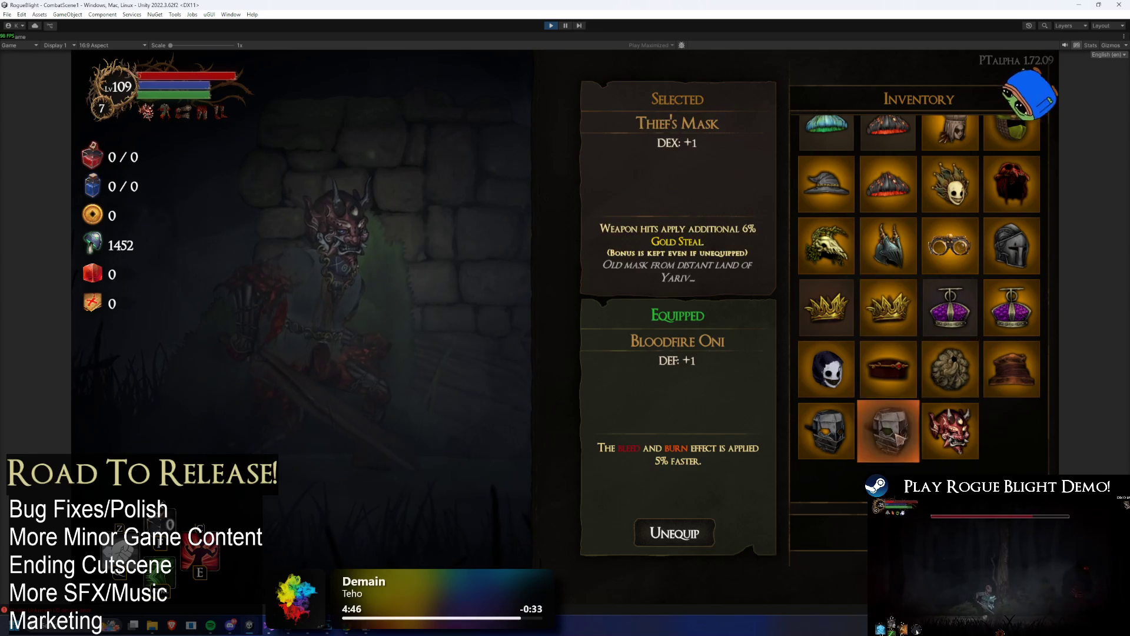
{"action": "key", "text": "Escape"}
{"action": "left_click", "coordinate": [551, 26]}
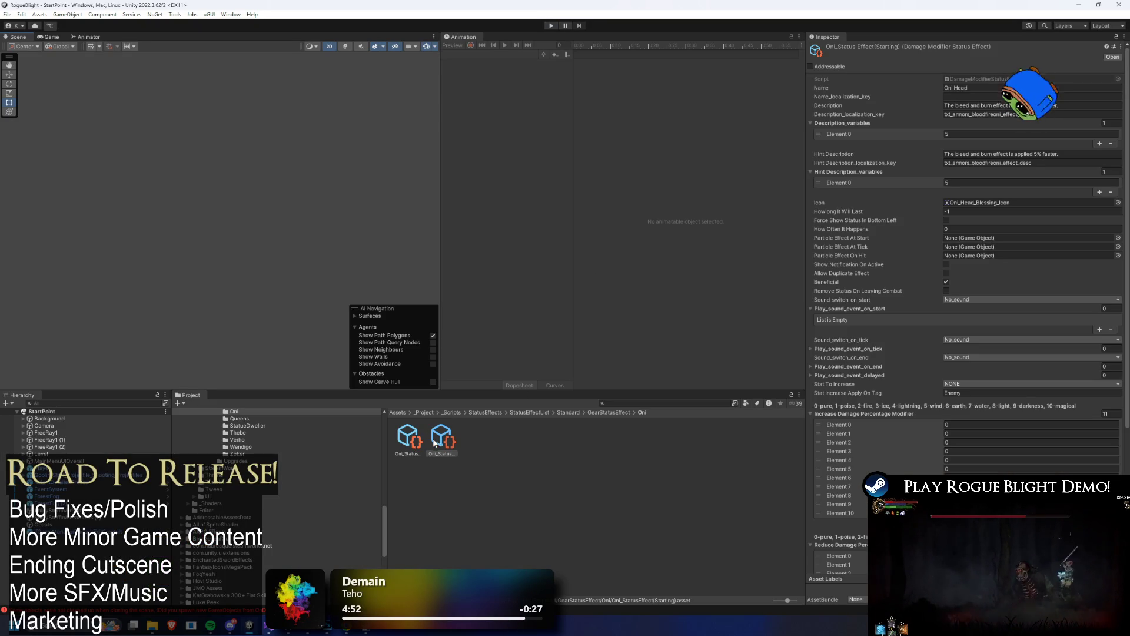
- Copy the status effect's Icon reference, then search 'oni head' and select Oni Head(Starting)
{"action": "right_click", "coordinate": [987, 205]}
{"action": "left_click", "coordinate": [984, 245]}
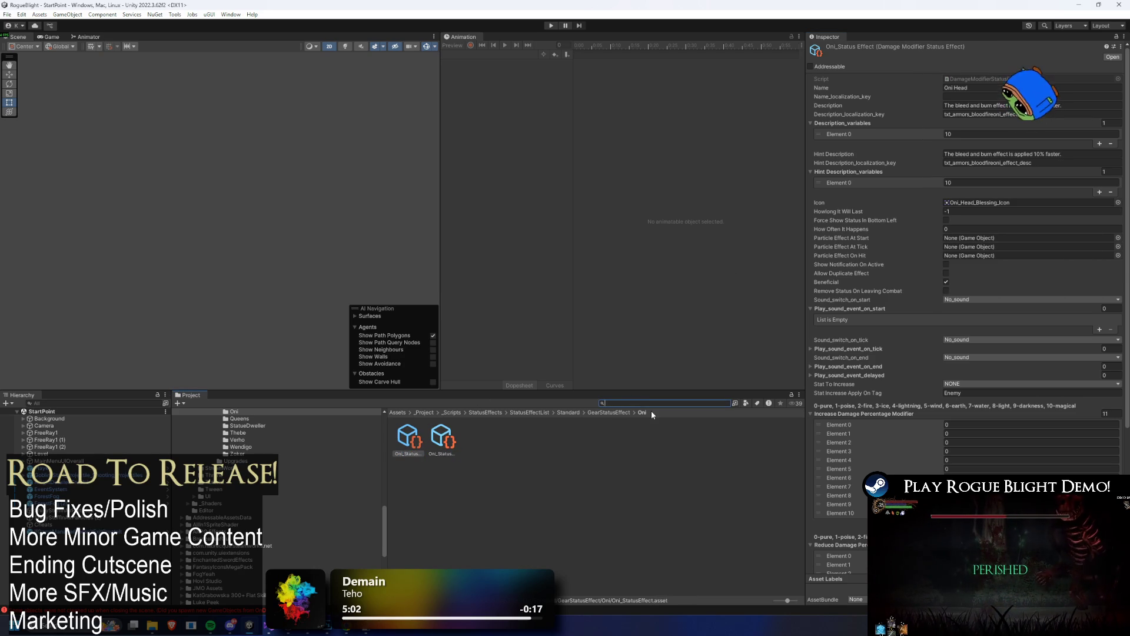
{"action": "type", "text": "oni"}
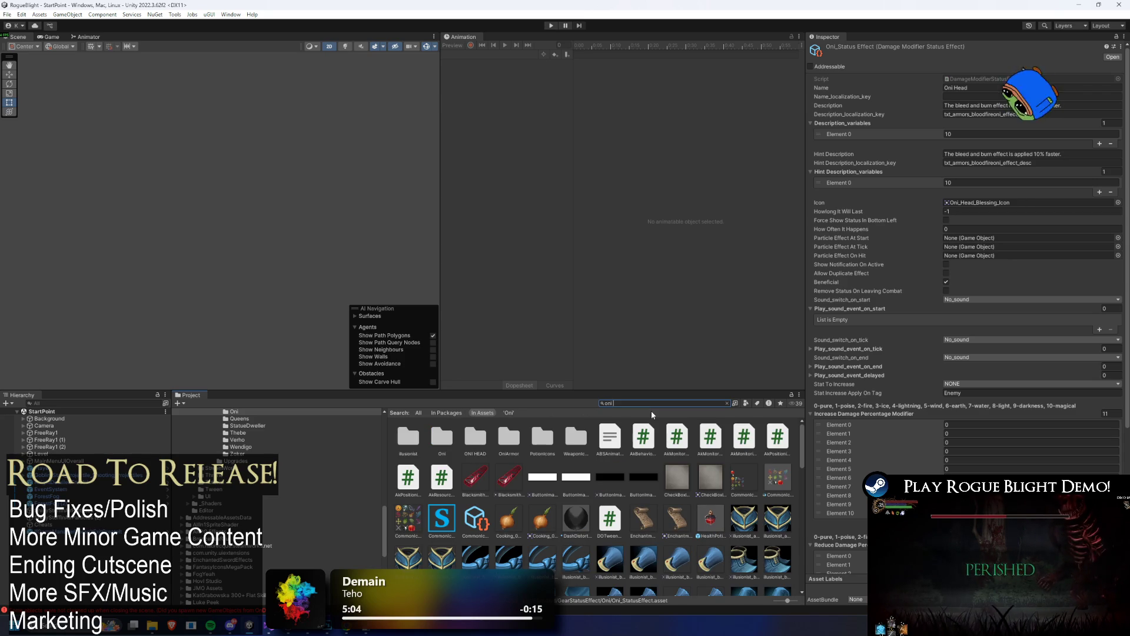
{"action": "type", "text": " head"}
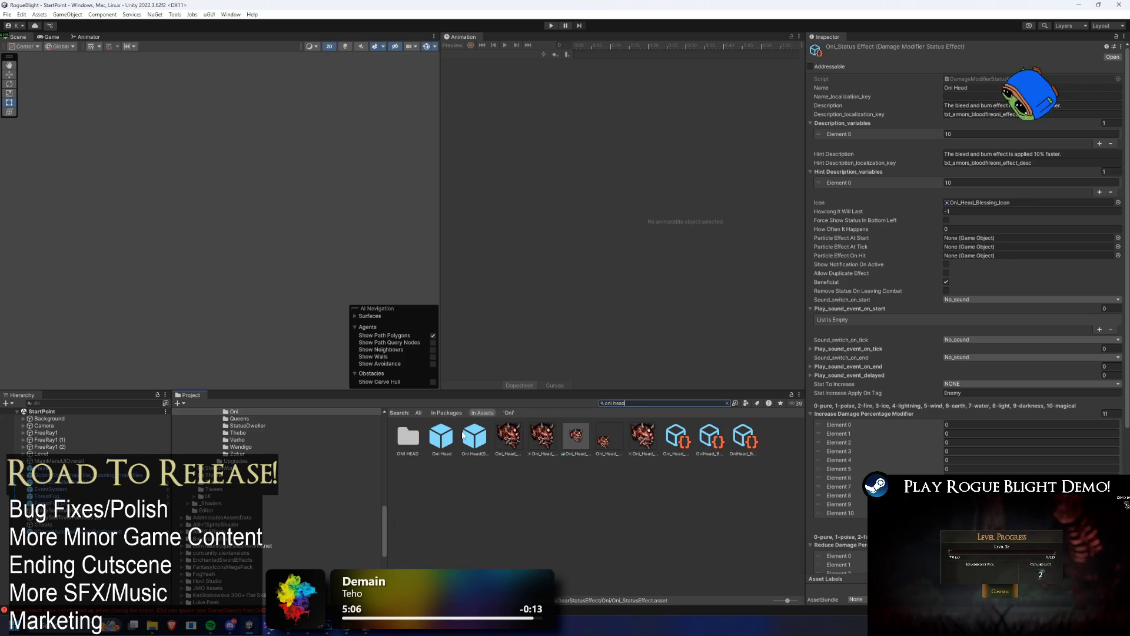
{"action": "left_click", "coordinate": [464, 435]}
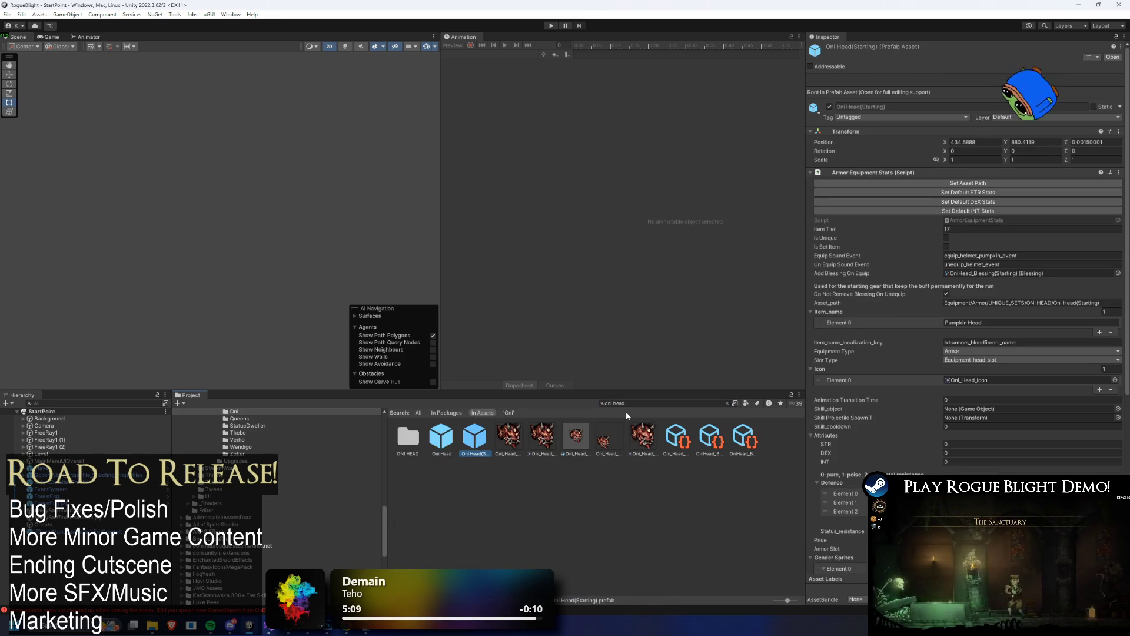
- Paste the copied icon into the Oni Head blessing's Icon field, then enter play mode
{"action": "key", "text": "Left"}
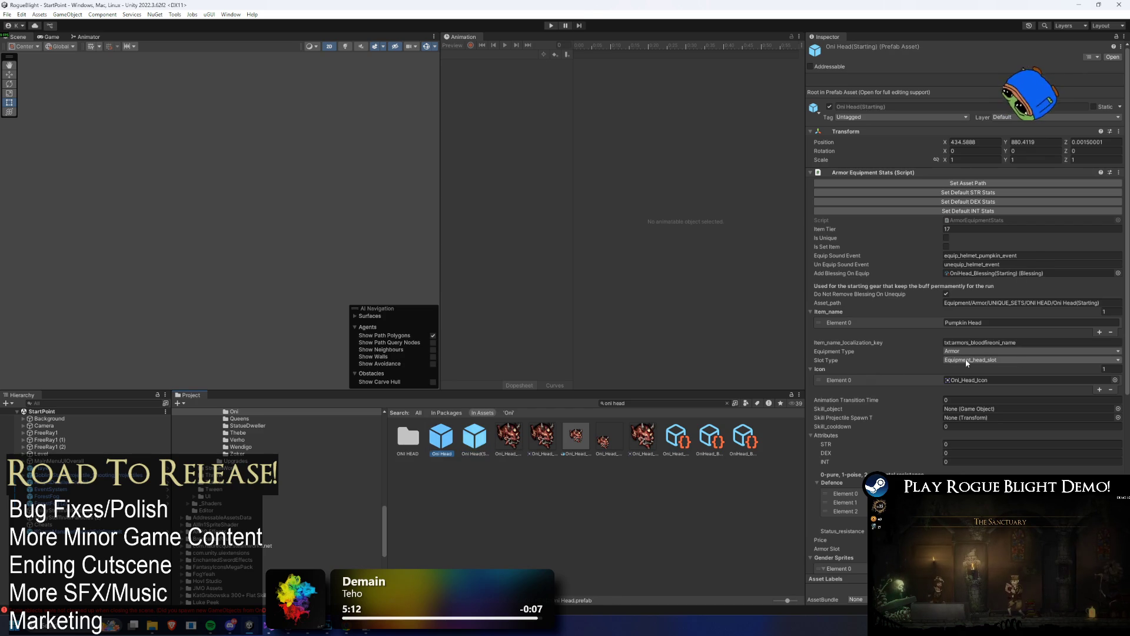
{"action": "key", "text": "Left"}
{"action": "double_click", "coordinate": [979, 274]}
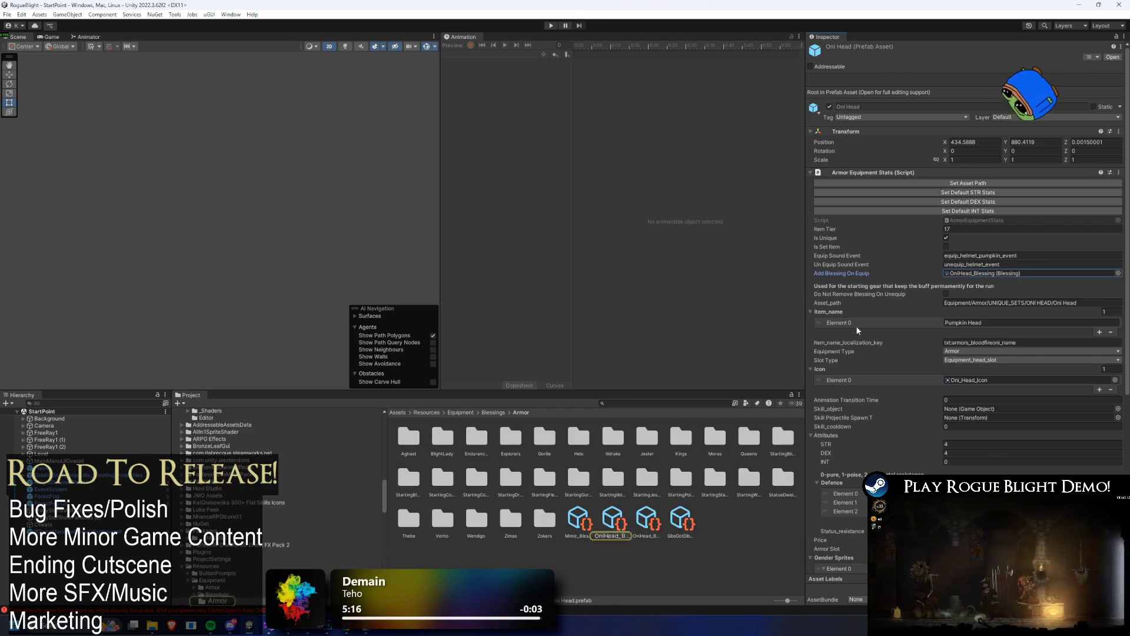
{"action": "right_click", "coordinate": [986, 179]}
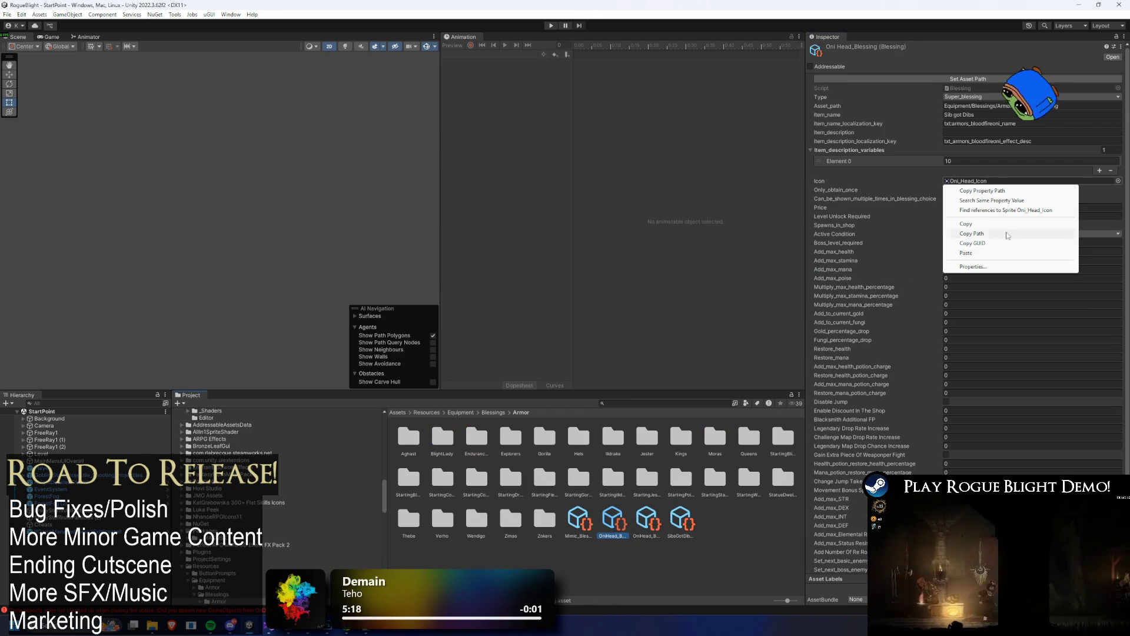
{"action": "left_click", "coordinate": [966, 252]}
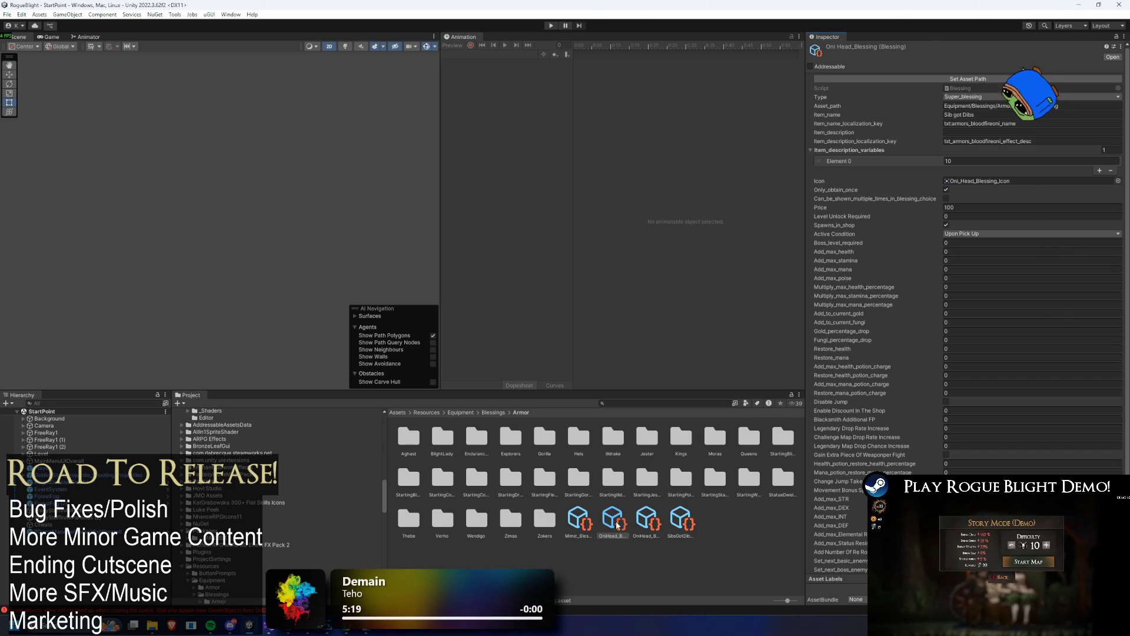
{"action": "left_click", "coordinate": [650, 525]}
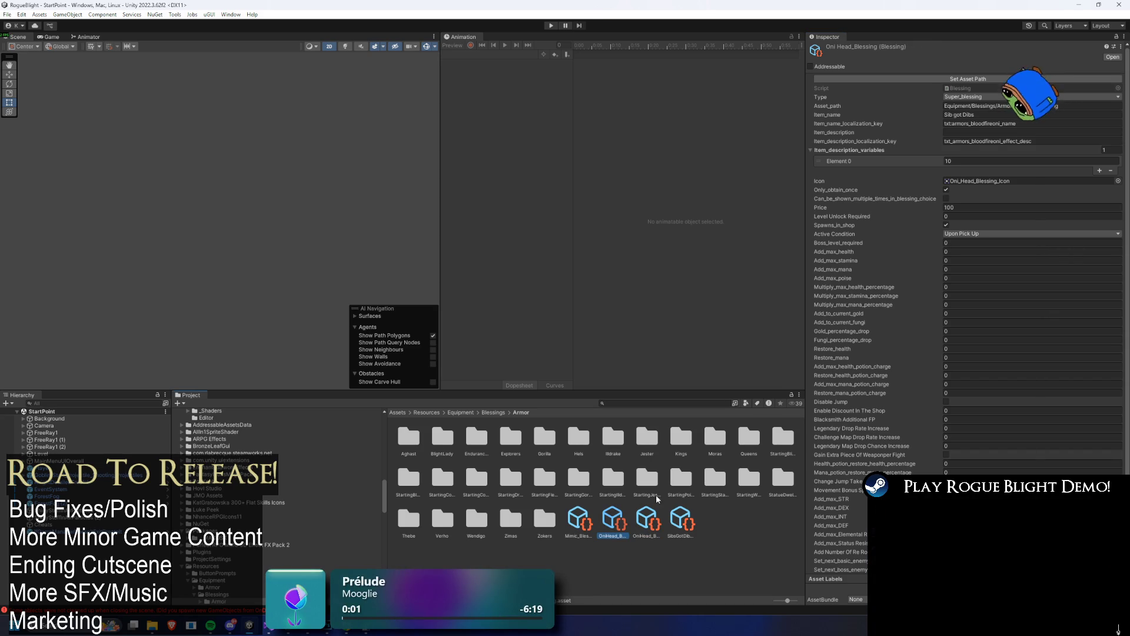
{"action": "left_click", "coordinate": [552, 25]}
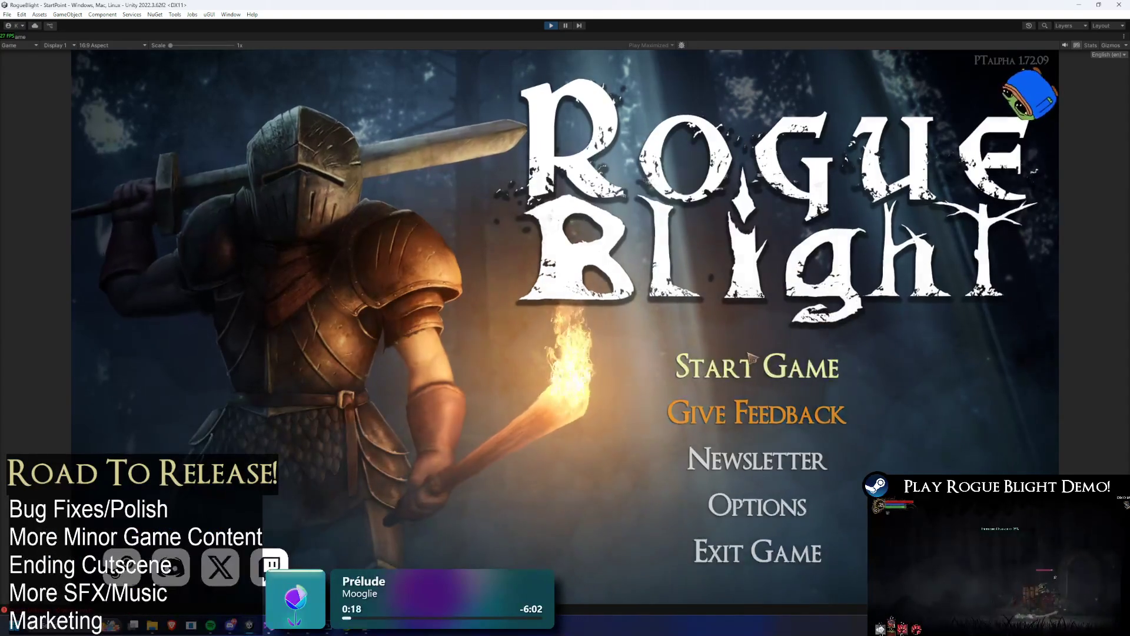
- Start the game from the existing save and check the head armor slot in the equipment panel
{"action": "left_click", "coordinate": [749, 354]}
{"action": "left_click", "coordinate": [778, 321]}
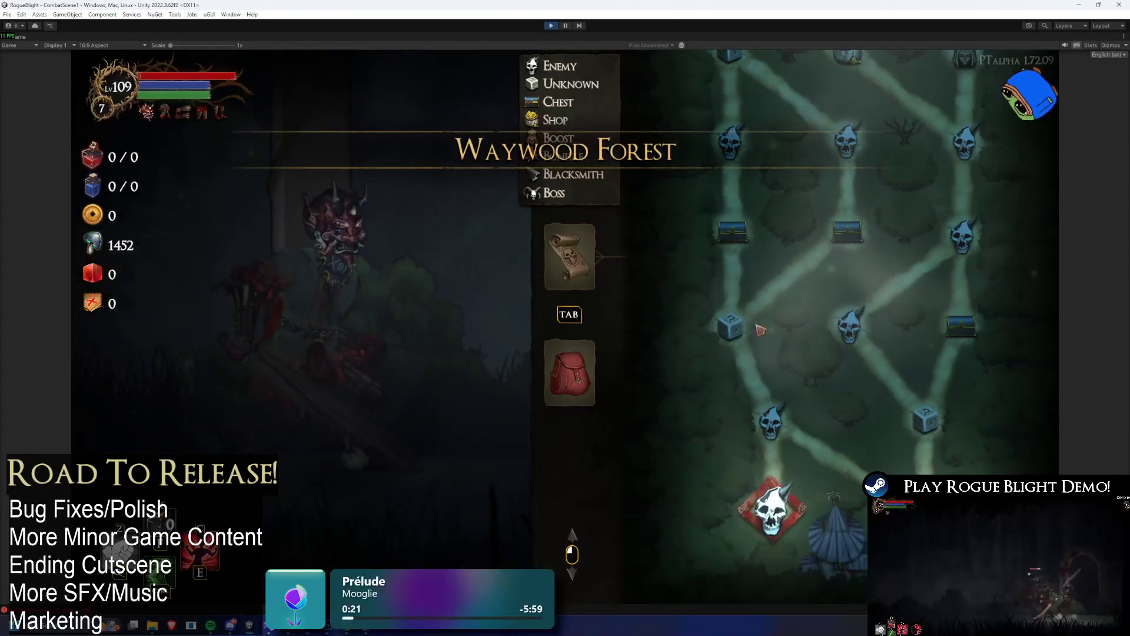
{"action": "left_click", "coordinate": [570, 377]}
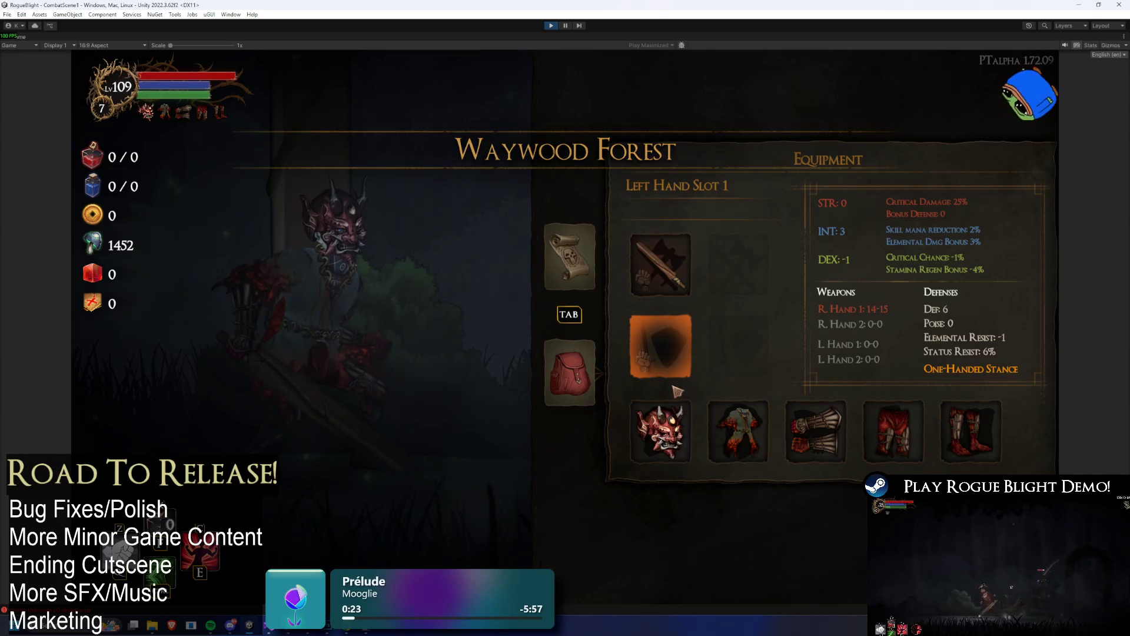
{"action": "left_click", "coordinate": [662, 429]}
{"action": "key", "text": "Escape"}
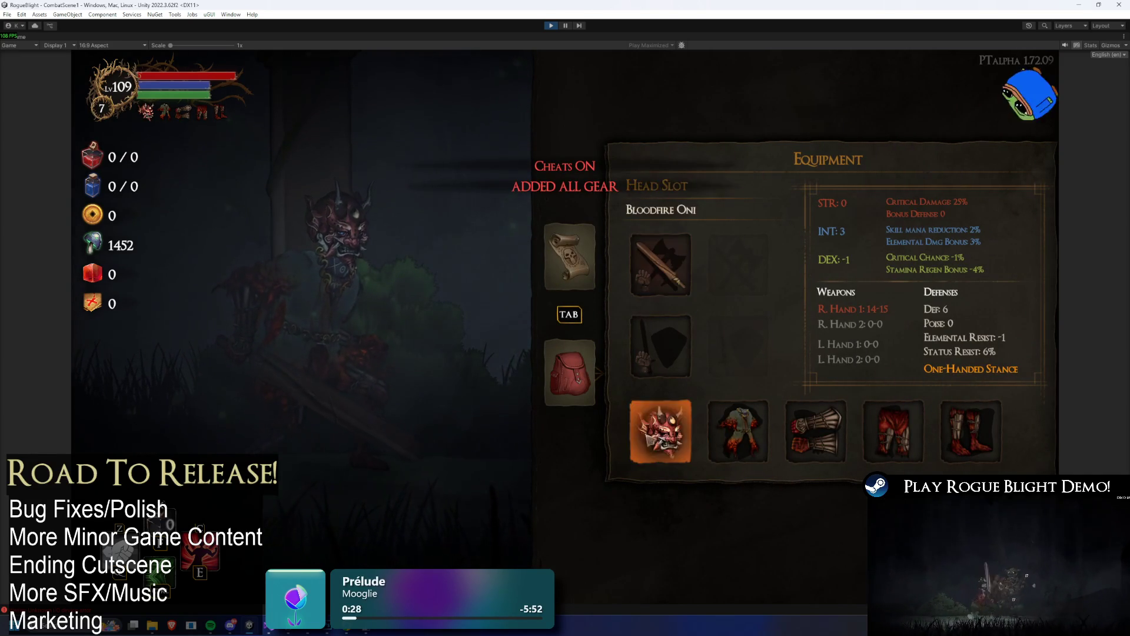
{"action": "left_click", "coordinate": [661, 430]}
{"action": "key", "text": "Escape"}
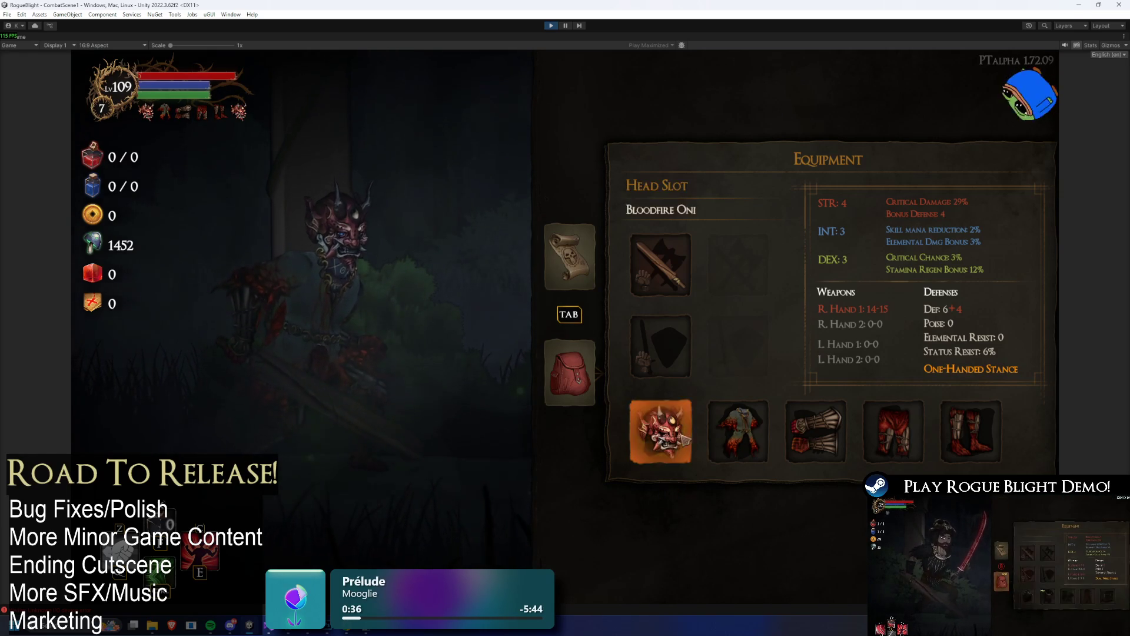
- Unequip the Bloodfire Oni head and equip it again from the head inventory
{"action": "left_click", "coordinate": [660, 431]}
{"action": "left_click", "coordinate": [678, 531]}
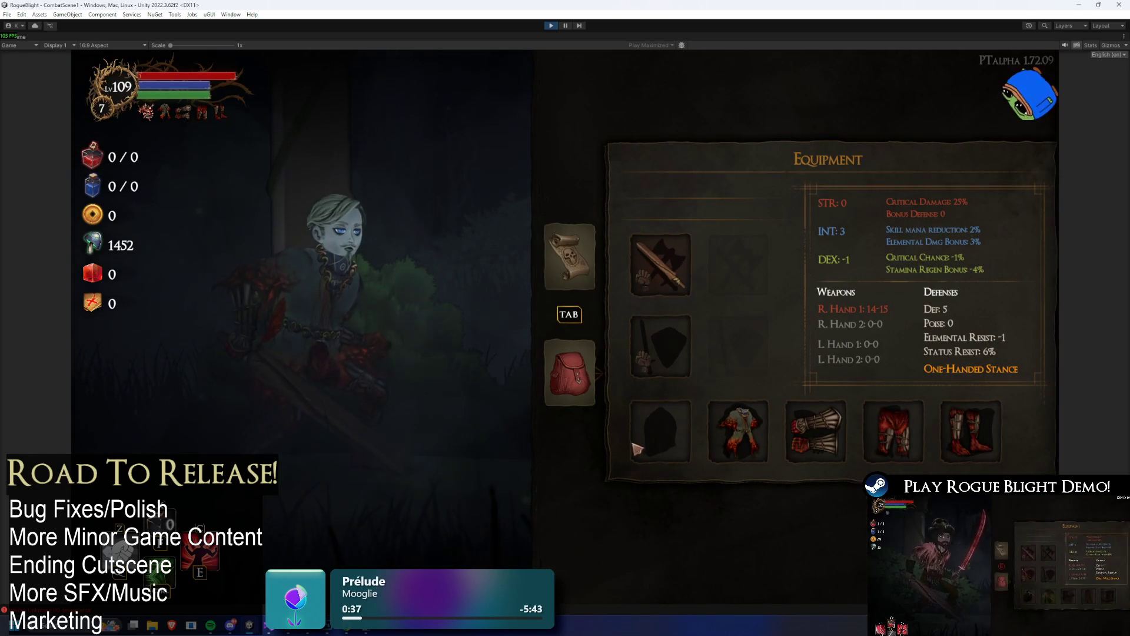
{"action": "left_click", "coordinate": [648, 456]}
{"action": "left_click", "coordinate": [1011, 415]}
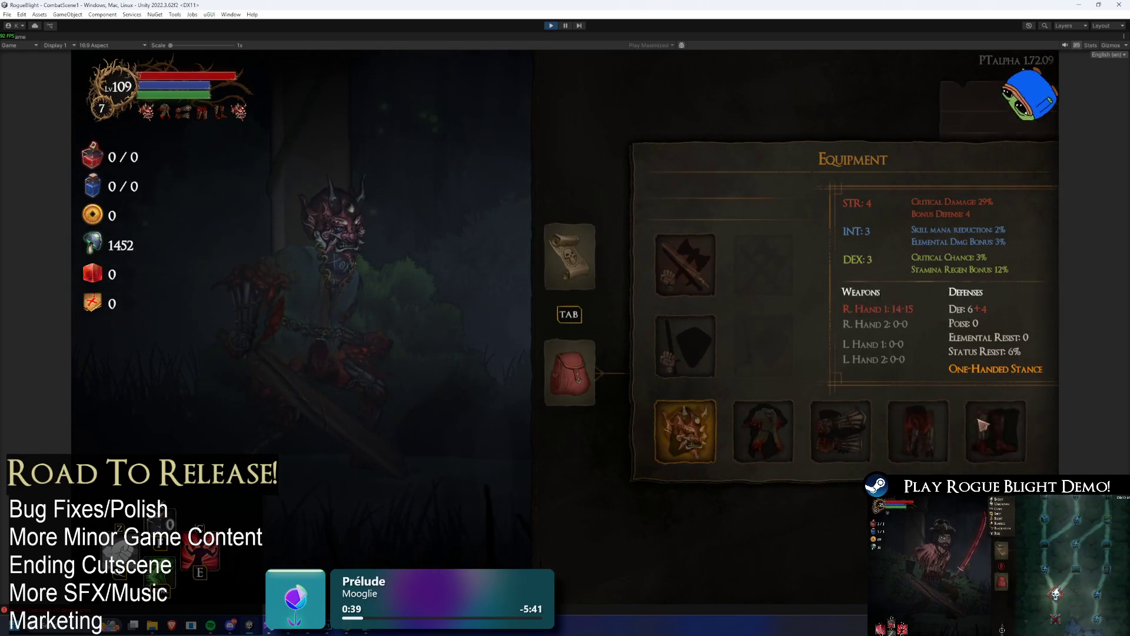
- Dual-wield a sword in the right hand and the Iron Rapier in the left, then show the map's blessings list
{"action": "left_click", "coordinate": [650, 289]}
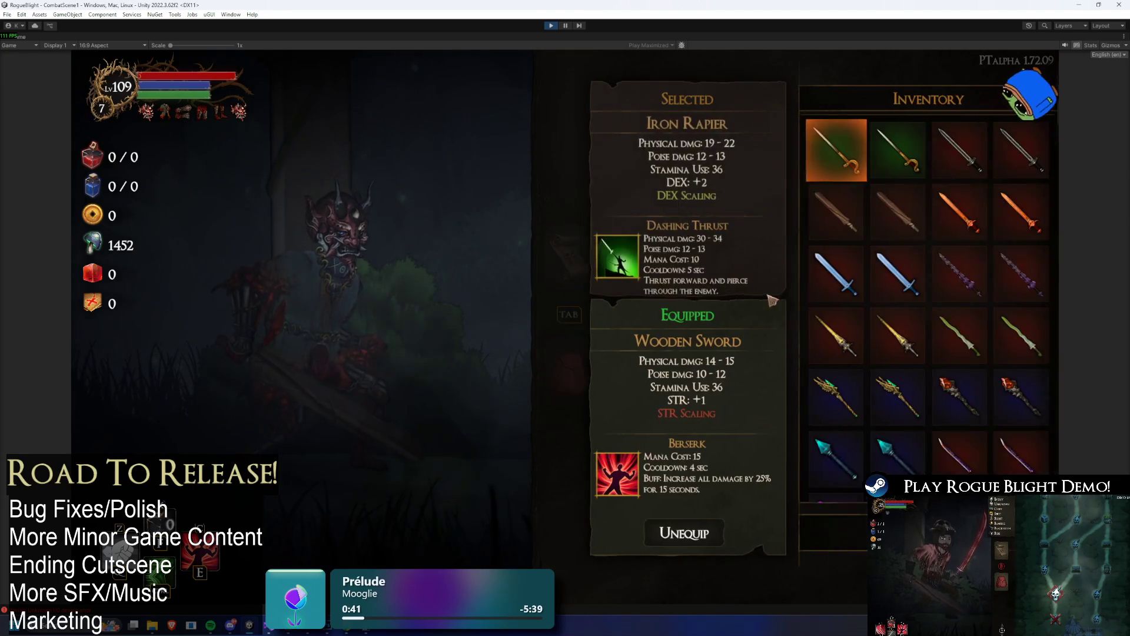
{"action": "left_click", "coordinate": [949, 212]}
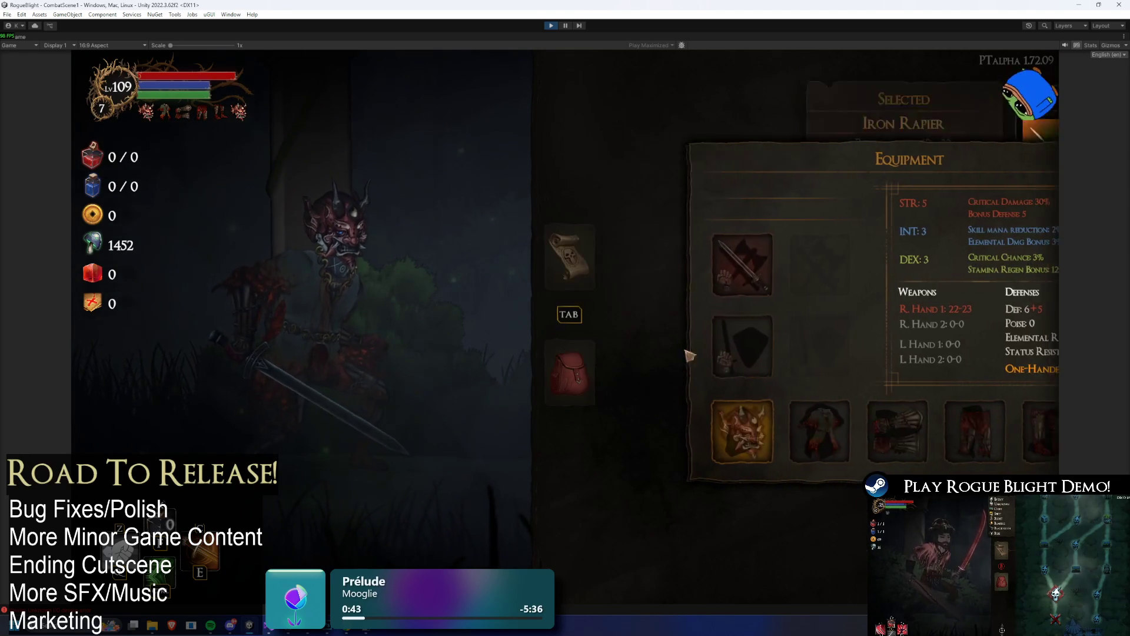
{"action": "left_click", "coordinate": [660, 346]}
{"action": "left_click", "coordinate": [822, 147]}
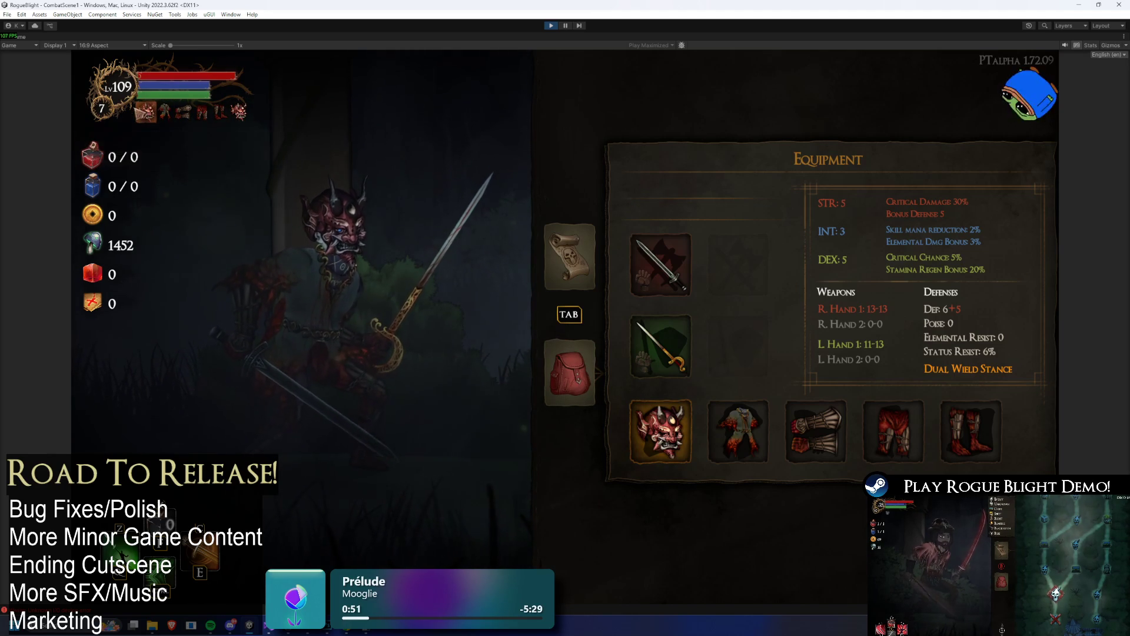
{"action": "key", "text": "Tab"}
{"action": "key", "text": "Tab"}
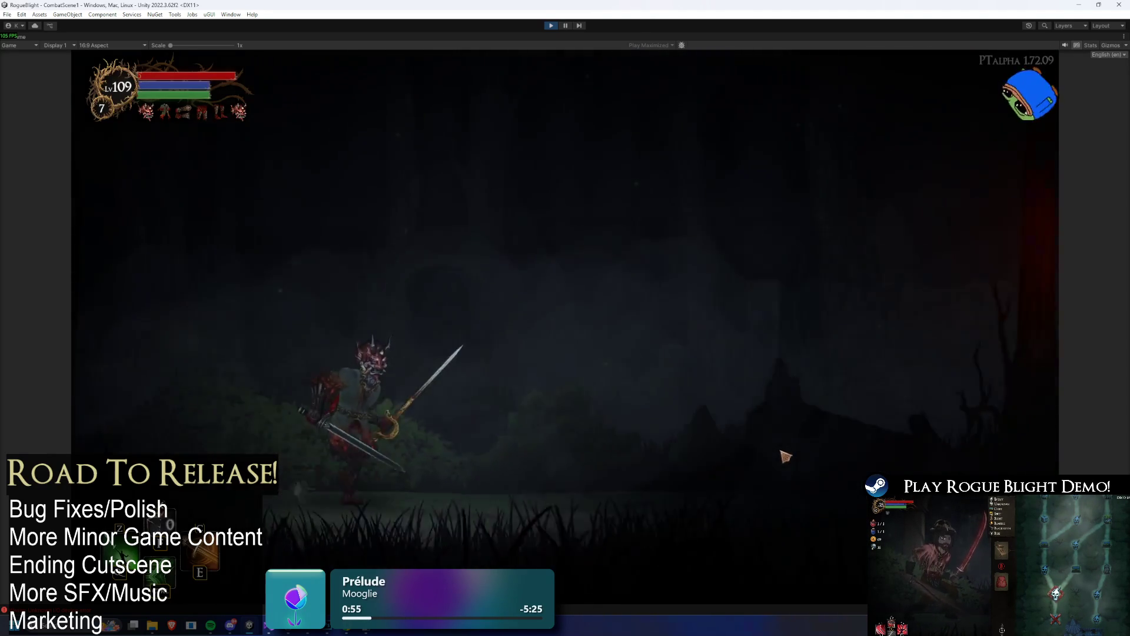
{"action": "key", "text": "Tab"}
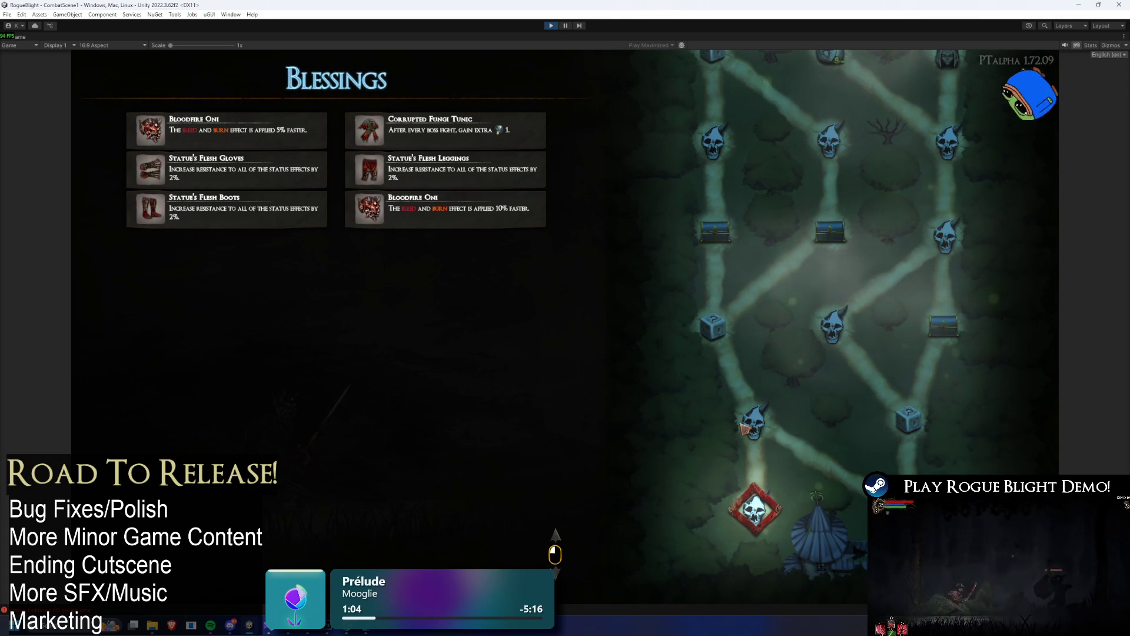
- Resume play and fight the forest enemy, moving left and right while attacking
{"action": "key", "text": "Escape"}
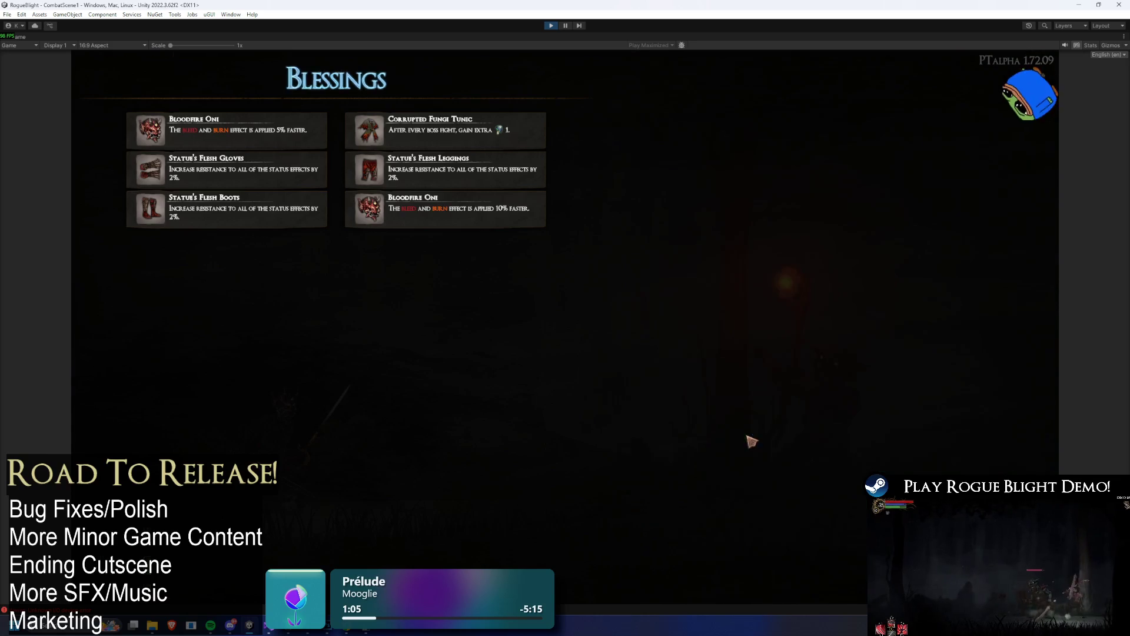
{"action": "key", "text": "d"}
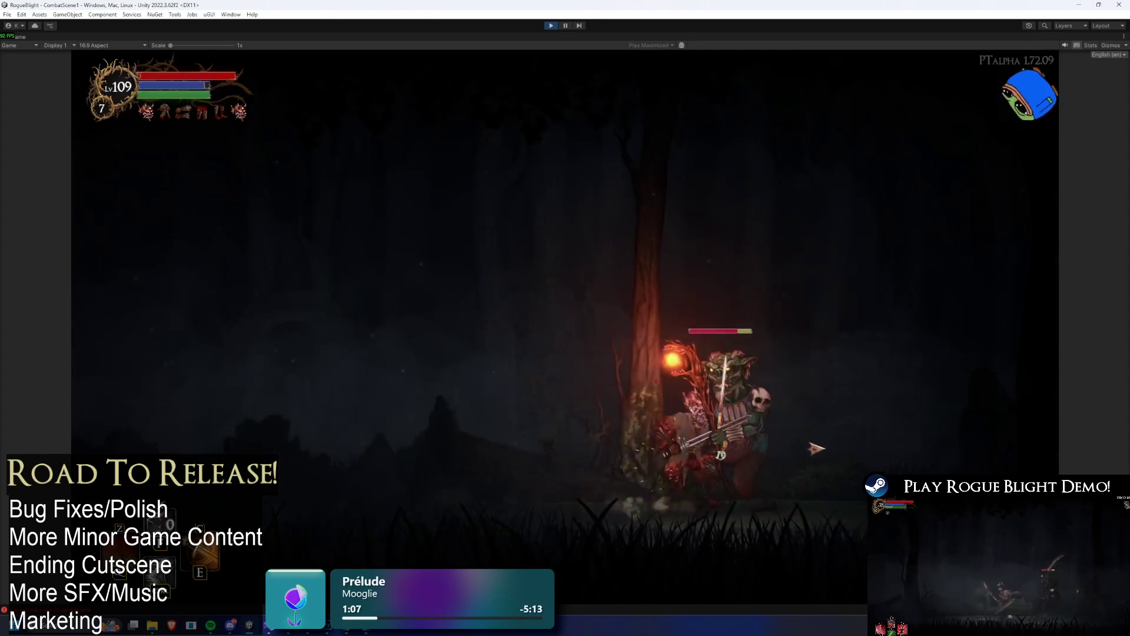
{"action": "key", "text": "a"}
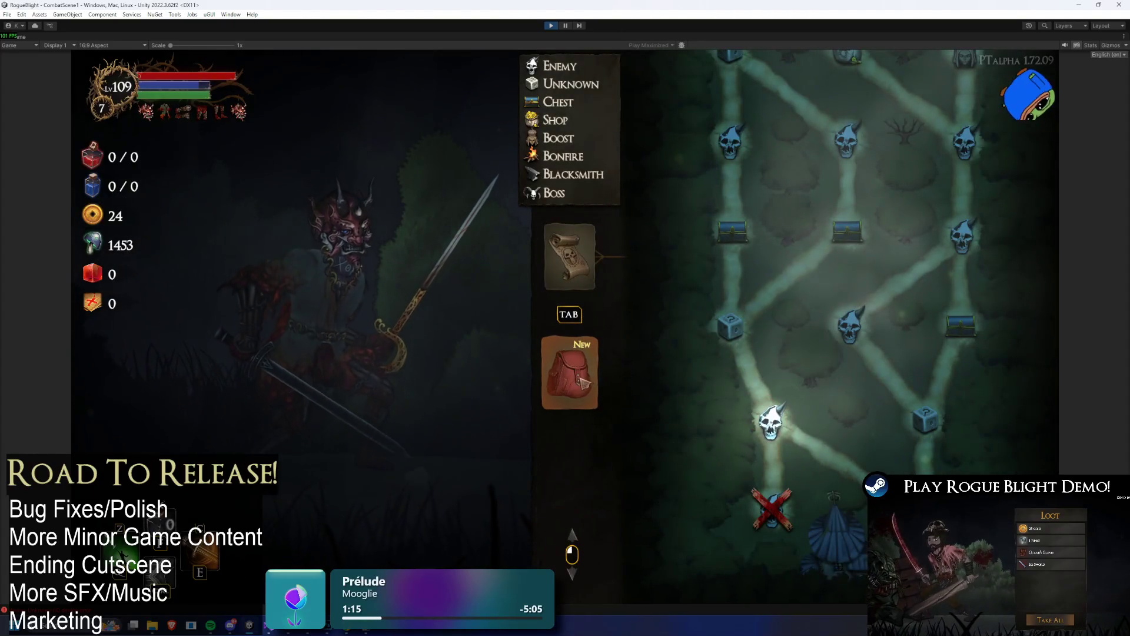
- Browse the right-hand weapon inventory, comparing the Strike Wand with the equipped Iron Sword
{"action": "left_click", "coordinate": [583, 383]}
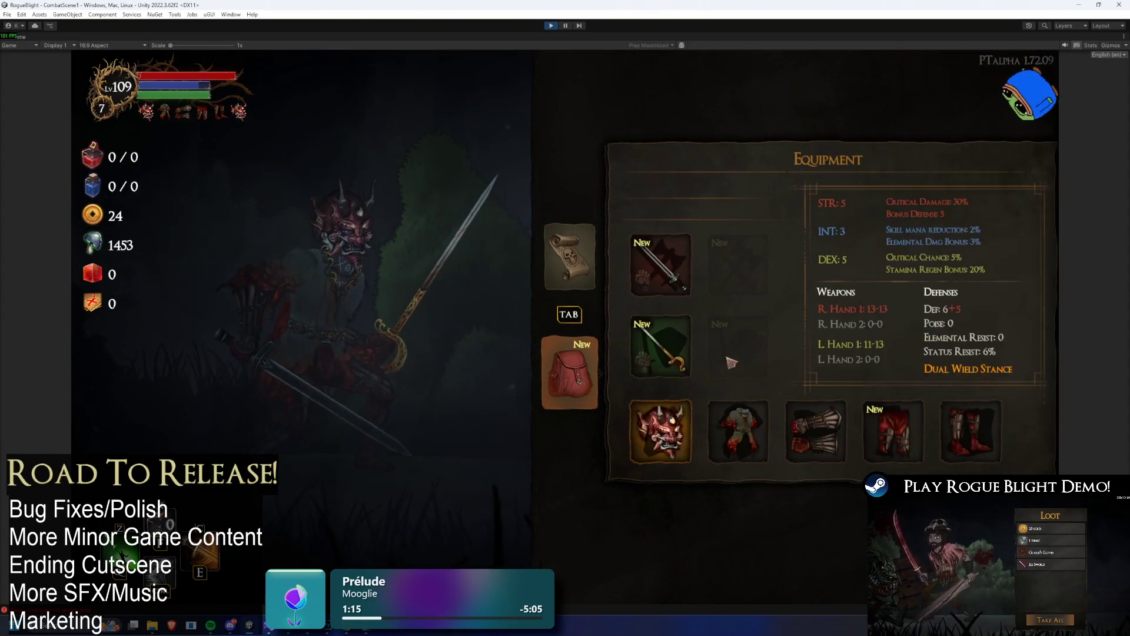
{"action": "left_click", "coordinate": [660, 266]}
{"action": "scroll", "coordinate": [946, 371], "scroll_direction": "down", "scroll_amount": 10}
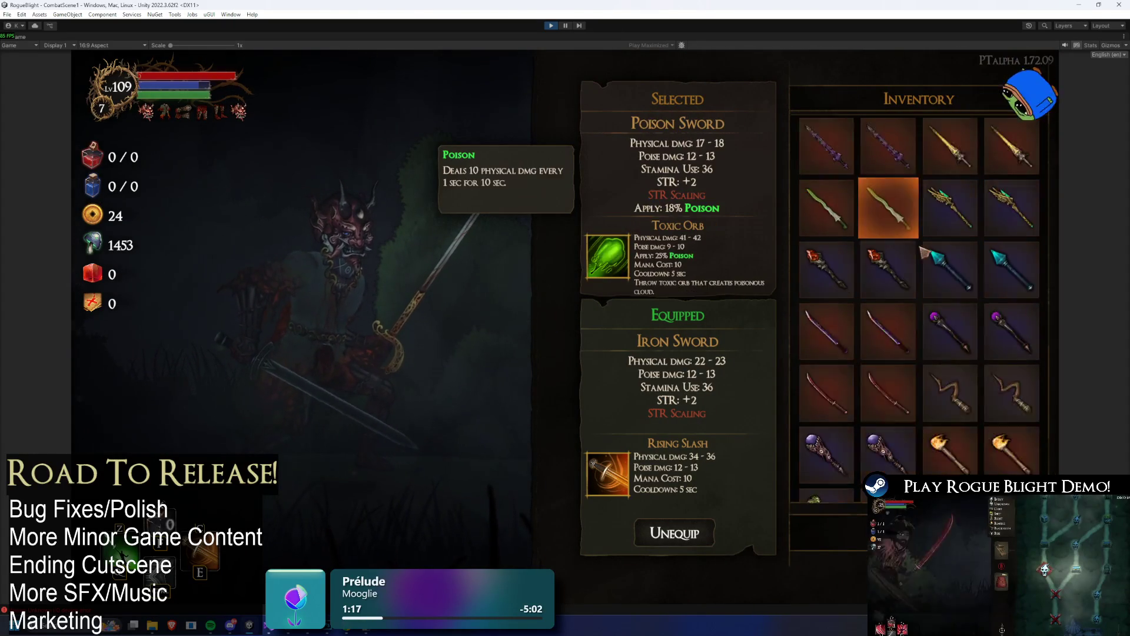
{"action": "scroll", "coordinate": [919, 355], "scroll_direction": "up", "scroll_amount": 3}
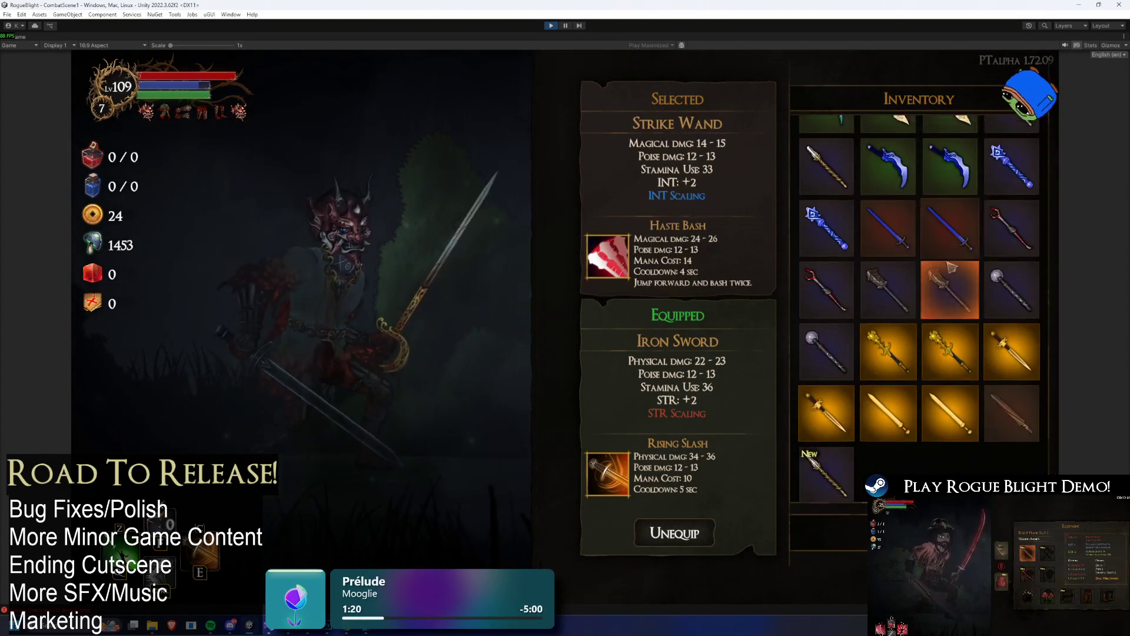
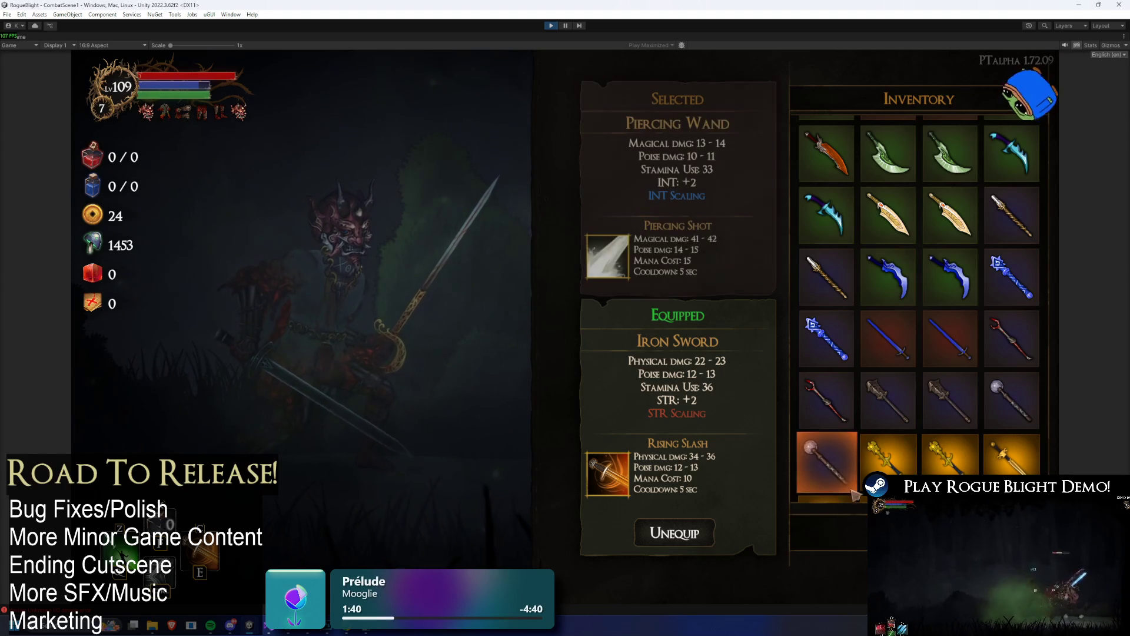
- Scroll through the Inventory grid, then check the Equipment stats and the weapon inventory
{"action": "scroll", "coordinate": [889, 459], "scroll_direction": "down", "scroll_amount": 2}
{"action": "scroll", "coordinate": [1010, 307], "scroll_direction": "down", "scroll_amount": 10}
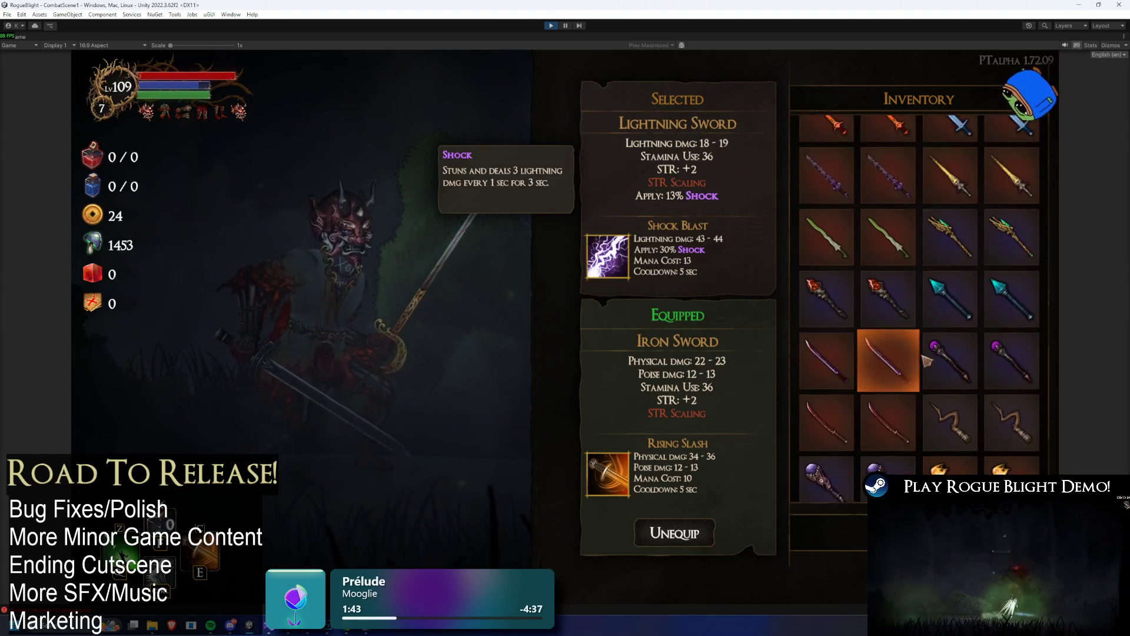
{"action": "key", "text": "Tab"}
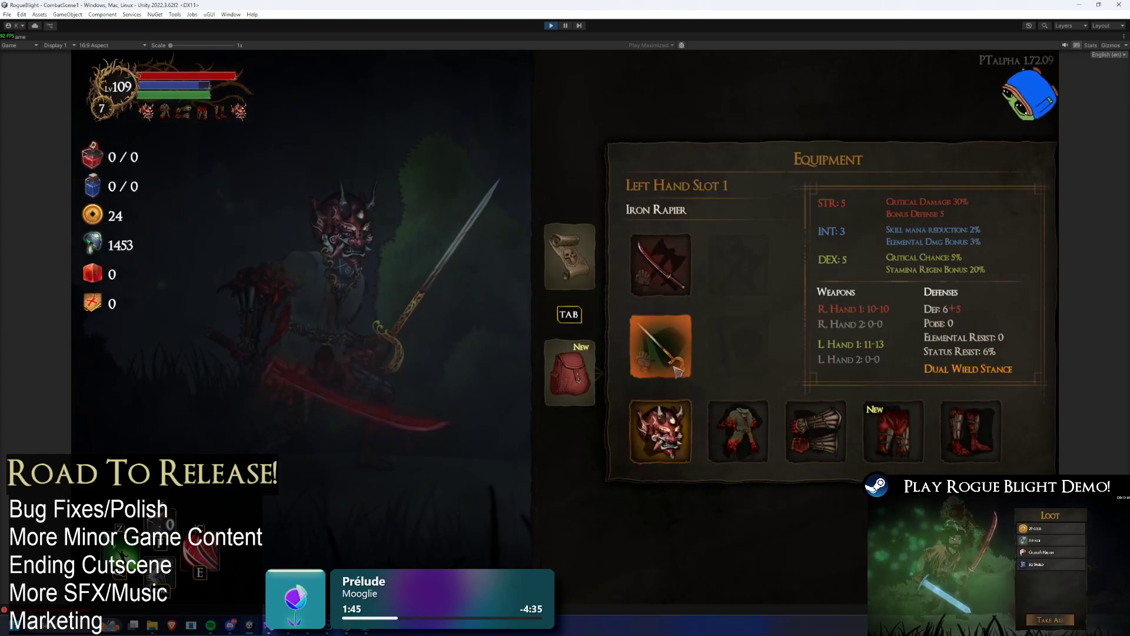
{"action": "left_click", "coordinate": [662, 347]}
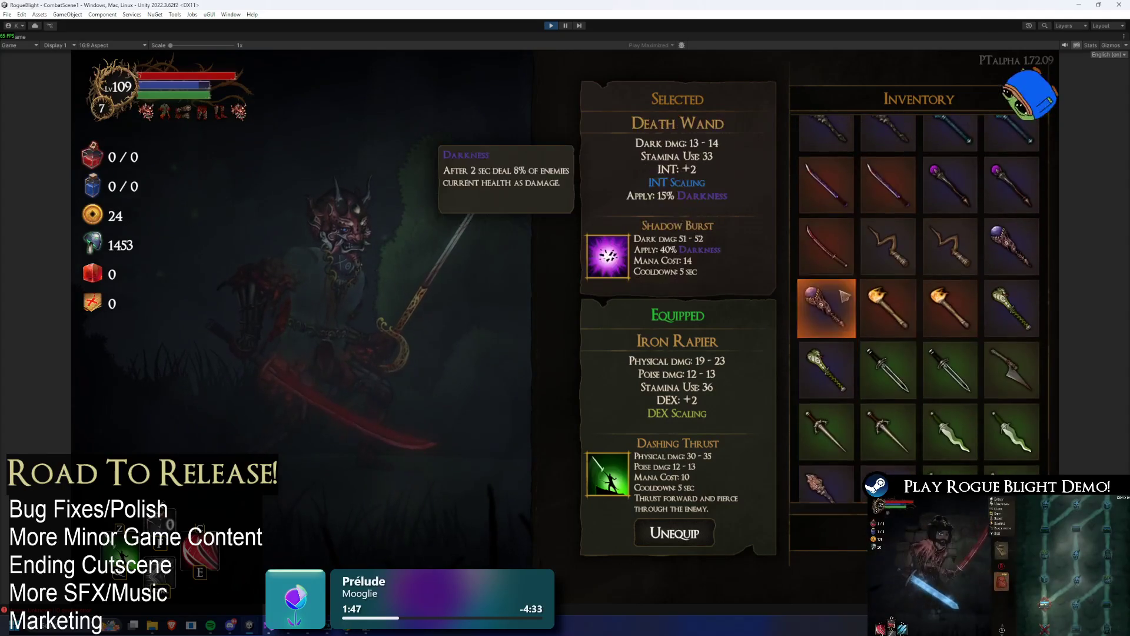
{"action": "scroll", "coordinate": [827, 294], "scroll_direction": "up", "scroll_amount": 1}
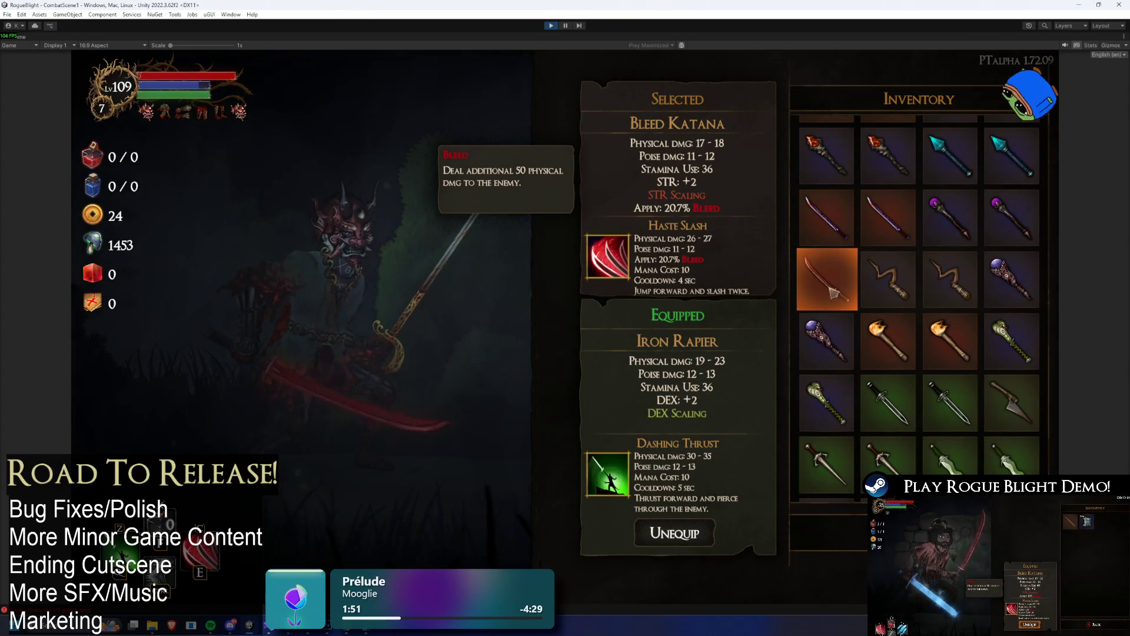
- Cycle over to the dungeon map, then close it to resume combat in the forest
{"action": "key", "text": "Escape"}
{"action": "key", "text": "Tab"}
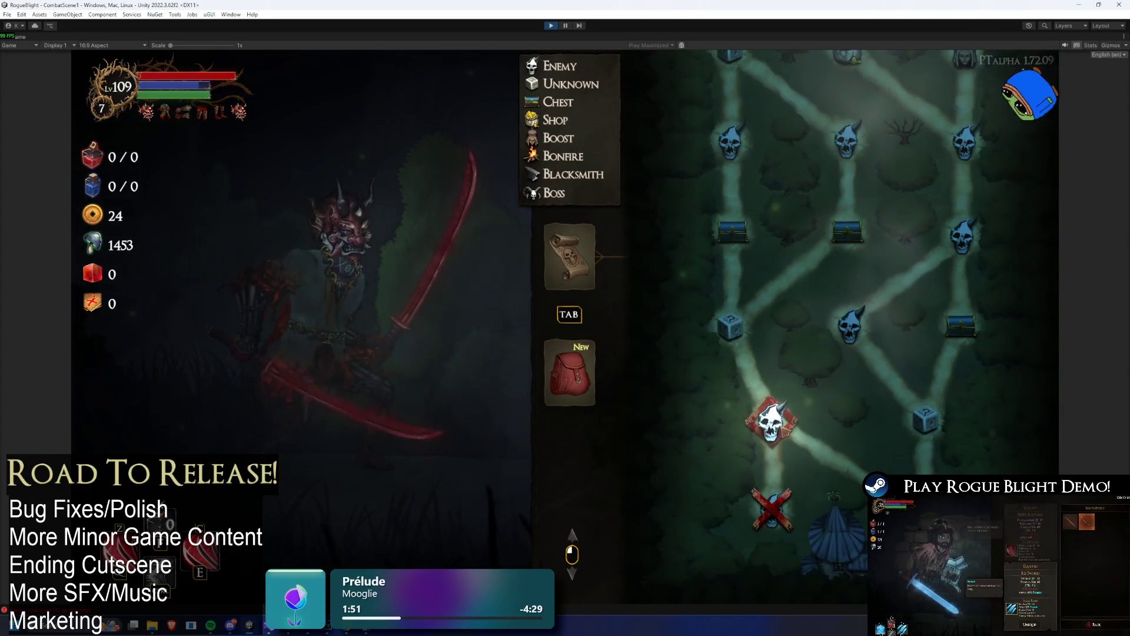
{"action": "key", "text": "Tab"}
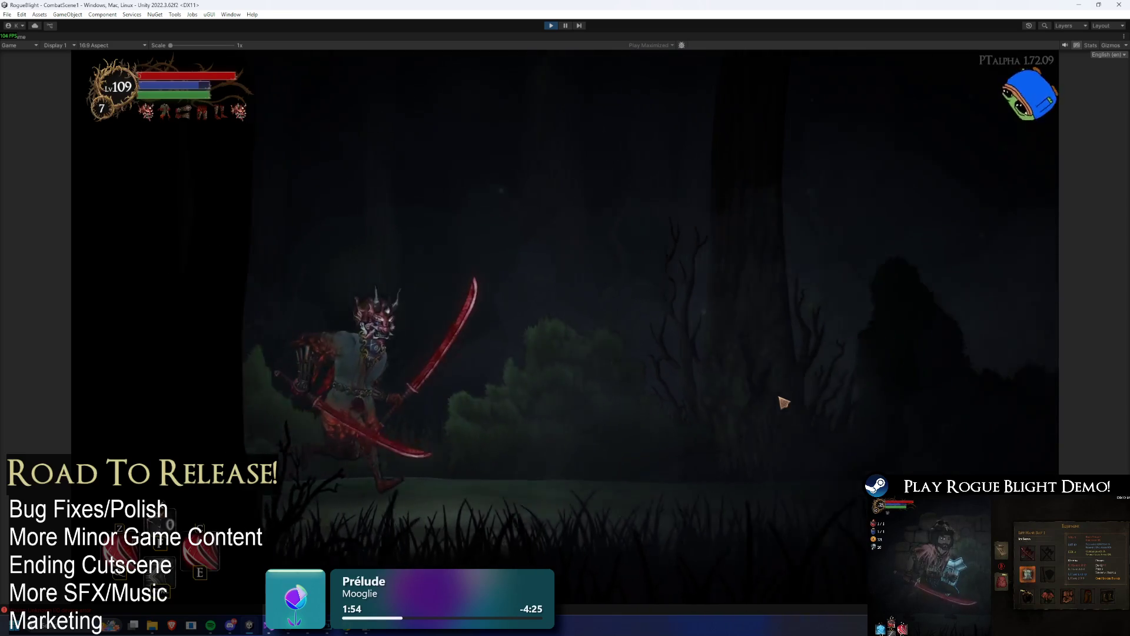
- Defeat the enemy, take all its loot, and choose the Increase Crit Damage blessing
{"action": "key", "text": "d"}
{"action": "left_click", "coordinate": [861, 452]}
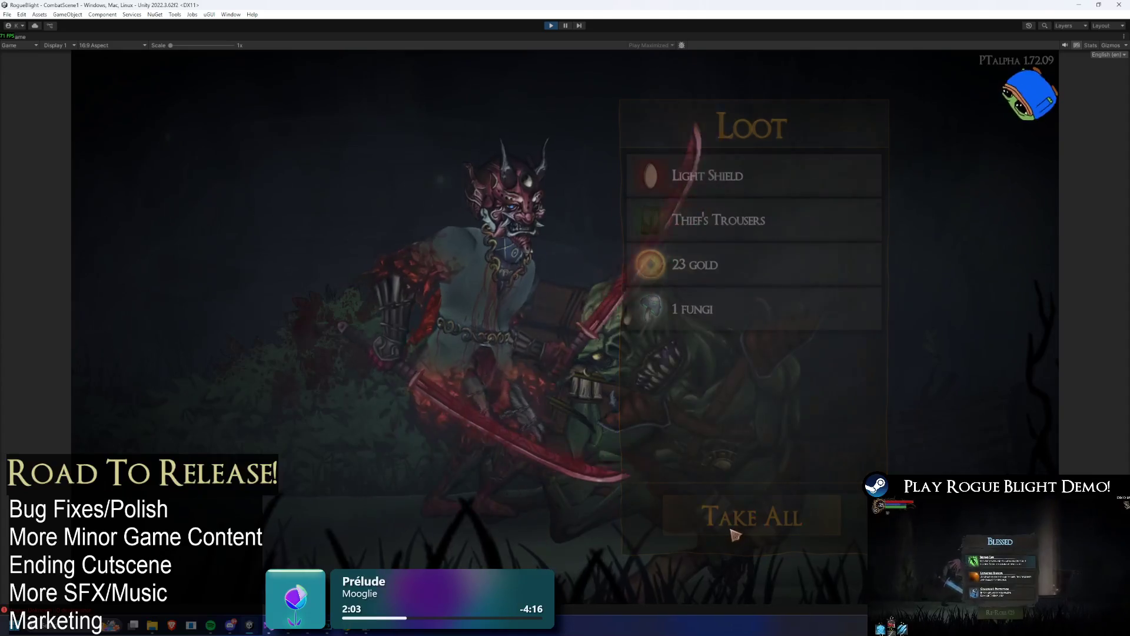
{"action": "left_click", "coordinate": [734, 532]}
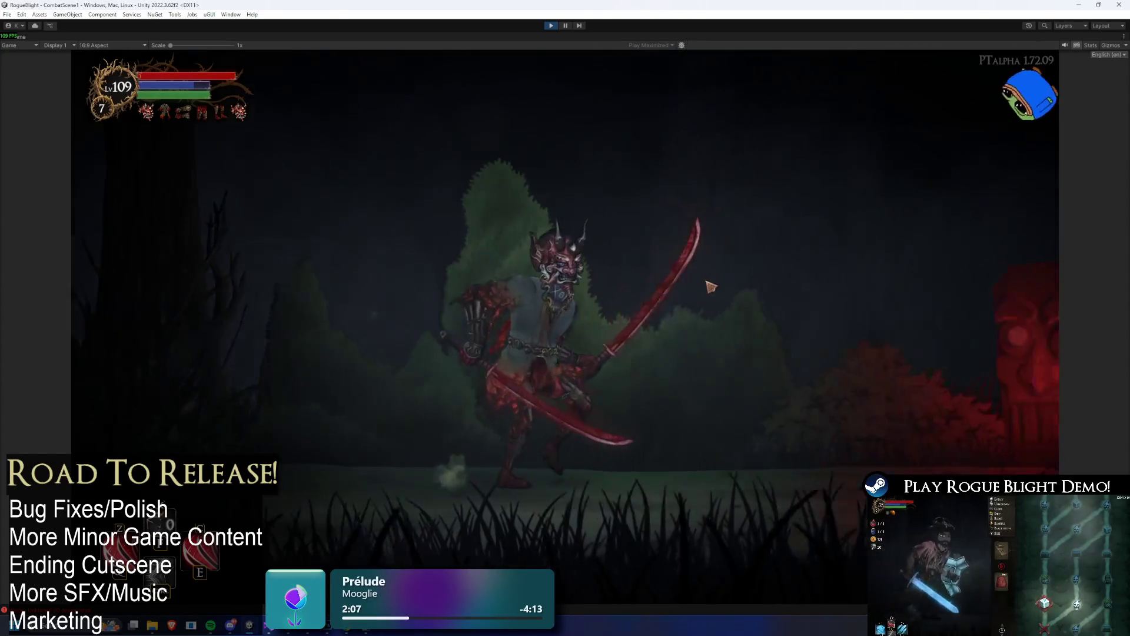
{"action": "left_click", "coordinate": [404, 250]}
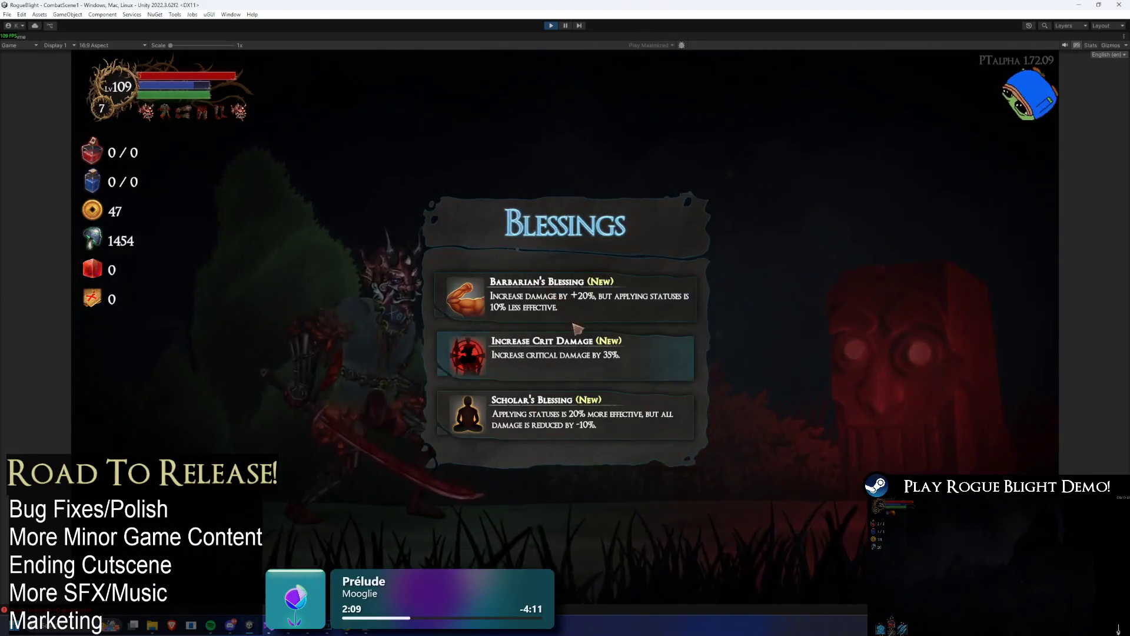
{"action": "left_click", "coordinate": [610, 361]}
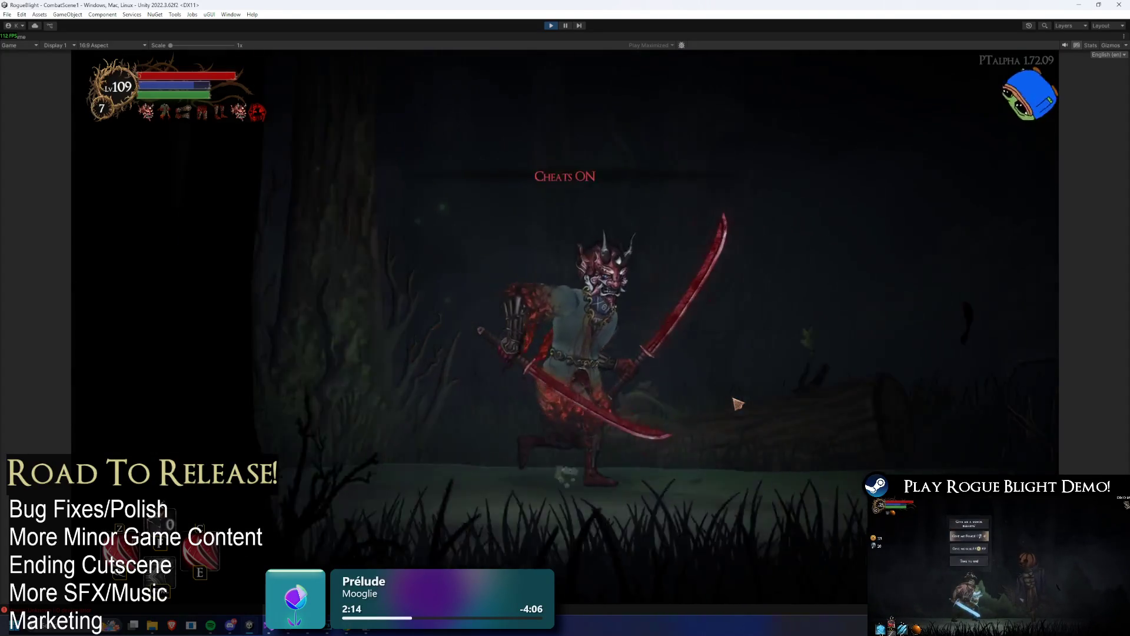
- Open the chest, re-roll its blessings ten times, and take Winged Idol
{"action": "key", "text": "e"}
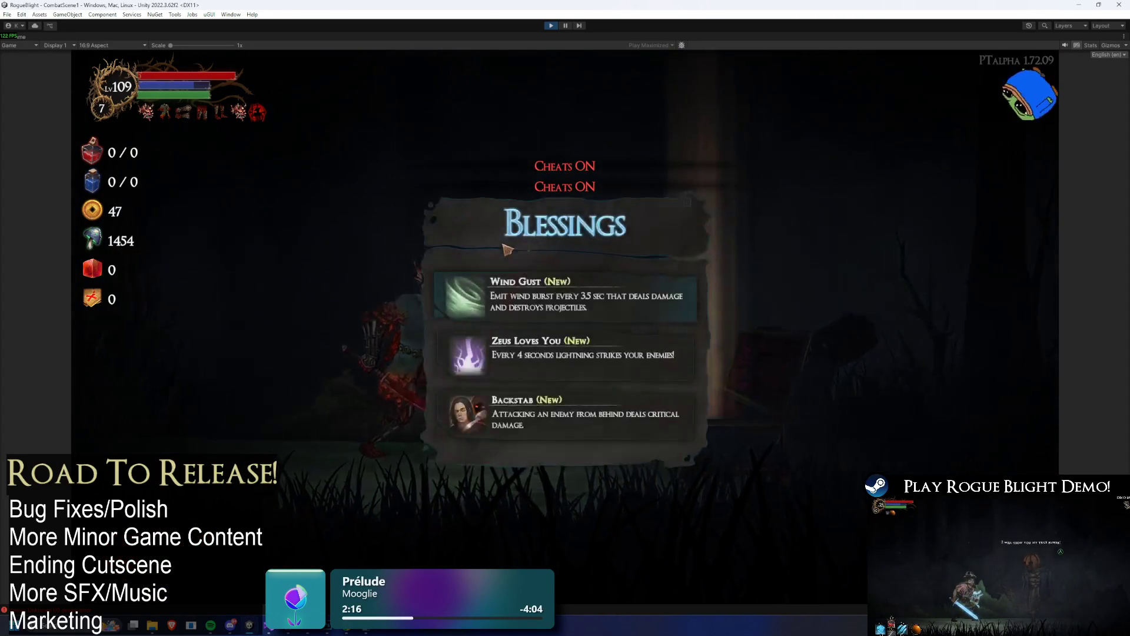
{"action": "left_click", "coordinate": [579, 507]}
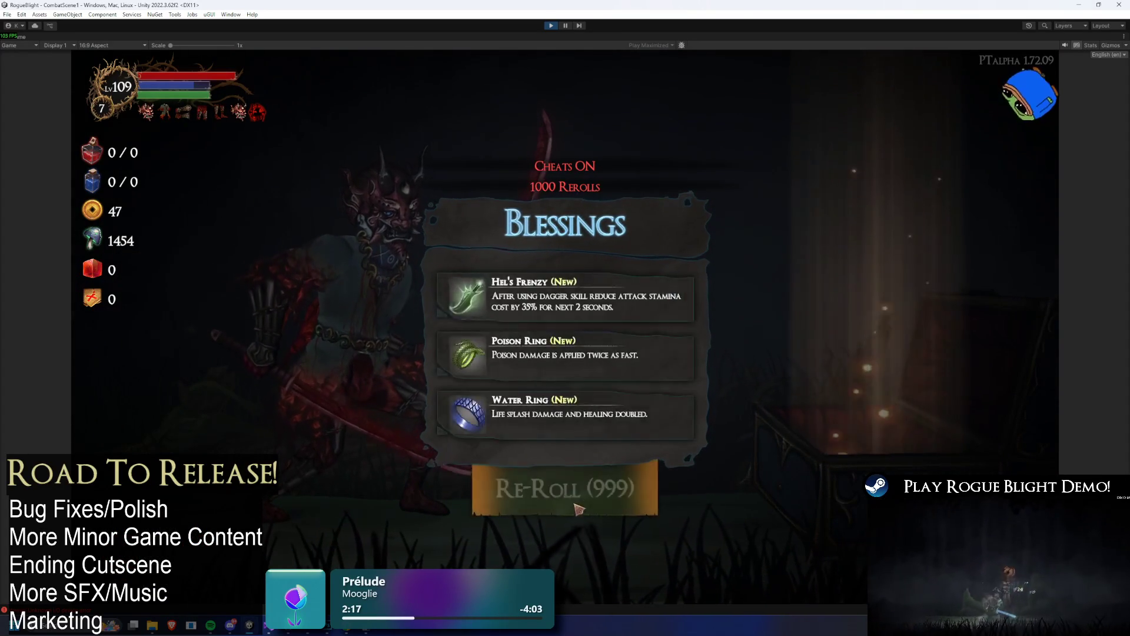
{"action": "left_click", "coordinate": [577, 506]}
{"action": "left_click", "coordinate": [577, 507]}
{"action": "left_click", "coordinate": [577, 505]}
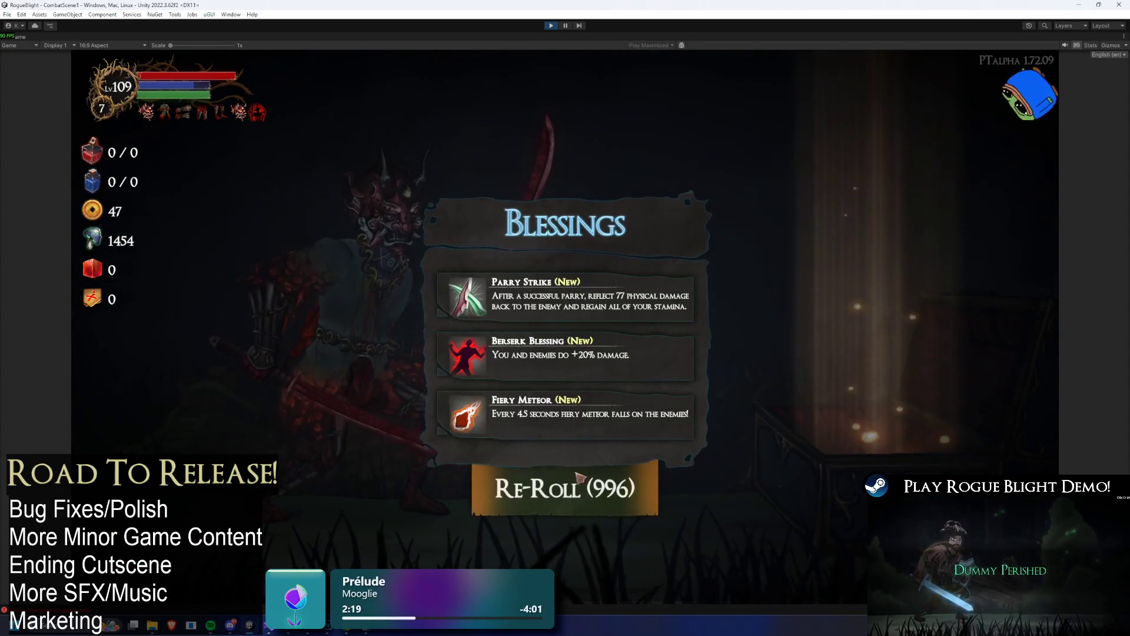
{"action": "left_click", "coordinate": [580, 495]}
{"action": "left_click", "coordinate": [600, 504]}
{"action": "left_click", "coordinate": [615, 510]}
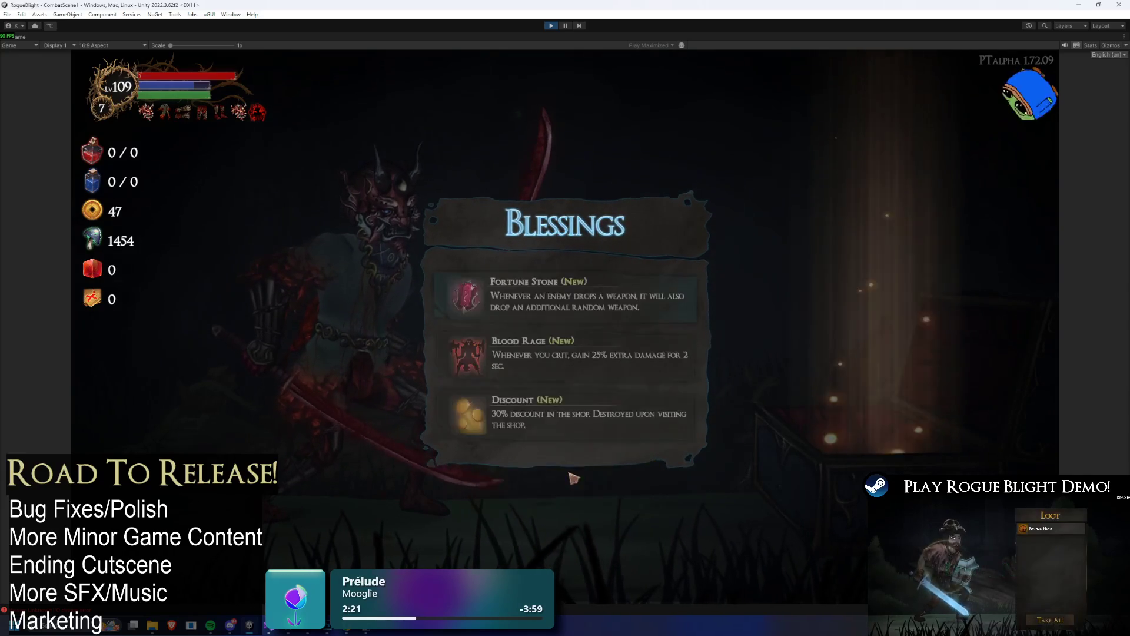
{"action": "left_click", "coordinate": [622, 508]}
{"action": "left_click", "coordinate": [627, 508]}
{"action": "left_click", "coordinate": [633, 507]}
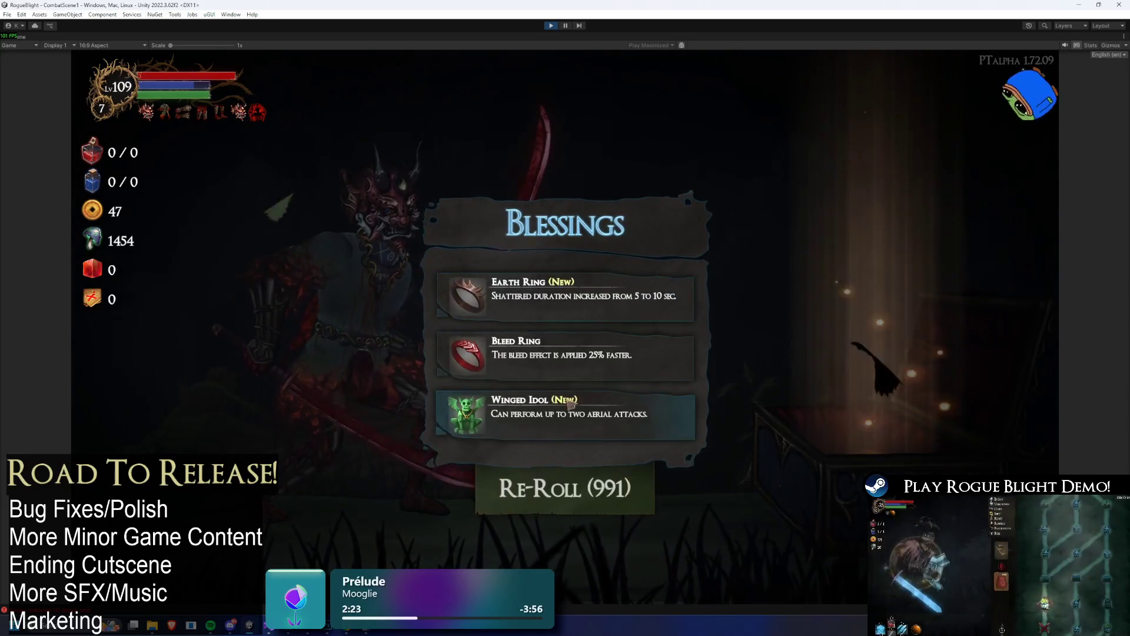
{"action": "left_click", "coordinate": [630, 406]}
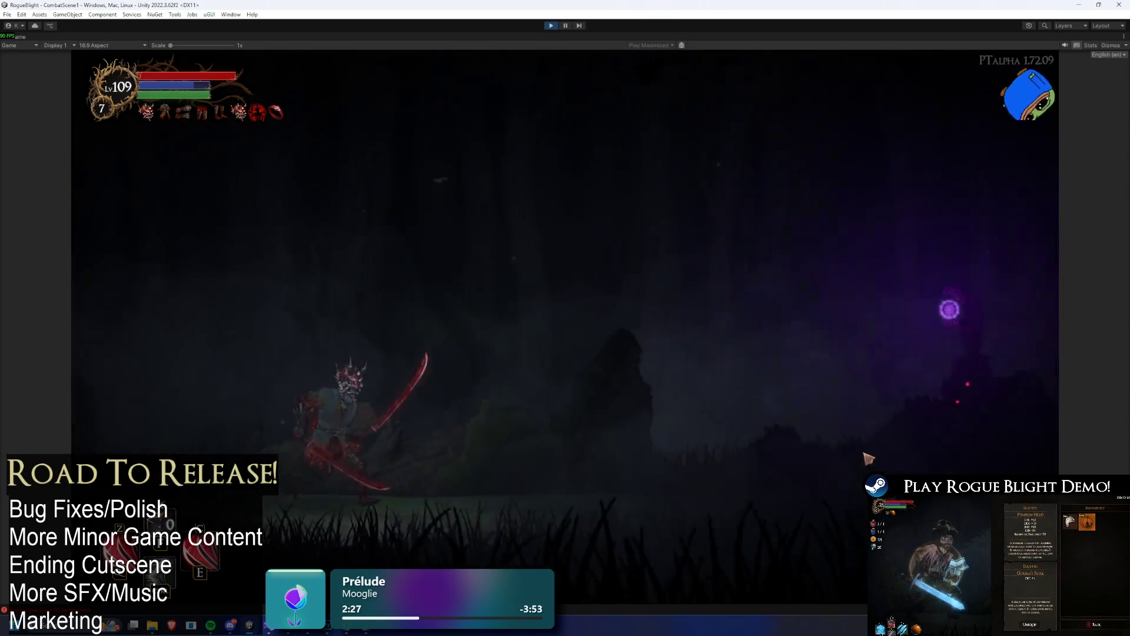
- Dash in and fight the orb-casting enemy with dashes, jumps and air strikes until it falls
{"action": "key", "text": "d"}
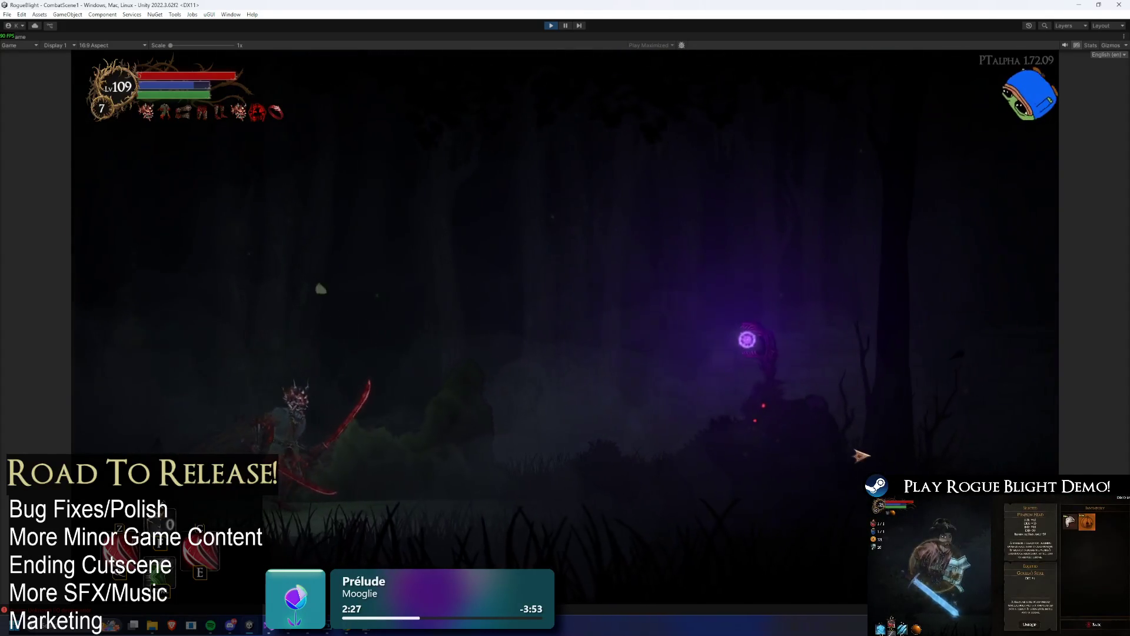
{"action": "key", "text": "shift"}
{"action": "key", "text": "d"}
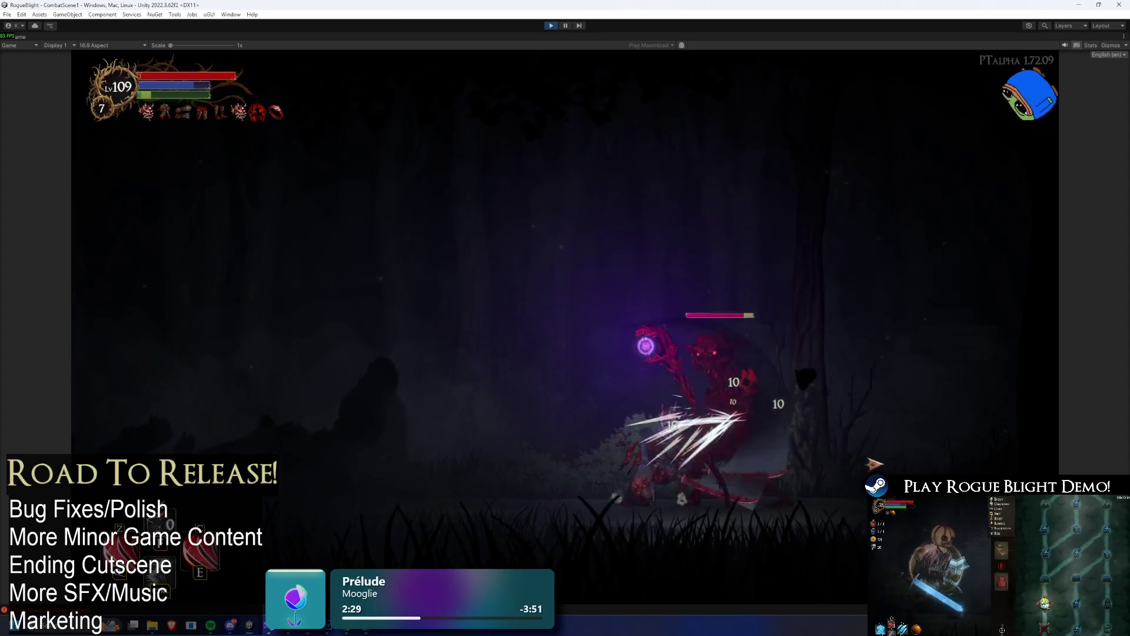
{"action": "key", "text": "a"}
{"action": "key", "text": "shift"}
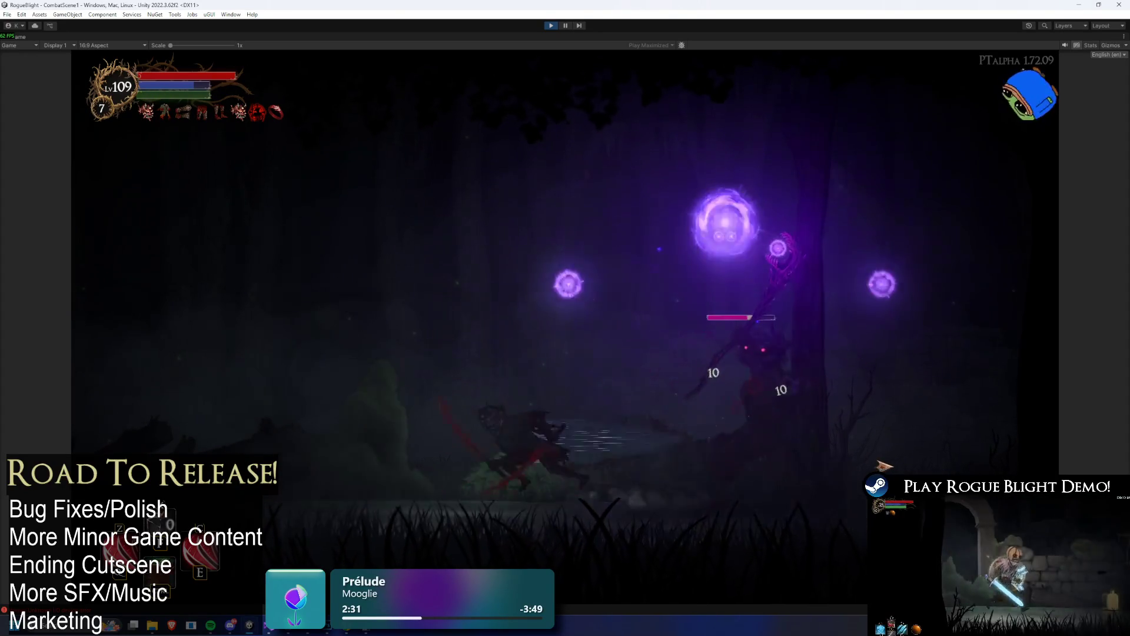
{"action": "key", "text": "space"}
{"action": "key", "text": "d"}
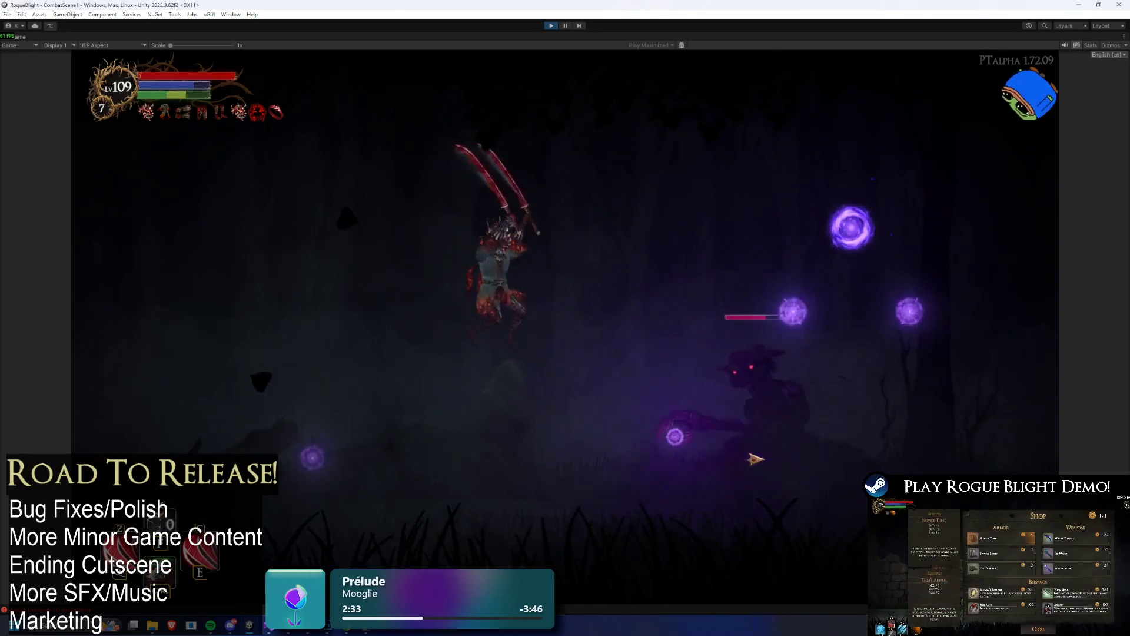
{"action": "left_click", "coordinate": [755, 459]}
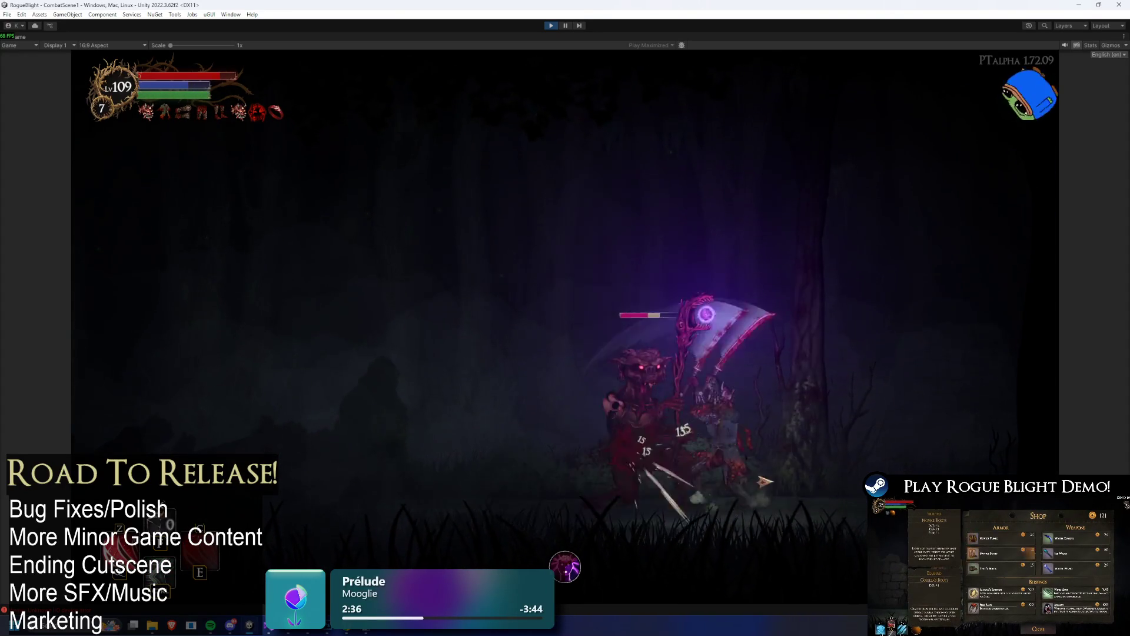
{"action": "left_click", "coordinate": [854, 491]}
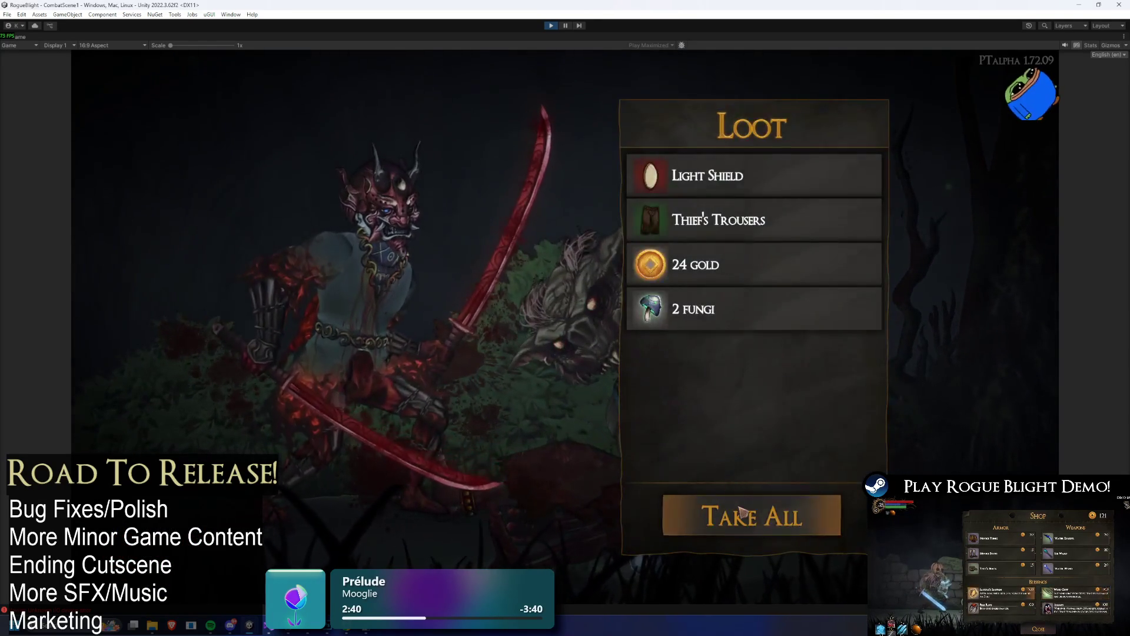
- Take all the enemy's loot, move on from the map, and resolve the steal-or-leave prompt
{"action": "left_click", "coordinate": [741, 511]}
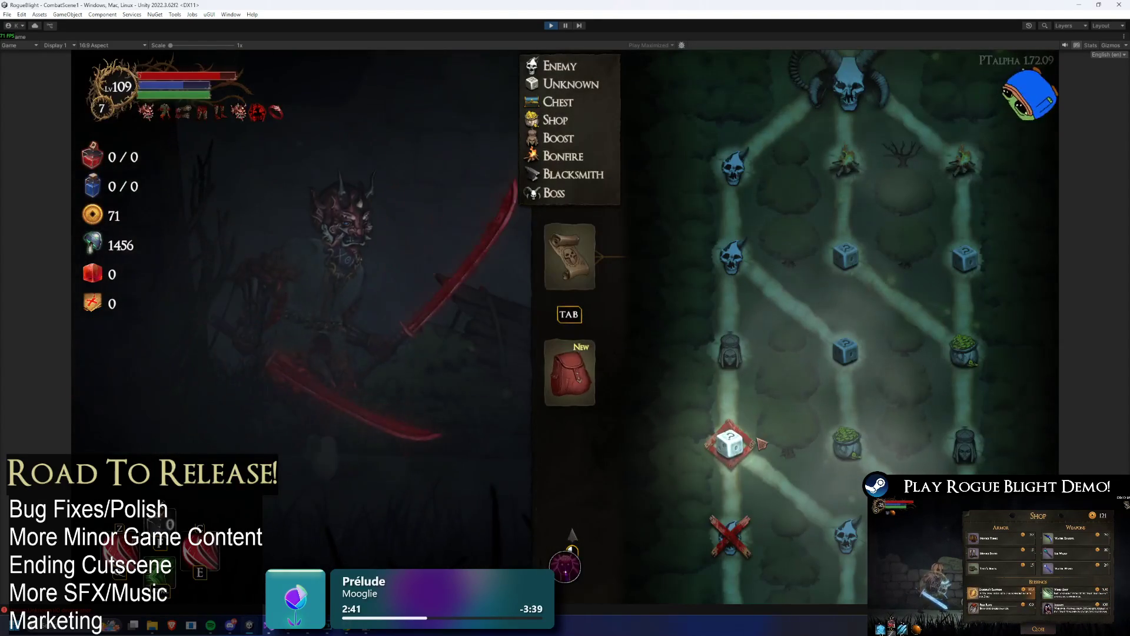
{"action": "key", "text": "Tab"}
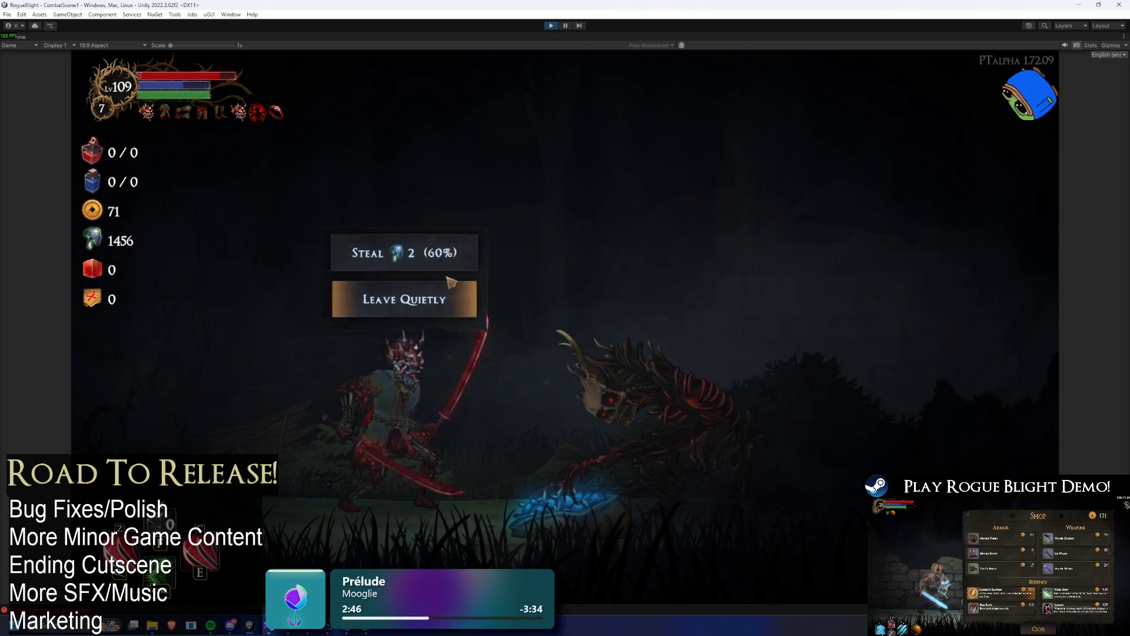
{"action": "left_click", "coordinate": [437, 266]}
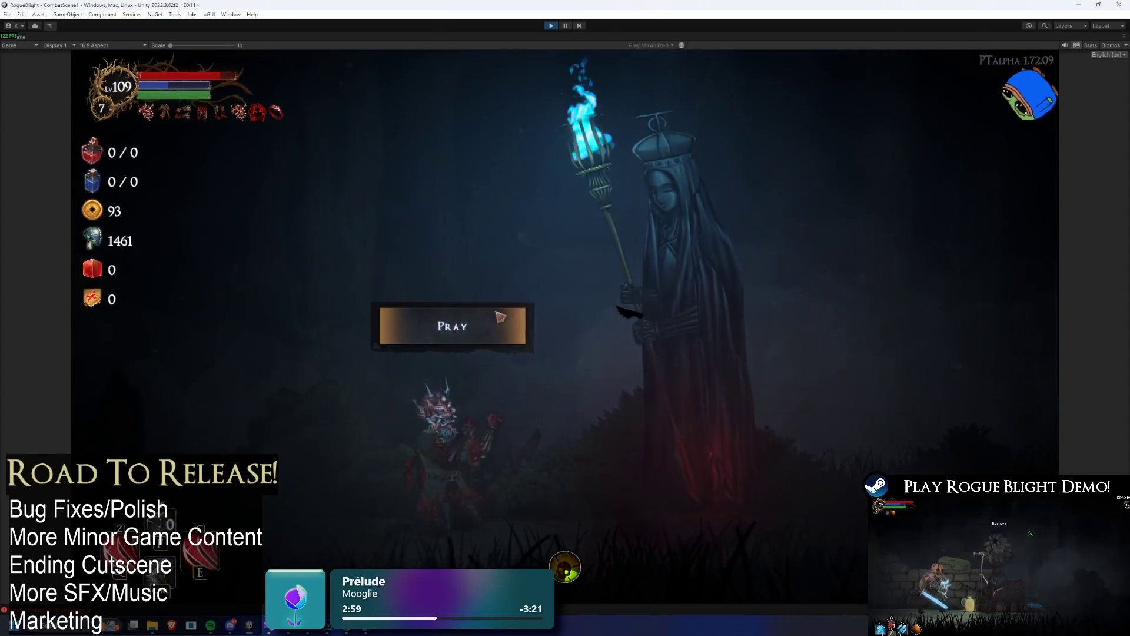
- Pray at the statue for the Bonus Health boost and collect the next enemy's loot
{"action": "left_click", "coordinate": [521, 325]}
{"action": "left_click", "coordinate": [577, 299]}
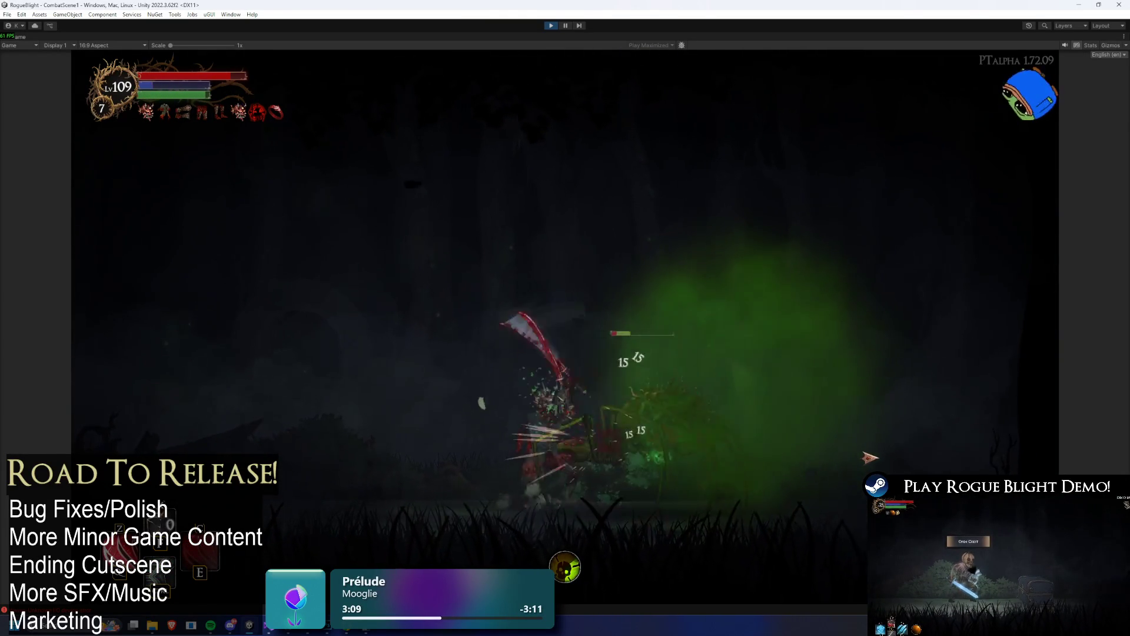
{"action": "left_click", "coordinate": [812, 516]}
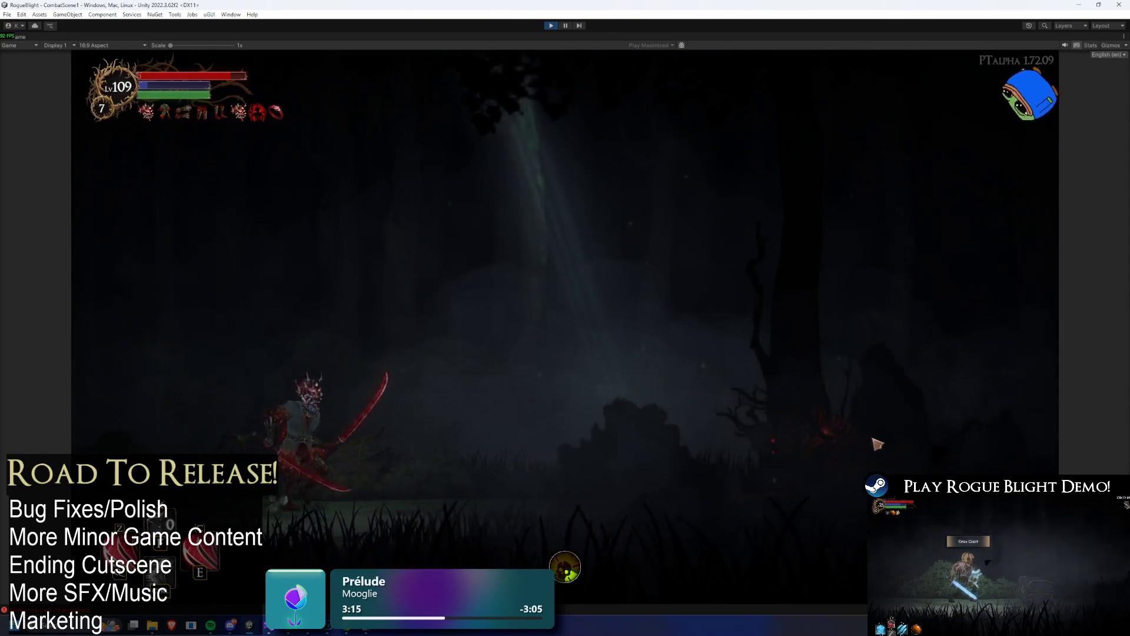
- Refill health and mana with the F1 cheat and travel to the boss room on the map
{"action": "key", "text": "F1"}
{"action": "key", "text": "d"}
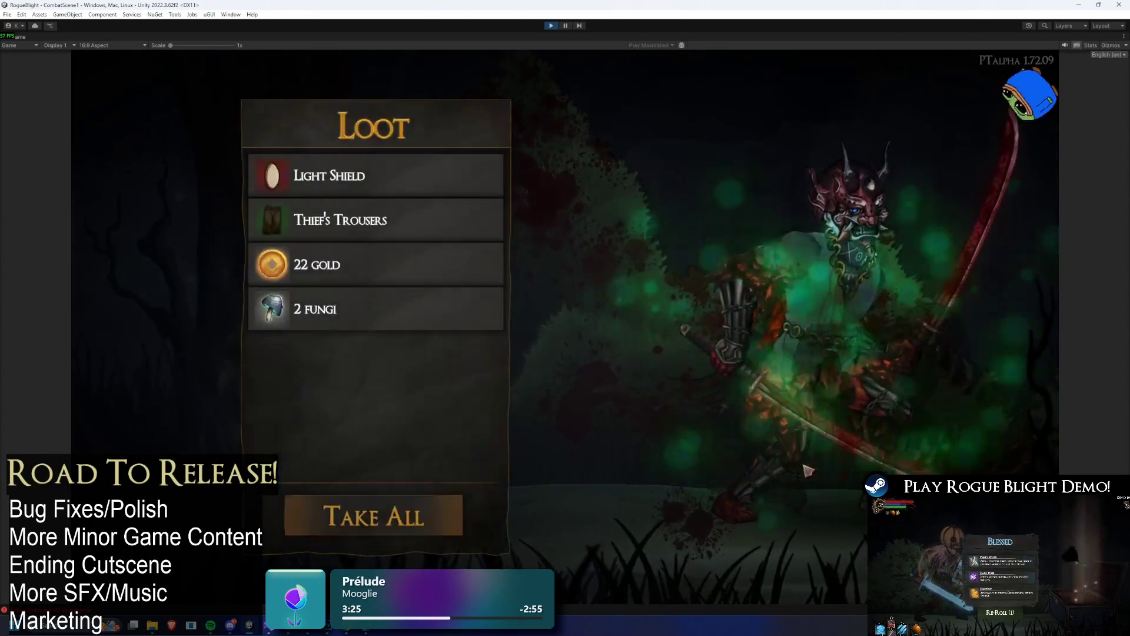
{"action": "key", "text": "e"}
{"action": "left_click", "coordinate": [848, 434]}
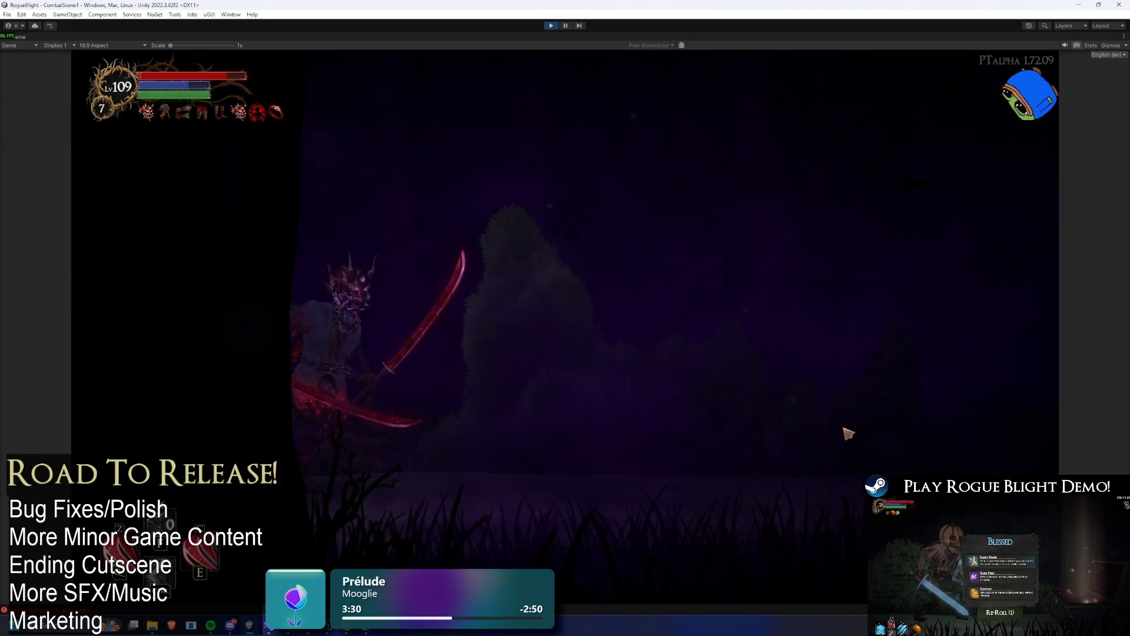
- Fight the Elder Shaman, use F1 to heal and F2 to drop enemy health to 1, finish it and take its loot
{"action": "key", "text": "d"}
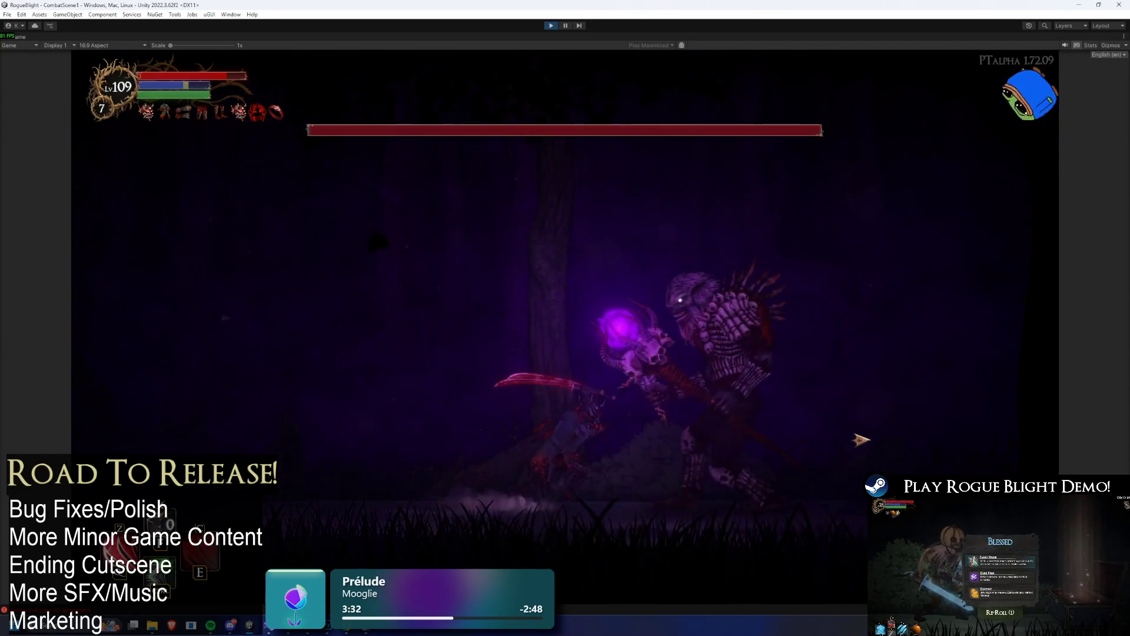
{"action": "left_click", "coordinate": [852, 442]}
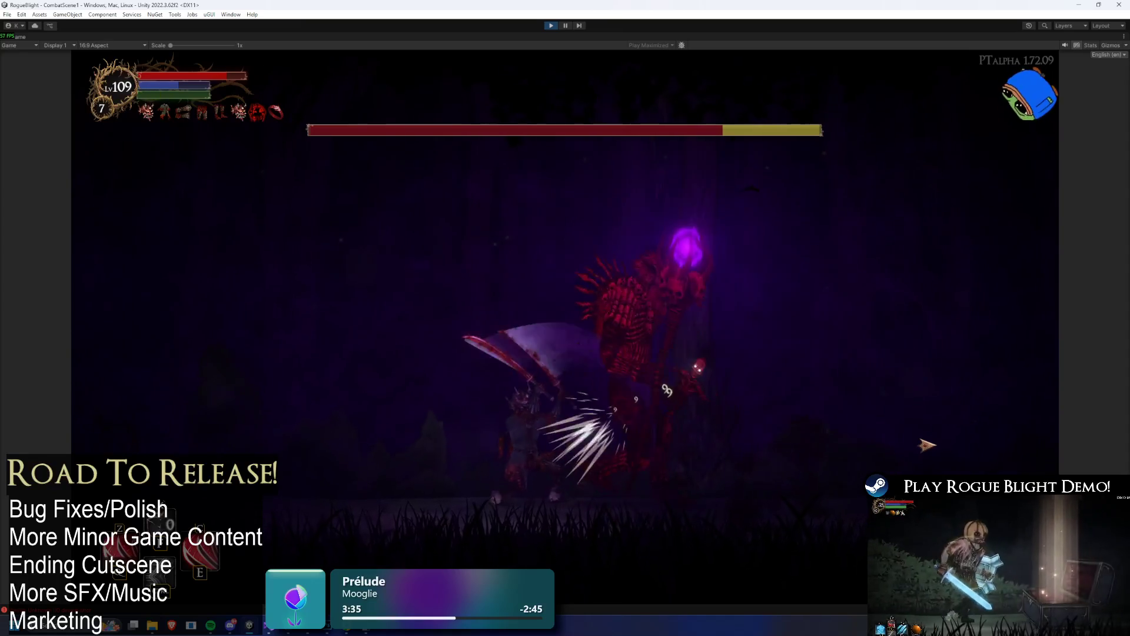
{"action": "left_click", "coordinate": [591, 420]}
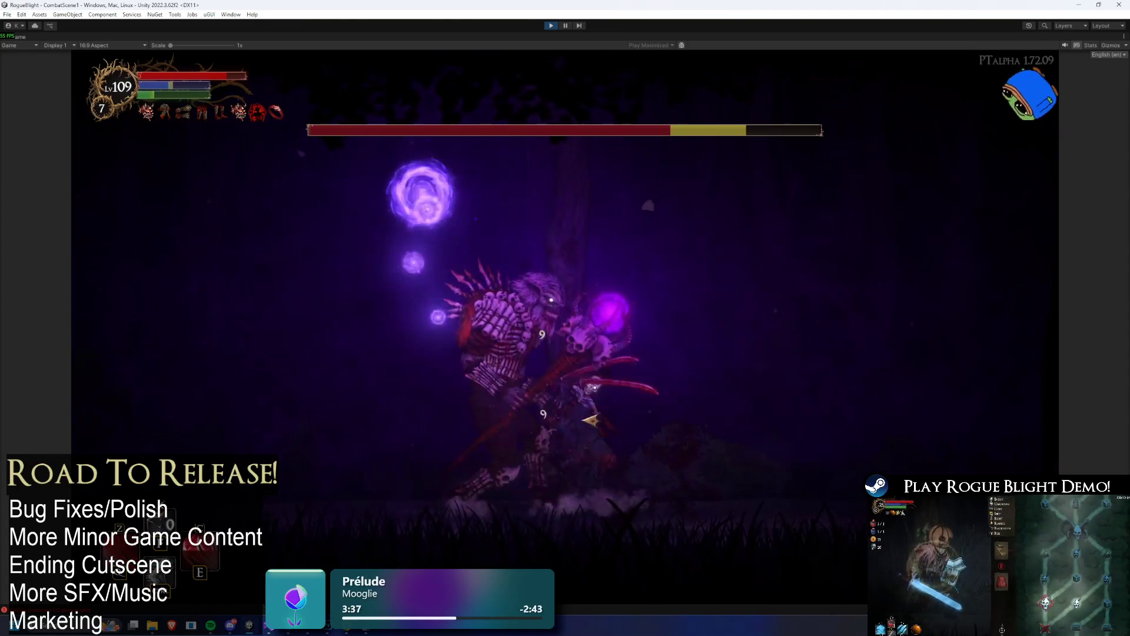
{"action": "left_click", "coordinate": [595, 419]}
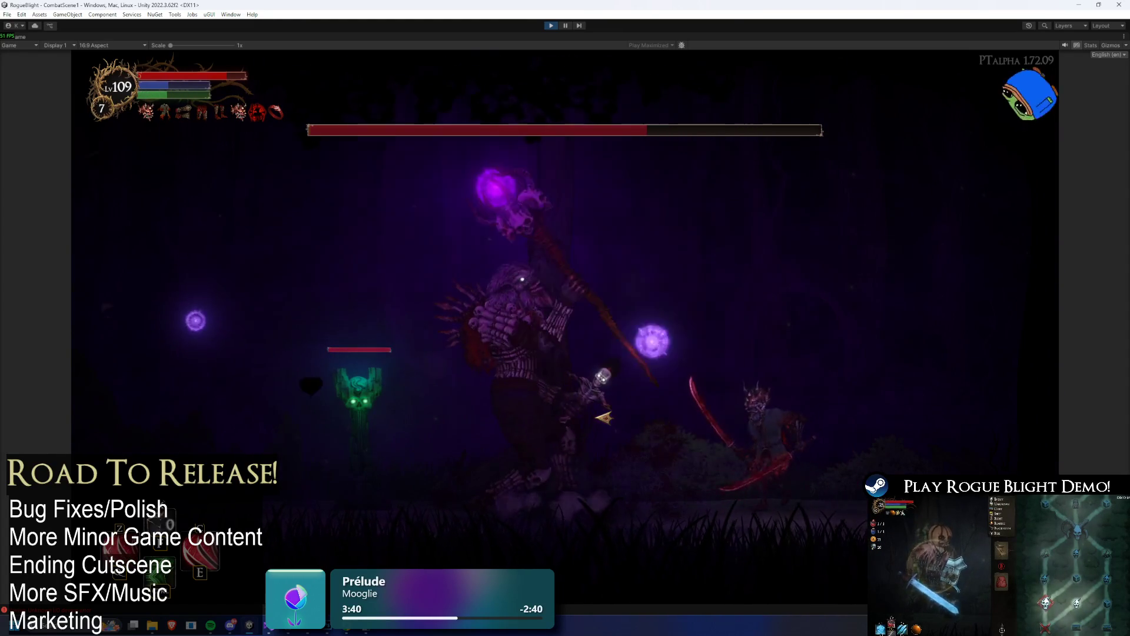
{"action": "left_click", "coordinate": [854, 447]}
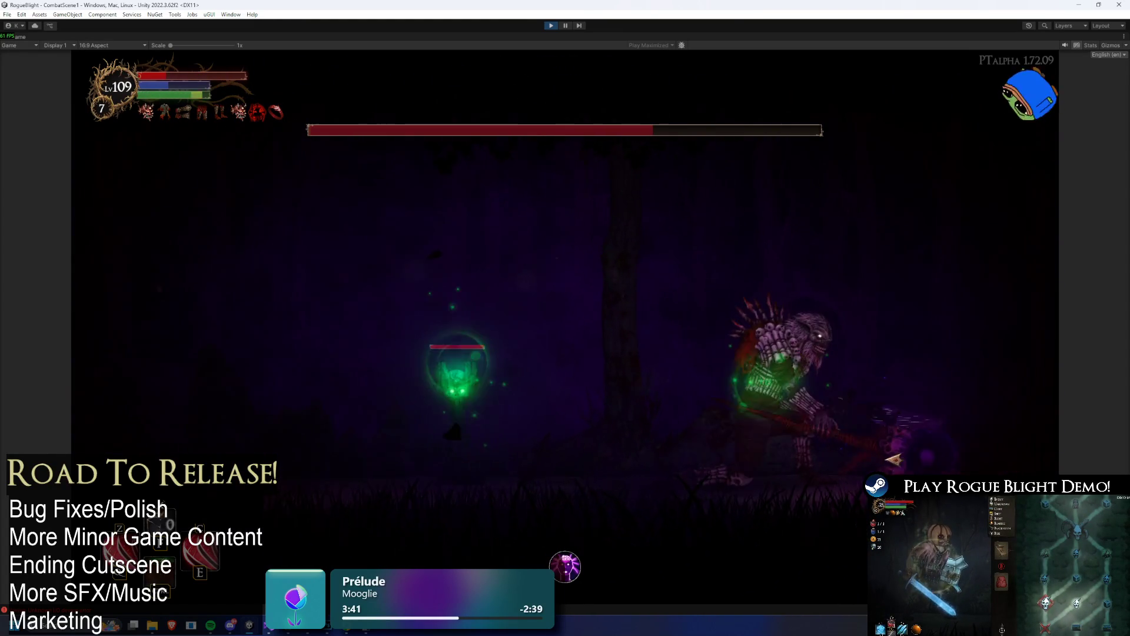
{"action": "left_click", "coordinate": [918, 450]}
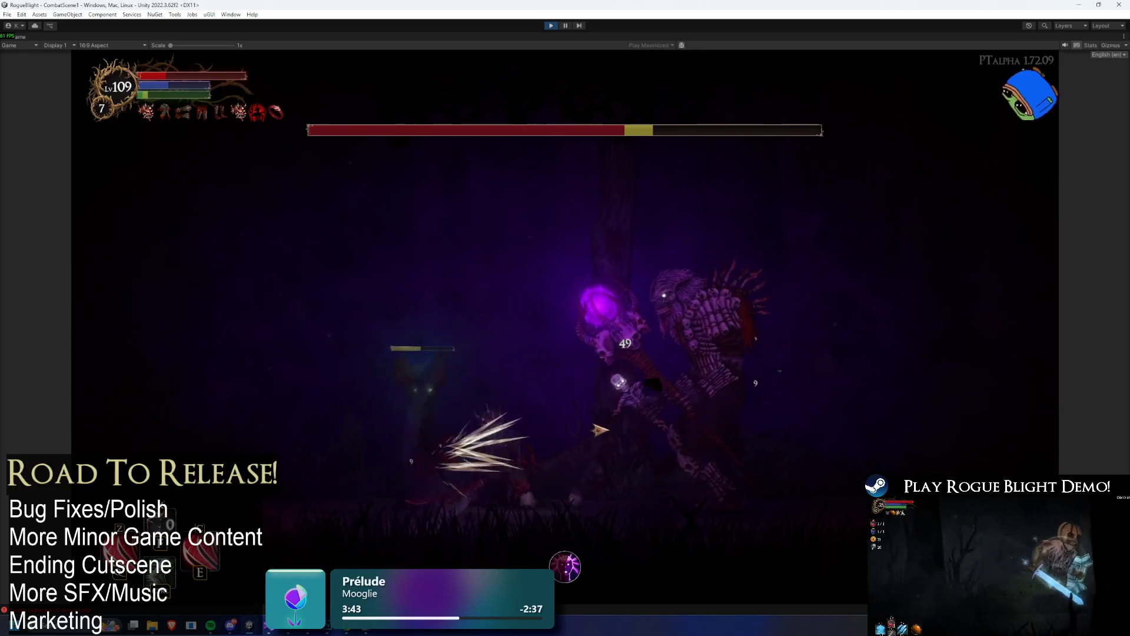
{"action": "key", "text": "F1"}
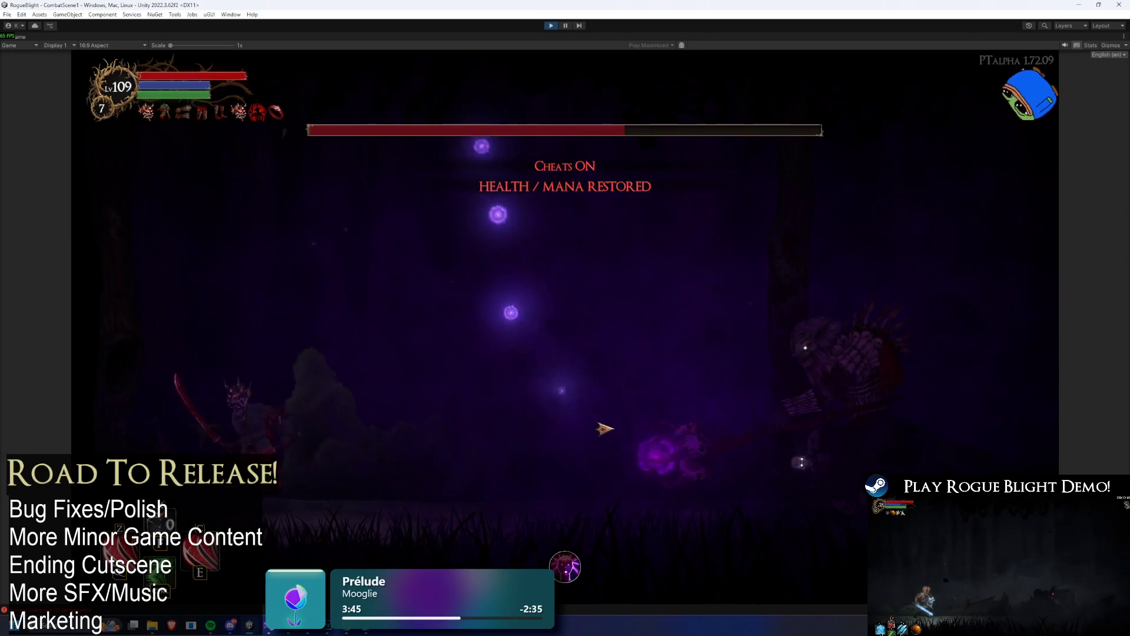
{"action": "key", "text": "F2"}
{"action": "left_click", "coordinate": [923, 443]}
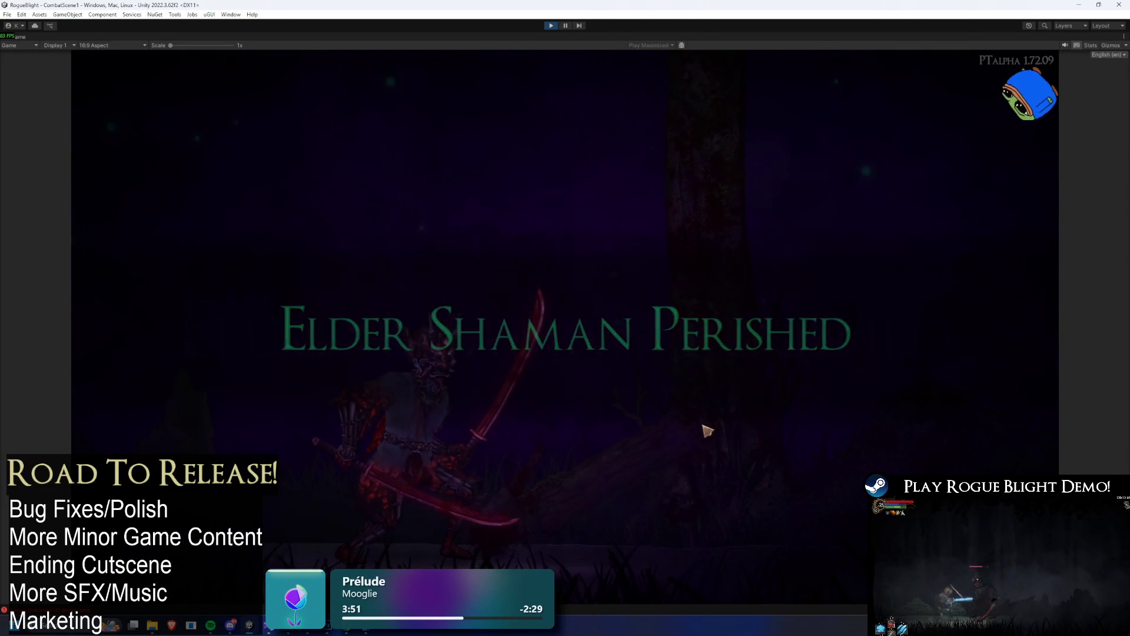
{"action": "left_click", "coordinate": [789, 502]}
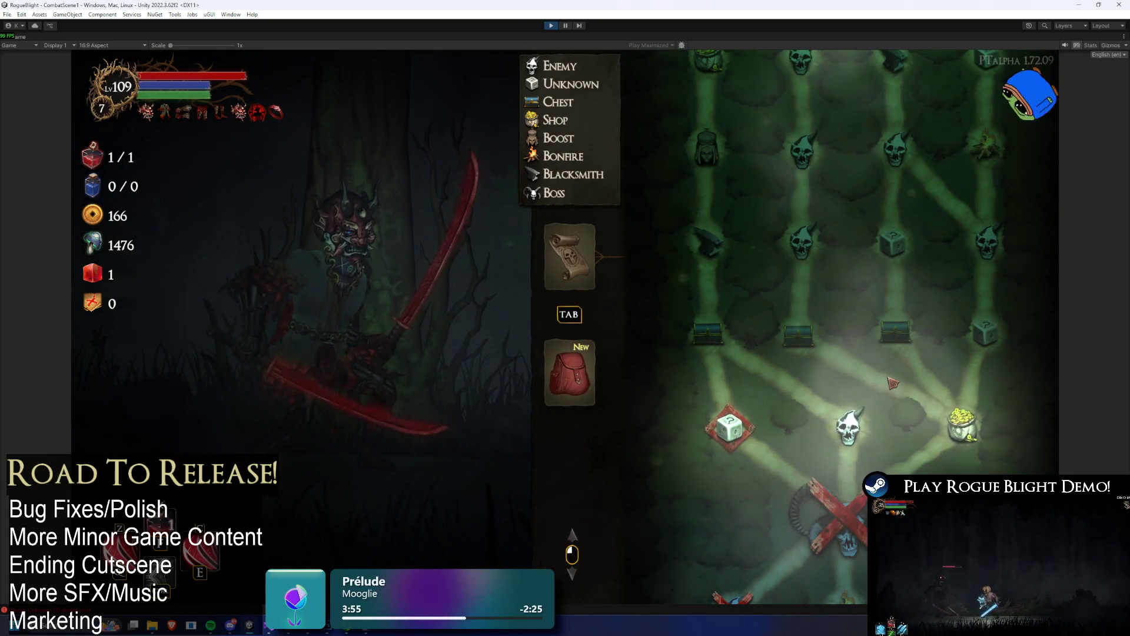
- Travel to the next room, choose Gain Fungi Obsession, and loot the defeated fungus enemy
{"action": "left_click", "coordinate": [733, 427]}
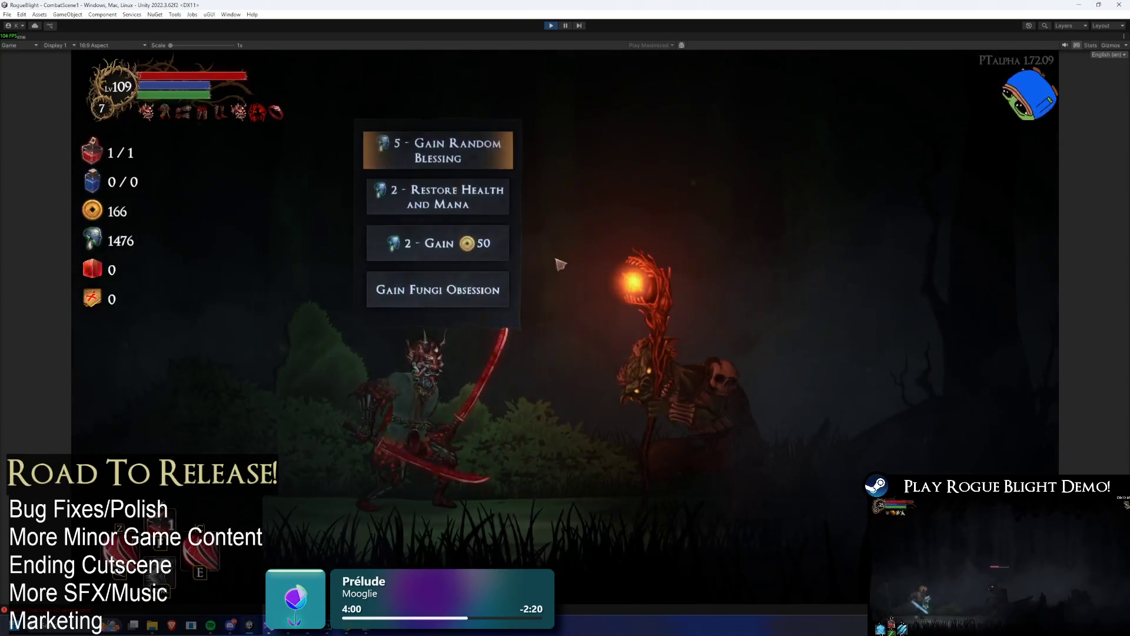
{"action": "left_click", "coordinate": [501, 296]}
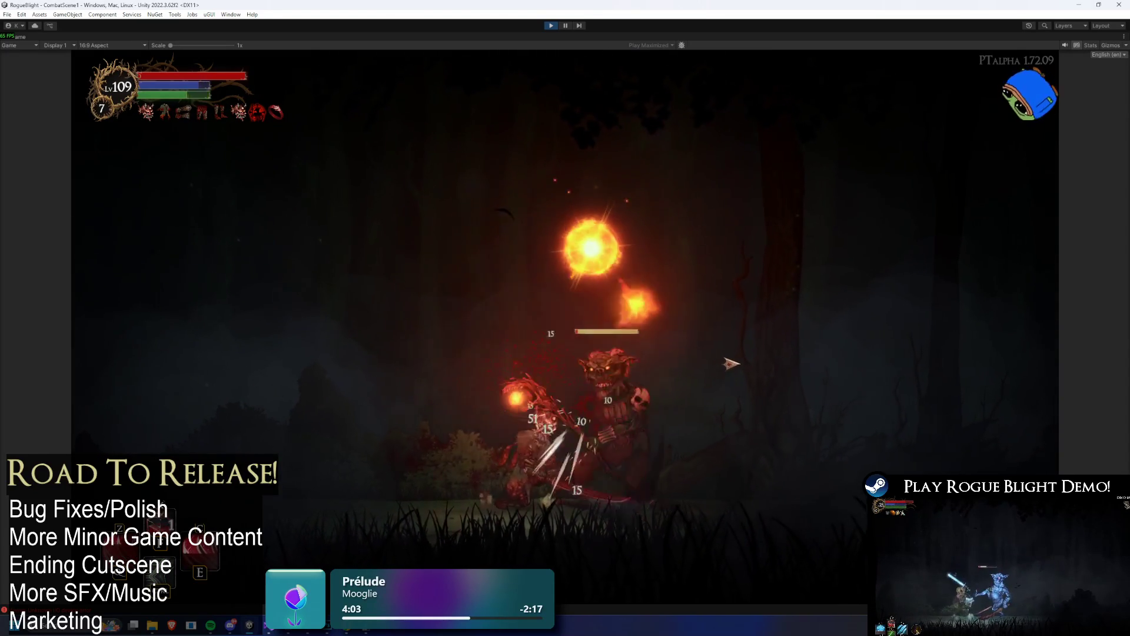
{"action": "left_click", "coordinate": [811, 514]}
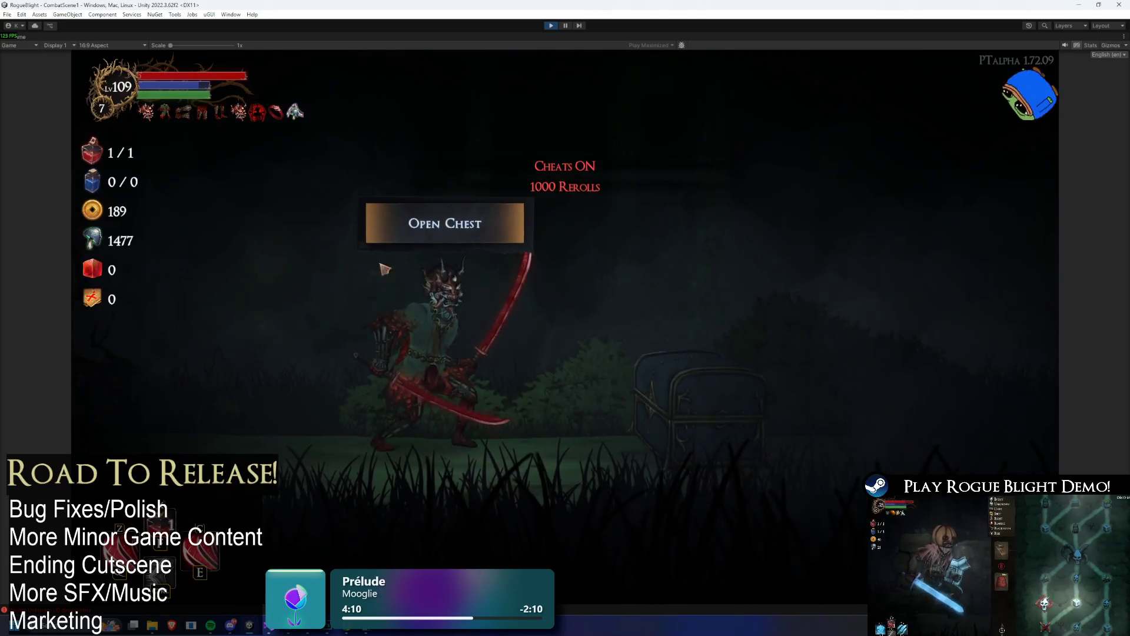
- Open the chest, re-roll its blessings four times, and take Zima's Hatred
{"action": "left_click", "coordinate": [489, 223]}
{"action": "left_click", "coordinate": [625, 486]}
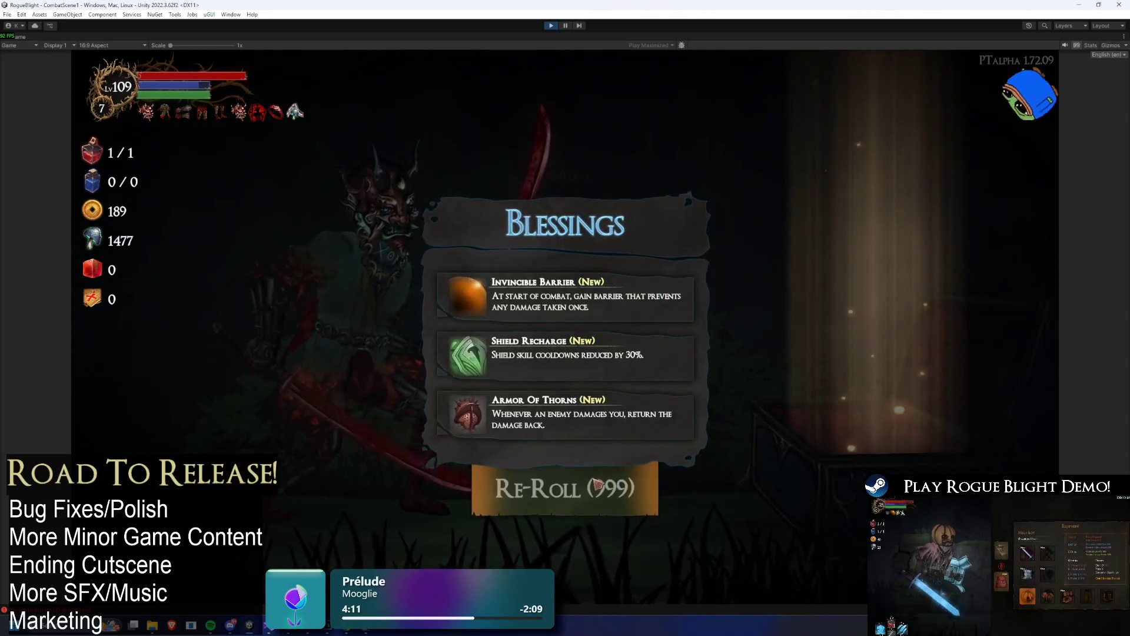
{"action": "left_click", "coordinate": [624, 486]}
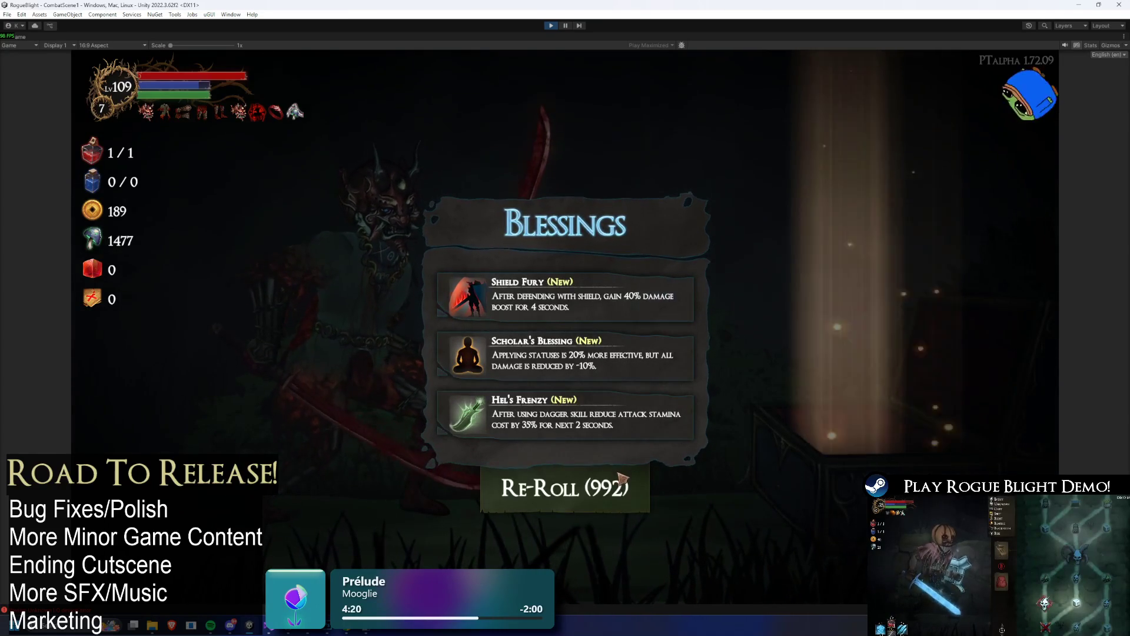
{"action": "left_click", "coordinate": [611, 491]}
{"action": "left_click", "coordinate": [618, 494]}
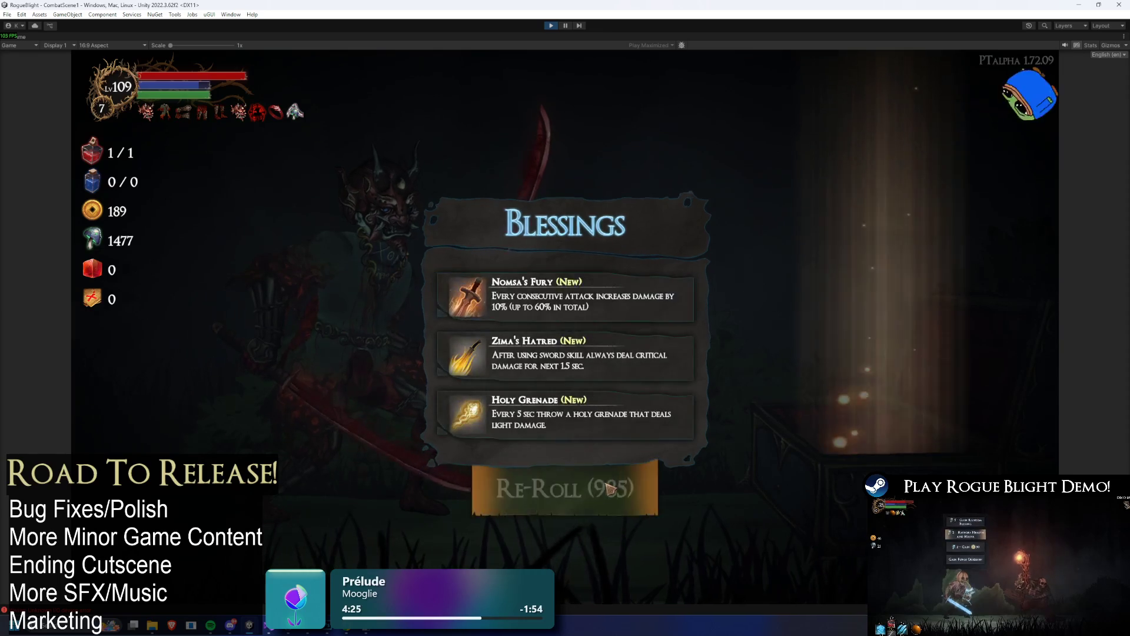
{"action": "left_click", "coordinate": [621, 354]}
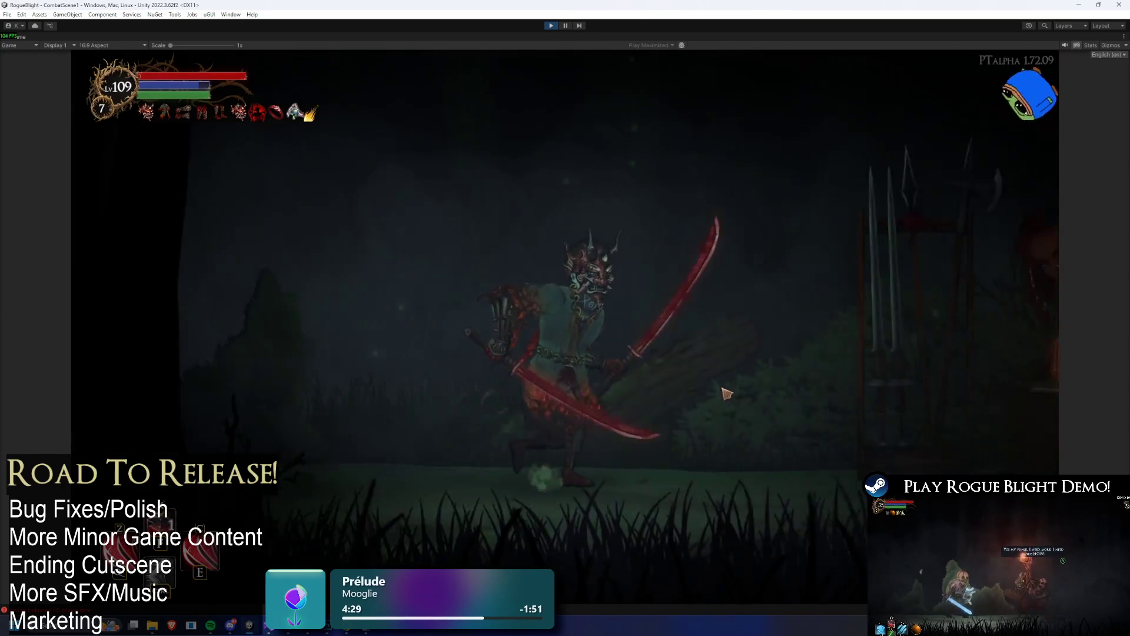
- Check the blacksmith's upgrade for the Corrupted Fungi Tunic, then leave for the next room
{"action": "left_click", "coordinate": [484, 280]}
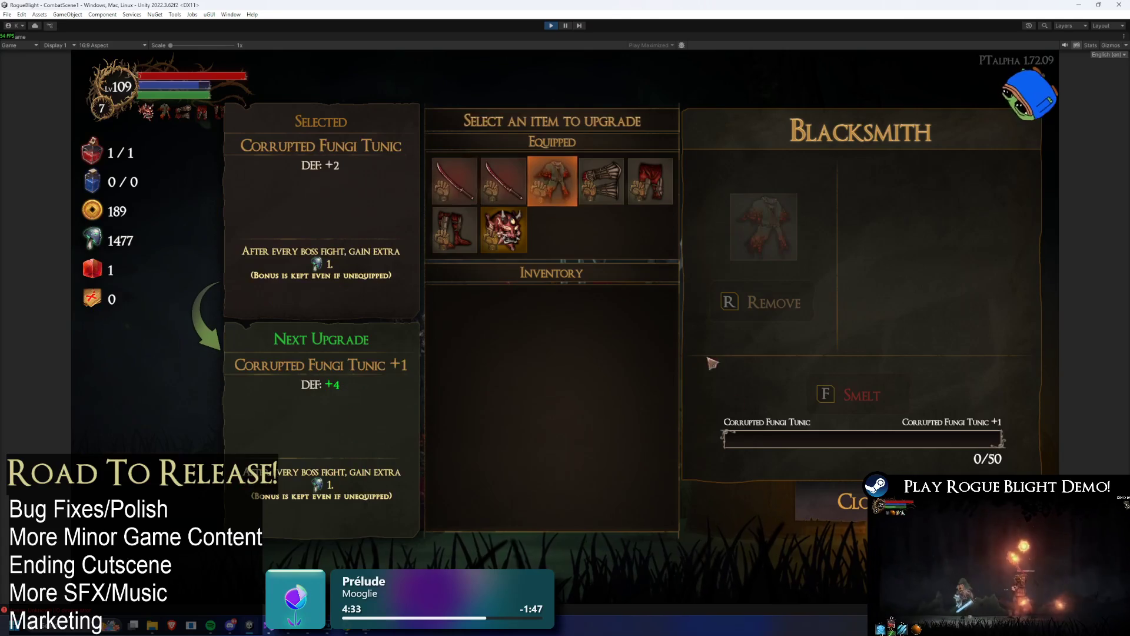
{"action": "left_click", "coordinate": [861, 503]}
{"action": "left_click", "coordinate": [773, 334]}
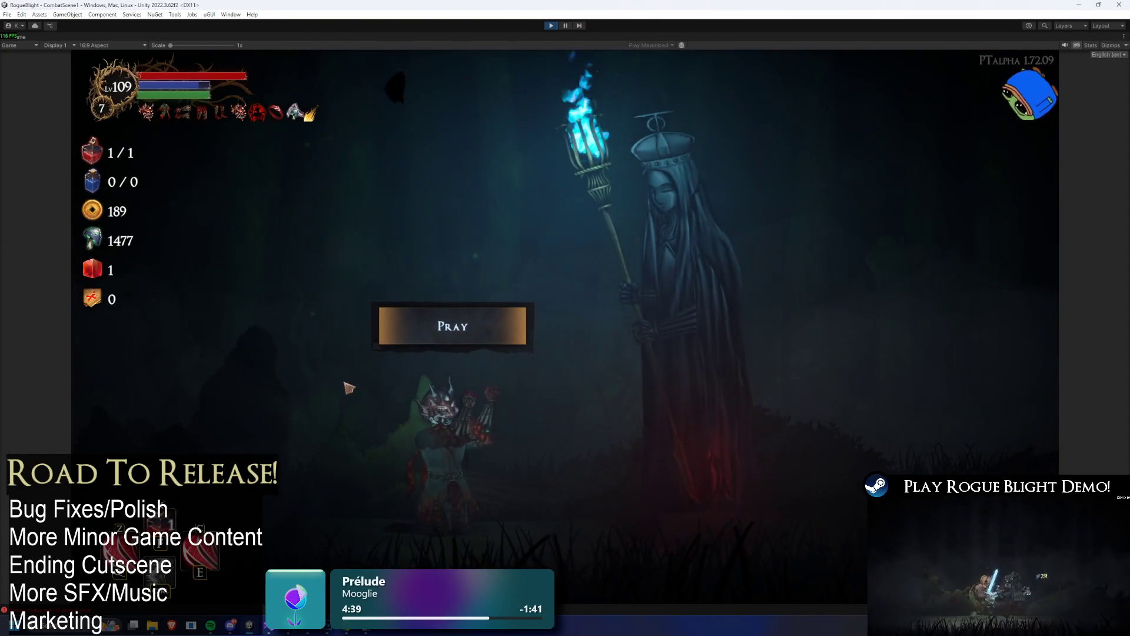
- Pray at the statue for Bonus Health, then visit the shop and leave without buying
{"action": "left_click", "coordinate": [447, 336]}
{"action": "left_click", "coordinate": [601, 317]}
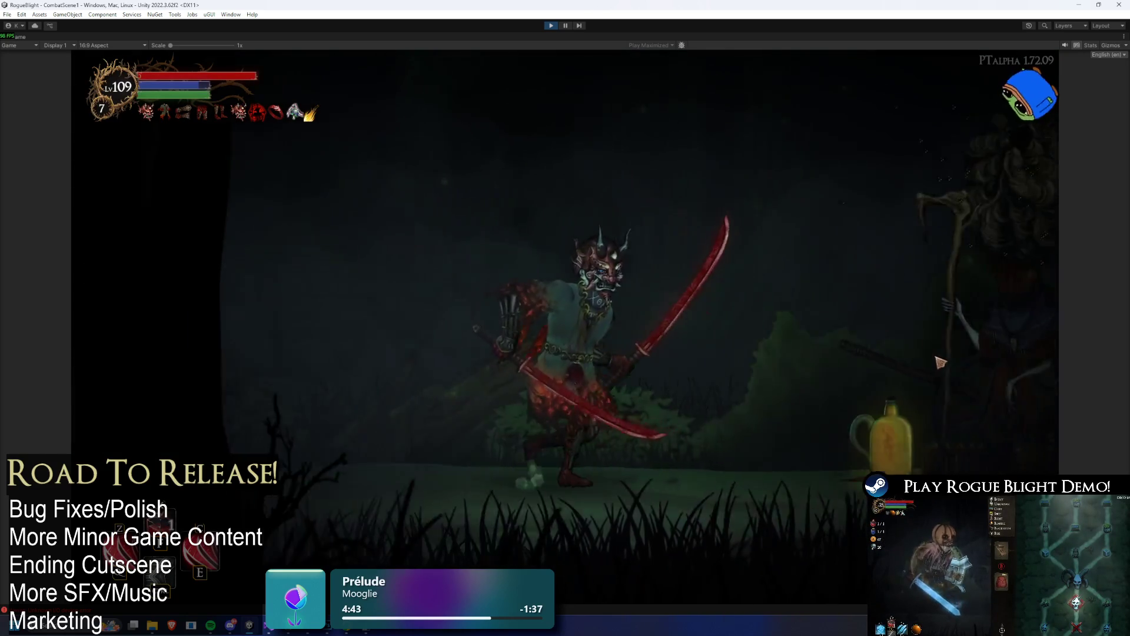
{"action": "left_click", "coordinate": [662, 372]}
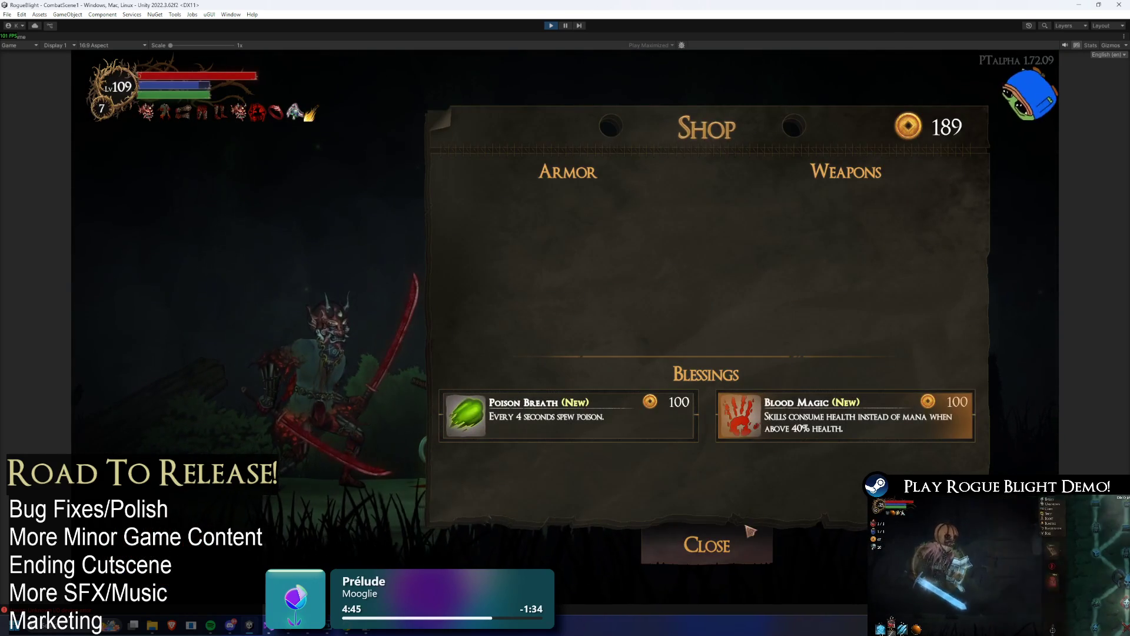
{"action": "left_click", "coordinate": [740, 543]}
{"action": "key", "text": "Tab"}
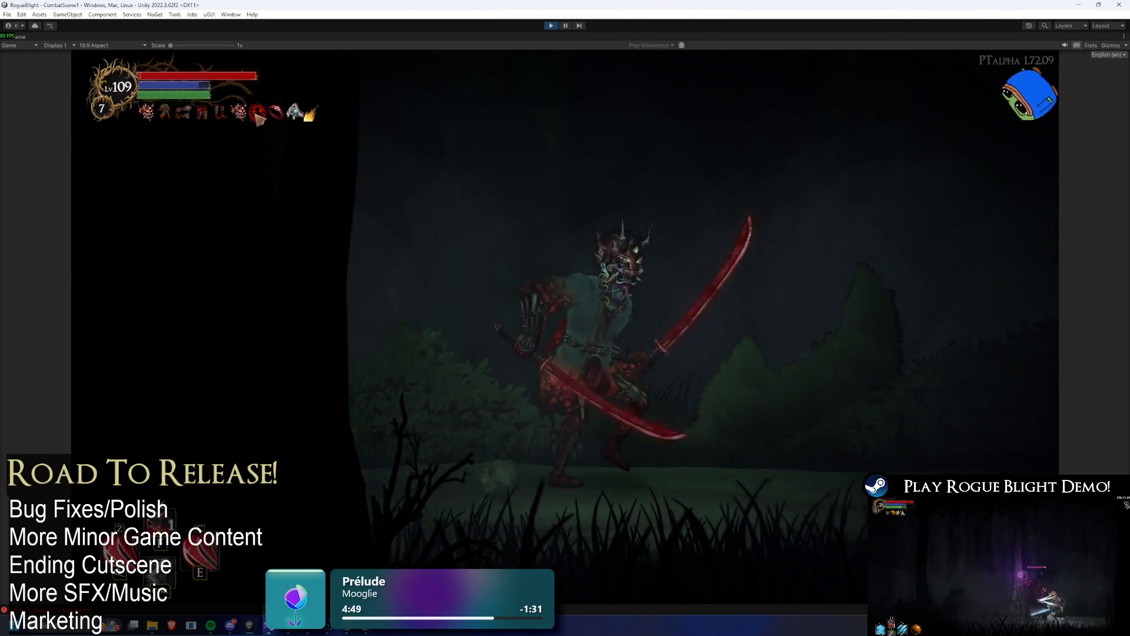
- Take all the loot from the dark room's chest and from the defeated Wendigo boss
{"action": "left_click", "coordinate": [456, 175]}
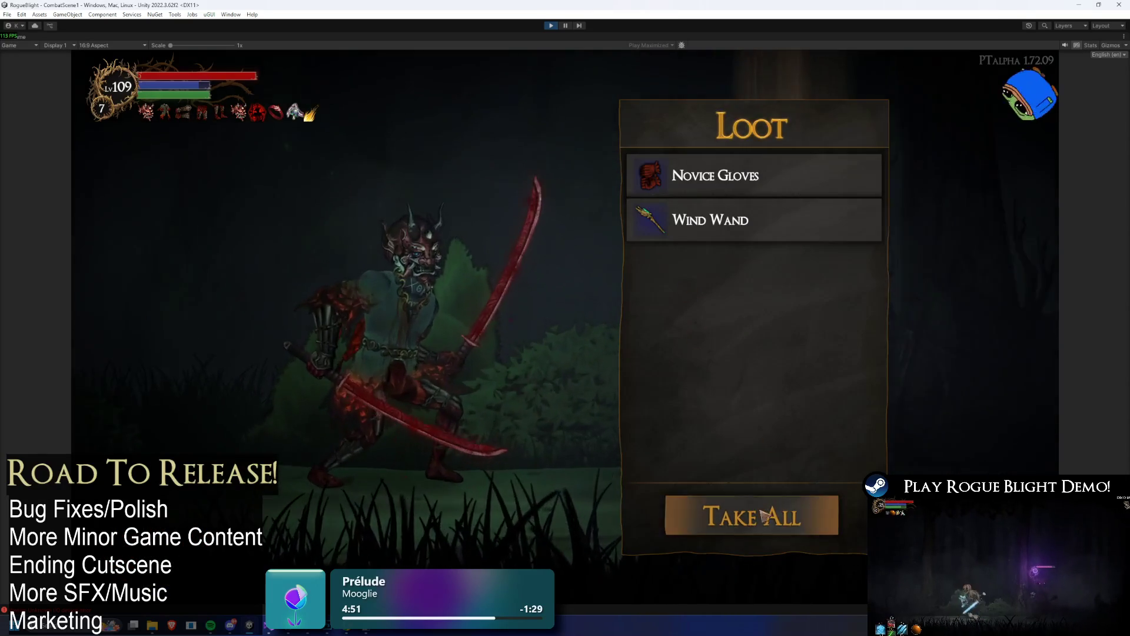
{"action": "left_click", "coordinate": [766, 512]}
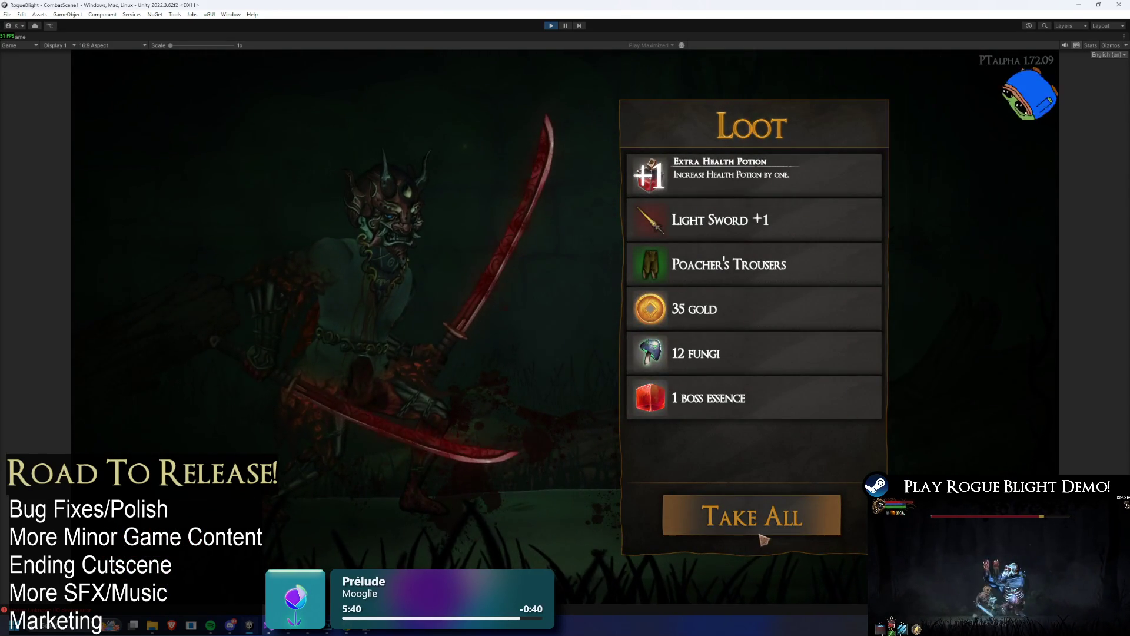
{"action": "left_click", "coordinate": [728, 526]}
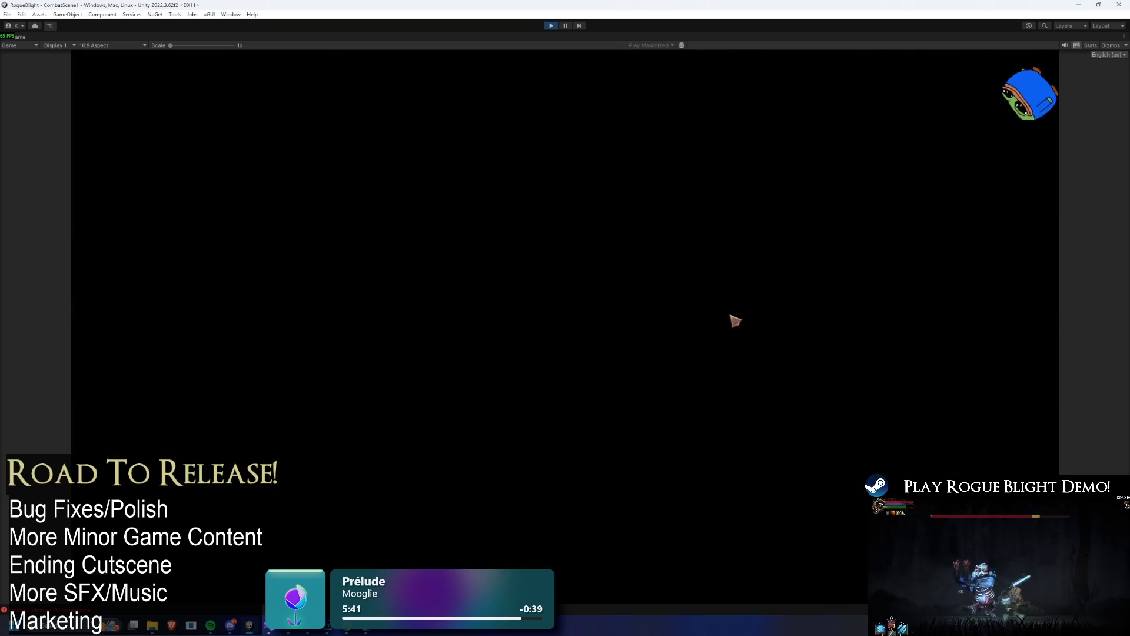
- Stop play mode, find TODO in the Project window, and open the TODO text file at line 128
{"action": "left_click", "coordinate": [552, 27]}
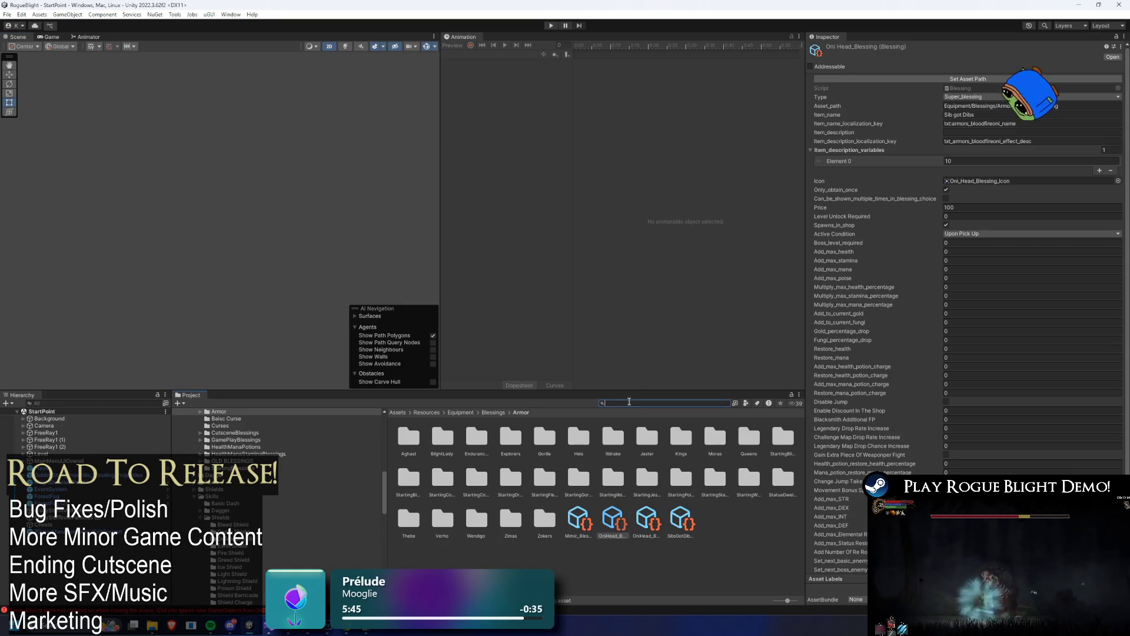
{"action": "type", "text": "toolODO"}
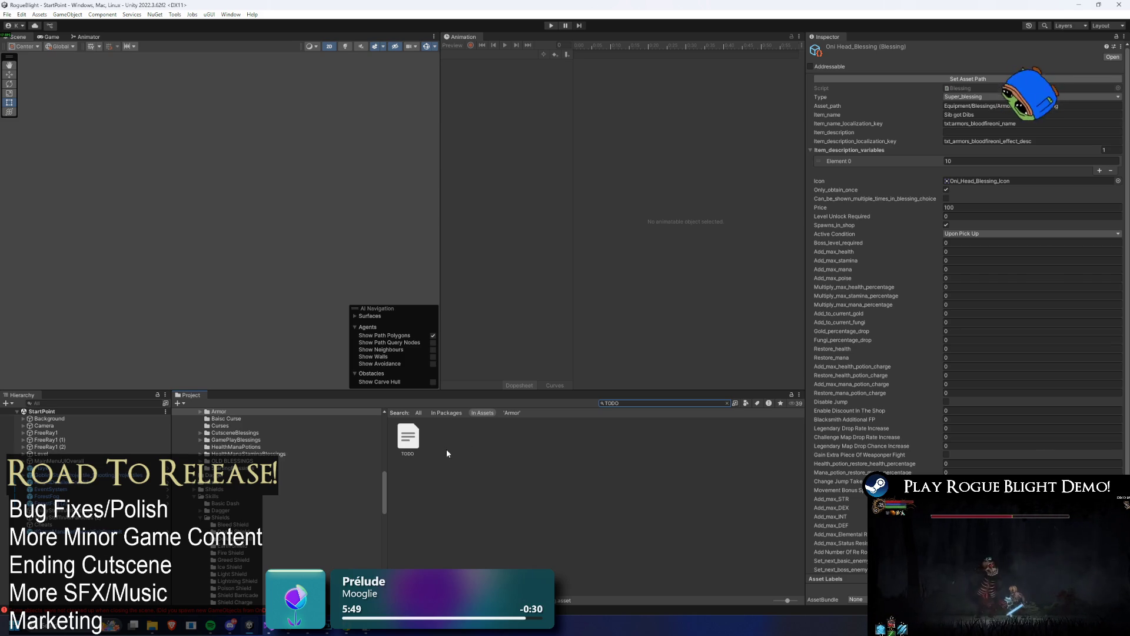
{"action": "left_click", "coordinate": [409, 438]}
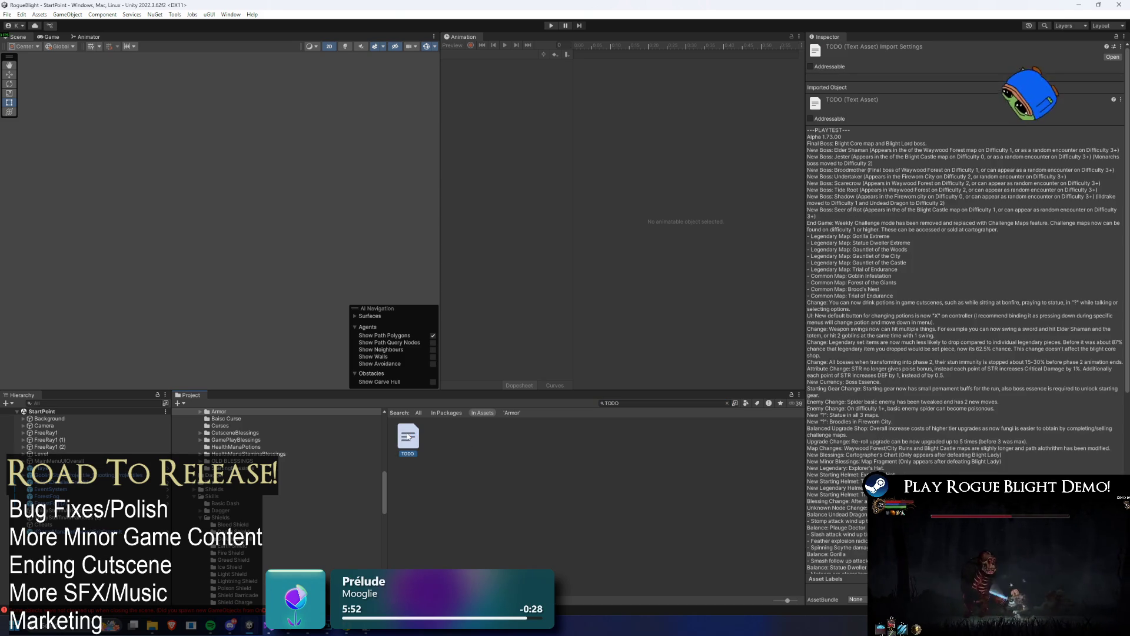
{"action": "double_click", "coordinate": [409, 437]}
{"action": "left_click", "coordinate": [645, 237]}
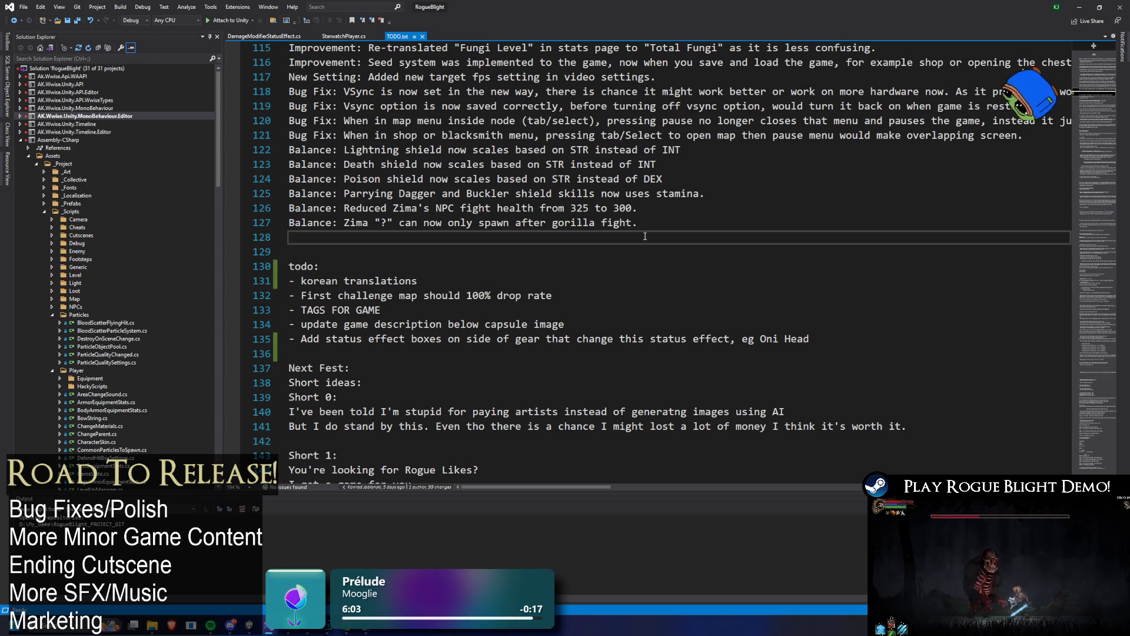
- Insert two blank lines above the todo: list and move up to line 128
{"action": "left_click", "coordinate": [367, 283]}
{"action": "left_click", "coordinate": [402, 253]}
{"action": "key", "text": "Return"}
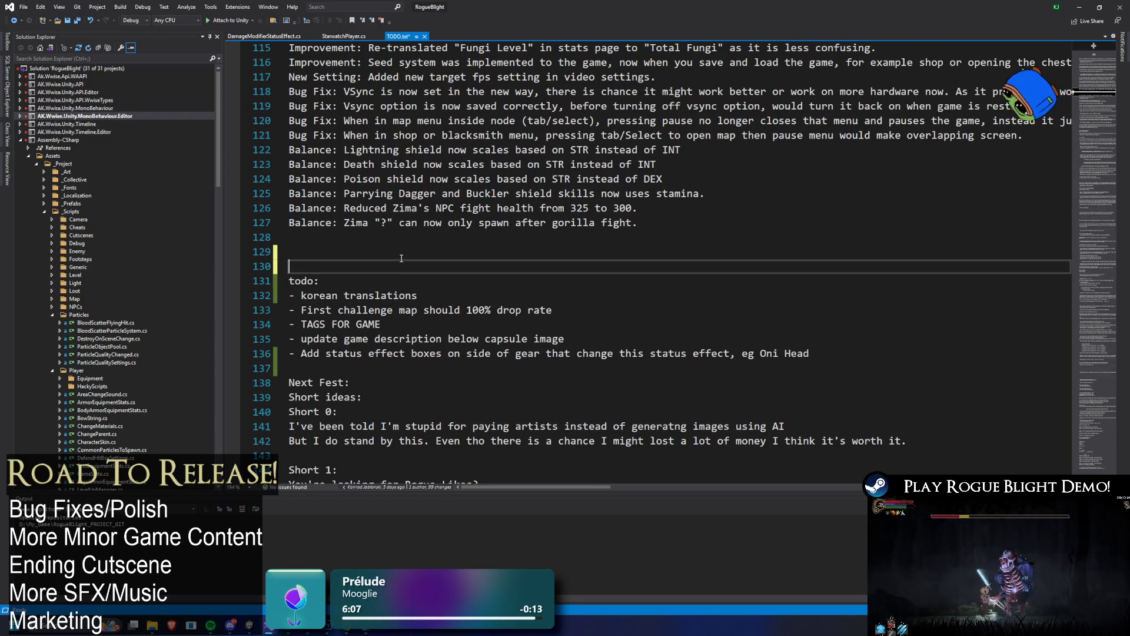
{"action": "key", "text": "Return"}
{"action": "key", "text": "Up"}
{"action": "key", "text": "Up"}
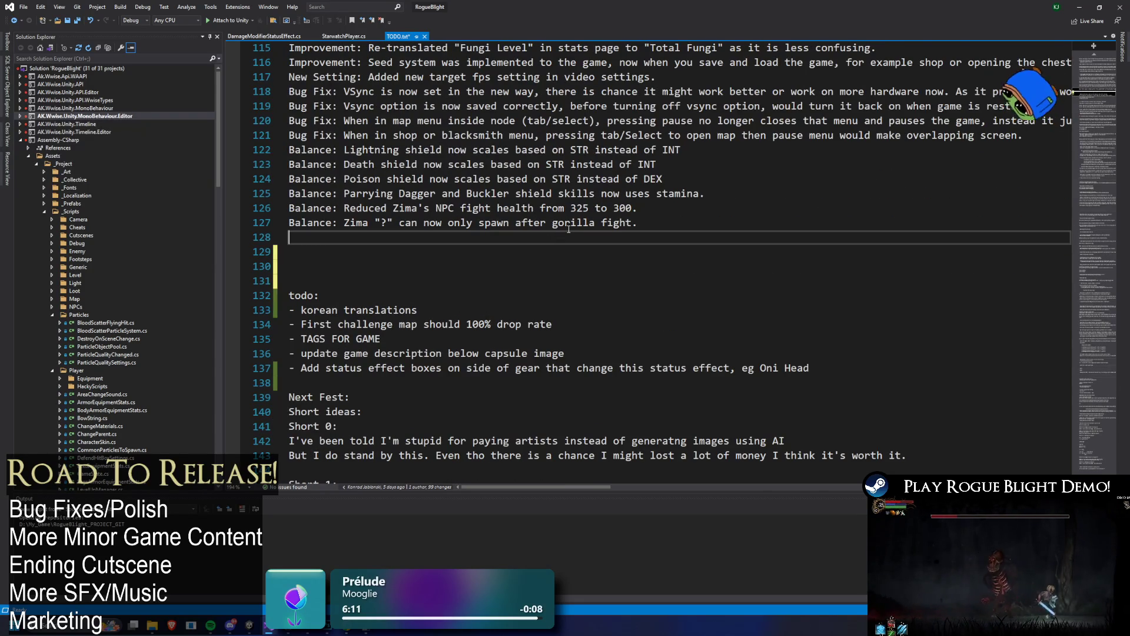
- Find the Thief's Mask starting and legendary helmet lines and paste them onto line 130
{"action": "key", "text": "ctrl+f"}
{"action": "type", "text": "Start"}
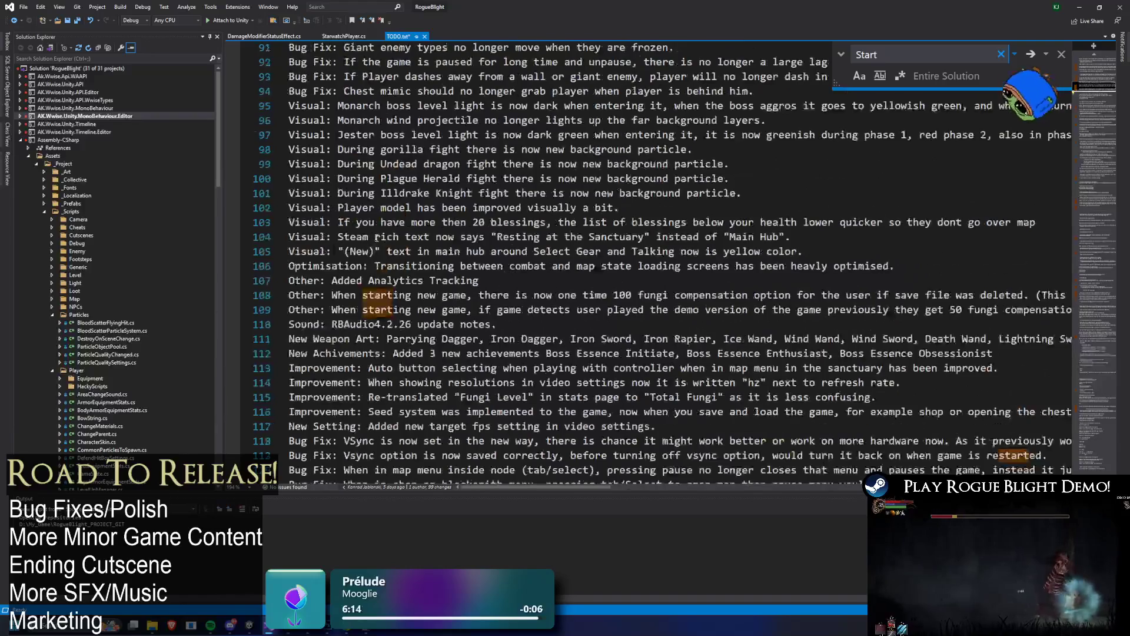
{"action": "scroll", "coordinate": [530, 302], "scroll_direction": "up", "scroll_amount": 6}
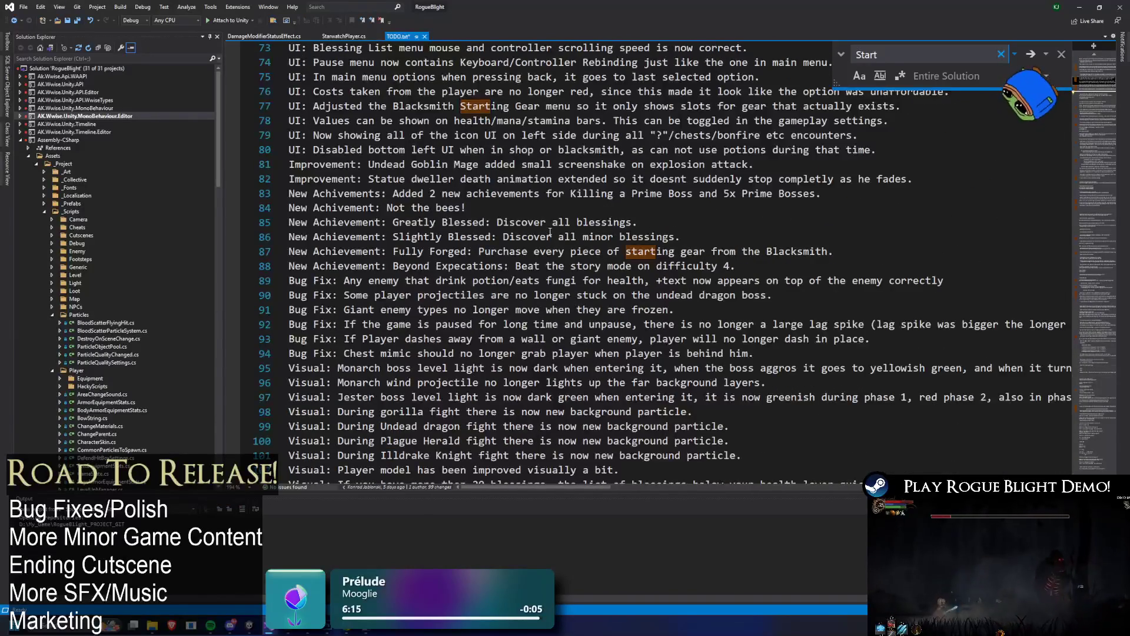
{"action": "scroll", "coordinate": [401, 256], "scroll_direction": "up", "scroll_amount": 14}
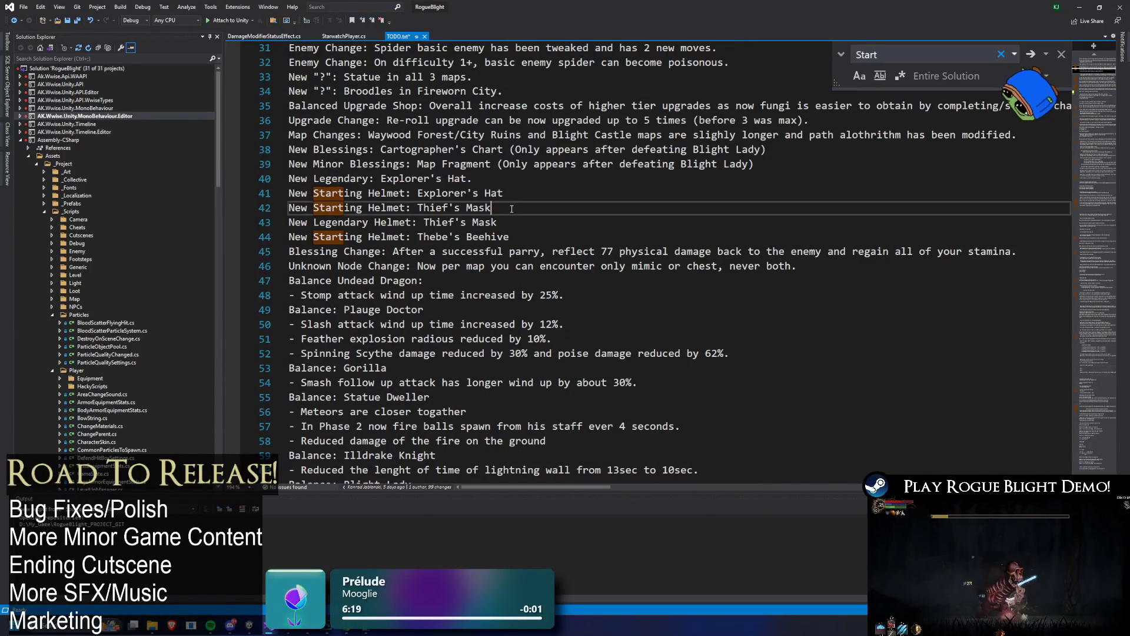
{"action": "left_click_drag", "start_coordinate": [498, 223], "coordinate": [210, 212]}
{"action": "key", "text": "ctrl+c"}
{"action": "scroll", "coordinate": [316, 180], "scroll_direction": "down", "scroll_amount": 20}
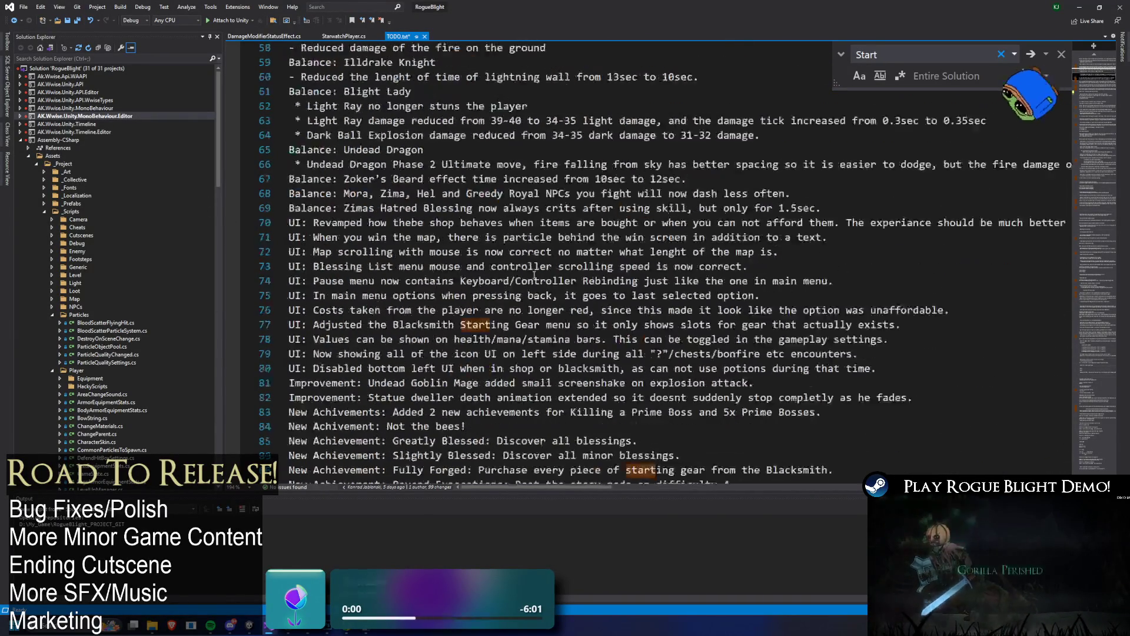
{"action": "scroll", "coordinate": [317, 181], "scroll_direction": "up", "scroll_amount": 1}
{"action": "left_click", "coordinate": [317, 181]}
{"action": "key", "text": "ctrl+v"}
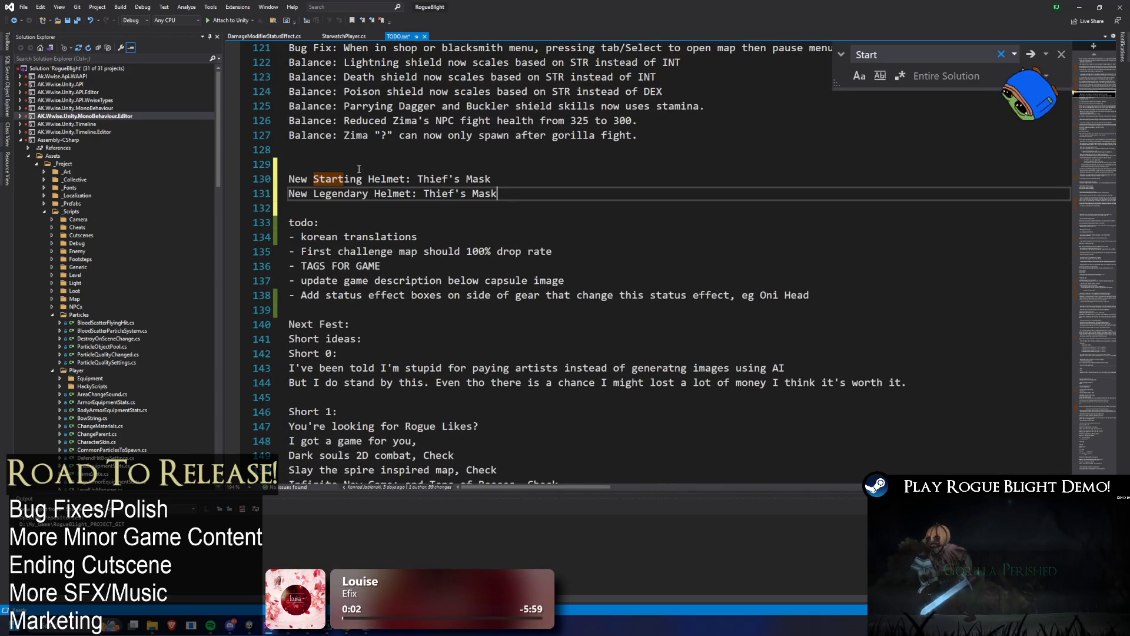
- Replace Thief's Mask with Bloodfire Oni on both helmet lines 130 and 131
{"action": "left_click", "coordinate": [351, 170]}
{"action": "left_click_drag", "start_coordinate": [420, 179], "coordinate": [493, 179]}
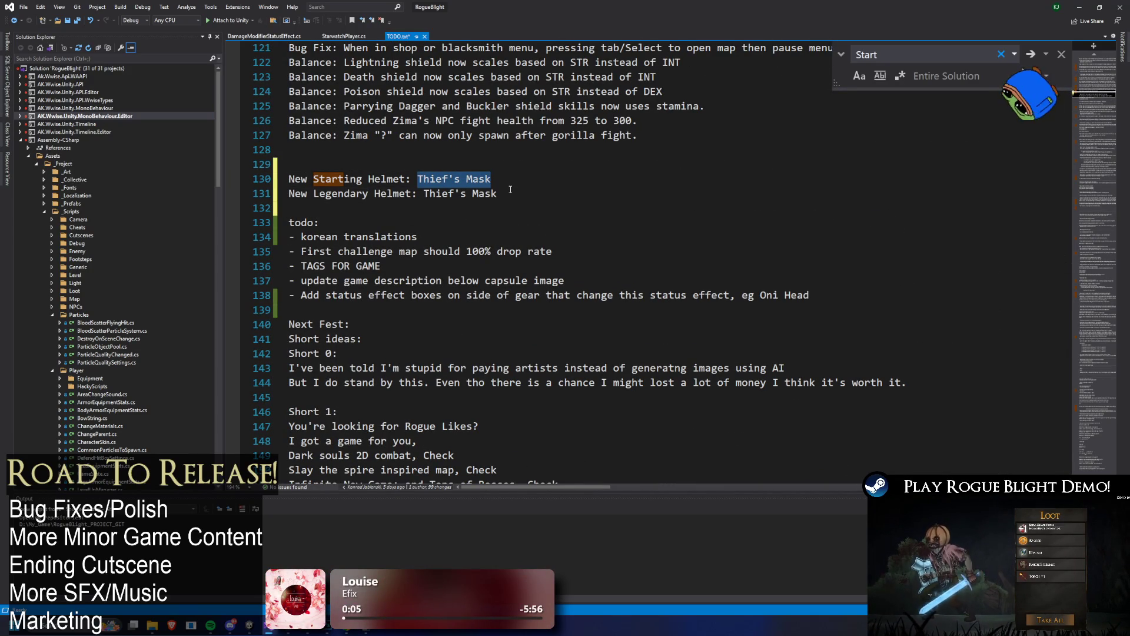
{"action": "type", "text": "O"}
{"action": "key", "text": "BackSpace"}
{"action": "type", "text": "Bloo"}
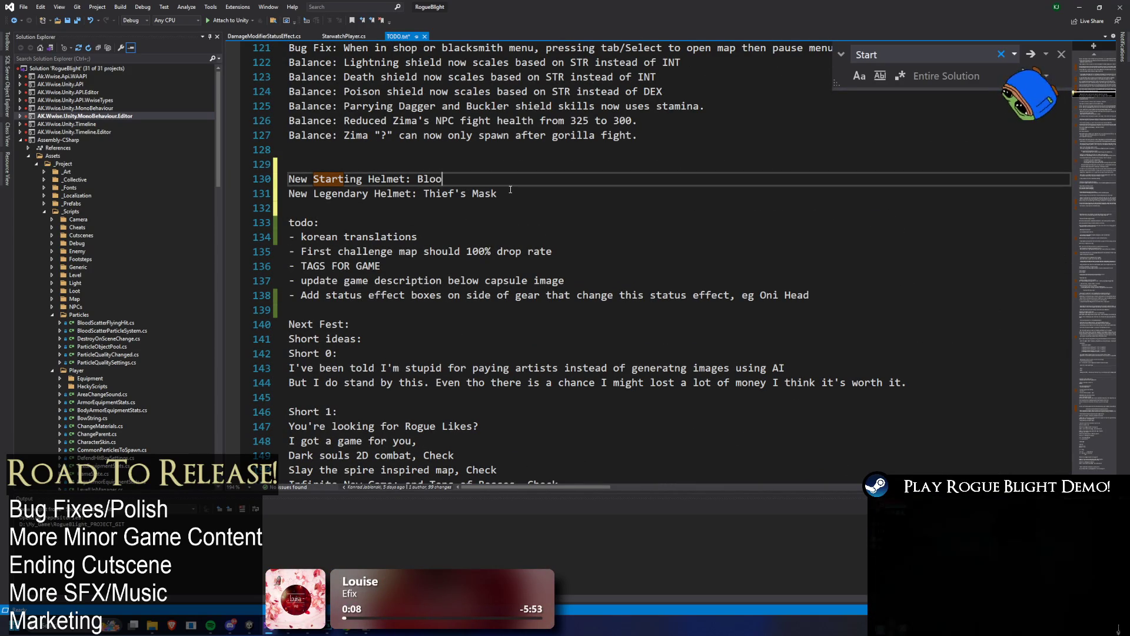
{"action": "type", "text": "dfire Oni"}
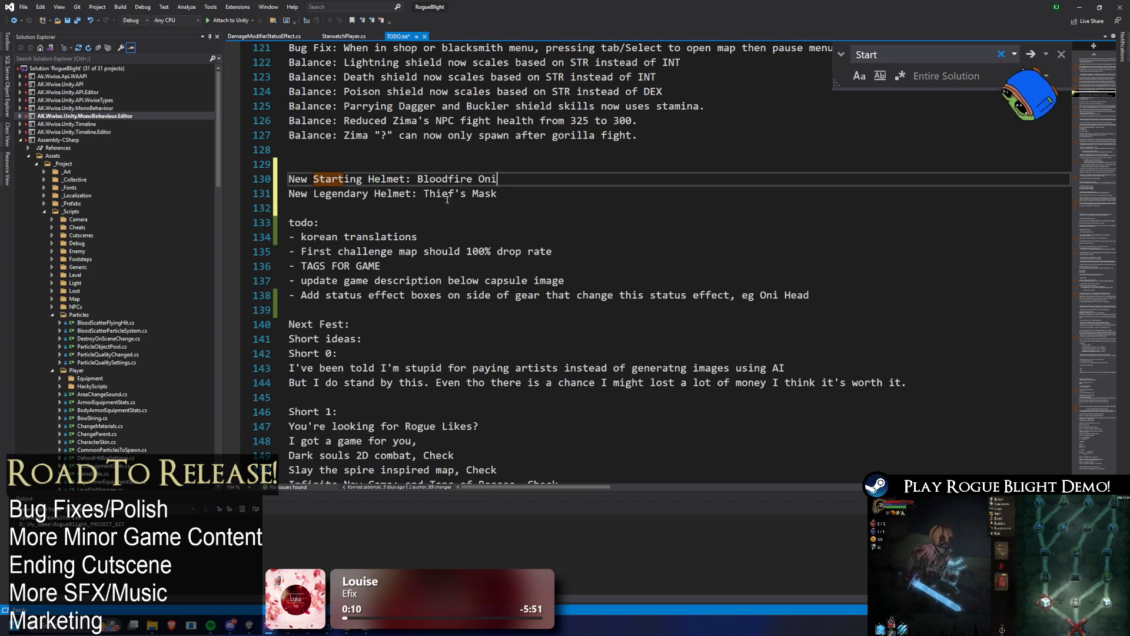
{"action": "key", "text": "ctrl+shift+Left"}
{"action": "key", "text": "ctrl+shift+Left"}
{"action": "key", "text": "ctrl+c"}
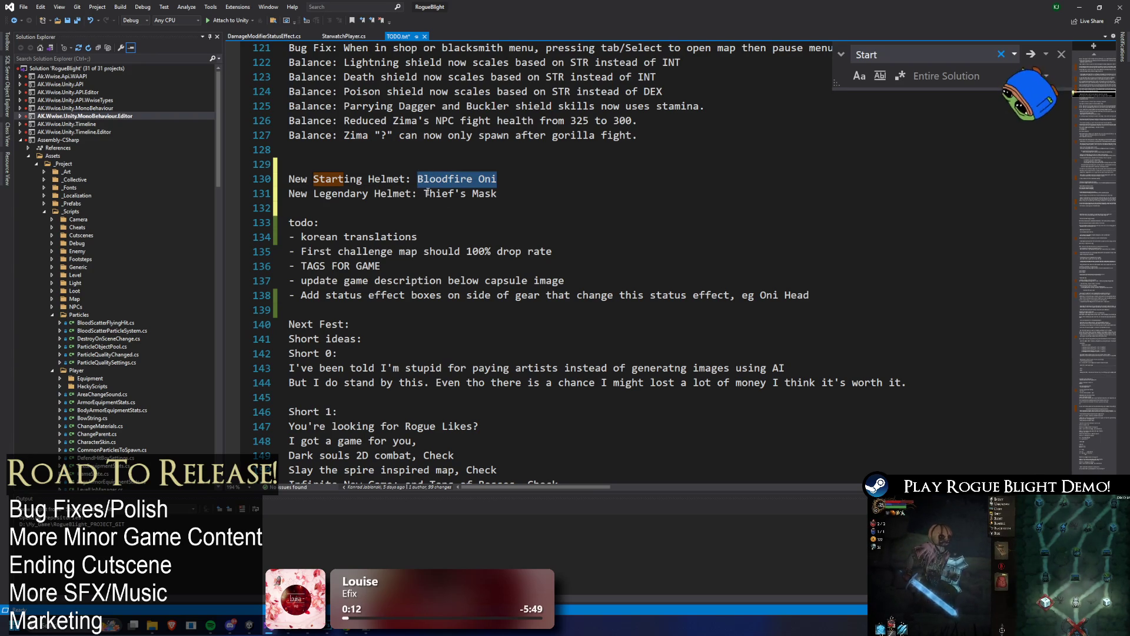
{"action": "key", "text": "Down"}
{"action": "key", "text": "ctrl+shift+Left"}
{"action": "key", "text": "ctrl+shift+Left"}
{"action": "key", "text": "ctrl+shift+Left"}
{"action": "key", "text": "ctrl+v"}
- Add a 'Bug Fix: Buff icons' line on 132 about the Consumed Fungi armor
{"action": "left_click_drag", "start_coordinate": [523, 197], "coordinate": [265, 178]}
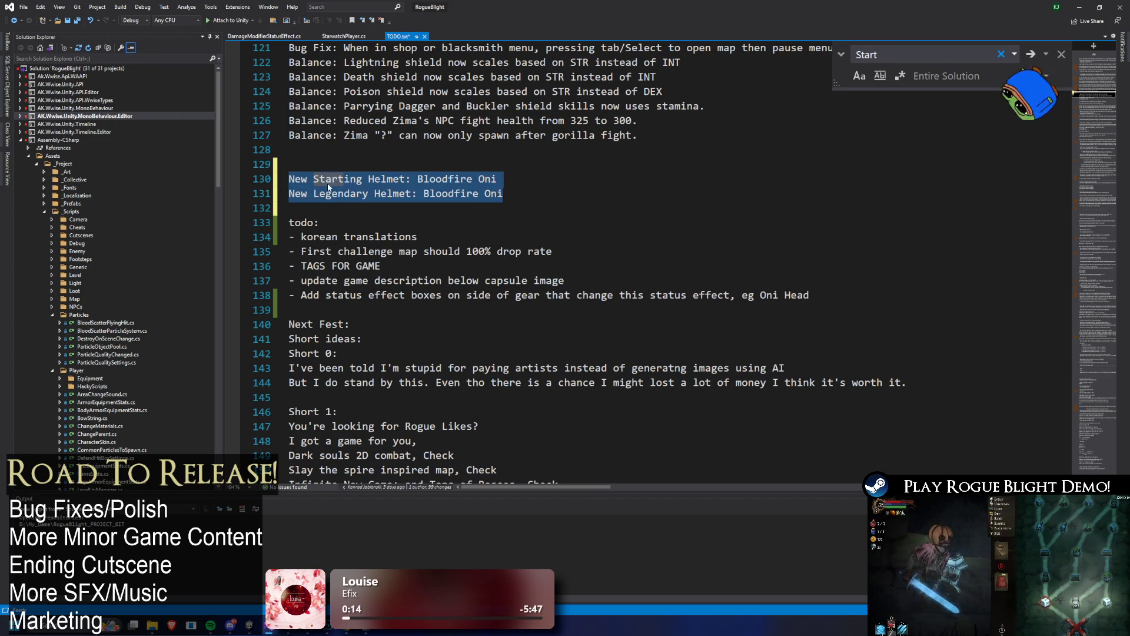
{"action": "left_click", "coordinate": [464, 217]}
{"action": "key", "text": "Up"}
{"action": "type", "text": "Bug Fix: "}
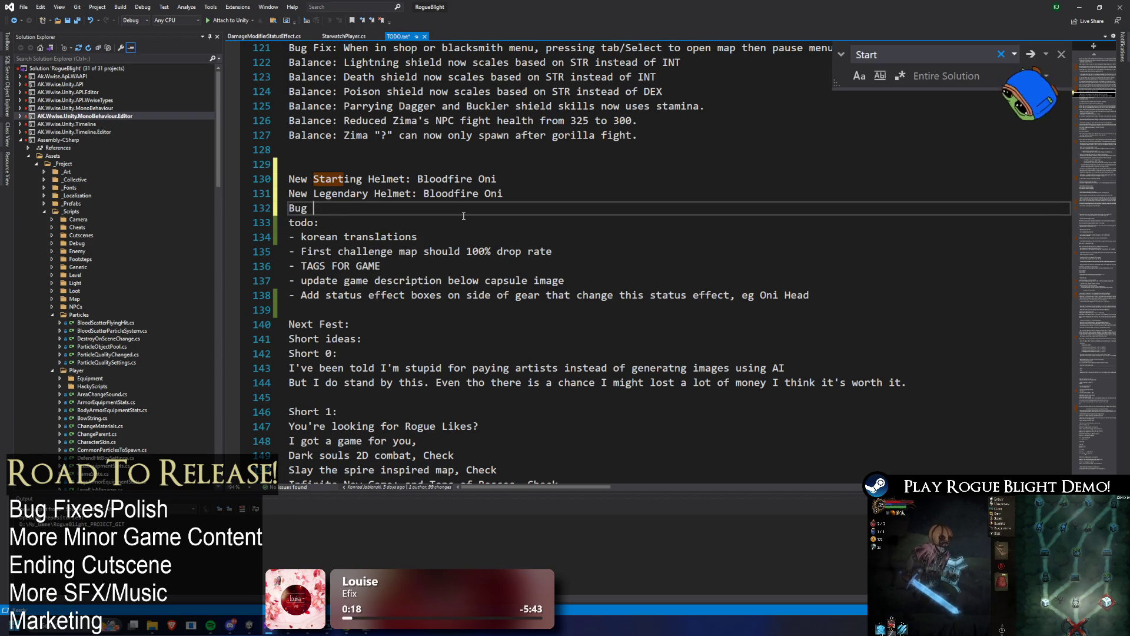
{"action": "type", "text": "Icon"}
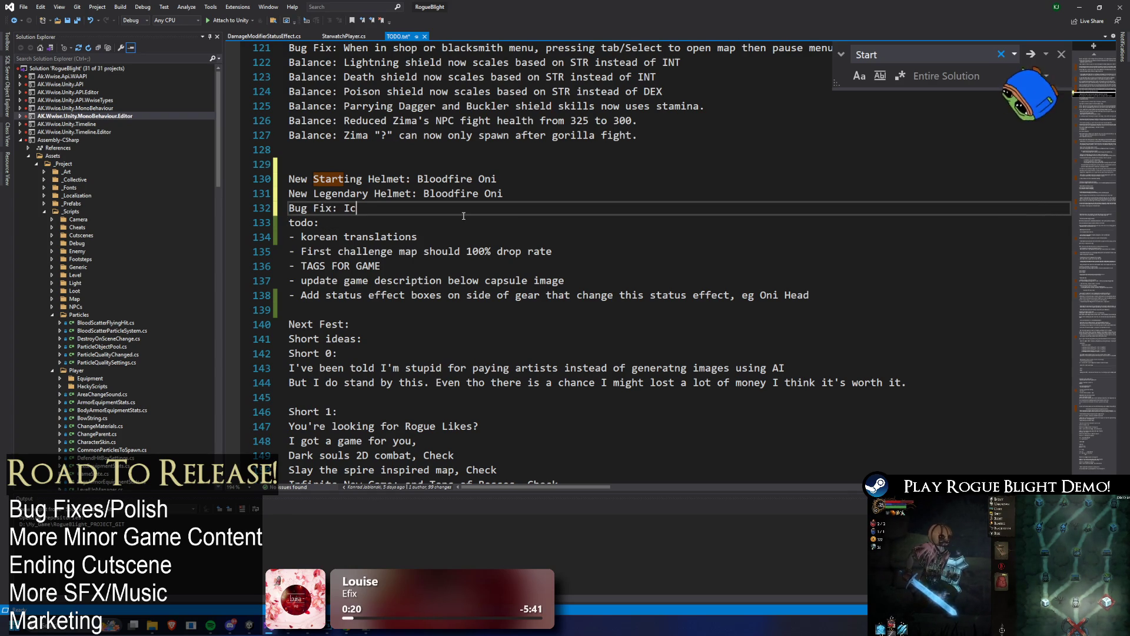
{"action": "key", "text": "BackSpace"}
{"action": "key", "text": "BackSpace"}
{"action": "key", "text": "BackSpace"}
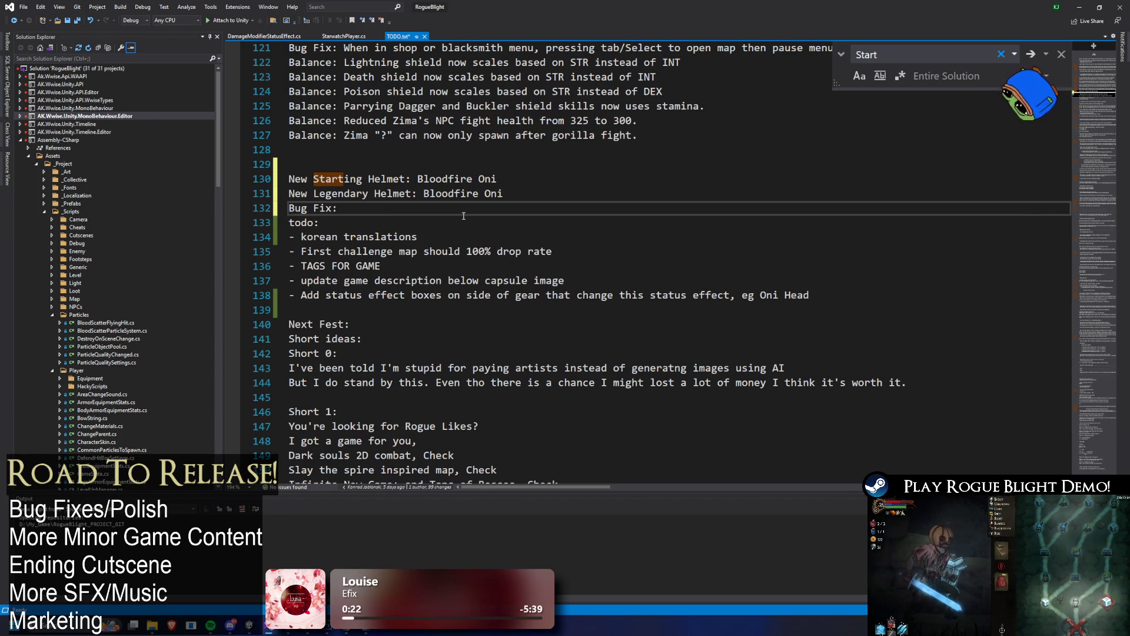
{"action": "type", "text": "Buff icons on"}
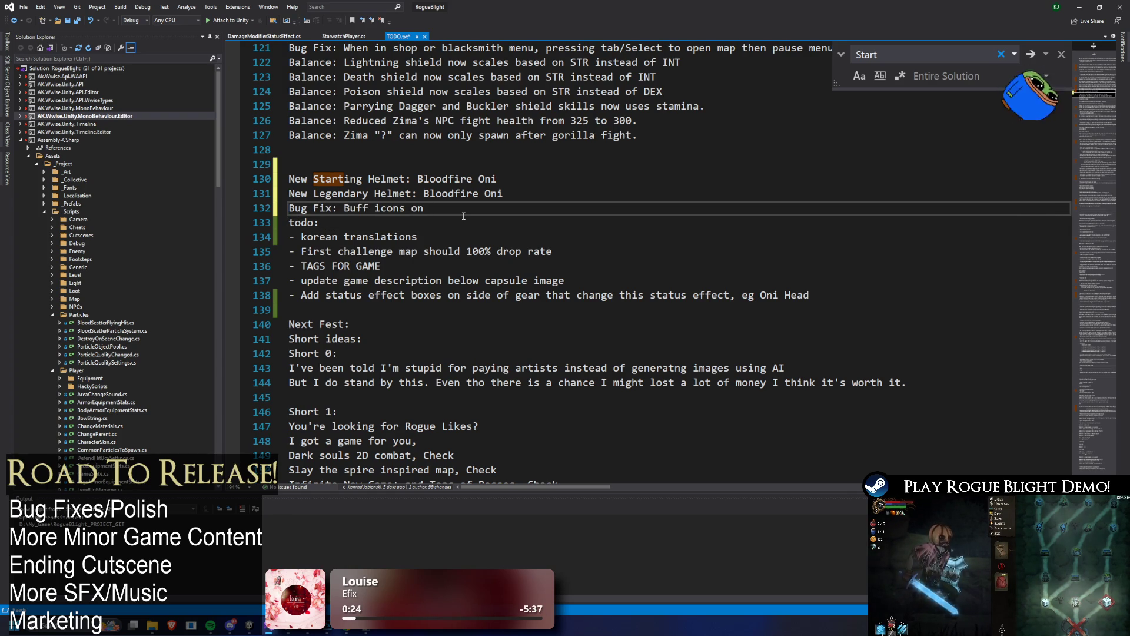
{"action": "key", "text": "Return"}
{"action": "left_click", "coordinate": [464, 215]}
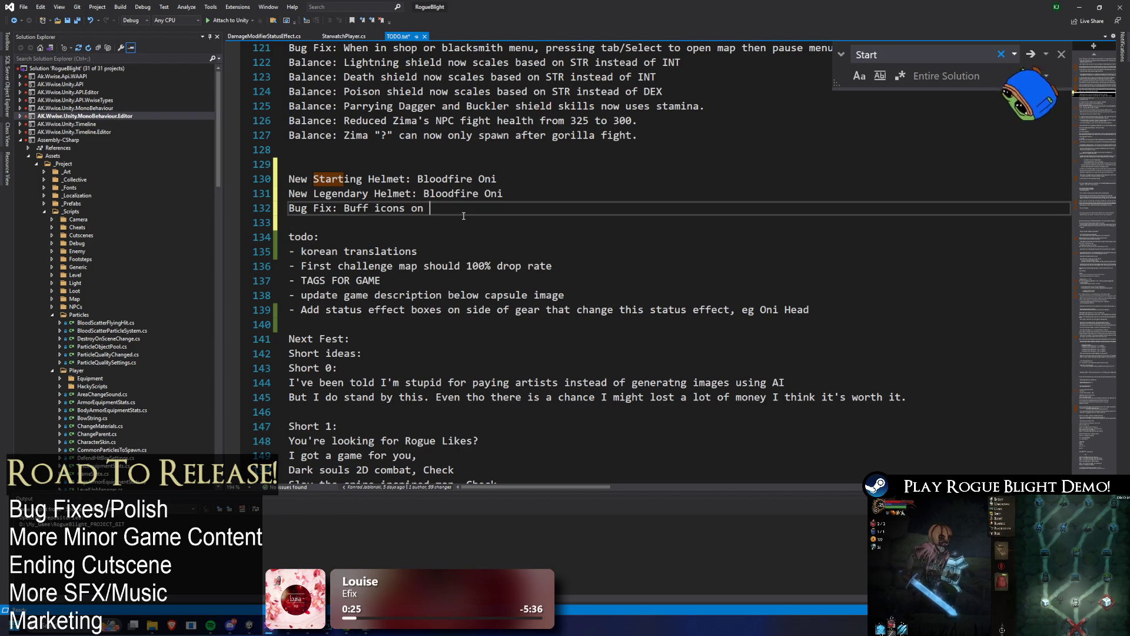
{"action": "type", "text": "Funi"}
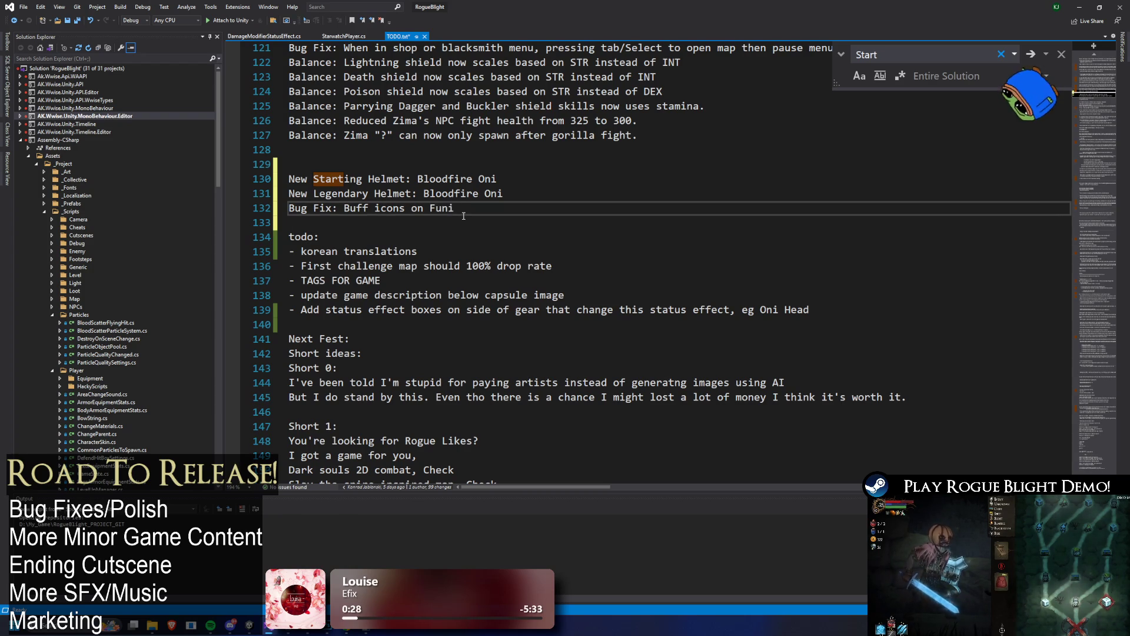
{"action": "key", "text": "BackSpace"}
{"action": "type", "text": "gi armor and Co"}
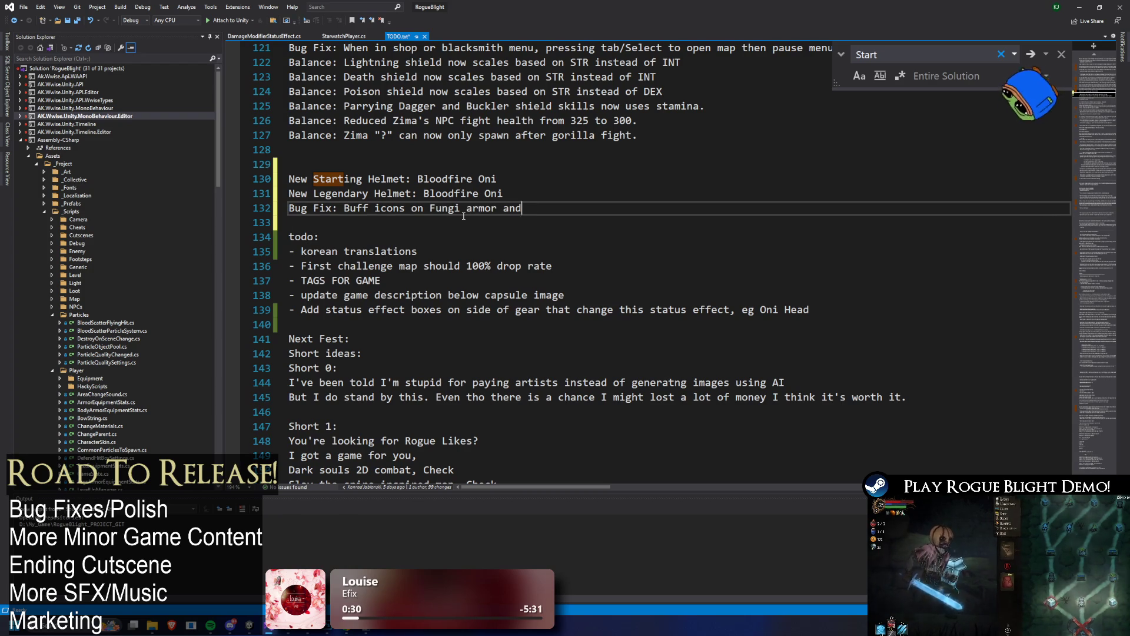
{"action": "type", "text": "nsume"}
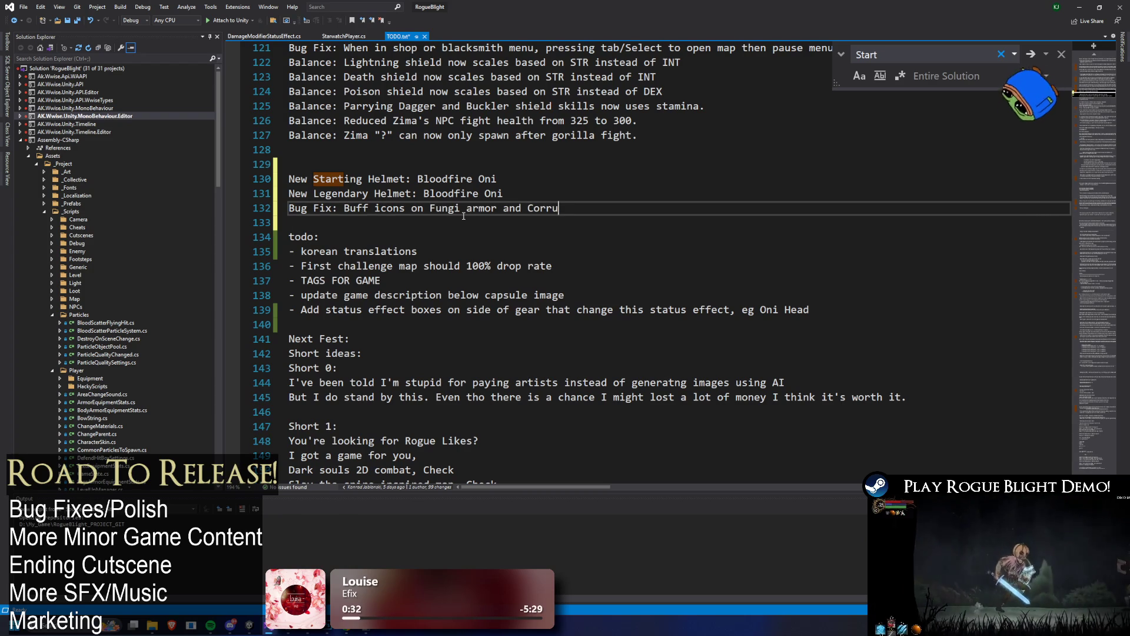
{"action": "type", "text": "d Fu"}
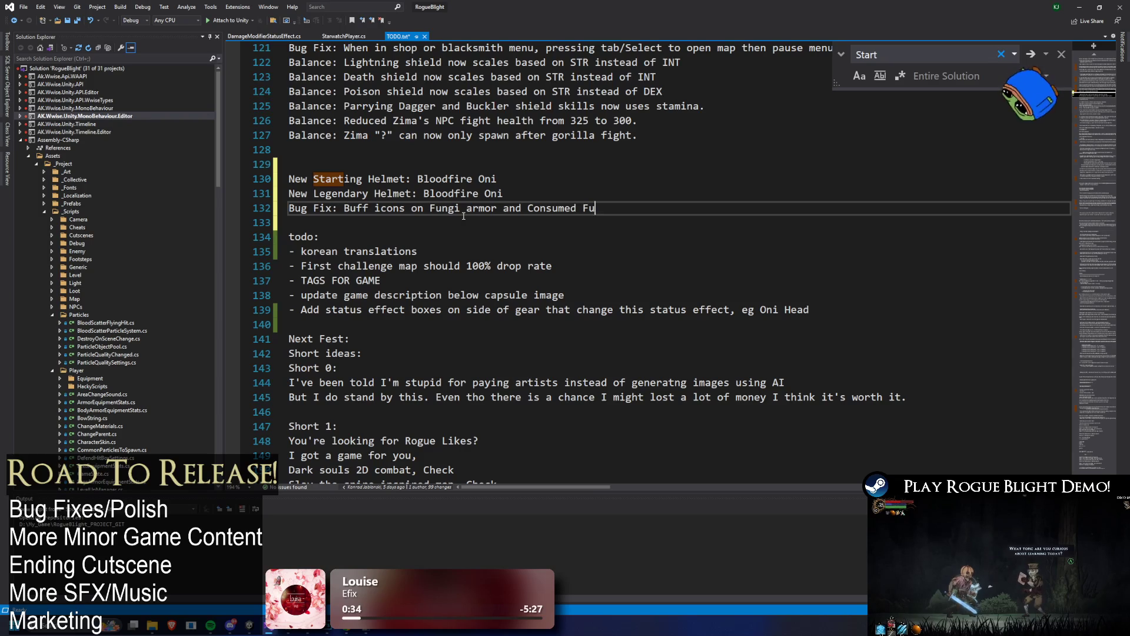
{"action": "type", "text": "ngi armor is no"}
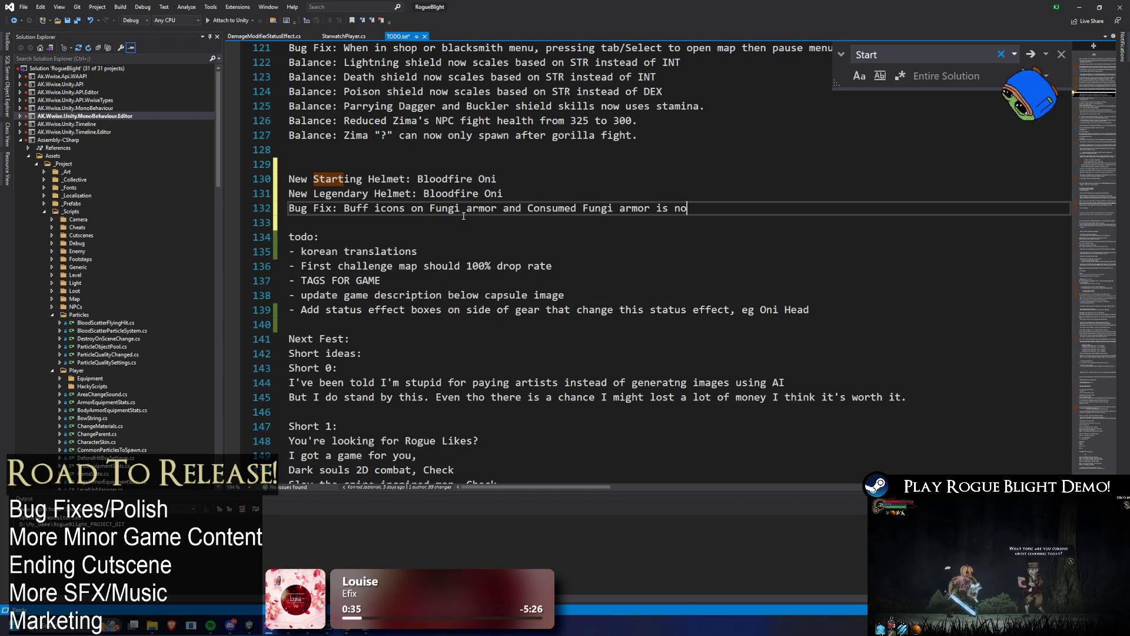
{"action": "type", "text": "w correct"}
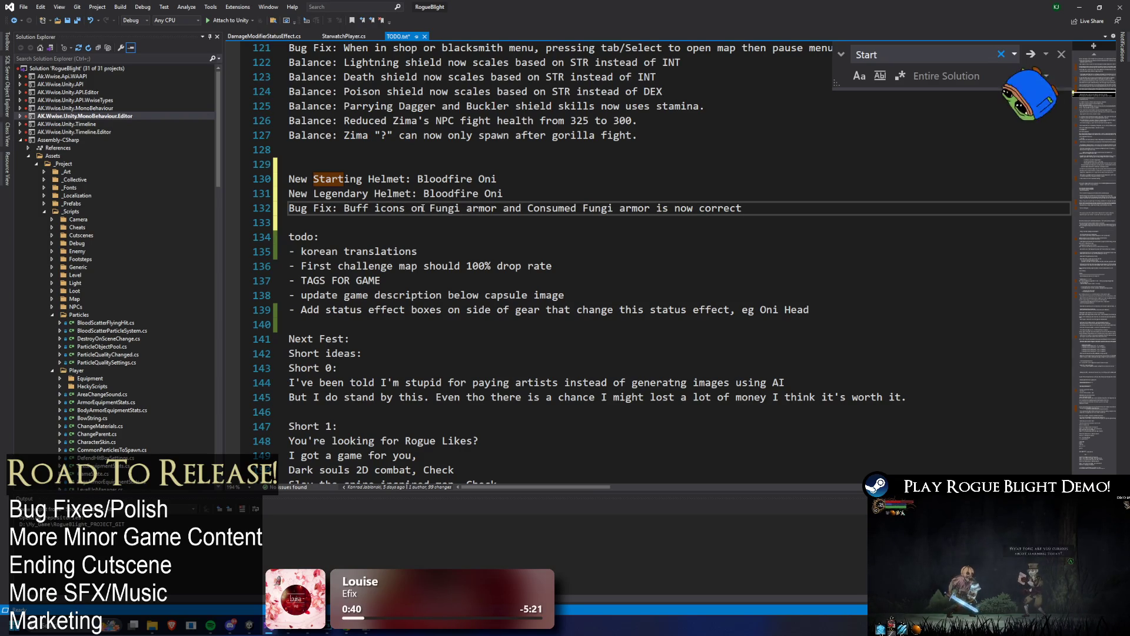
{"action": "type", "text": " Starting"}
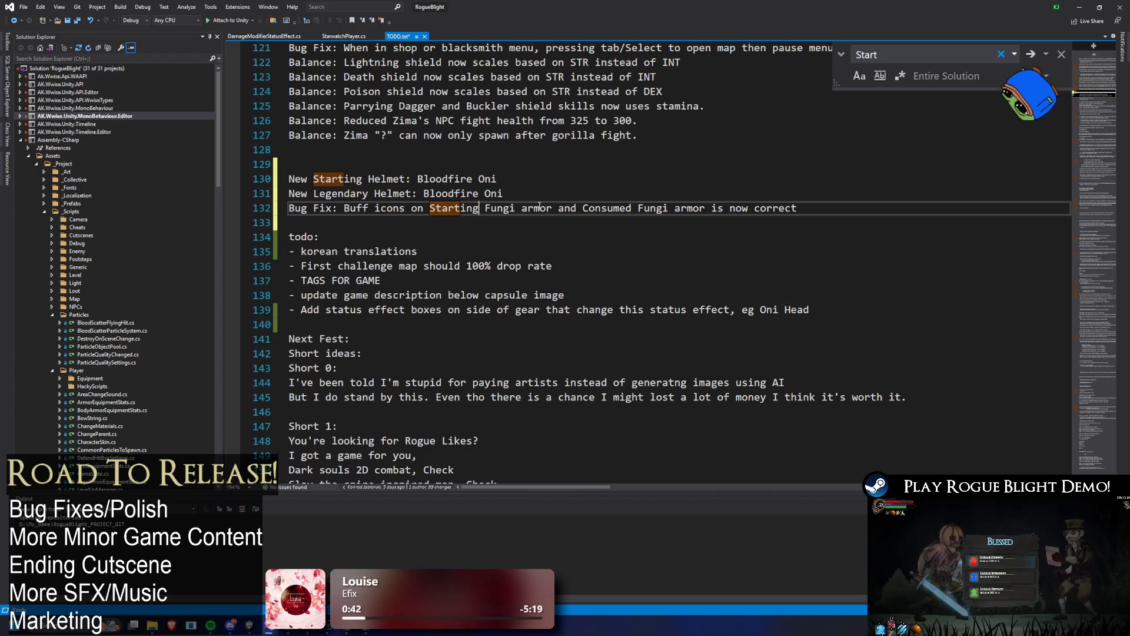
- Reword line 132 to cover Starting and Consumed Fungi armor with 'are', then save TODO.txt
{"action": "left_click", "coordinate": [579, 209]}
{"action": "type", "text": "Starting"}
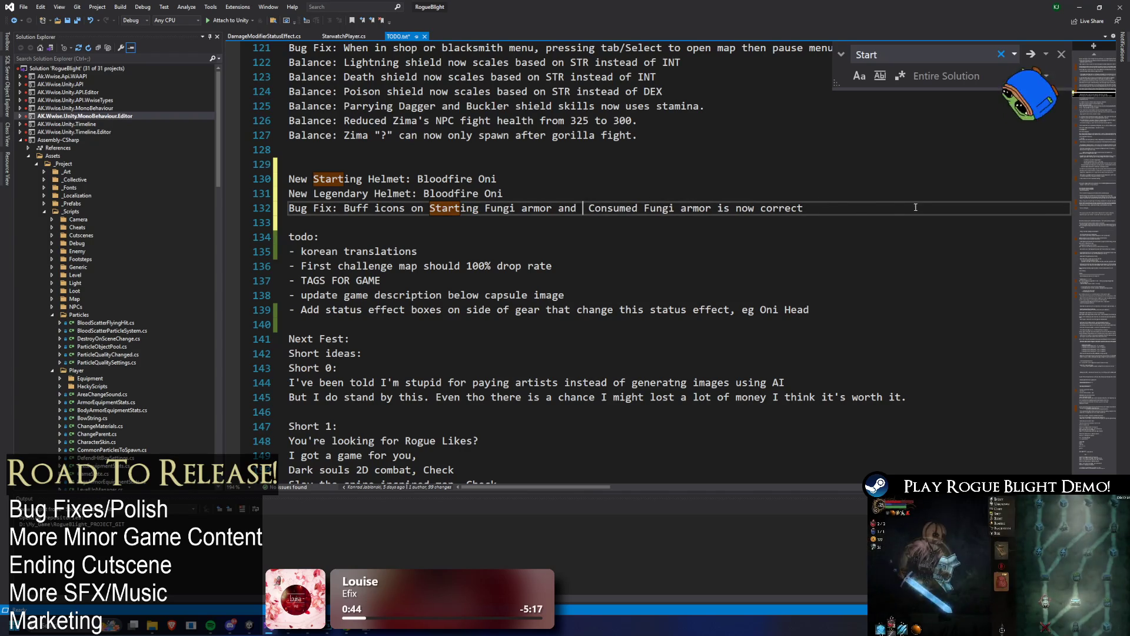
{"action": "double_click", "coordinate": [772, 208]}
{"action": "type", "text": "are"}
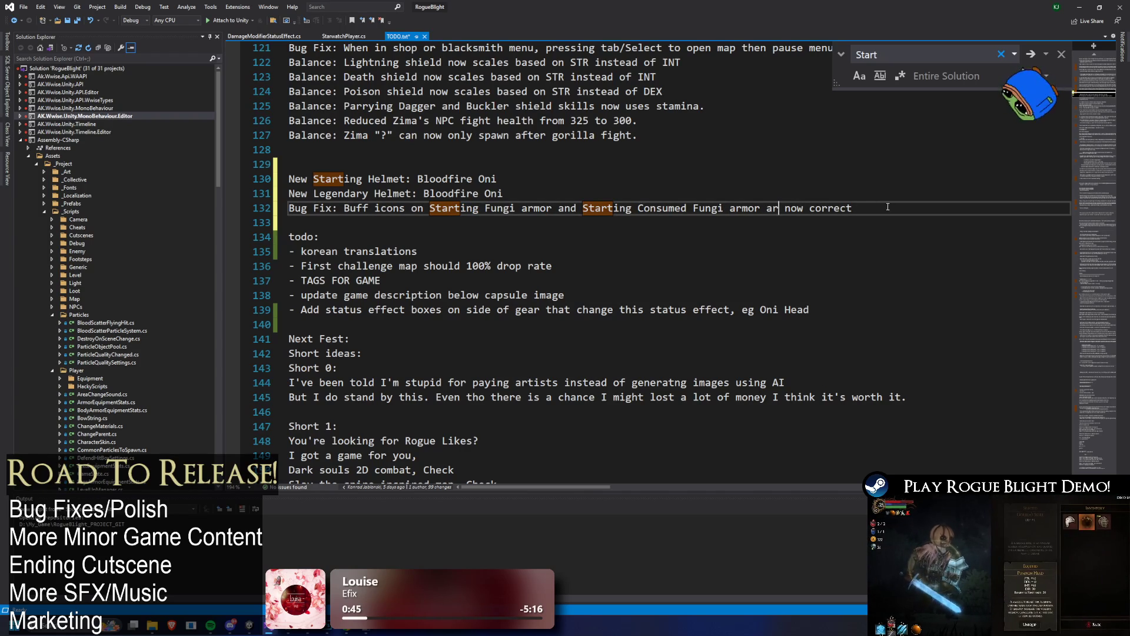
{"action": "left_click", "coordinate": [873, 211]}
{"action": "key", "text": "ctrl+s"}
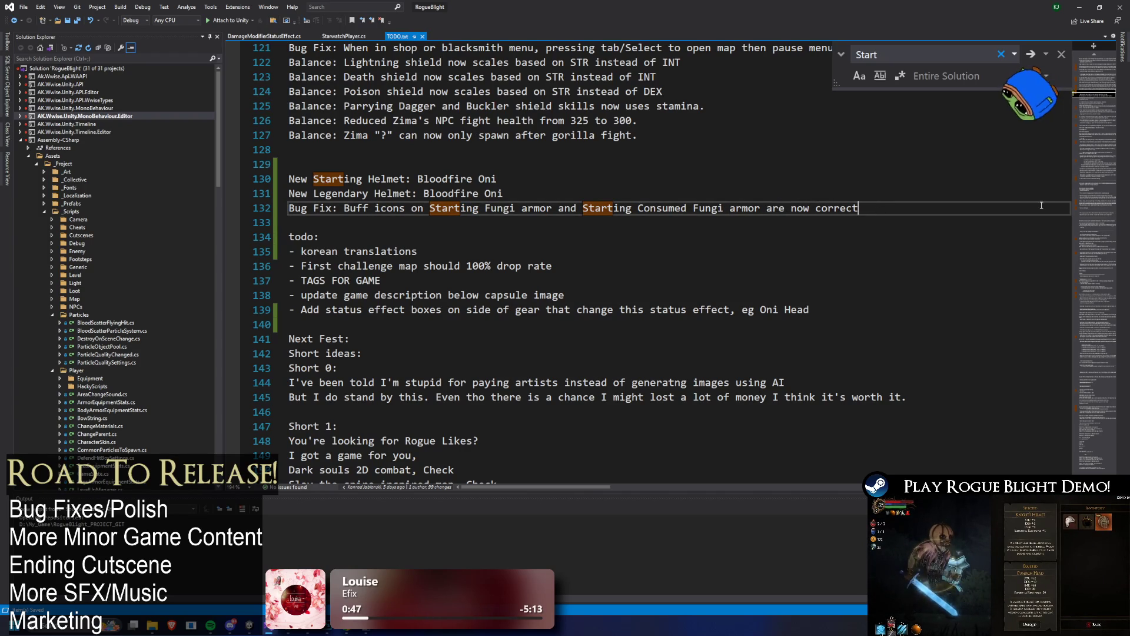
- Start a '1.' entry on blank line 129, then switch back to Unity
{"action": "left_click", "coordinate": [566, 161]}
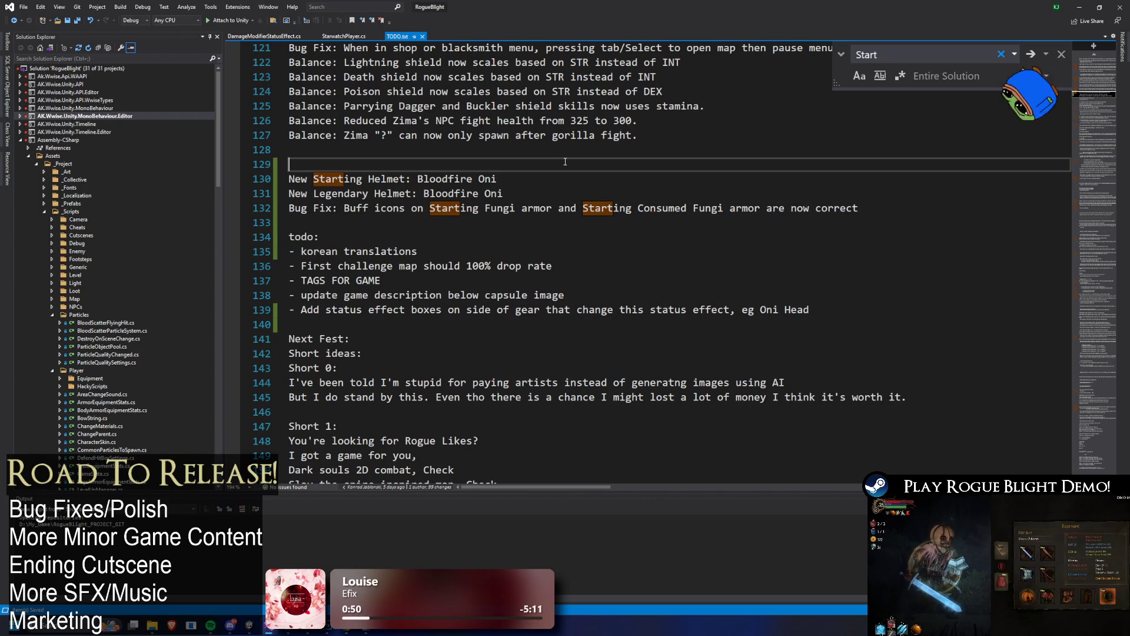
{"action": "type", "text": "1."}
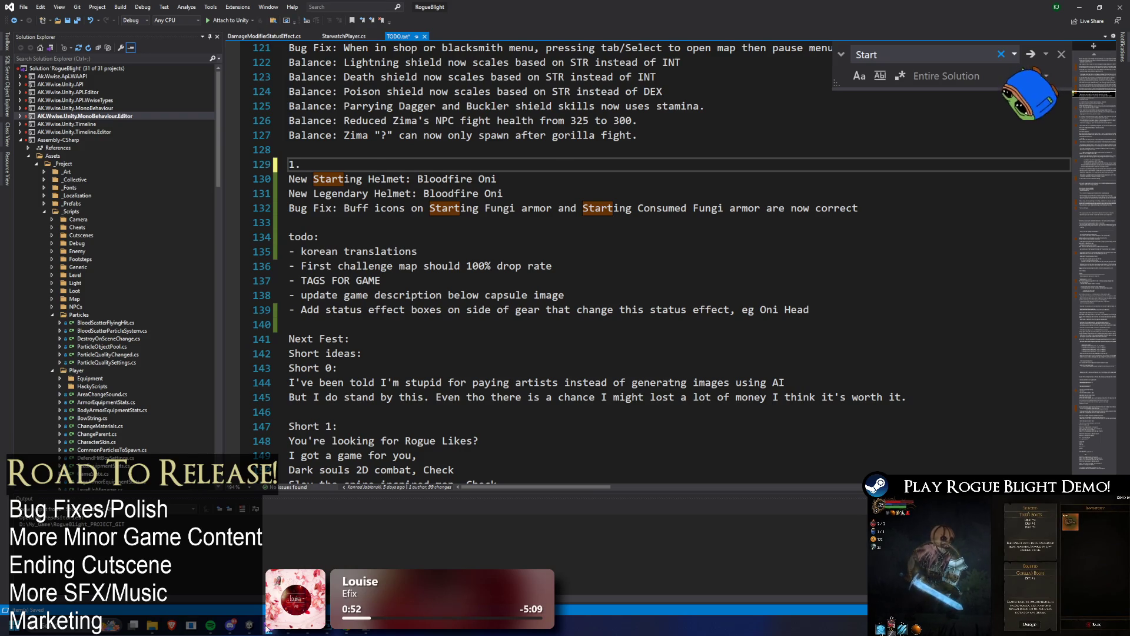
{"action": "key", "text": "alt+Tab"}
- Set the project's Player Version to the new playtest number and close Project Settings
{"action": "left_click", "coordinate": [7, 14]}
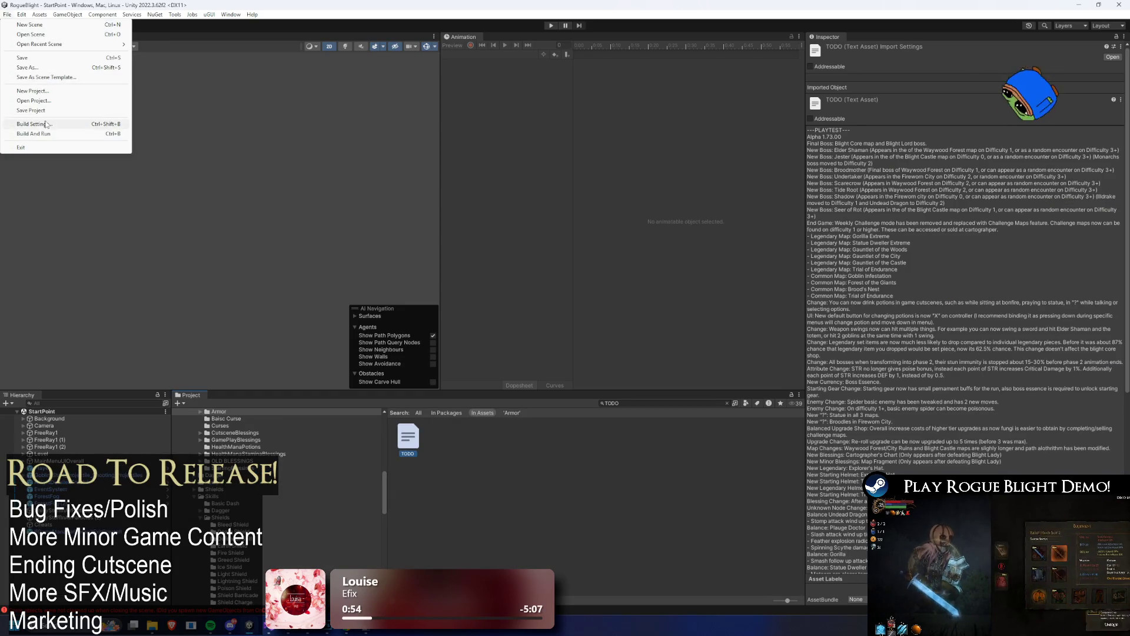
{"action": "left_click", "coordinate": [48, 125]}
{"action": "left_click", "coordinate": [30, 487]}
{"action": "left_click", "coordinate": [701, 96]}
{"action": "left_click", "coordinate": [707, 97]}
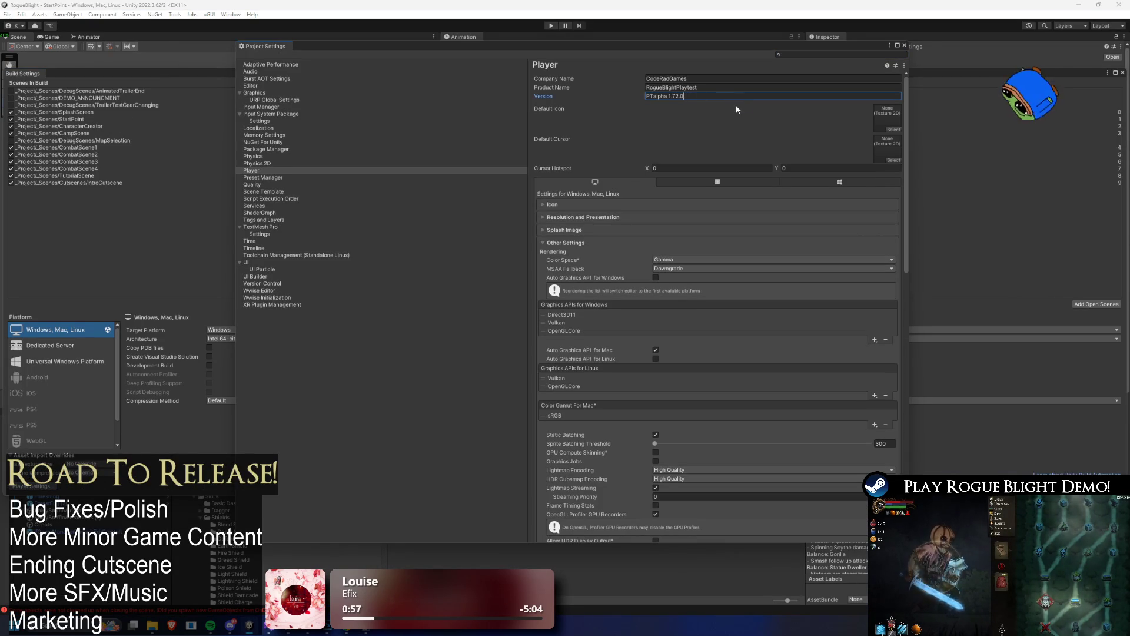
{"action": "key", "text": "Return"}
{"action": "left_click", "coordinate": [905, 45]}
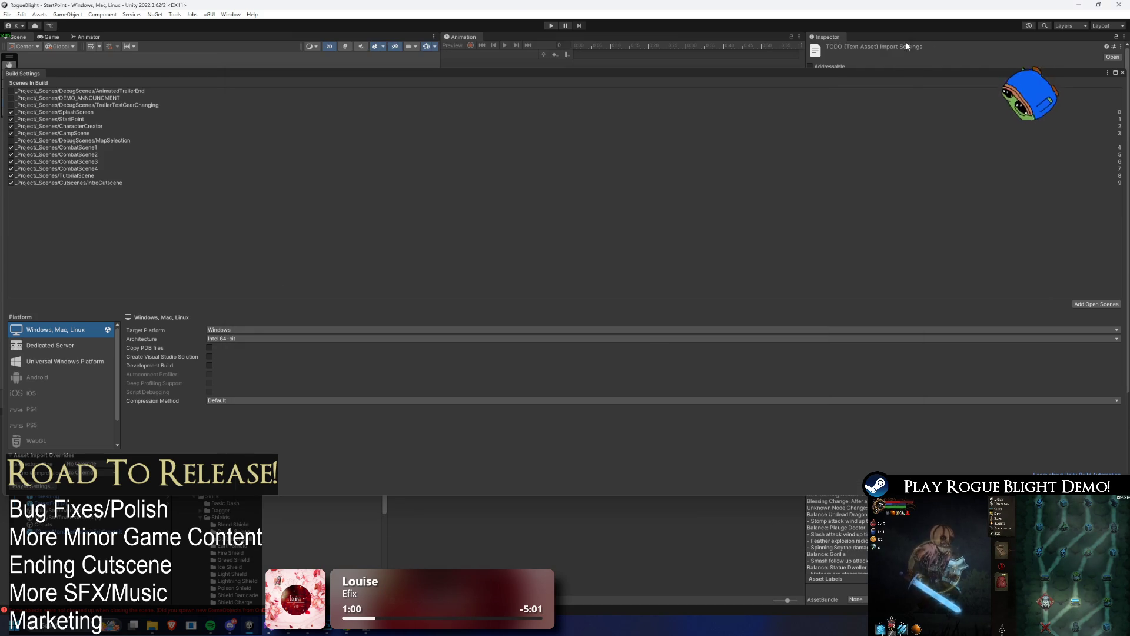
{"action": "key", "text": "alt+Tab"}
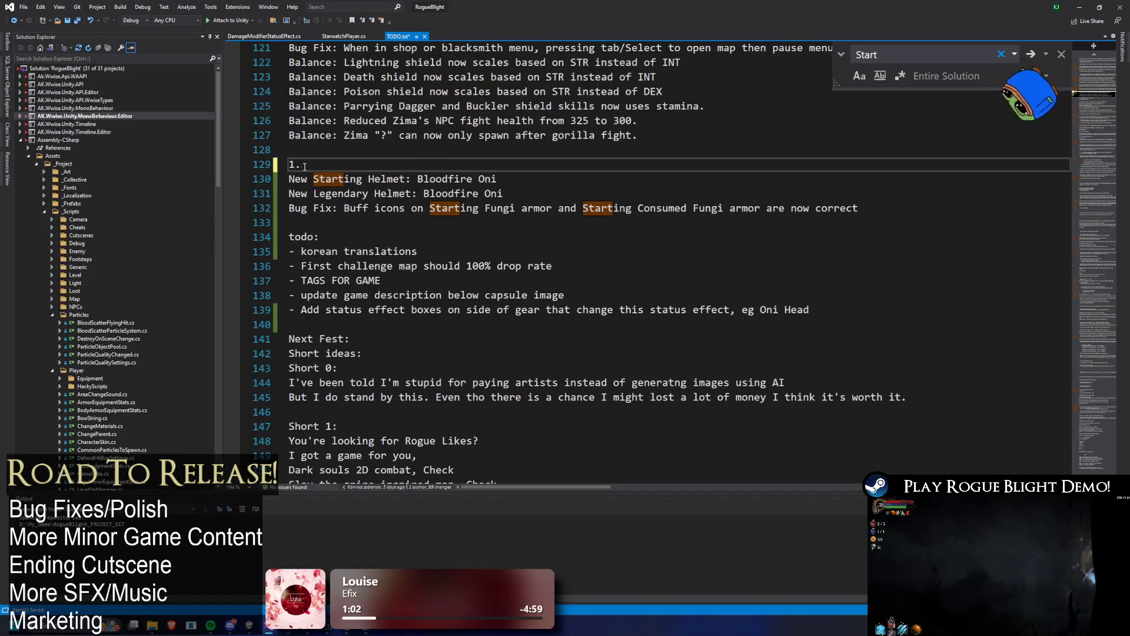
- Head the new notes with 'PTalpha 1.72.10' and select the two Bloodfire Oni helmet lines
{"action": "key", "text": "BackSpace"}
{"action": "key", "text": "BackSpace"}
{"action": "type", "text": "PTalpha 1.72.10"}
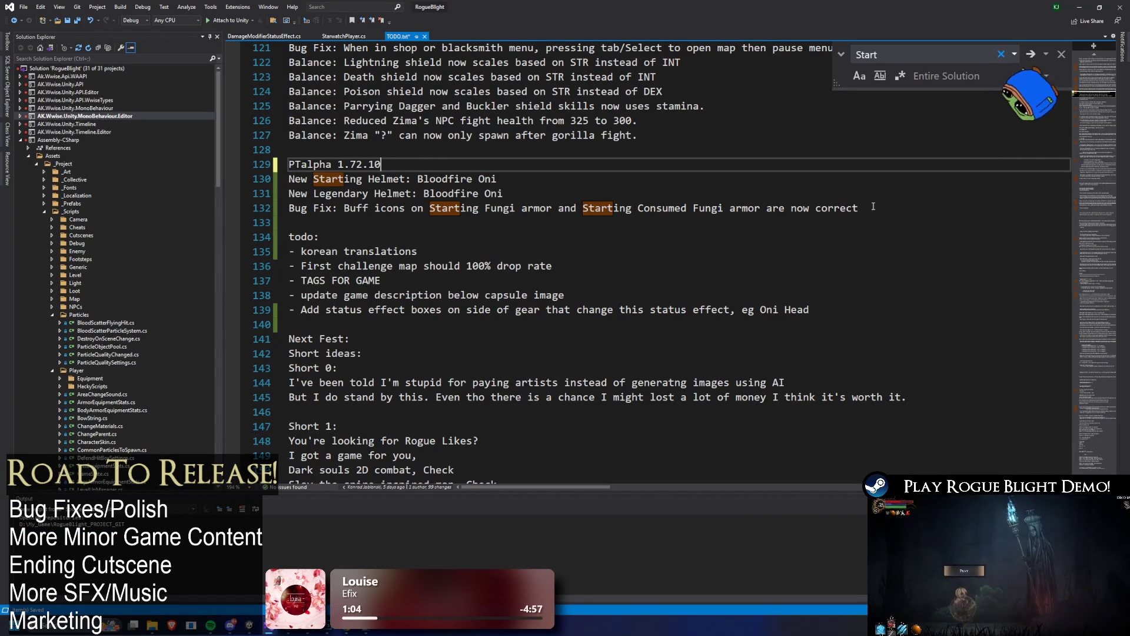
{"action": "left_click", "coordinate": [643, 164]}
- Find 'Starting' and paste the Bloodfire Oni helmet lines after the Thebe's Beehive entry
{"action": "key", "text": "ctrl+f"}
{"action": "type", "text": "Starting"}
{"action": "key", "text": "Return"}
{"action": "key", "text": "Return"}
{"action": "key", "text": "Return"}
{"action": "key", "text": "Return"}
{"action": "scroll", "coordinate": [457, 330], "scroll_direction": "up", "scroll_amount": 4}
{"action": "left_click", "coordinate": [537, 286]}
{"action": "key", "text": "Return"}
{"action": "type", "text": "New Starting Helmet: Bloodfire Oni New Legendary Helmet: Bloodfire Oni"}
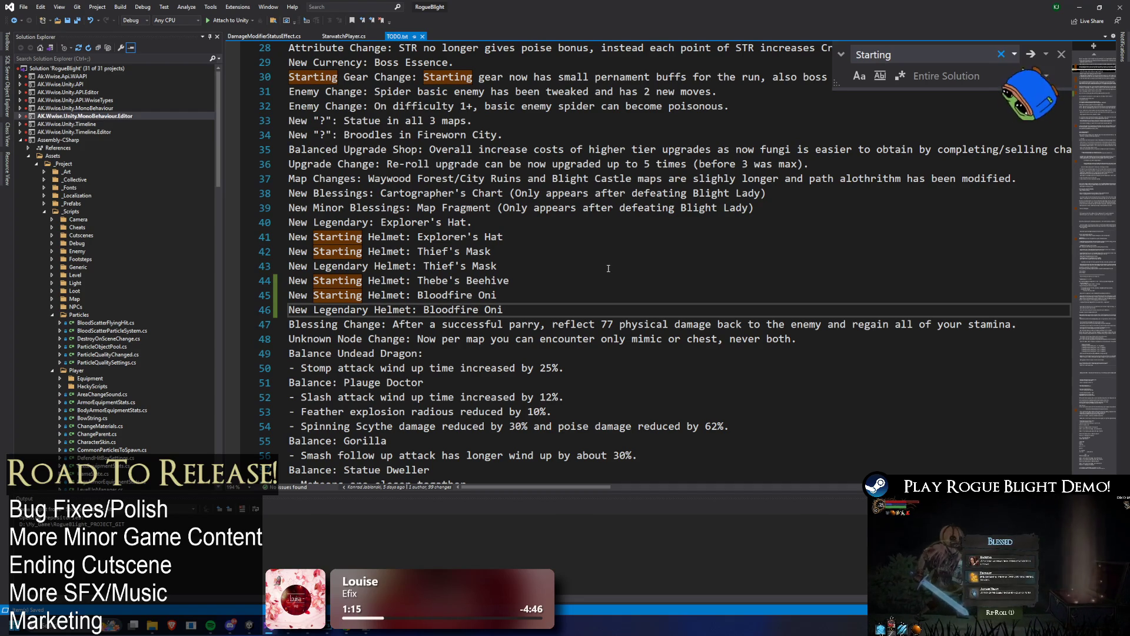
{"action": "scroll", "coordinate": [608, 268], "scroll_direction": "down", "scroll_amount": 20}
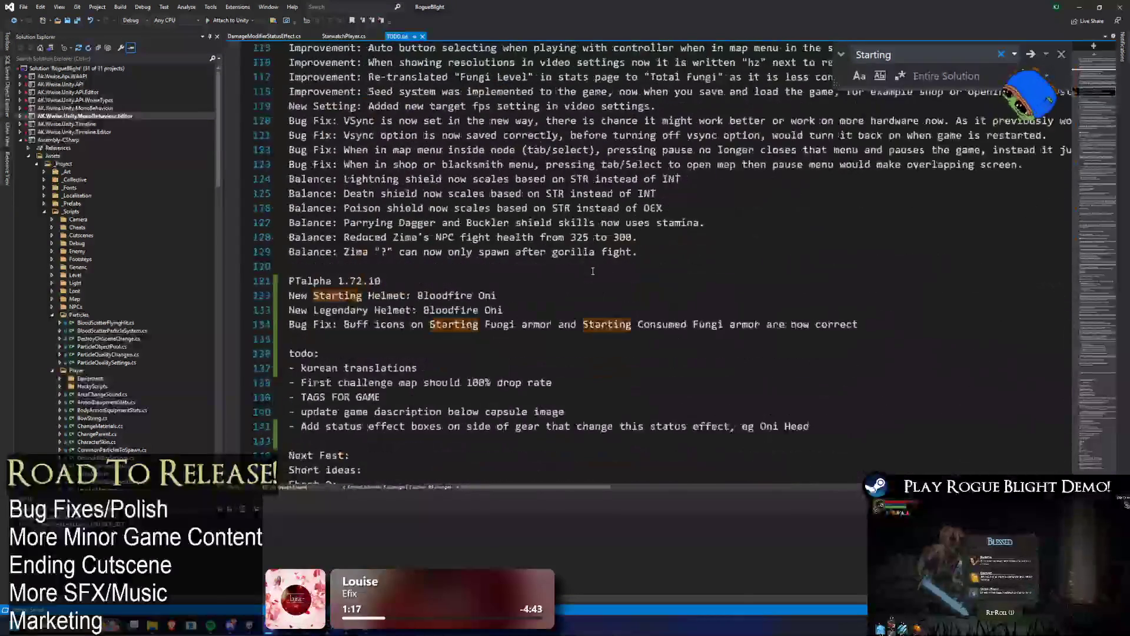
{"action": "scroll", "coordinate": [596, 269], "scroll_direction": "up", "scroll_amount": 3}
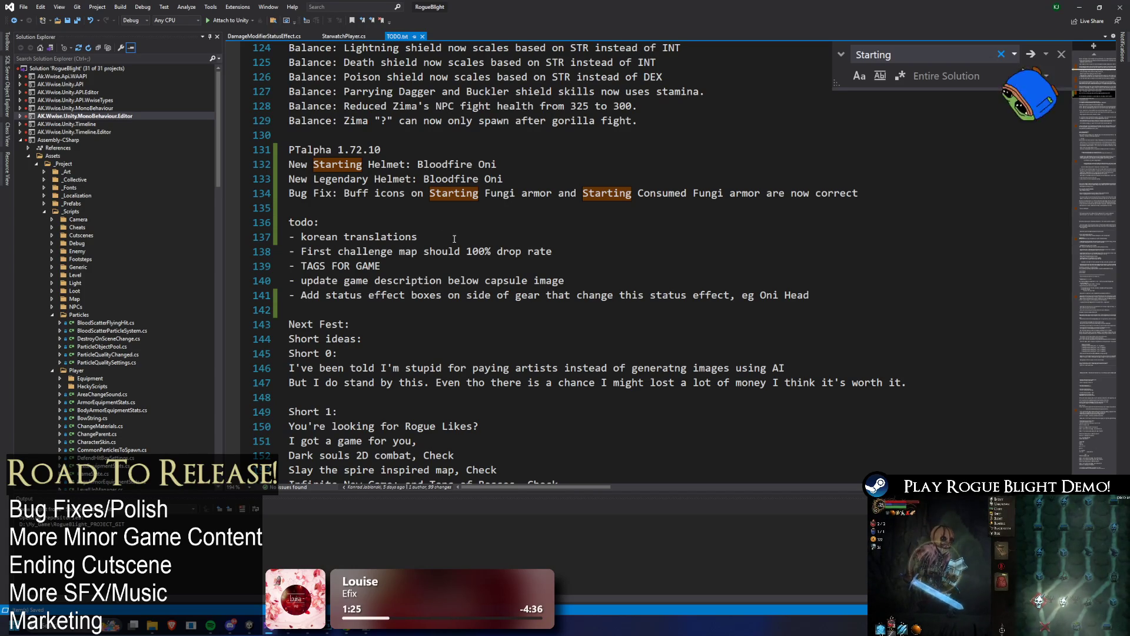
{"action": "left_click", "coordinate": [484, 230]}
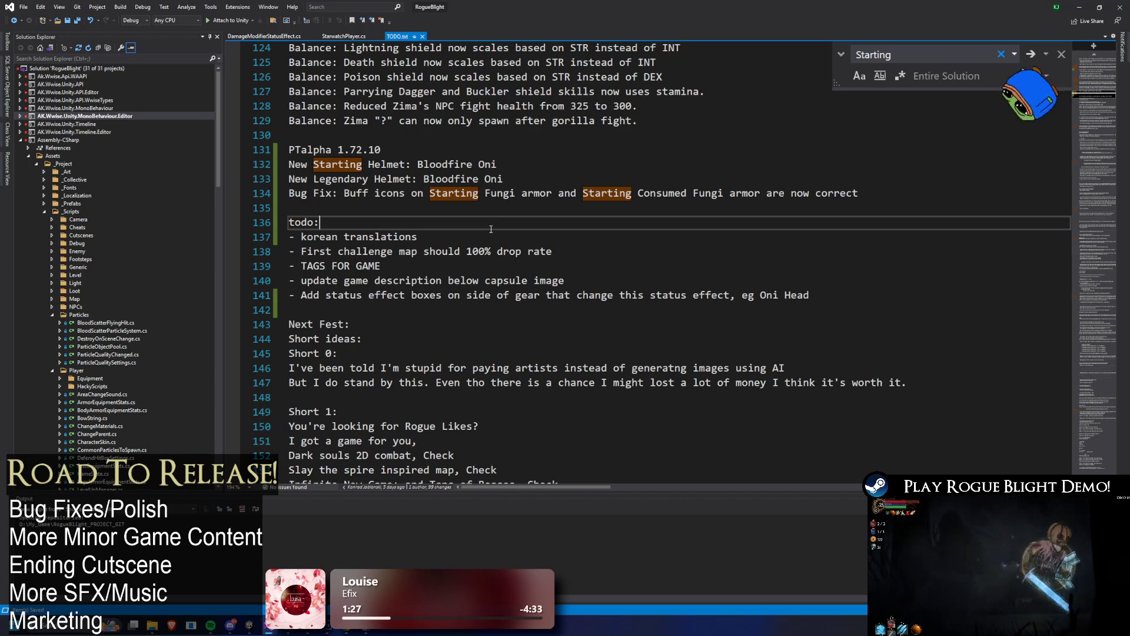
- Move the 'Add status effect boxes' item directly below '- korean translations' and save TODO.txt
{"action": "left_click", "coordinate": [538, 211]}
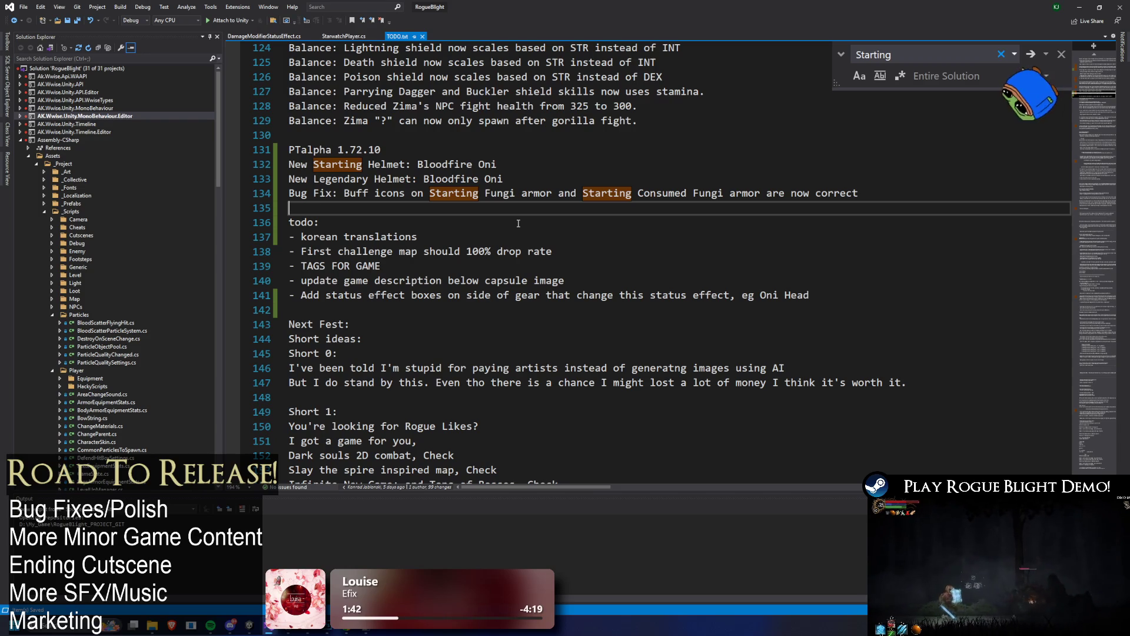
{"action": "left_click", "coordinate": [841, 309]}
{"action": "key", "text": "shift+Up"}
{"action": "key", "text": "shift+Up"}
{"action": "key", "text": "shift+Down"}
{"action": "key", "text": "ctrl+c"}
{"action": "key", "text": "BackSpace"}
{"action": "left_click", "coordinate": [426, 233]}
{"action": "key", "text": "Return"}
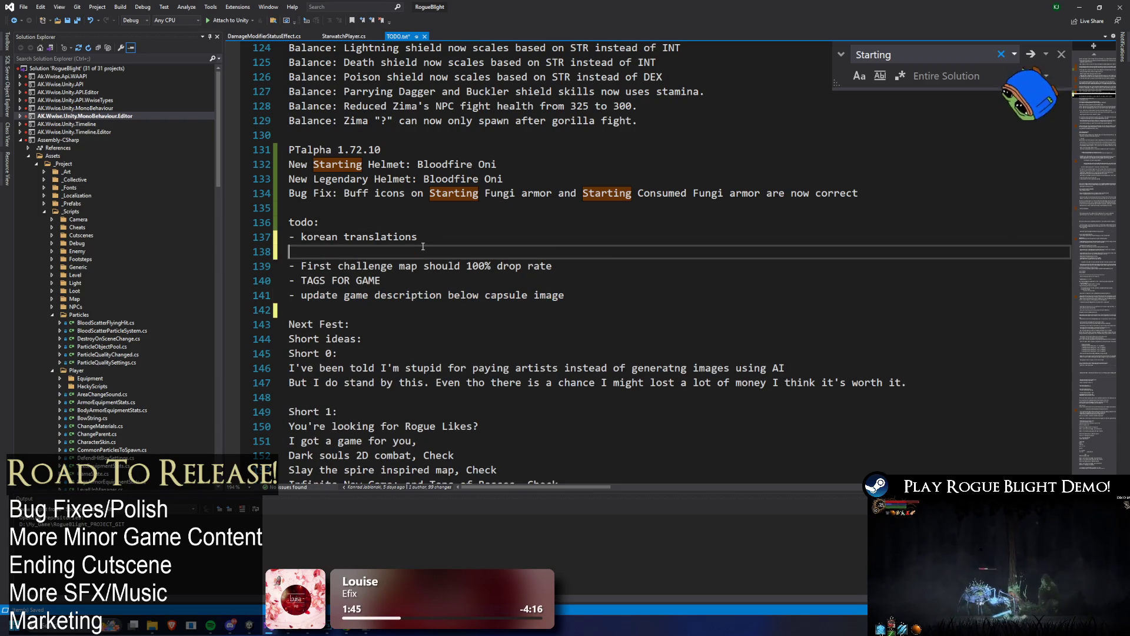
{"action": "key", "text": "ctrl+v"}
{"action": "key", "text": "Down"}
{"action": "key", "text": "ctrl+s"}
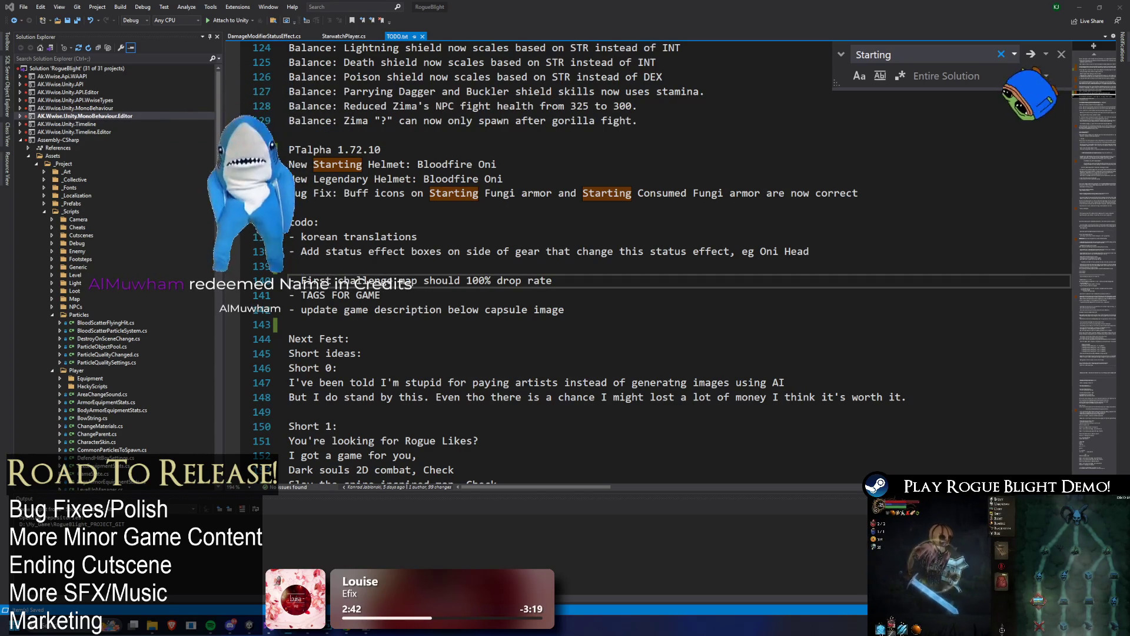
{"action": "key", "text": "alt+Tab"}
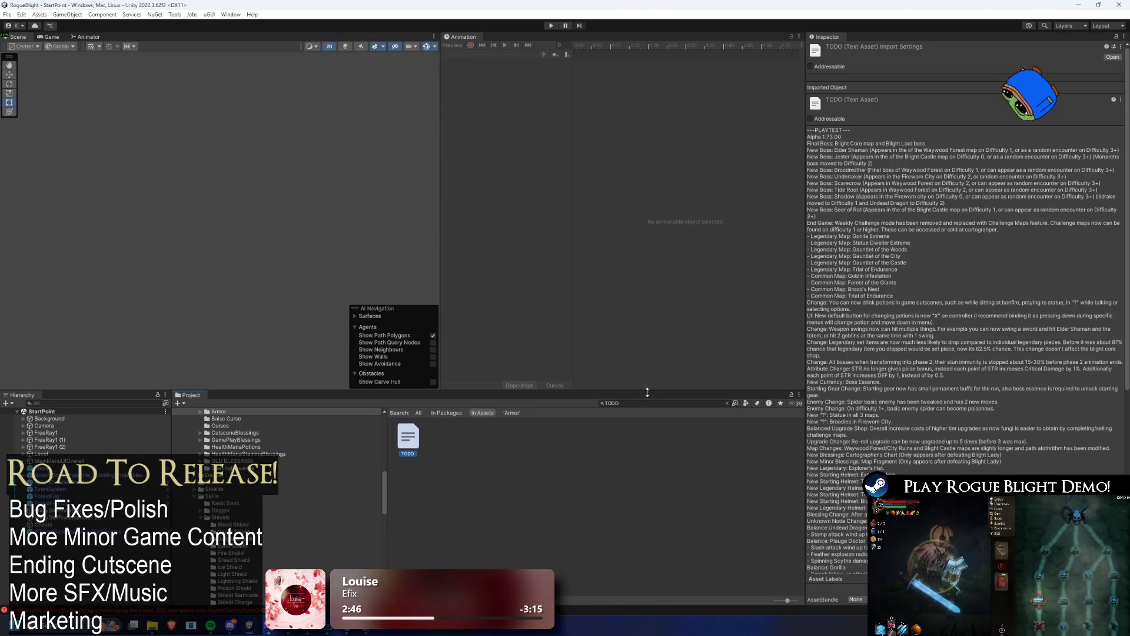
- Search the Project for 'credit' and open the CreditsTxt prefab
{"action": "left_click", "coordinate": [642, 402]}
{"action": "key", "text": "BackSpace"}
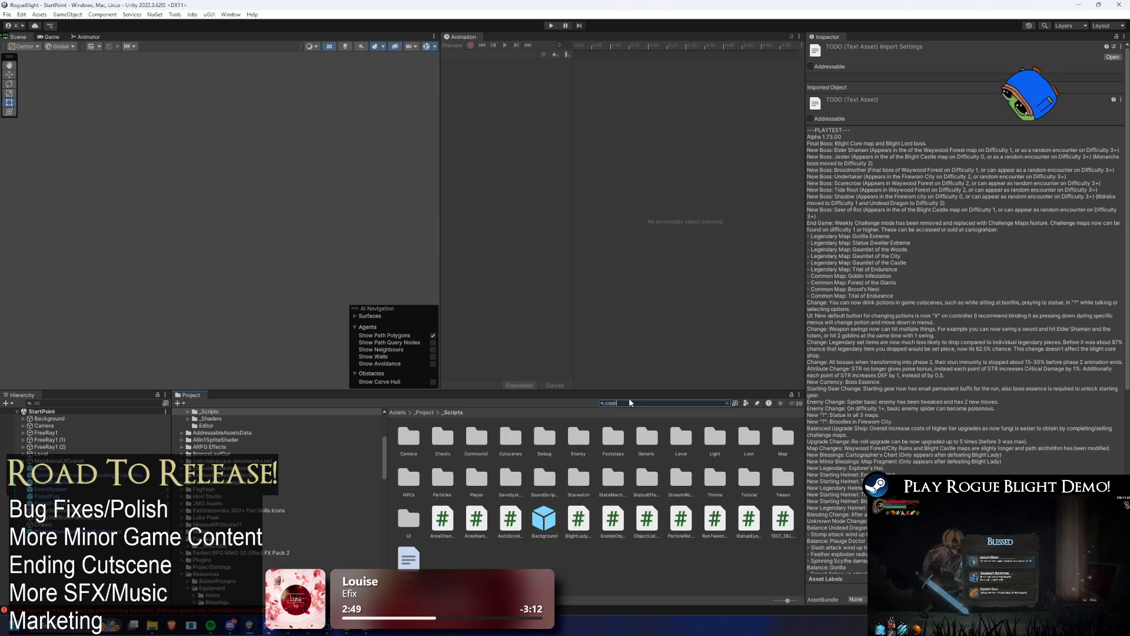
{"action": "type", "text": "credit"}
{"action": "double_click", "coordinate": [417, 437]}
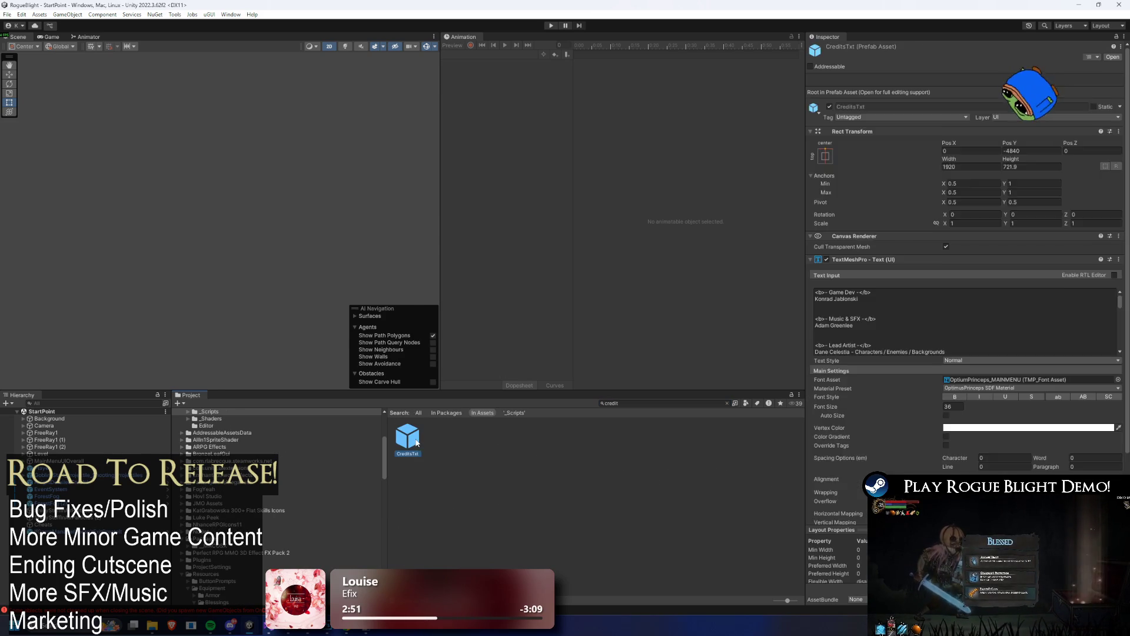
- Scroll through the credits Text Input to the end of the Twitch Redemptions names
{"action": "scroll", "coordinate": [200, 295], "scroll_direction": "up", "scroll_amount": 10}
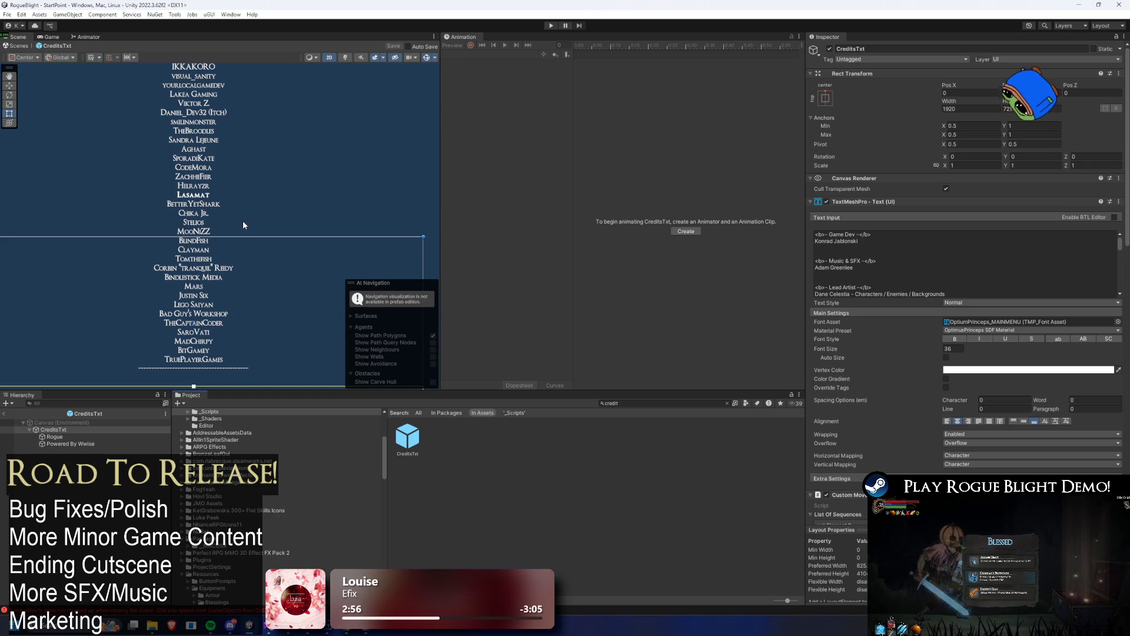
{"action": "mouse_move", "coordinate": [219, 146]}
{"action": "left_mouse_down"}
{"action": "mouse_move", "coordinate": [228, 150]}
{"action": "mouse_move", "coordinate": [215, 168]}
{"action": "mouse_move", "coordinate": [253, 142]}
{"action": "left_mouse_up"}
{"action": "scroll", "coordinate": [252, 150], "scroll_direction": "down", "scroll_amount": 3}
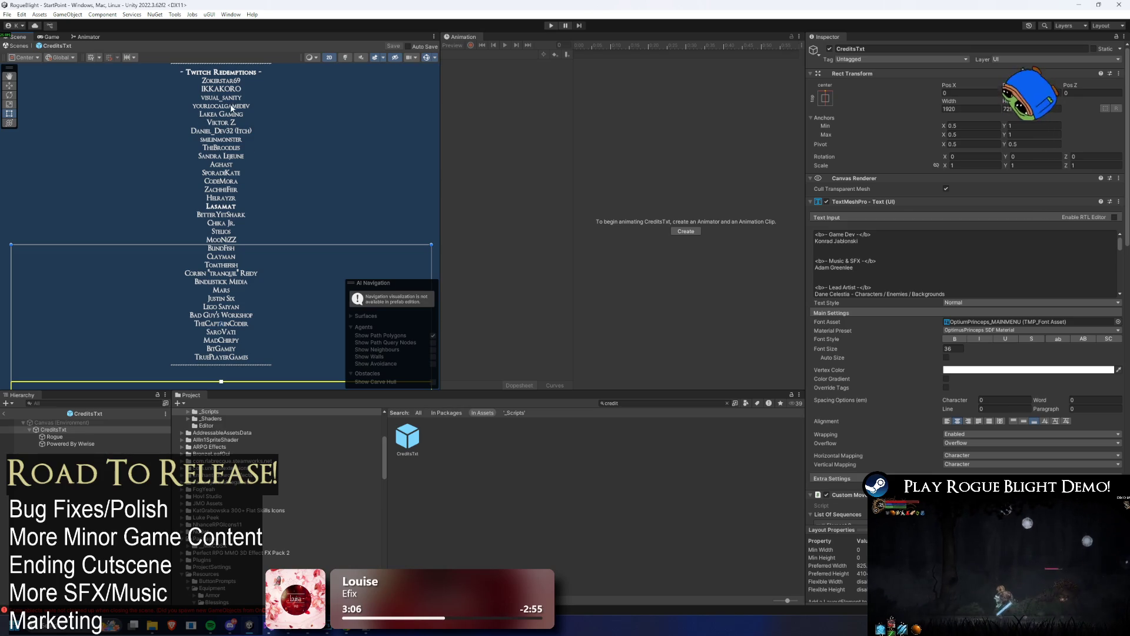
{"action": "scroll", "coordinate": [901, 252], "scroll_direction": "down", "scroll_amount": 10}
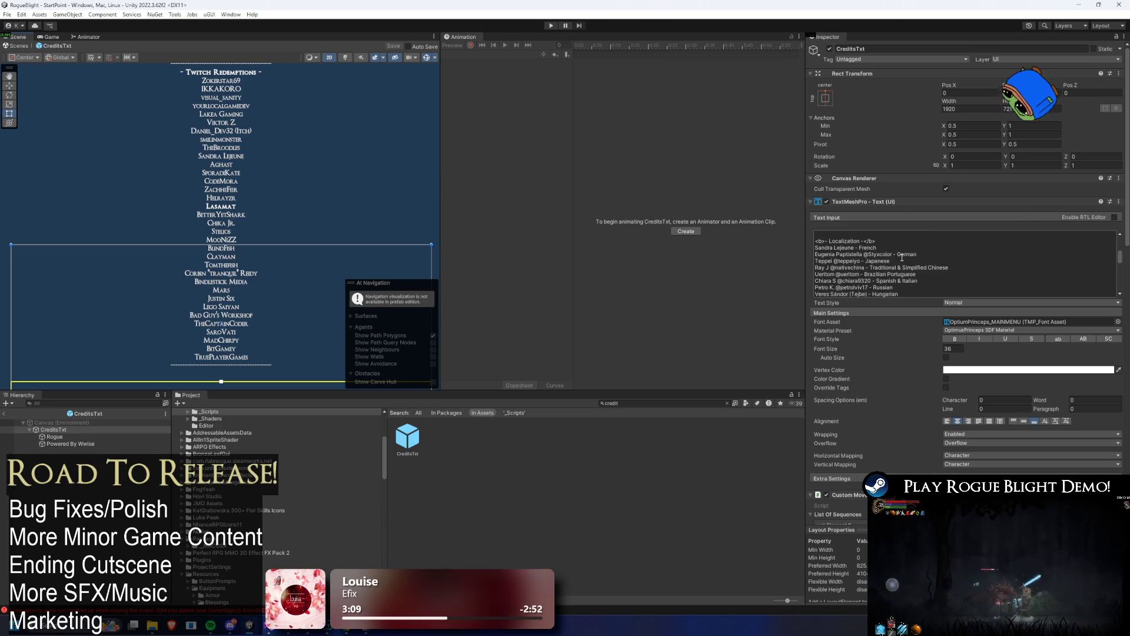
{"action": "scroll", "coordinate": [902, 257], "scroll_direction": "down", "scroll_amount": 2}
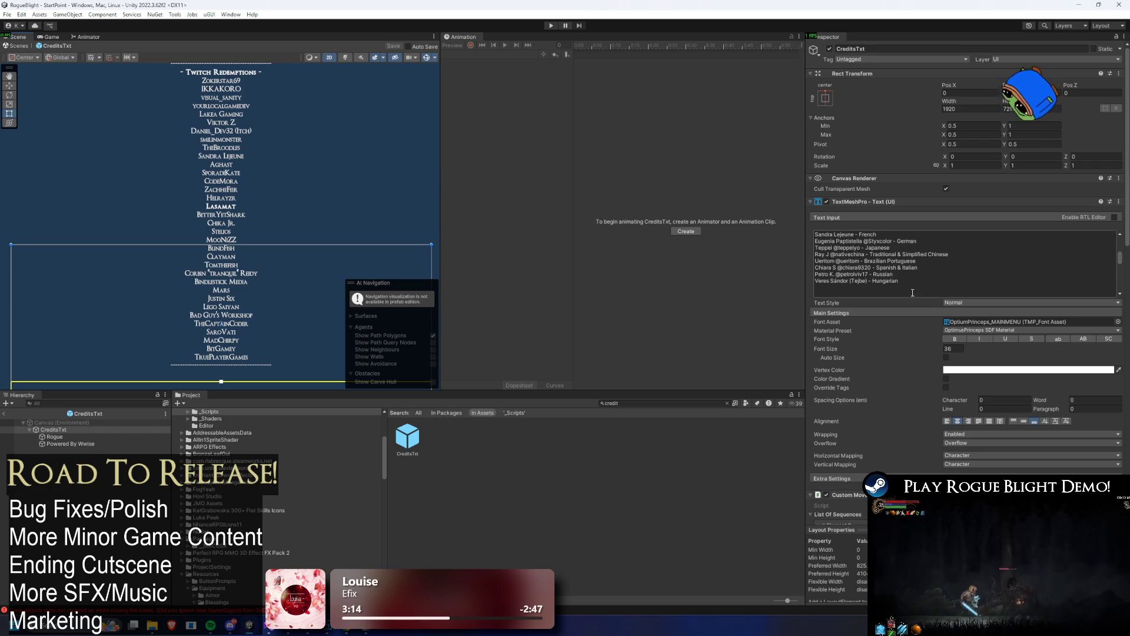
{"action": "scroll", "coordinate": [912, 296], "scroll_direction": "down", "scroll_amount": 5}
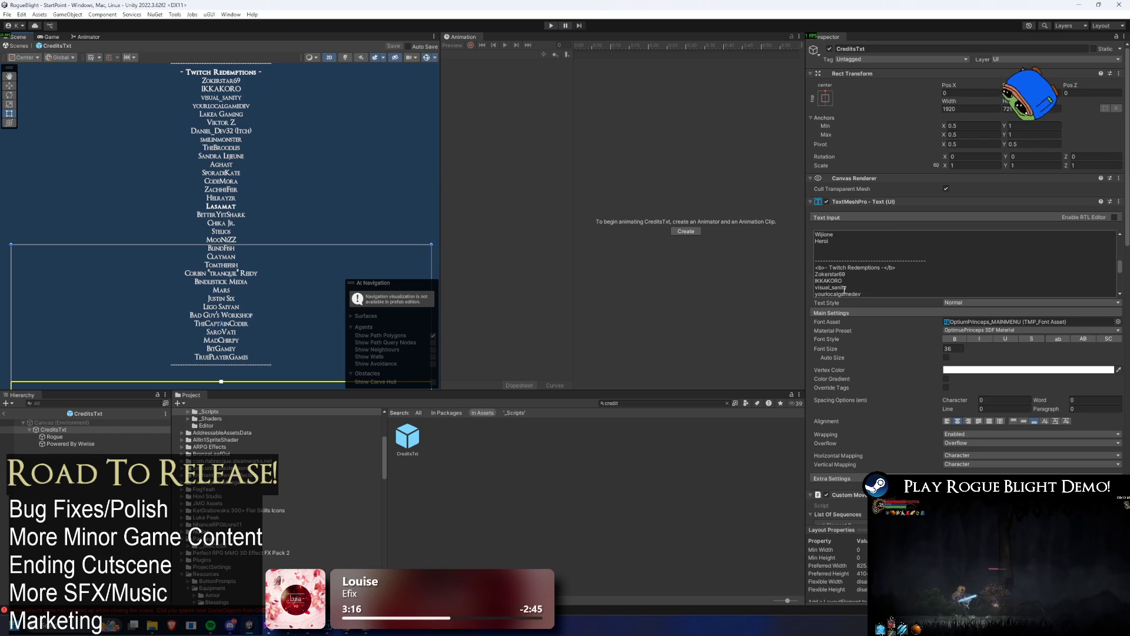
{"action": "left_click", "coordinate": [877, 280]}
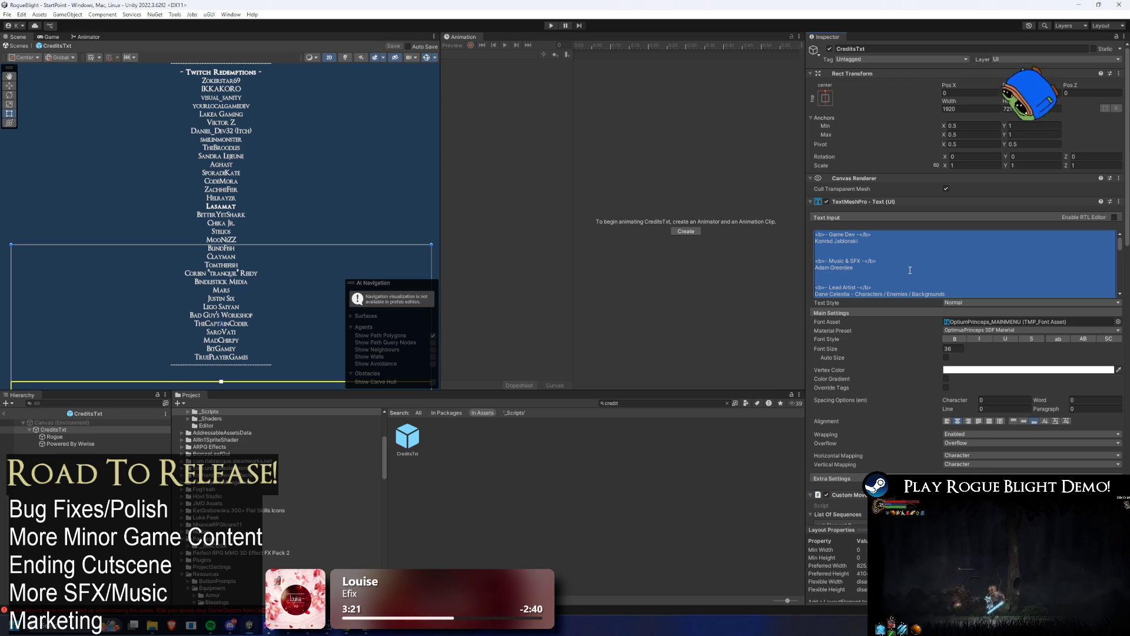
{"action": "scroll", "coordinate": [911, 262], "scroll_direction": "down", "scroll_amount": 10}
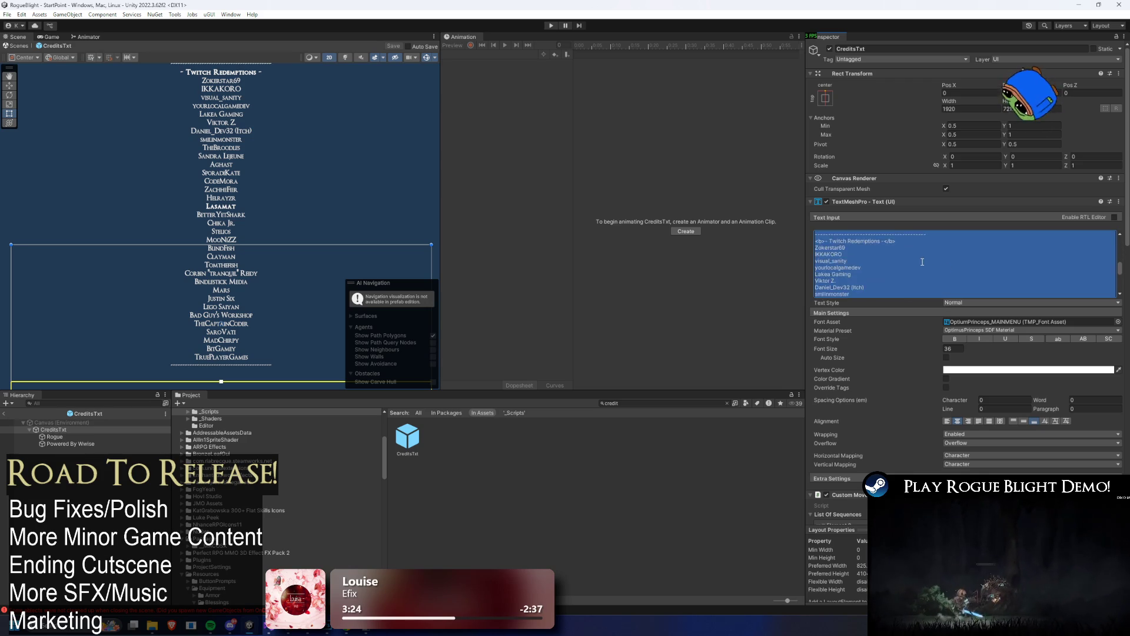
{"action": "scroll", "coordinate": [910, 261], "scroll_direction": "down", "scroll_amount": 3}
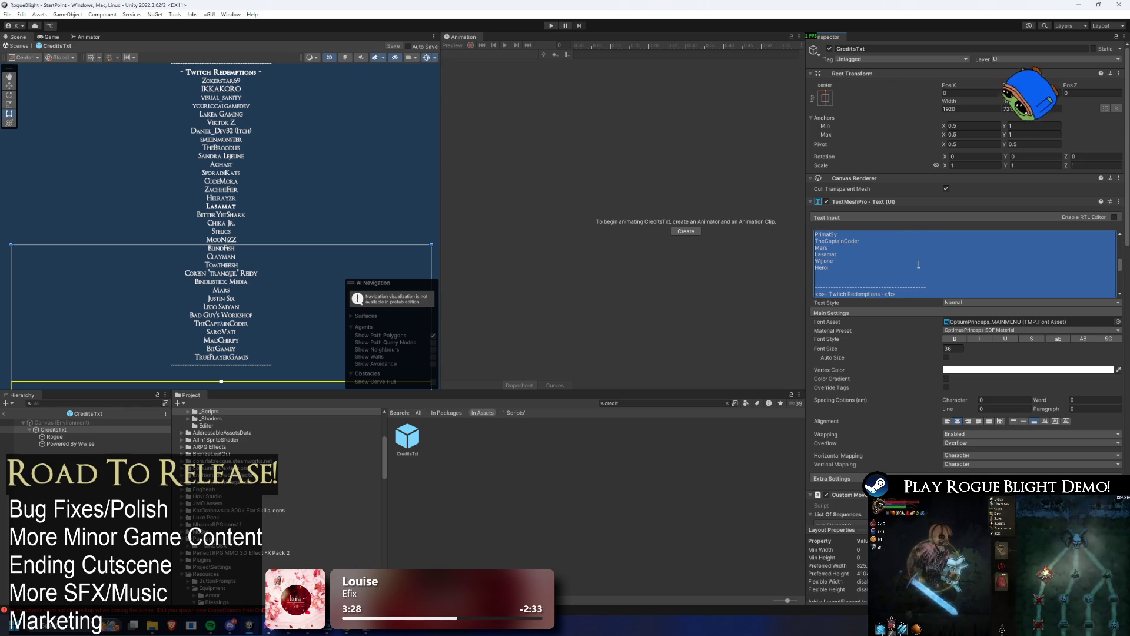
{"action": "scroll", "coordinate": [907, 265], "scroll_direction": "down", "scroll_amount": 8}
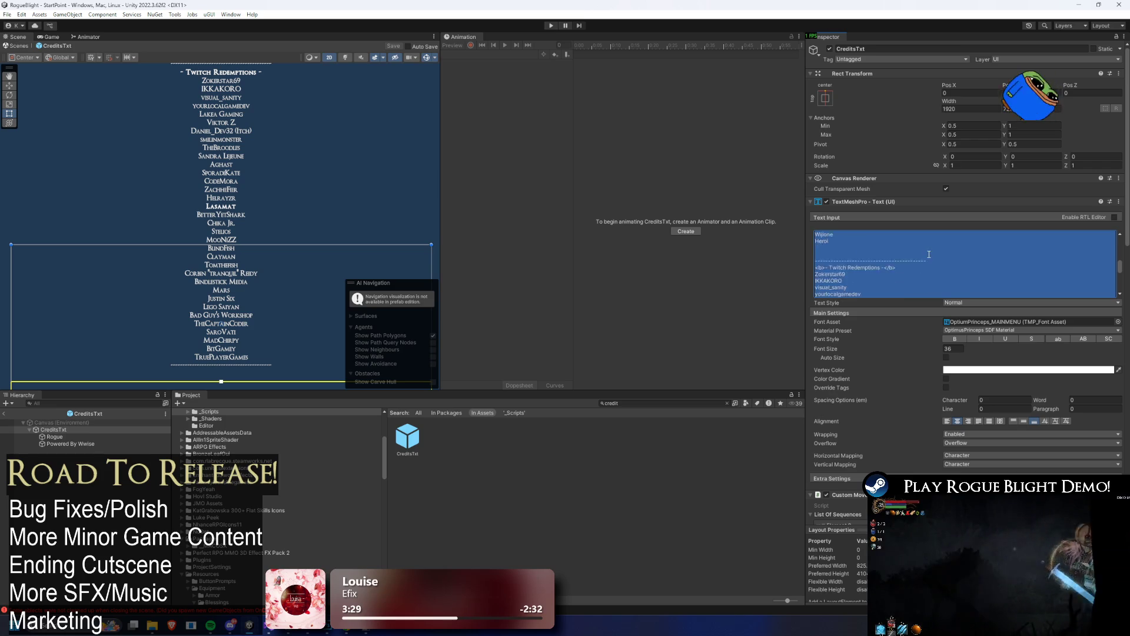
{"action": "scroll", "coordinate": [883, 262], "scroll_direction": "down", "scroll_amount": 4}
- Add a new name line after TruePlayerGames and exit Prefab Mode
{"action": "left_click", "coordinate": [878, 261]}
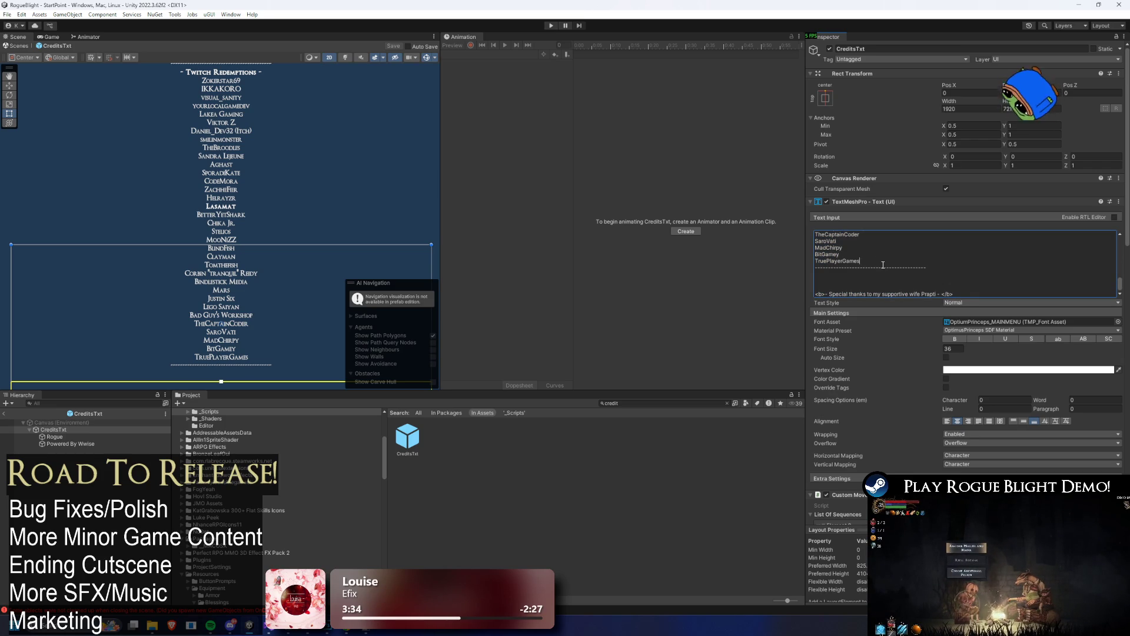
{"action": "key", "text": "Return"}
{"action": "type", "text": "AlMuwham"}
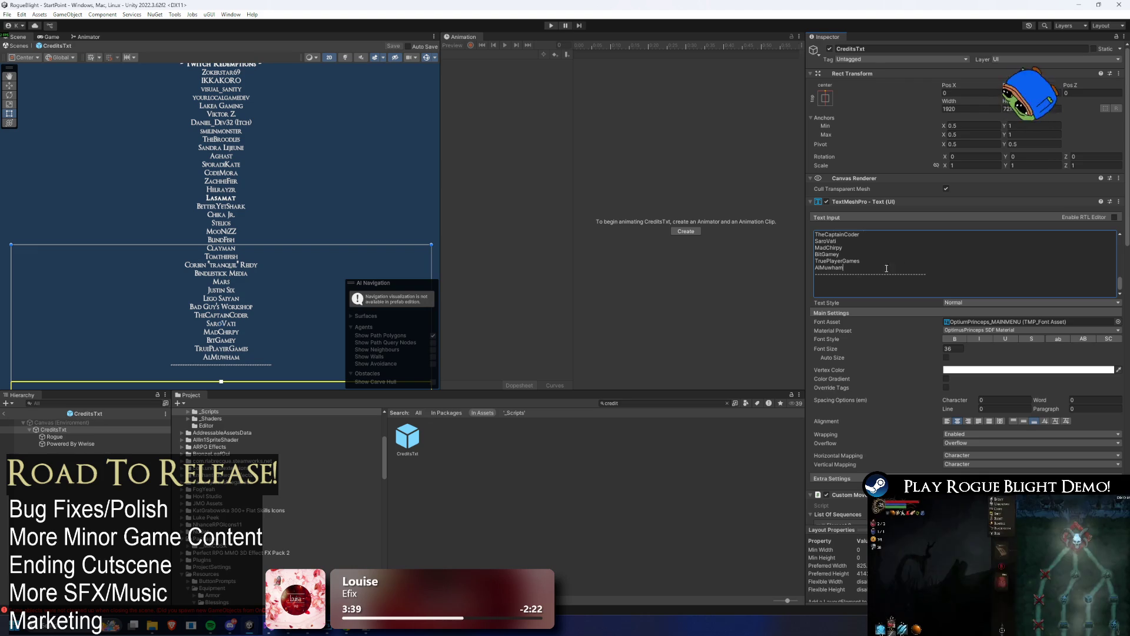
{"action": "scroll", "coordinate": [279, 183], "scroll_direction": "down", "scroll_amount": 4}
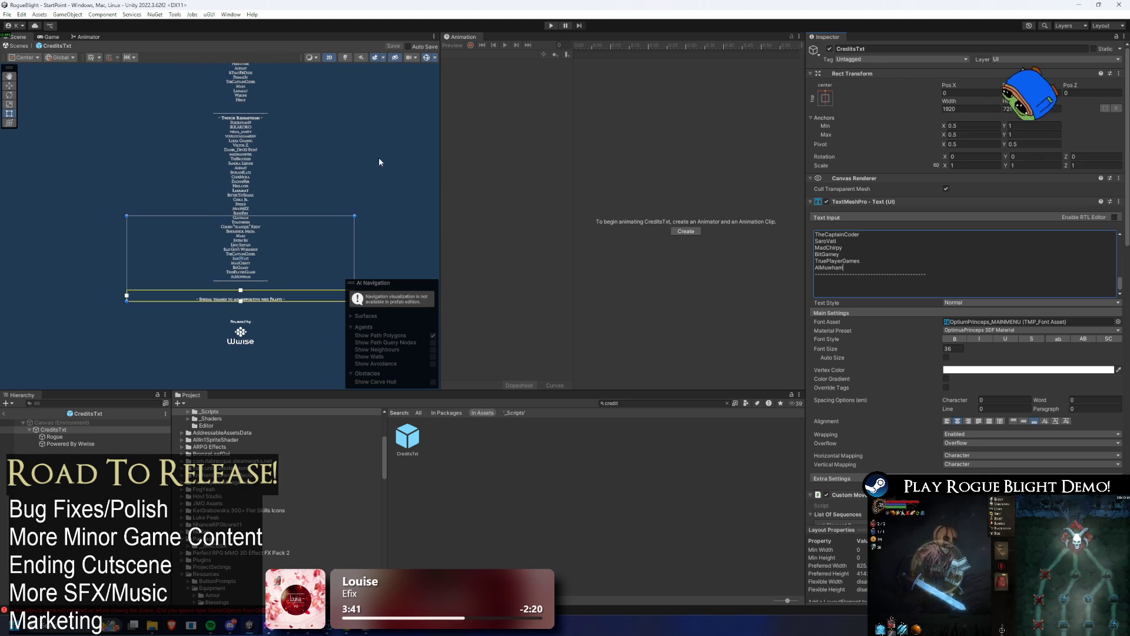
{"action": "left_click", "coordinate": [5, 415]}
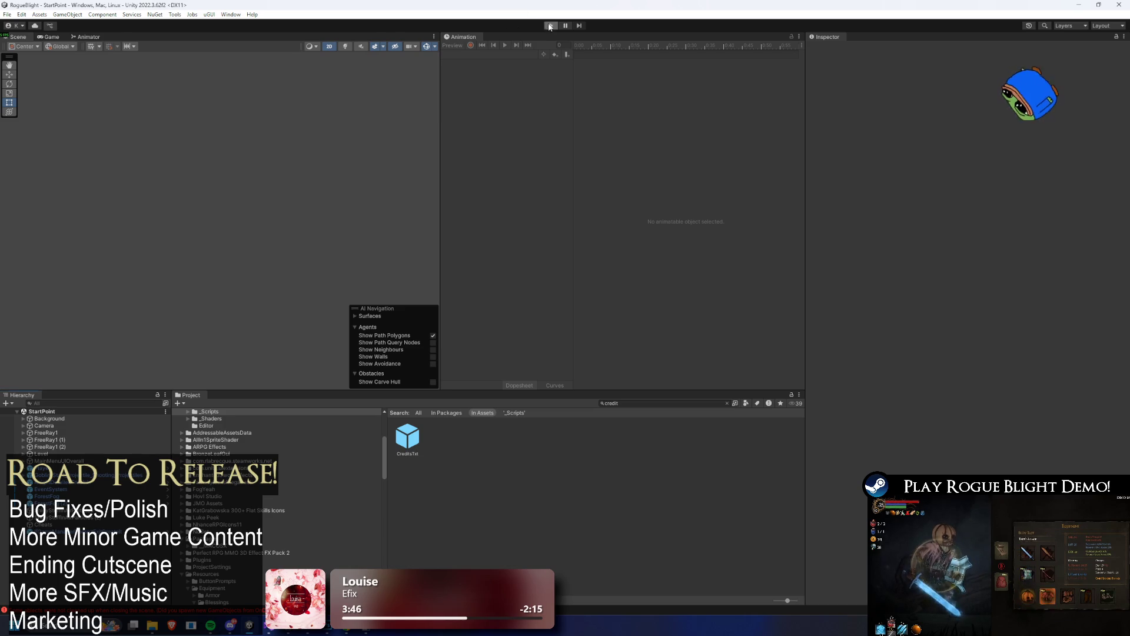
- Enter Play mode, view the in-game credits, and start a run from the save slot
{"action": "left_click", "coordinate": [551, 25]}
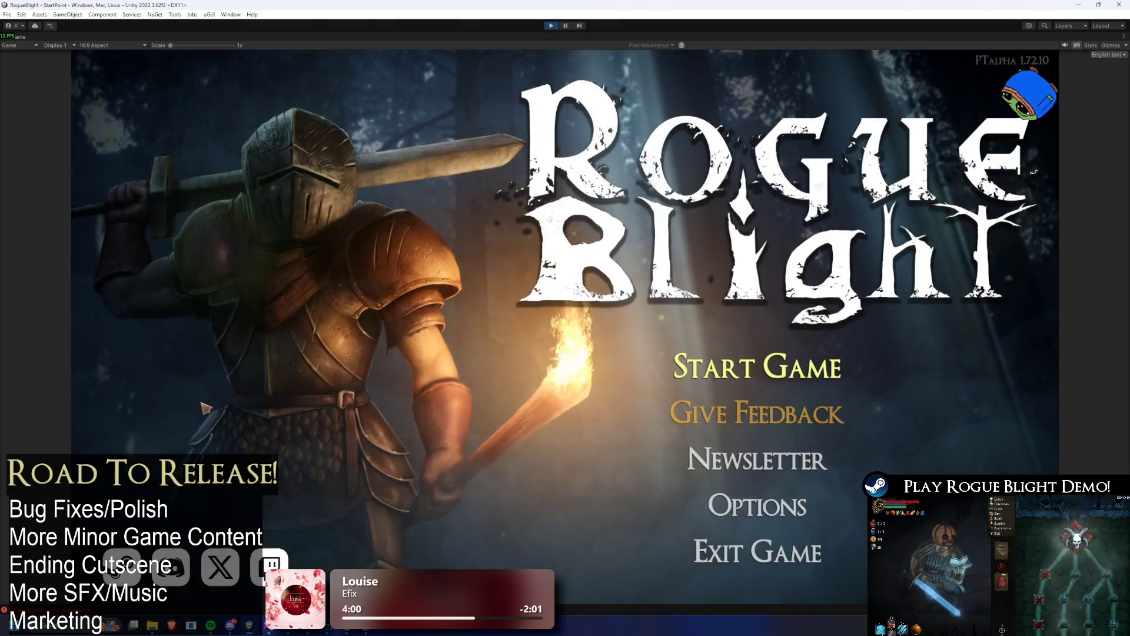
{"action": "left_click", "coordinate": [765, 505]}
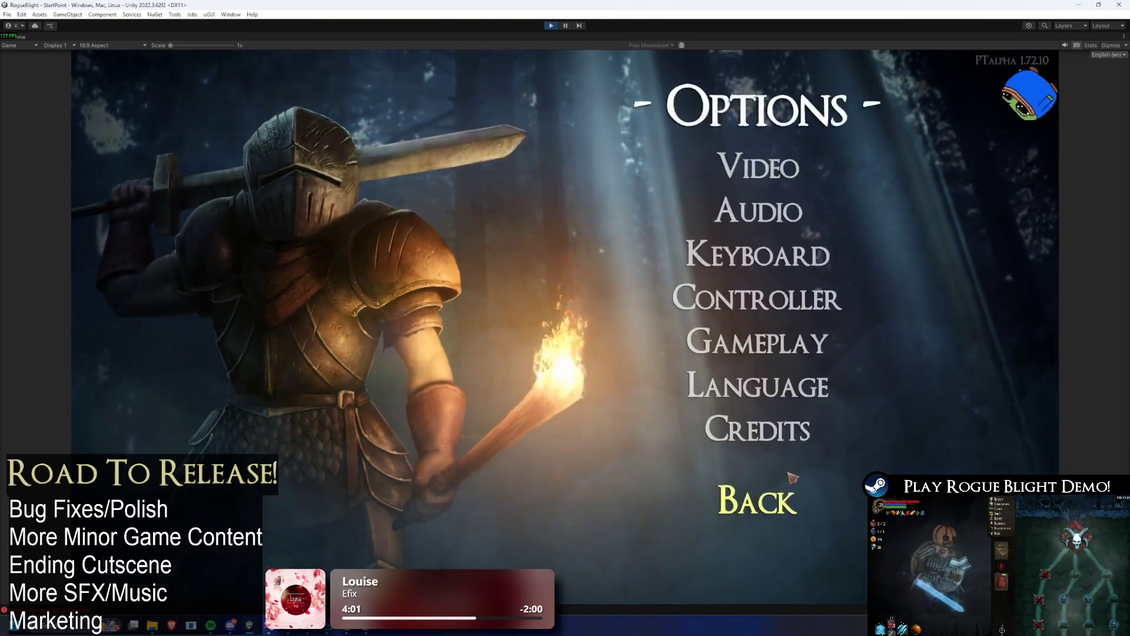
{"action": "left_click", "coordinate": [782, 436]}
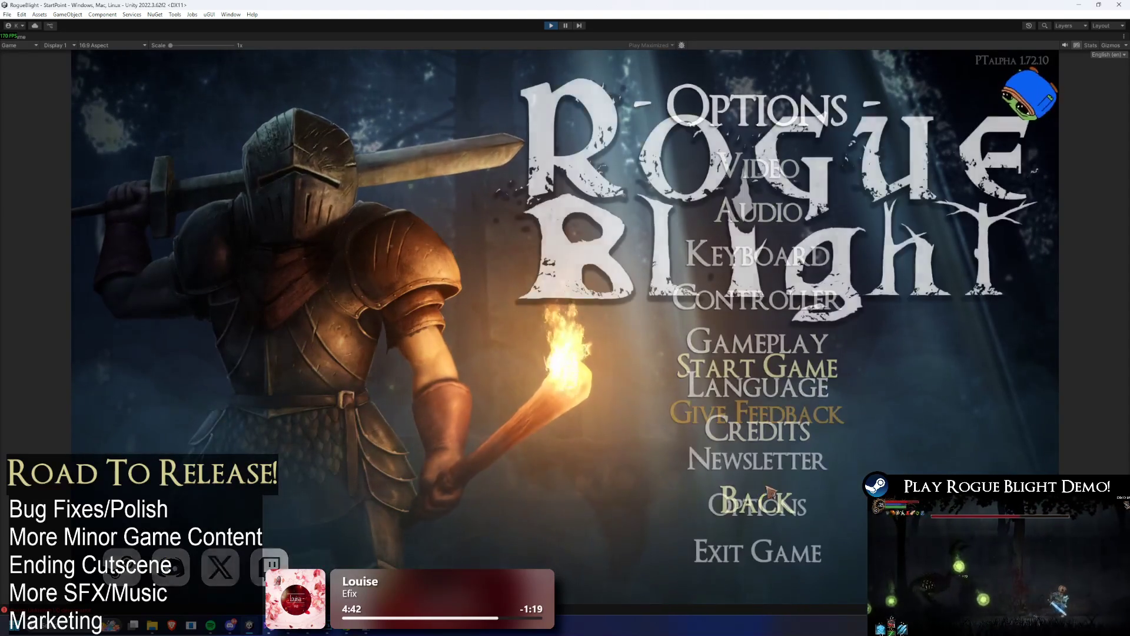
{"action": "left_click", "coordinate": [783, 364]}
{"action": "left_click", "coordinate": [796, 317]}
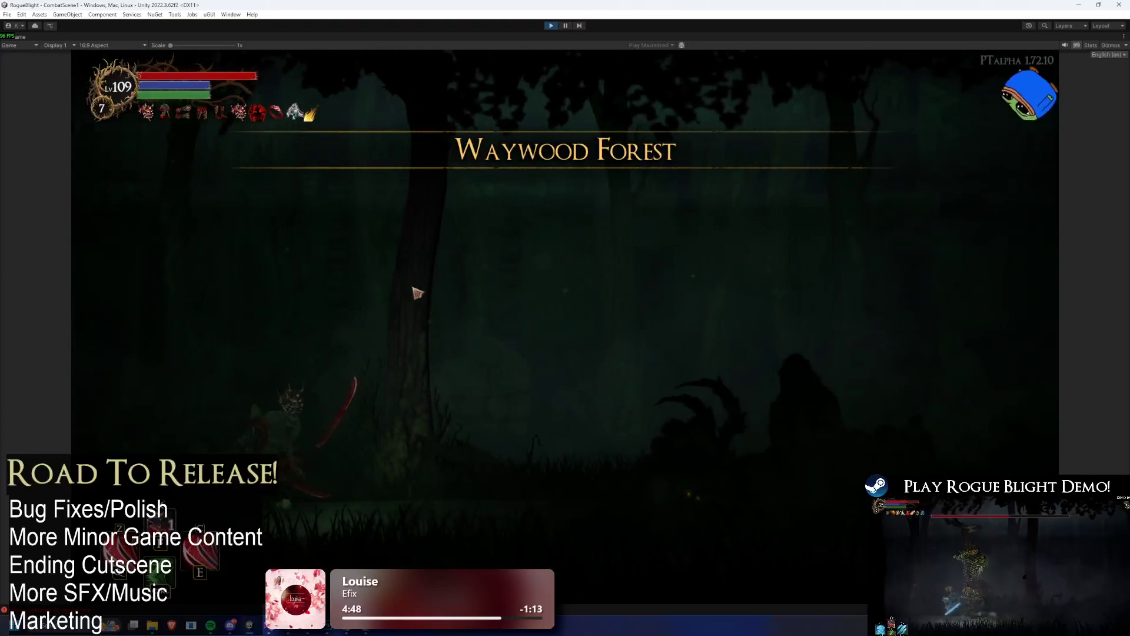
- Check the run's Blessings overview, then pause and choose Abandon Run
{"action": "key", "text": "Escape"}
{"action": "key", "text": "Escape"}
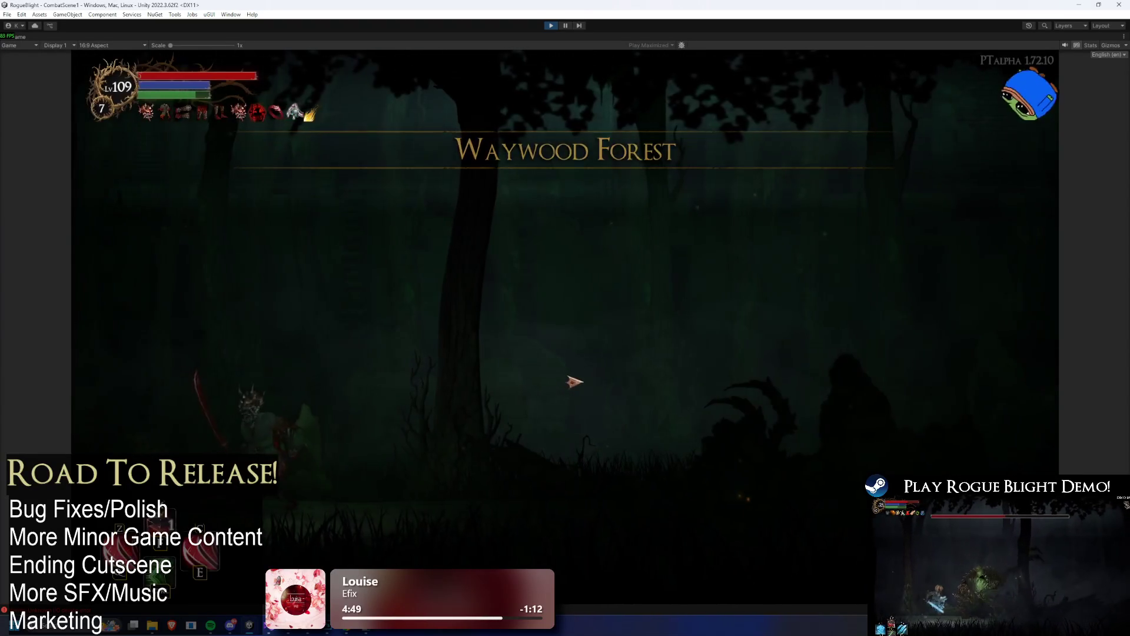
{"action": "key", "text": "space"}
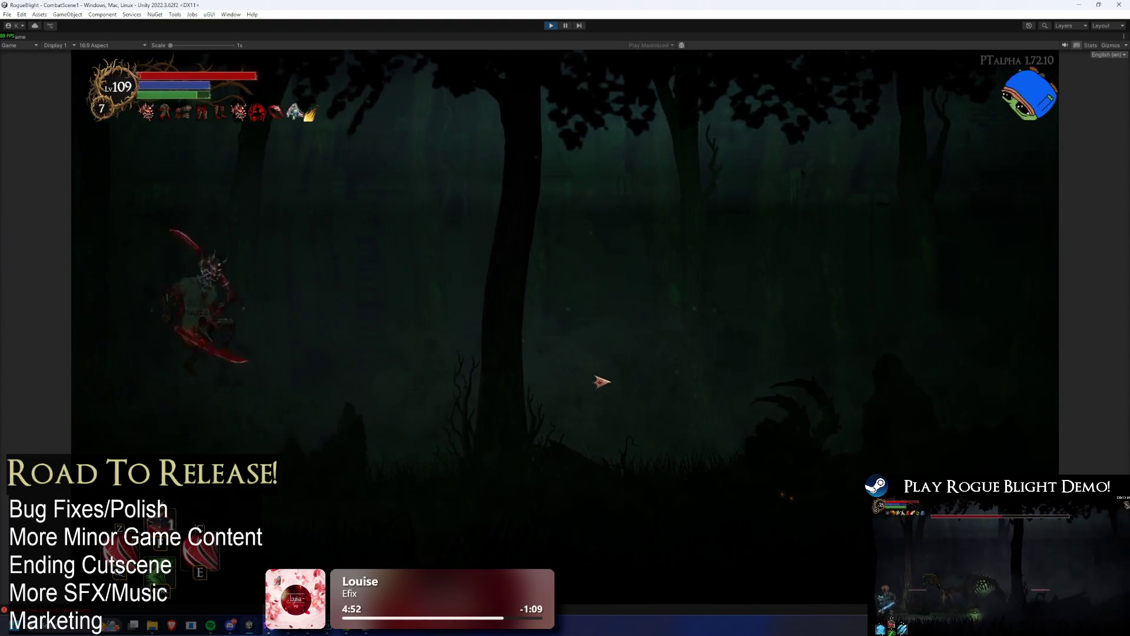
{"action": "key", "text": "Escape"}
{"action": "key", "text": "Tab"}
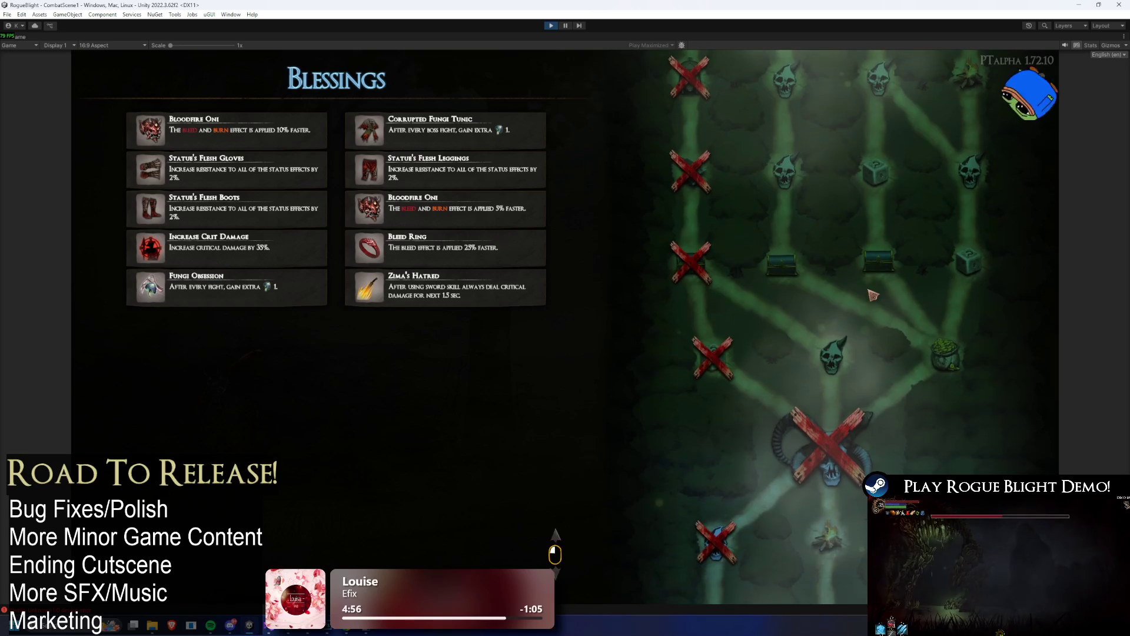
{"action": "key", "text": "Tab"}
{"action": "key", "text": "Escape"}
{"action": "left_click", "coordinate": [510, 336]}
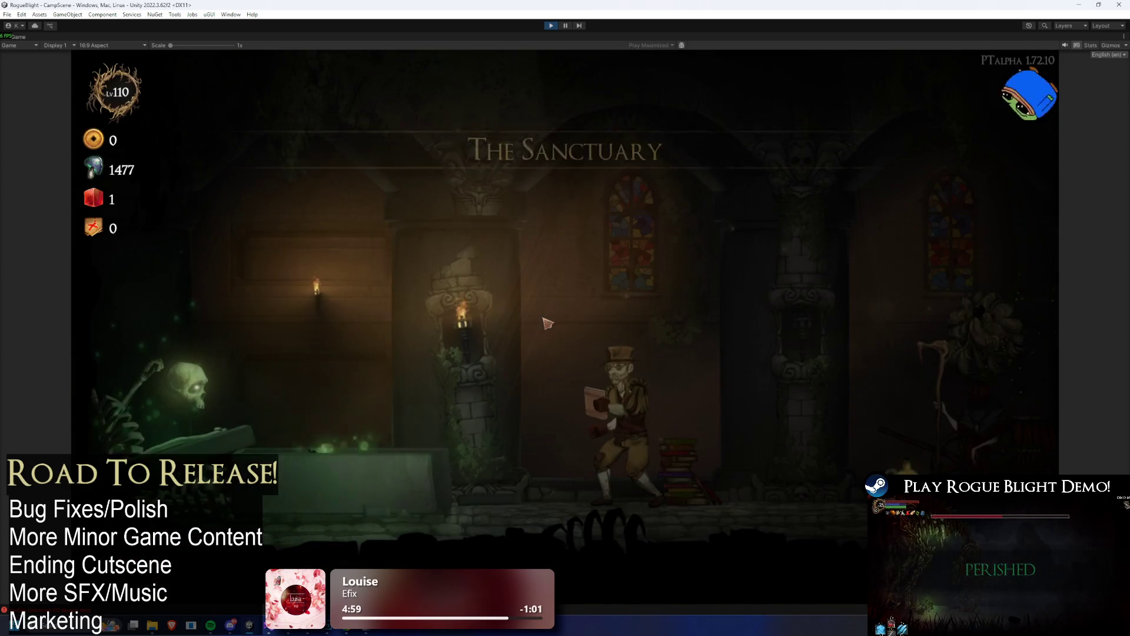
- Walk to the blacksmith and pick Bloodfire Oni in the head gear slot
{"action": "key", "text": "d"}
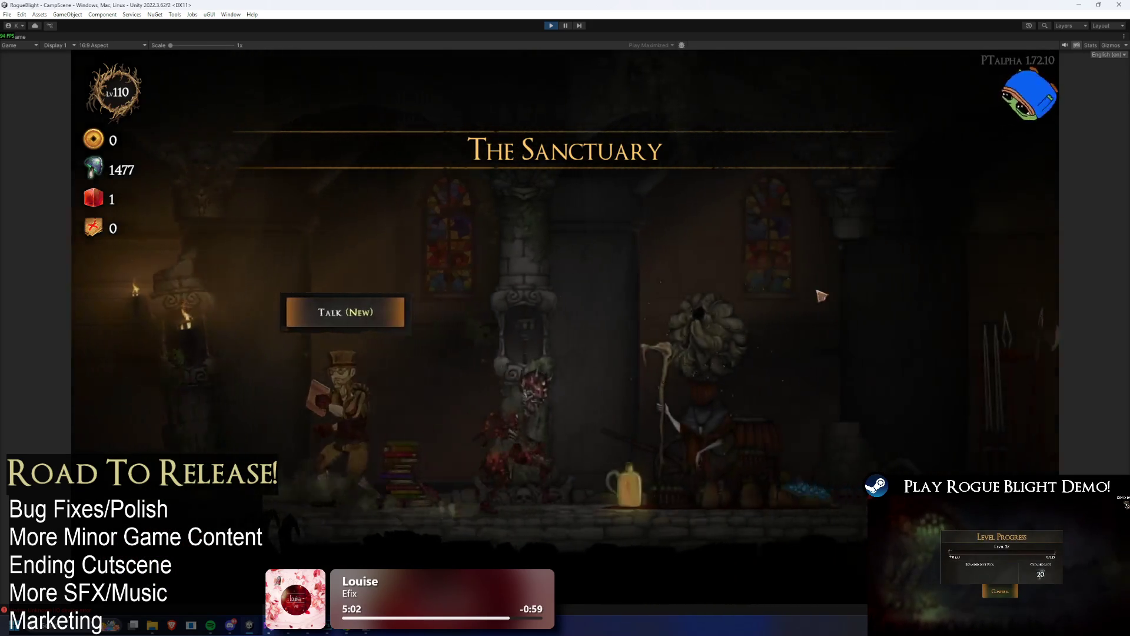
{"action": "left_click", "coordinate": [665, 265]}
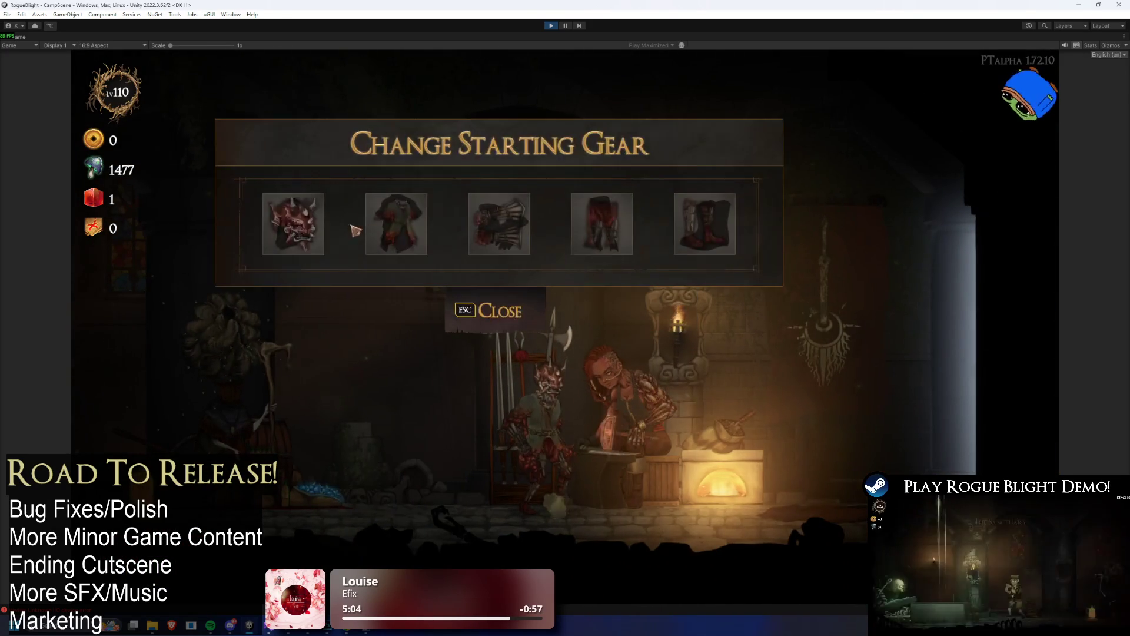
{"action": "left_click", "coordinate": [388, 223]}
{"action": "left_click", "coordinate": [582, 254]}
{"action": "left_click", "coordinate": [526, 254]}
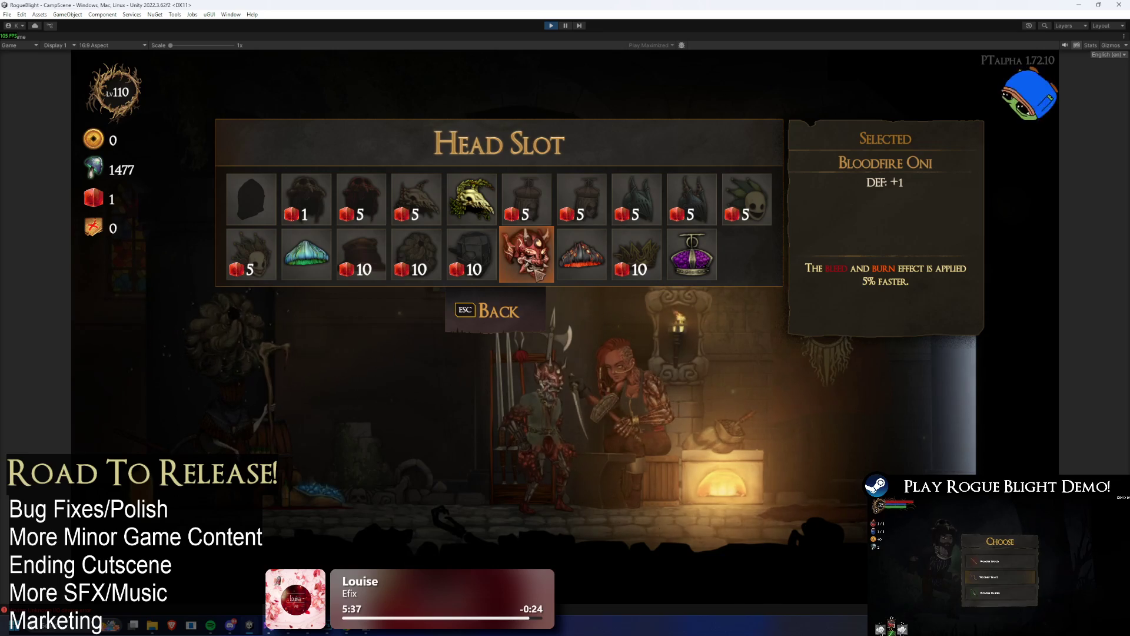
- Unlock Gorilla's Skull head gear with the red gem and close the gear panel
{"action": "left_click", "coordinate": [537, 272]}
{"action": "left_click", "coordinate": [293, 224]}
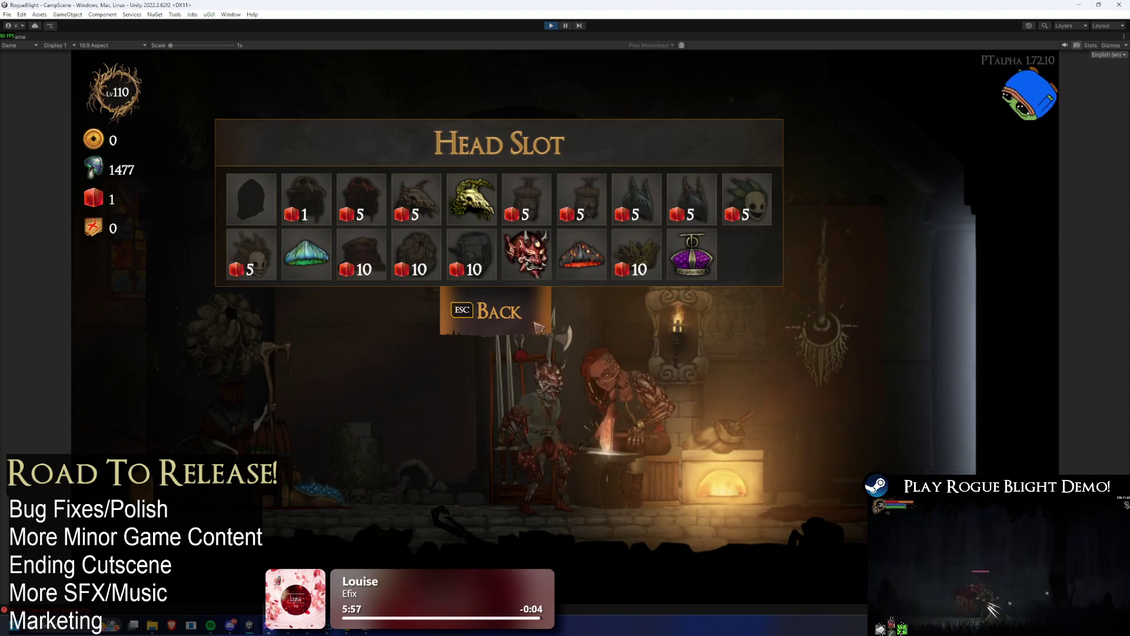
{"action": "left_click", "coordinate": [306, 191]}
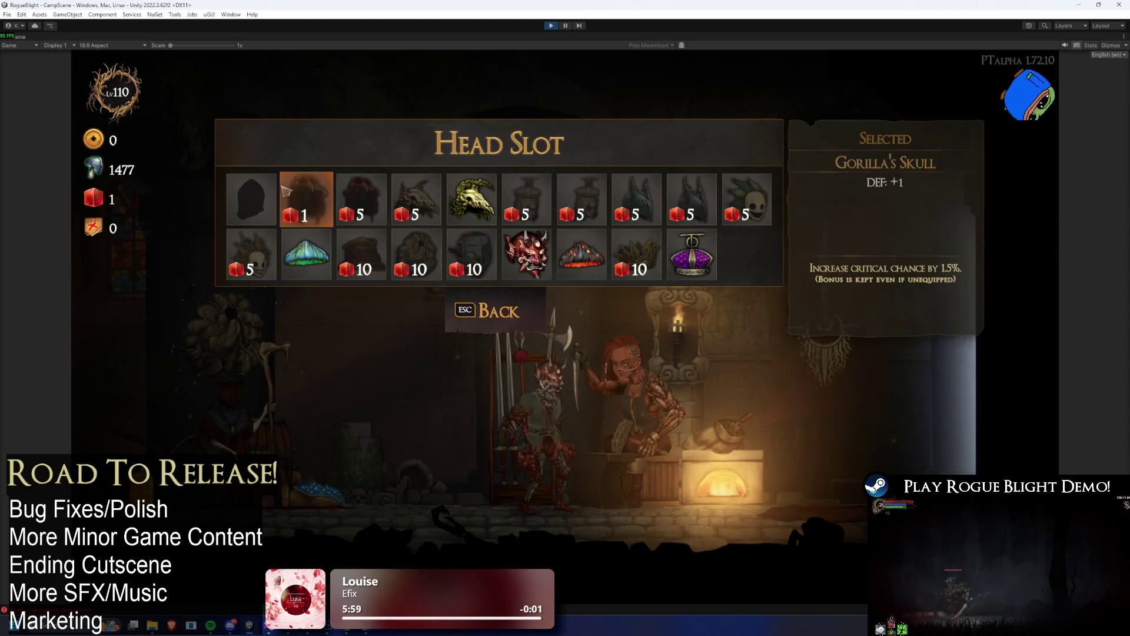
{"action": "left_click", "coordinate": [308, 199]}
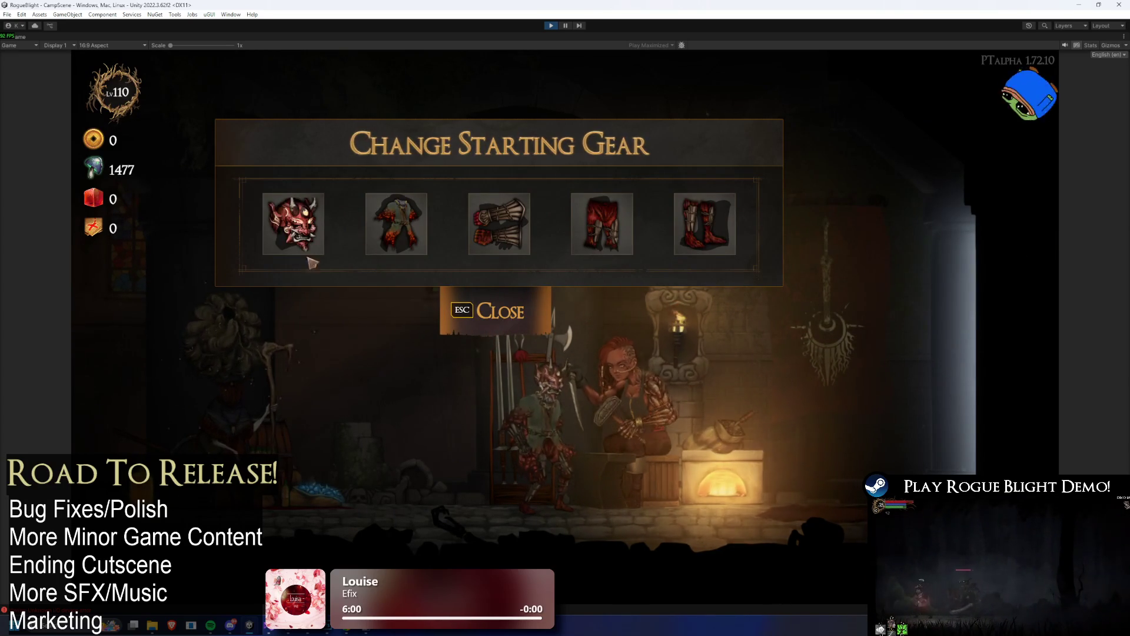
{"action": "left_click", "coordinate": [292, 220]}
{"action": "left_click", "coordinate": [480, 313]}
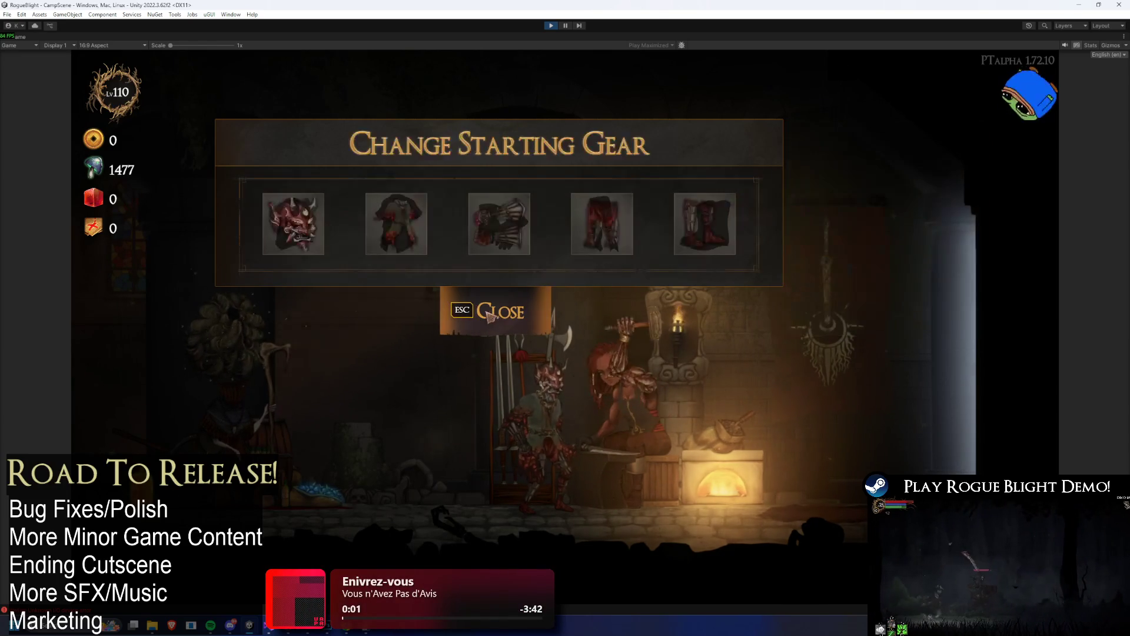
{"action": "left_click", "coordinate": [480, 315]}
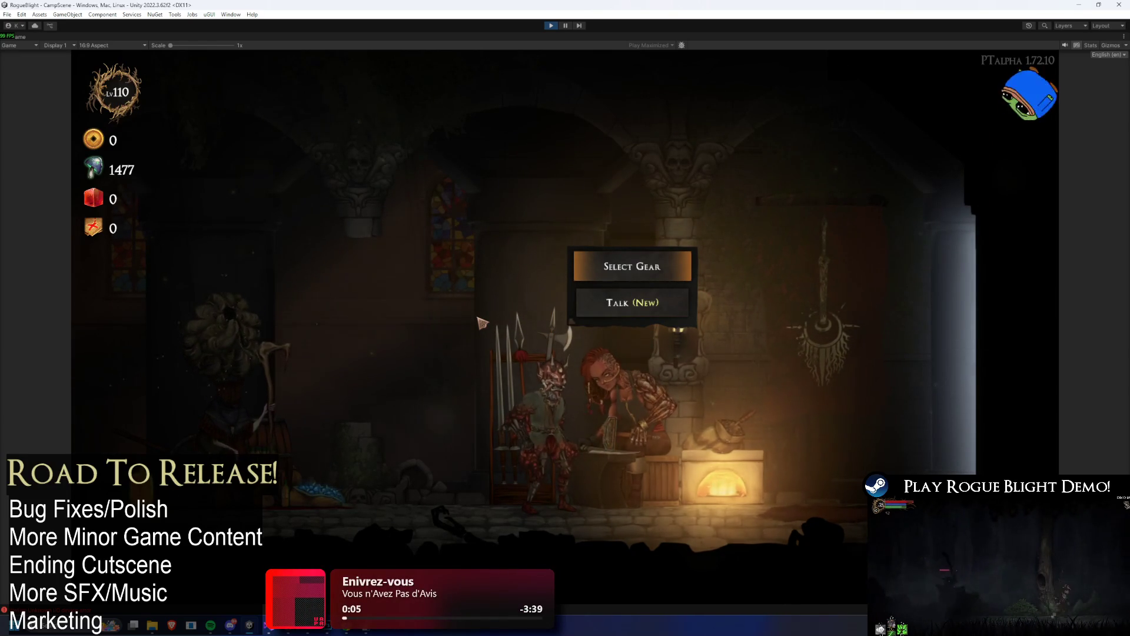
- Walk to the Cartographer and go through its dialogue
{"action": "key", "text": "a"}
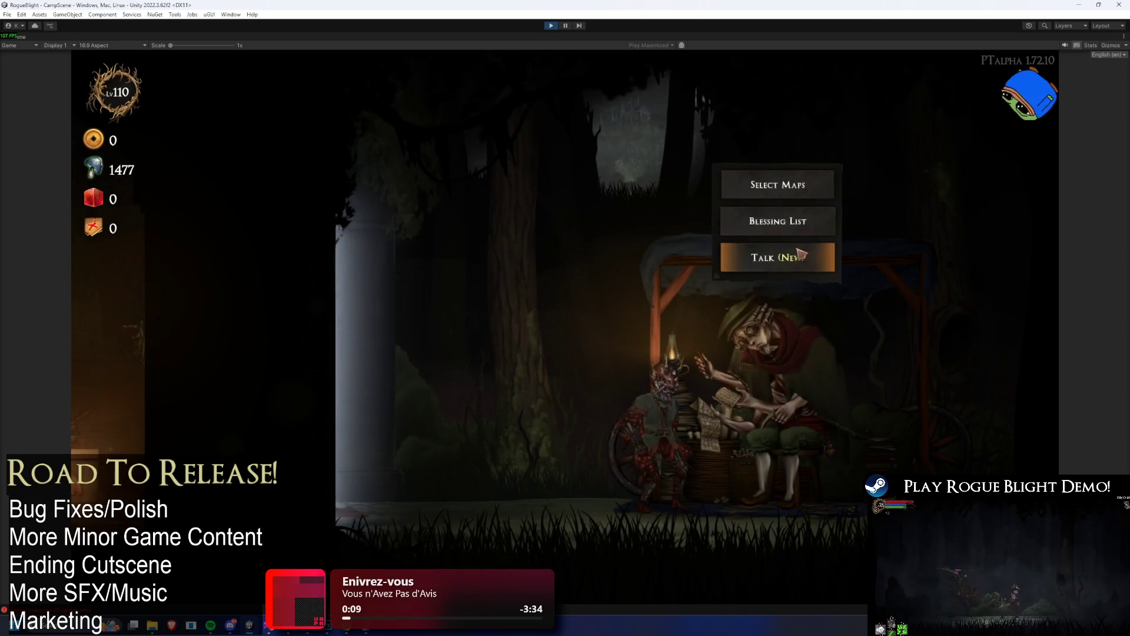
{"action": "left_click", "coordinate": [812, 255]}
{"action": "left_click", "coordinate": [808, 272]}
{"action": "left_click", "coordinate": [808, 272]}
- Change the Story Mode difficulty from 6 to 7 in map selection
{"action": "left_click", "coordinate": [736, 121]}
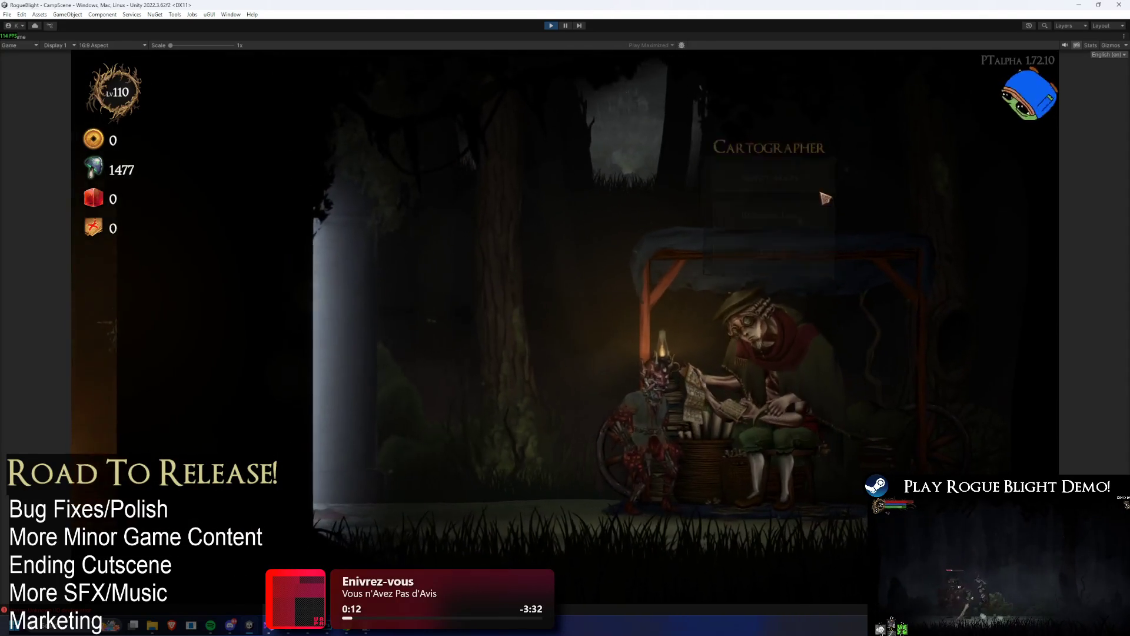
{"action": "left_click", "coordinate": [480, 222]}
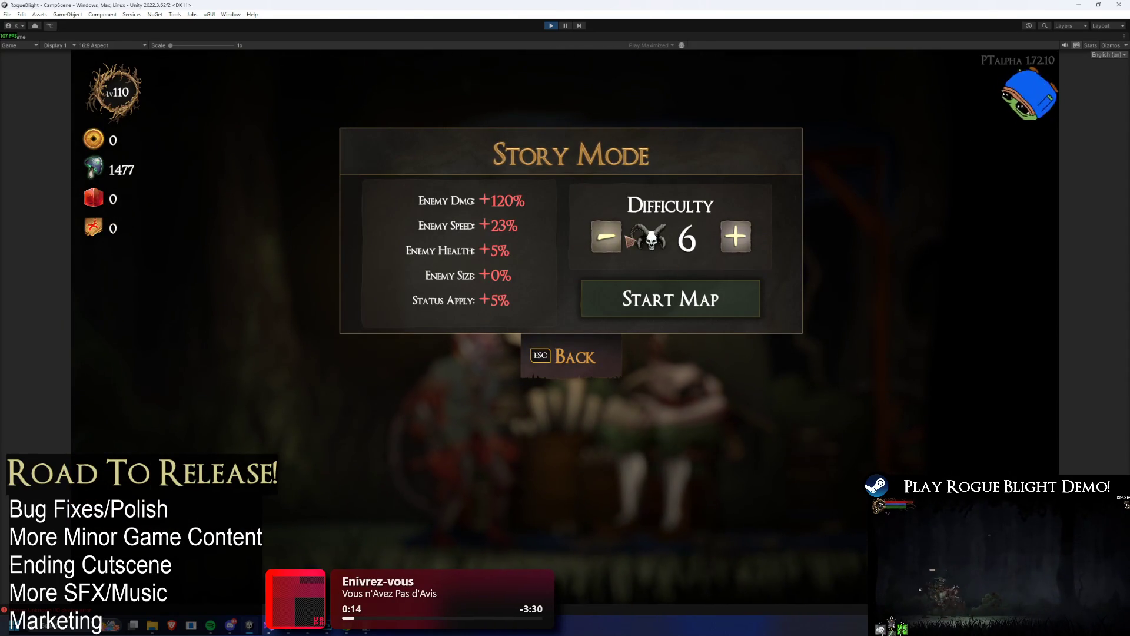
{"action": "left_click", "coordinate": [606, 237]}
{"action": "left_click", "coordinate": [617, 246]}
{"action": "left_click", "coordinate": [617, 247]}
{"action": "left_click", "coordinate": [617, 246]}
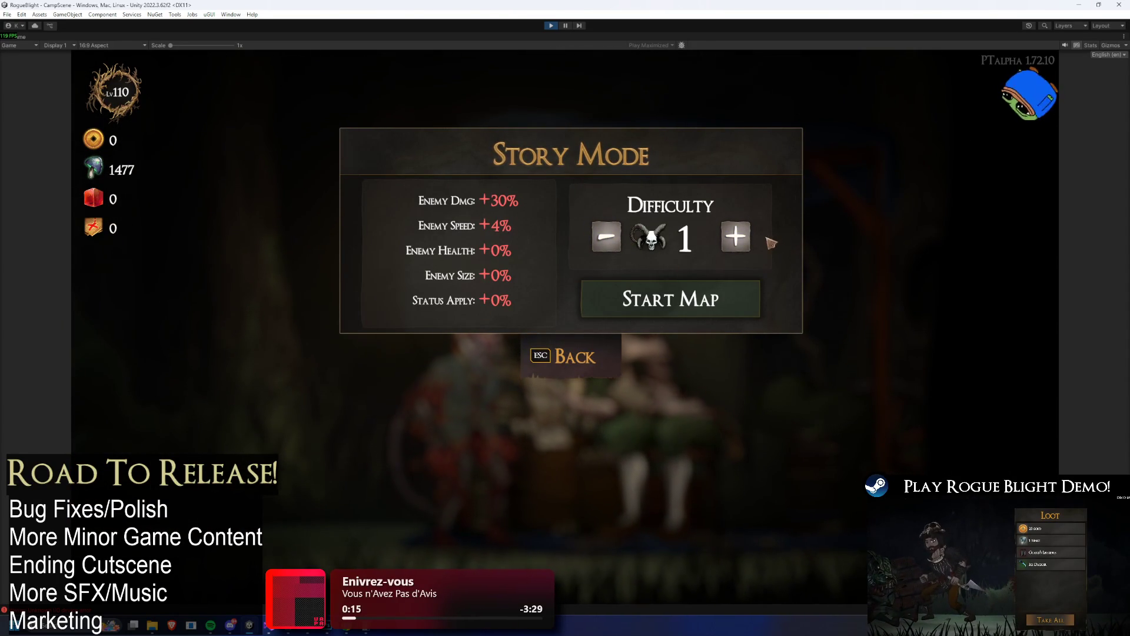
{"action": "left_click", "coordinate": [736, 237]}
{"action": "left_click", "coordinate": [736, 237]}
{"action": "left_click", "coordinate": [736, 237]}
{"action": "left_click", "coordinate": [736, 236]}
{"action": "left_click", "coordinate": [736, 237]}
{"action": "left_click", "coordinate": [736, 236]}
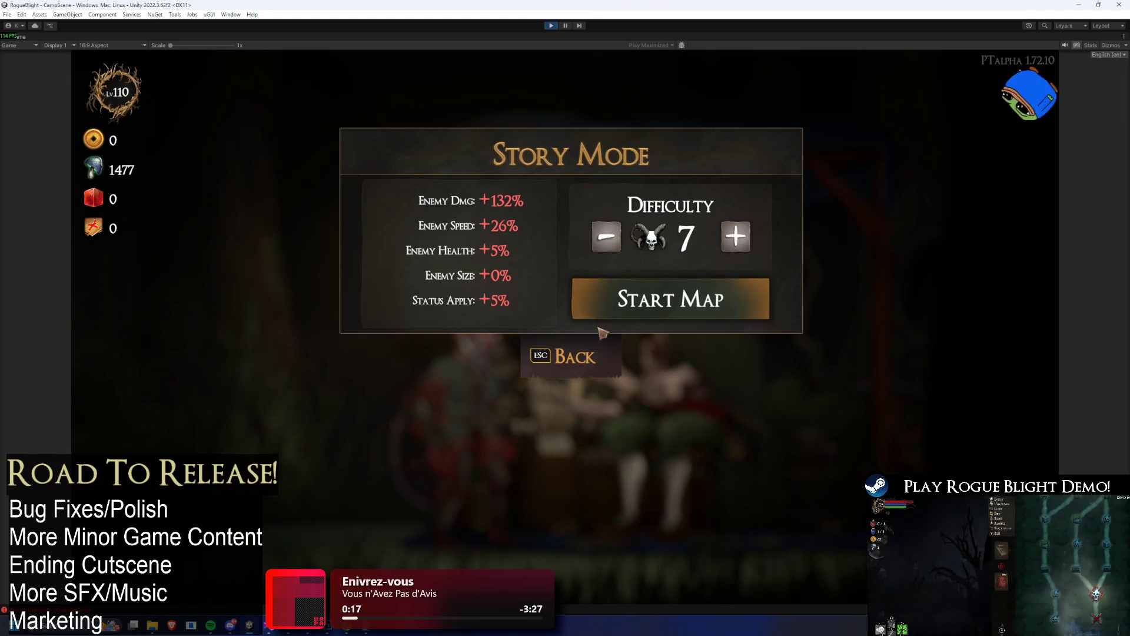
{"action": "left_click", "coordinate": [671, 299]}
{"action": "left_click", "coordinate": [589, 350]}
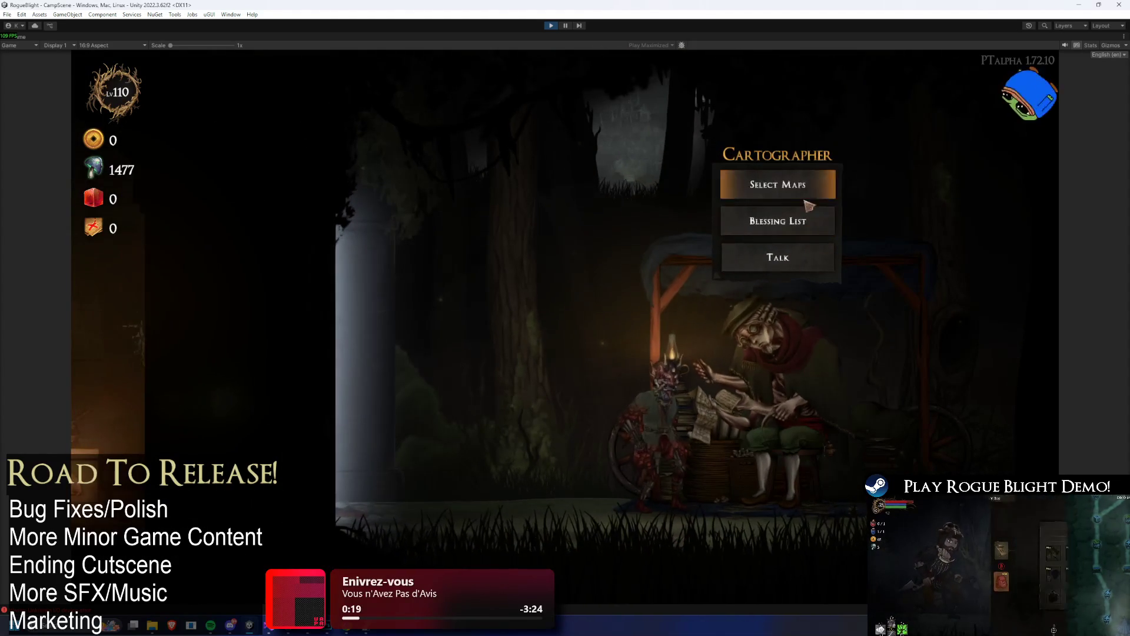
- Browse the Cartographer's list of blessings
{"action": "left_click", "coordinate": [759, 219]}
{"action": "scroll", "coordinate": [645, 330], "scroll_direction": "down", "scroll_amount": 5}
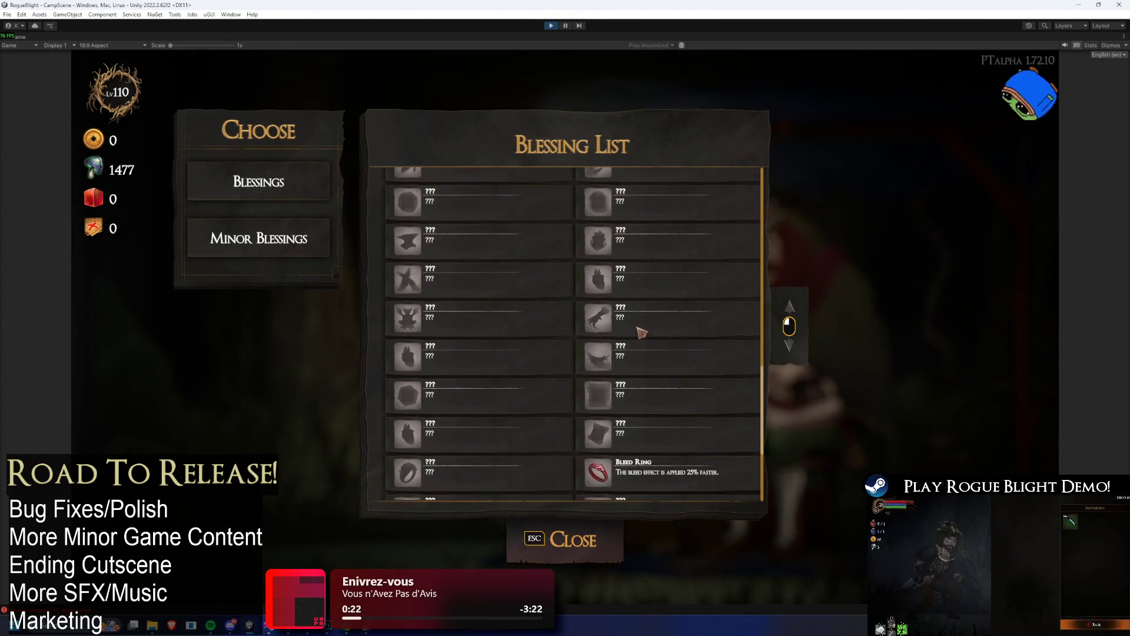
{"action": "scroll", "coordinate": [651, 333], "scroll_direction": "down", "scroll_amount": 1}
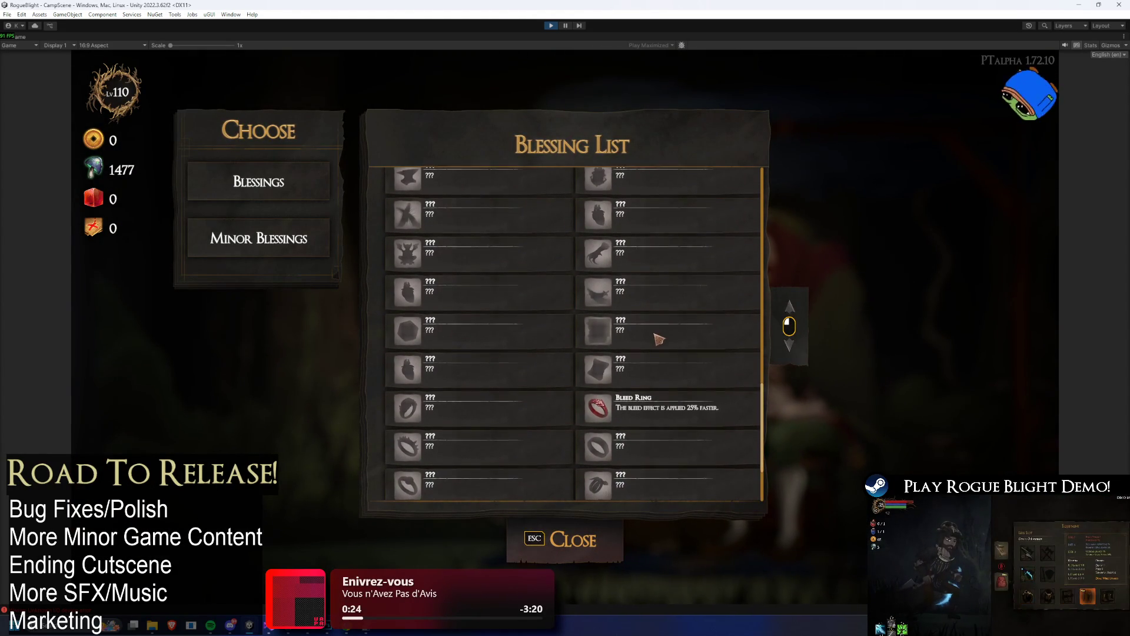
{"action": "scroll", "coordinate": [677, 277], "scroll_direction": "down", "scroll_amount": 4}
{"action": "scroll", "coordinate": [648, 318], "scroll_direction": "up", "scroll_amount": 10}
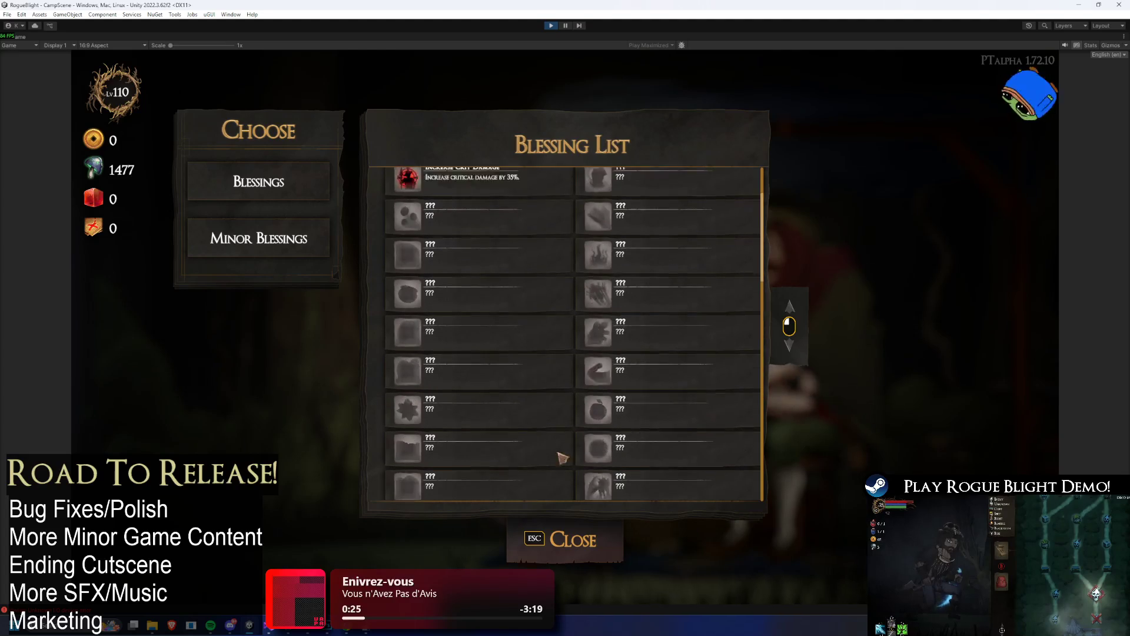
{"action": "key", "text": "Escape"}
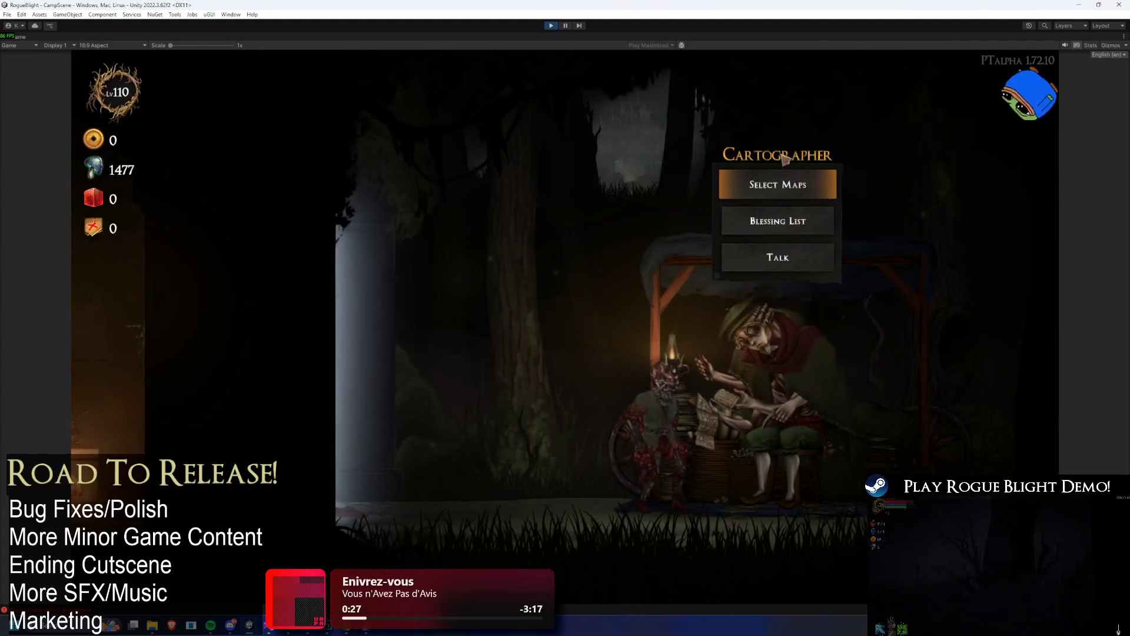
- Recheck the Story Mode difficulty setting and back out to the Cartographer's options
{"action": "left_click", "coordinate": [783, 177]}
{"action": "left_click", "coordinate": [518, 294]}
{"action": "key", "text": "Escape"}
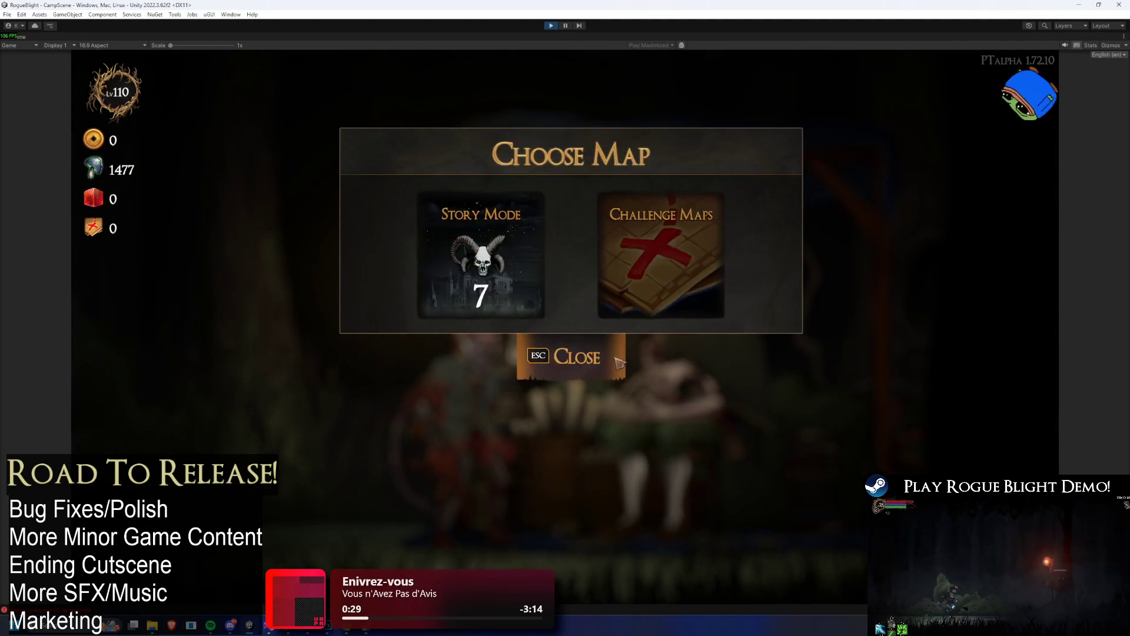
{"action": "key", "text": "Escape"}
{"action": "key", "text": "Up"}
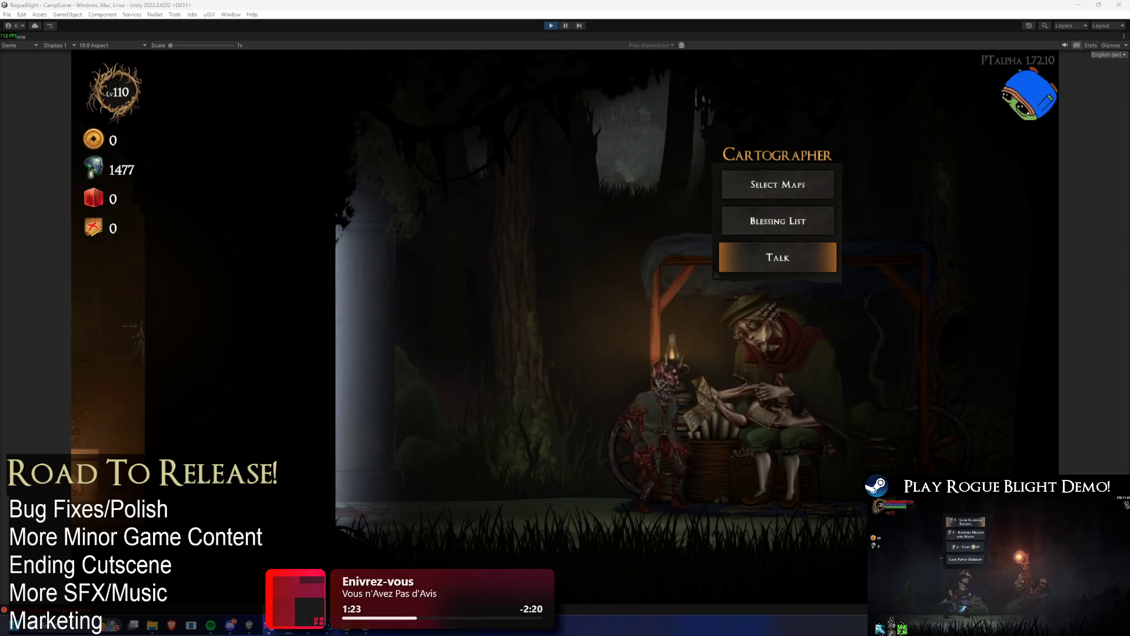
- Close the Cartographer's map selection and walk back to the blacksmith's forge
{"action": "left_click", "coordinate": [804, 181]}
{"action": "left_click", "coordinate": [577, 340]}
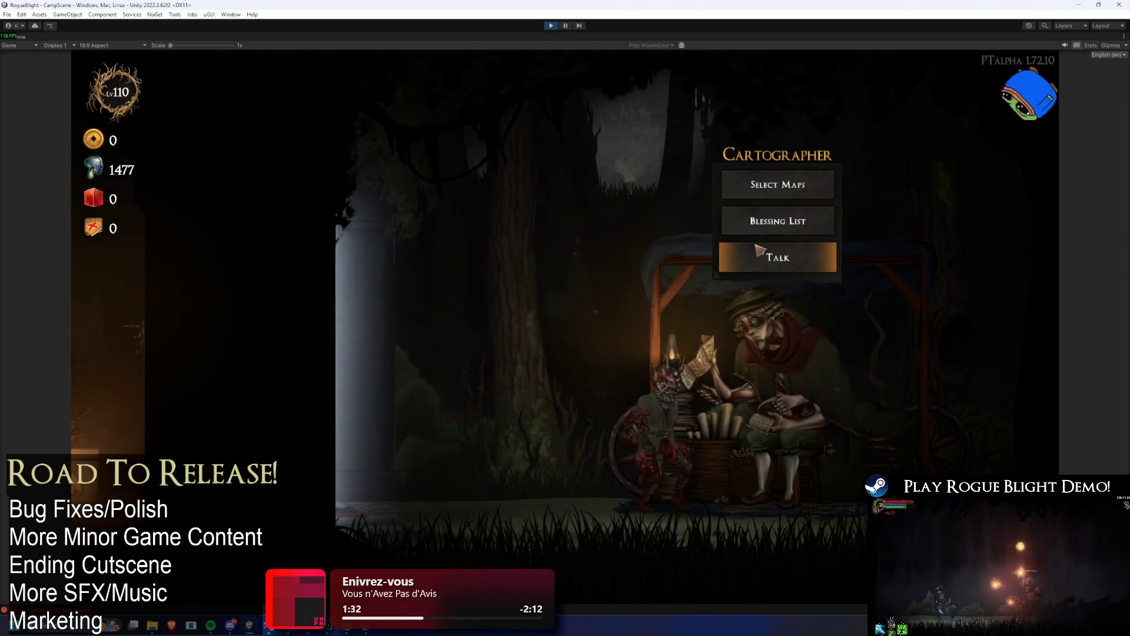
{"action": "key", "text": "a"}
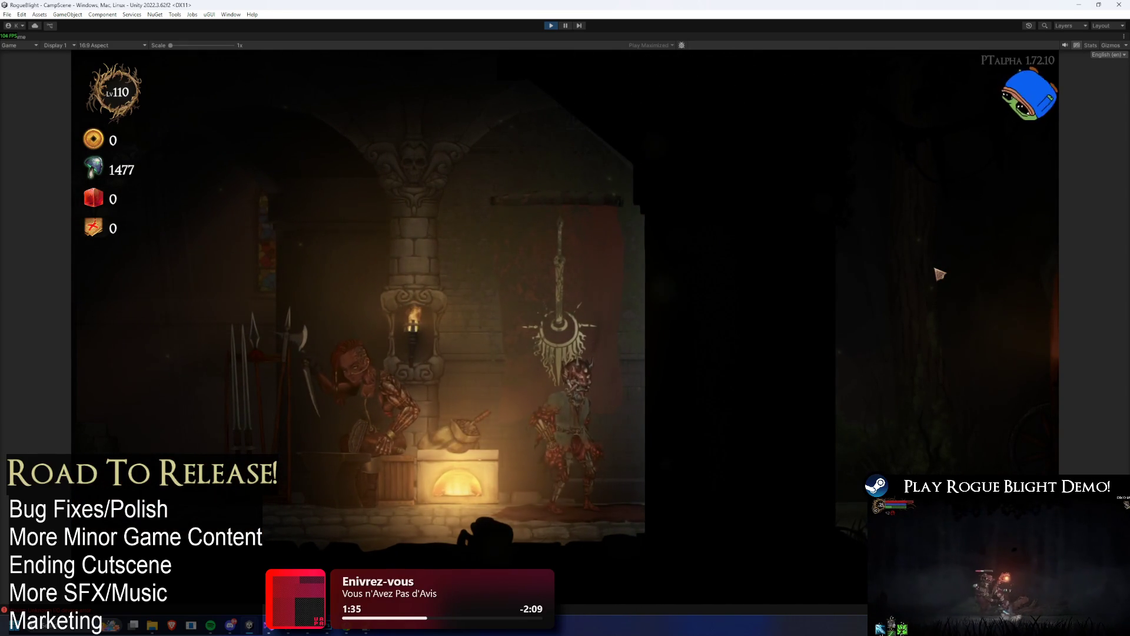
{"action": "key", "text": "e"}
- Open the starting gear head slot and keep Bloodfire Oni as the helmet
{"action": "left_click", "coordinate": [641, 285]}
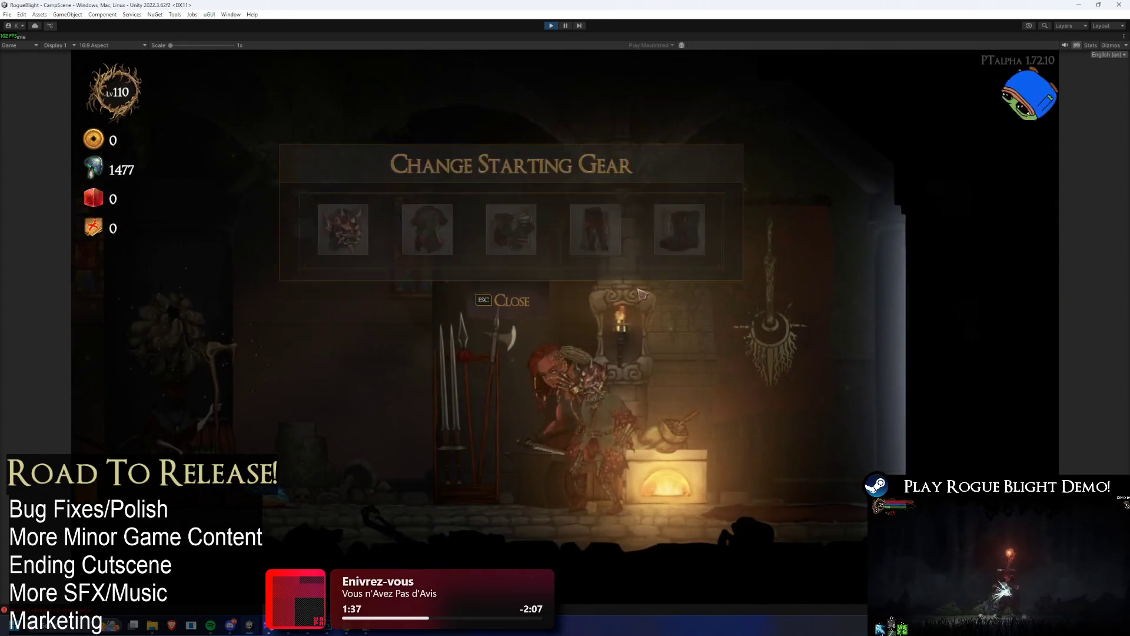
{"action": "key", "text": "e"}
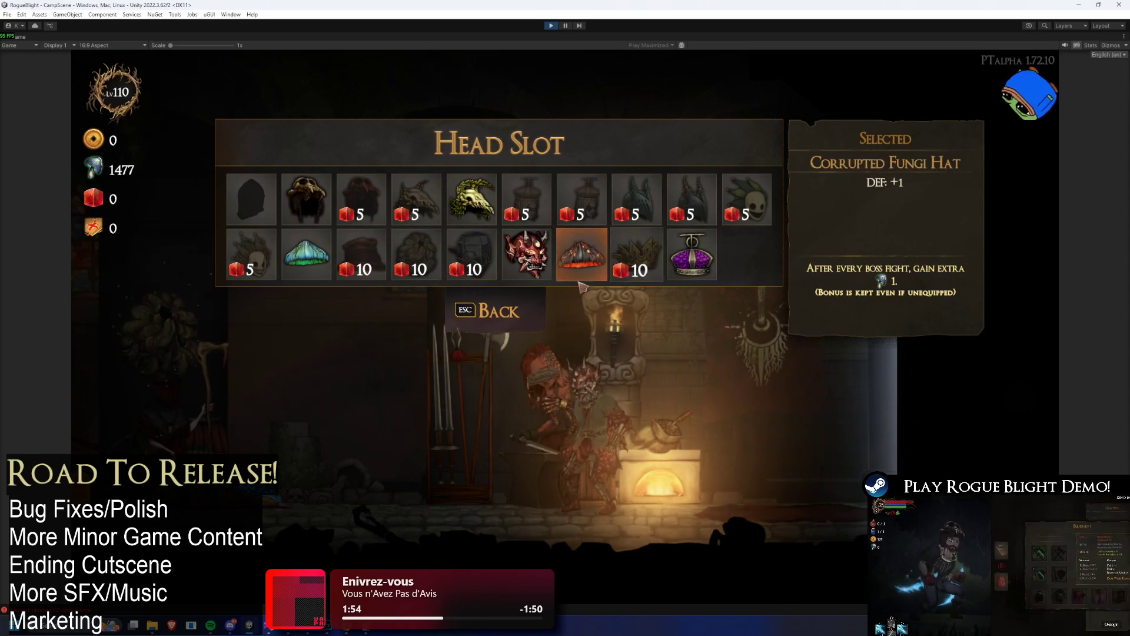
{"action": "left_click", "coordinate": [488, 311]}
{"action": "left_click", "coordinate": [368, 226]}
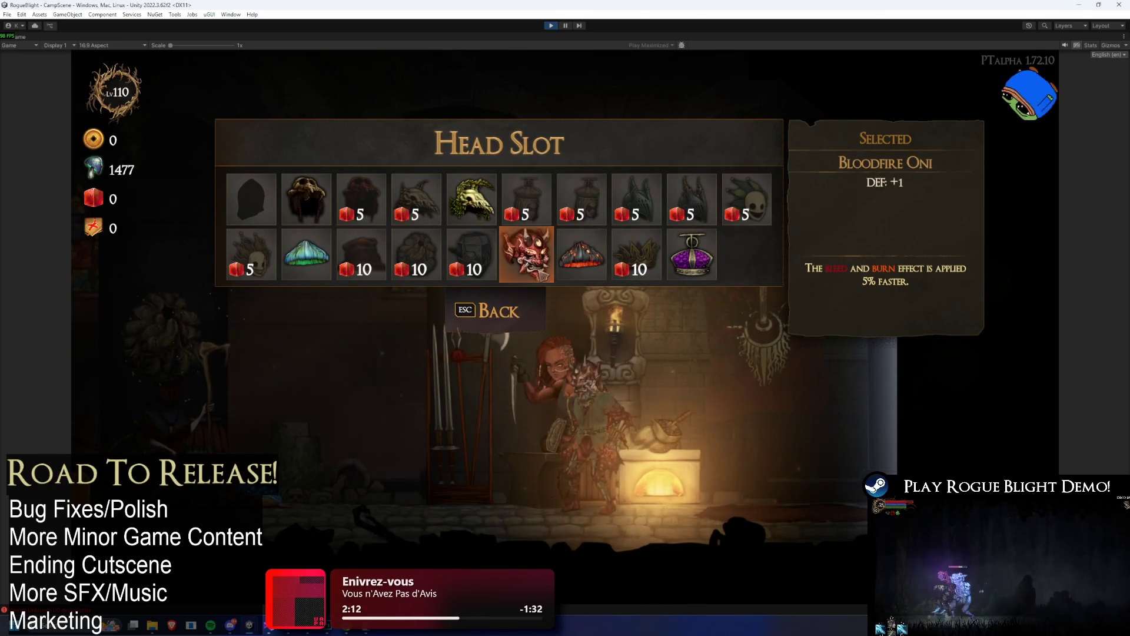
{"action": "left_click", "coordinate": [537, 271]}
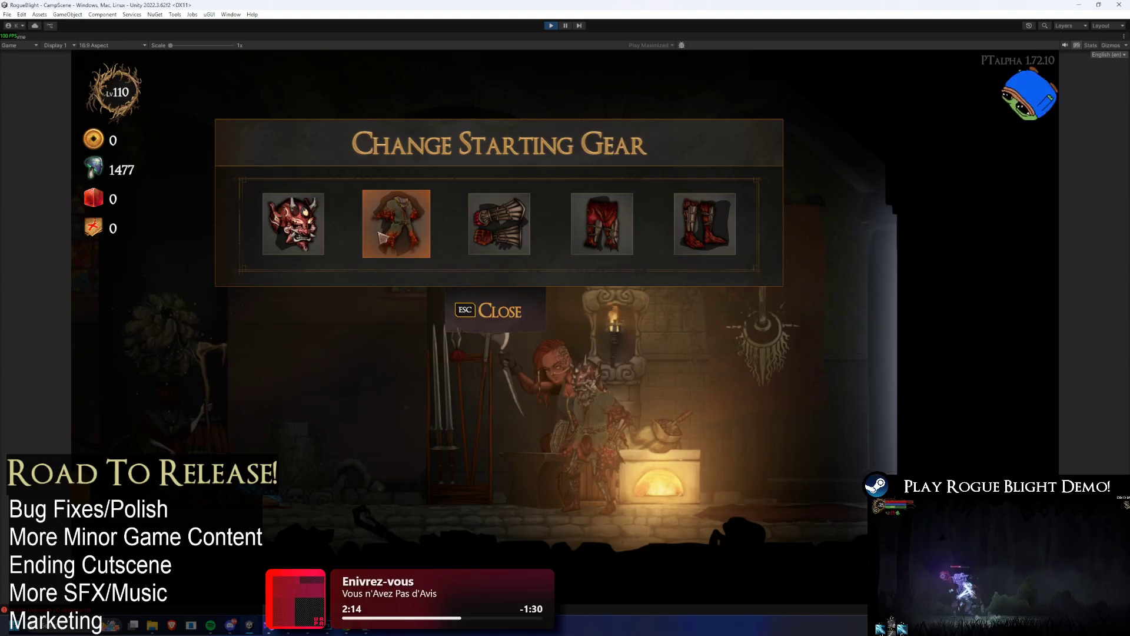
- Look through the head and body slot gear choices
{"action": "left_click", "coordinate": [403, 233]}
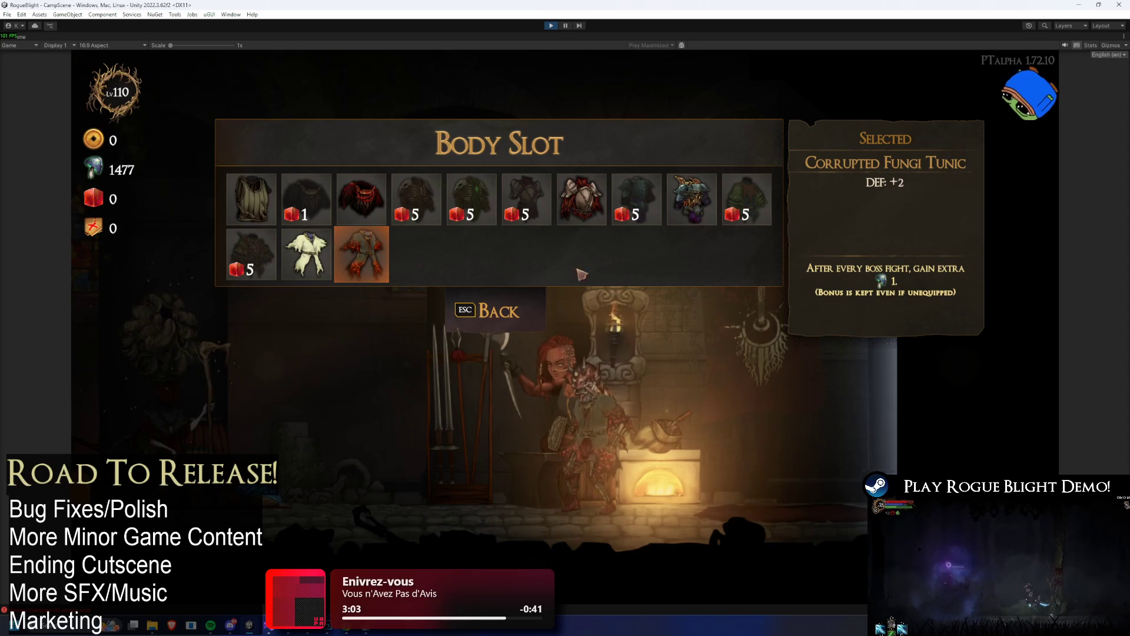
{"action": "left_click", "coordinate": [471, 310]}
{"action": "left_click", "coordinate": [297, 222]}
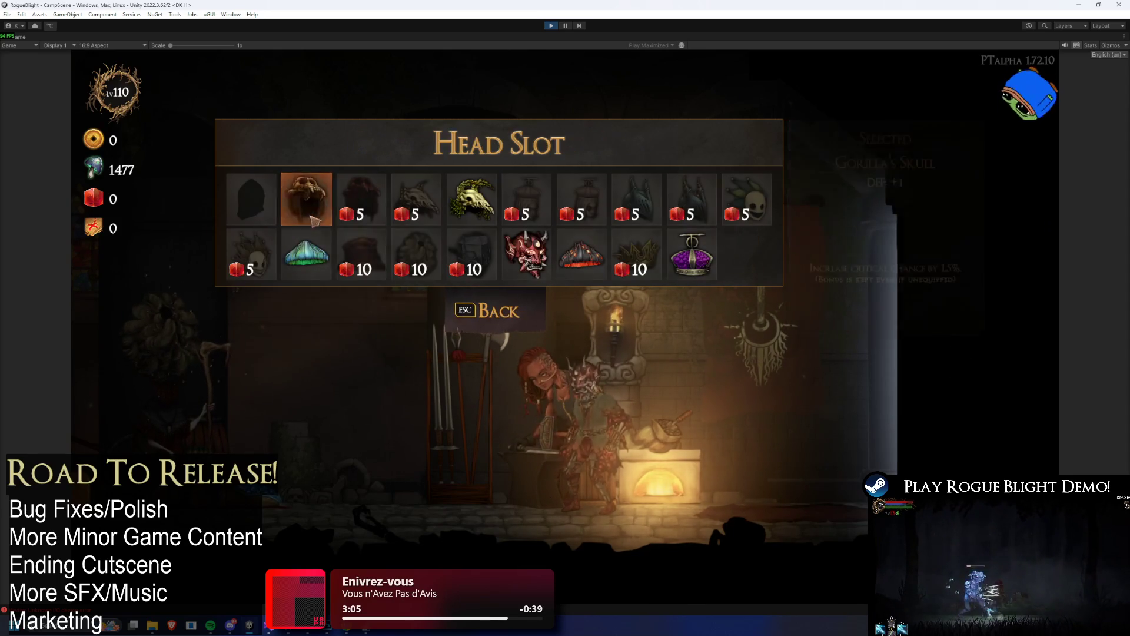
{"action": "left_click", "coordinate": [468, 310]}
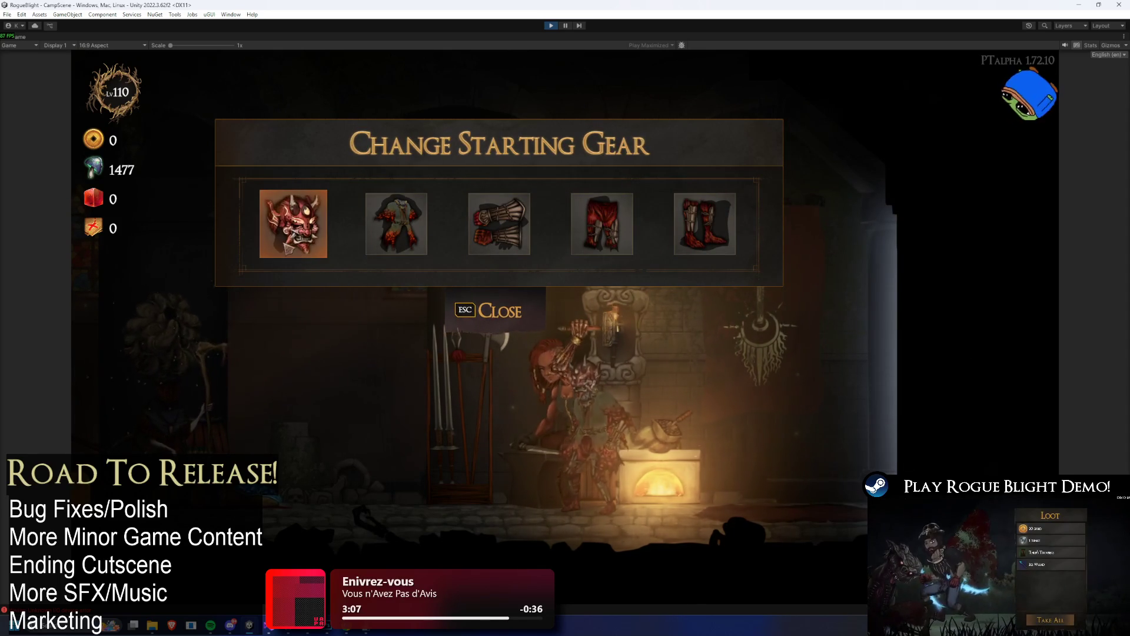
{"action": "left_click", "coordinate": [397, 223]}
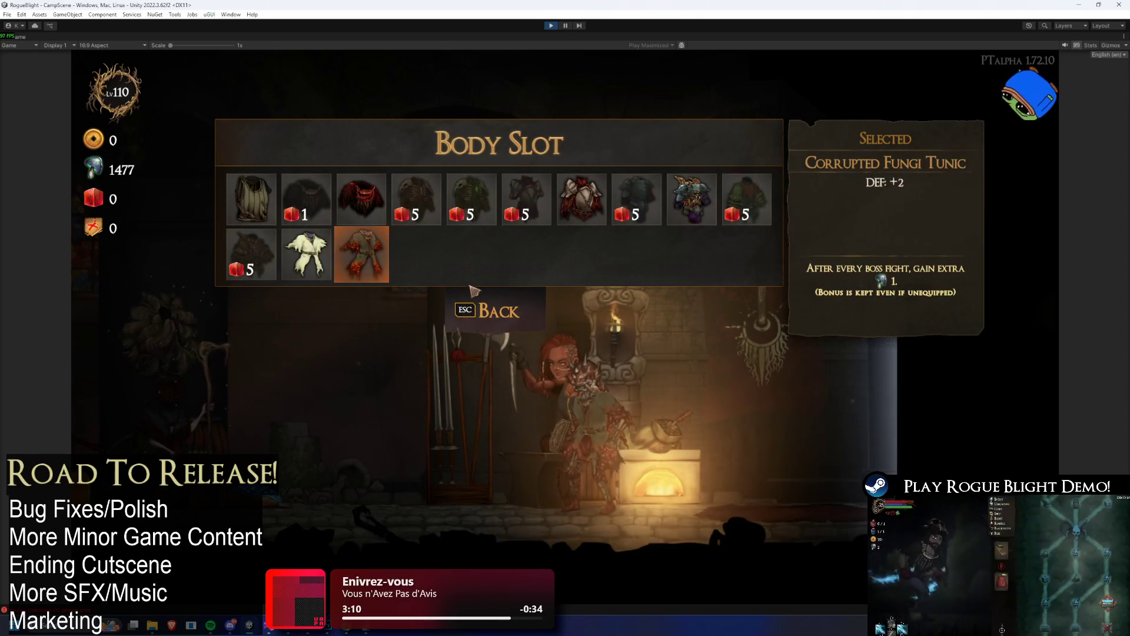
{"action": "left_click", "coordinate": [471, 310]}
- Look through the hands, legs and feet slot choices, then close the gear screen
{"action": "left_click", "coordinate": [518, 232]}
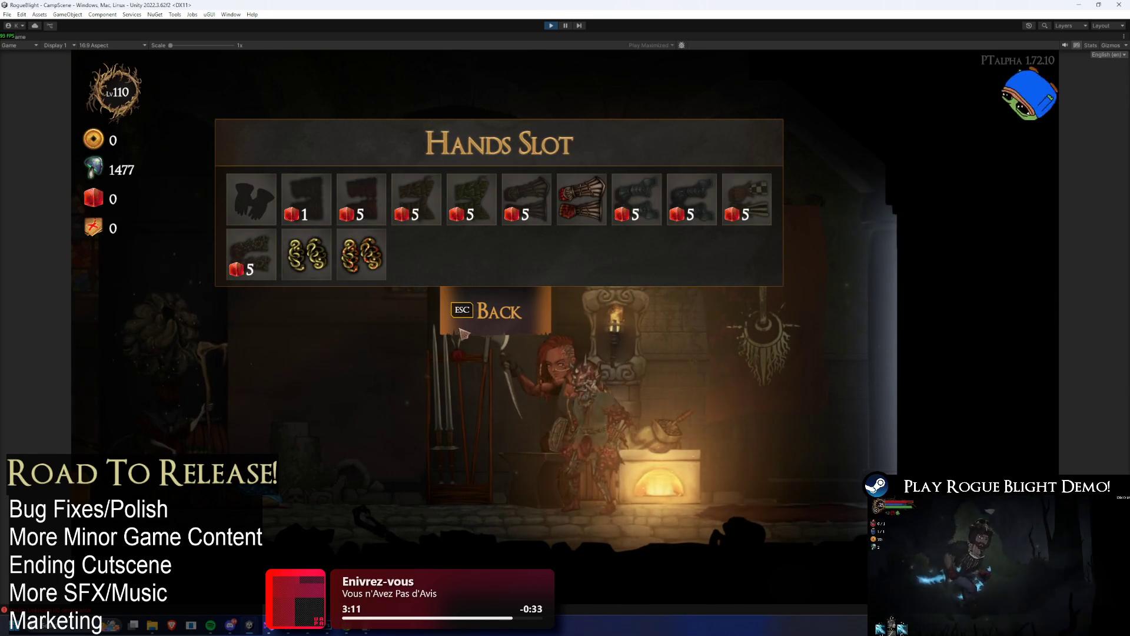
{"action": "left_click", "coordinate": [483, 320]}
{"action": "left_click", "coordinate": [602, 224]}
{"action": "left_click", "coordinate": [489, 311]}
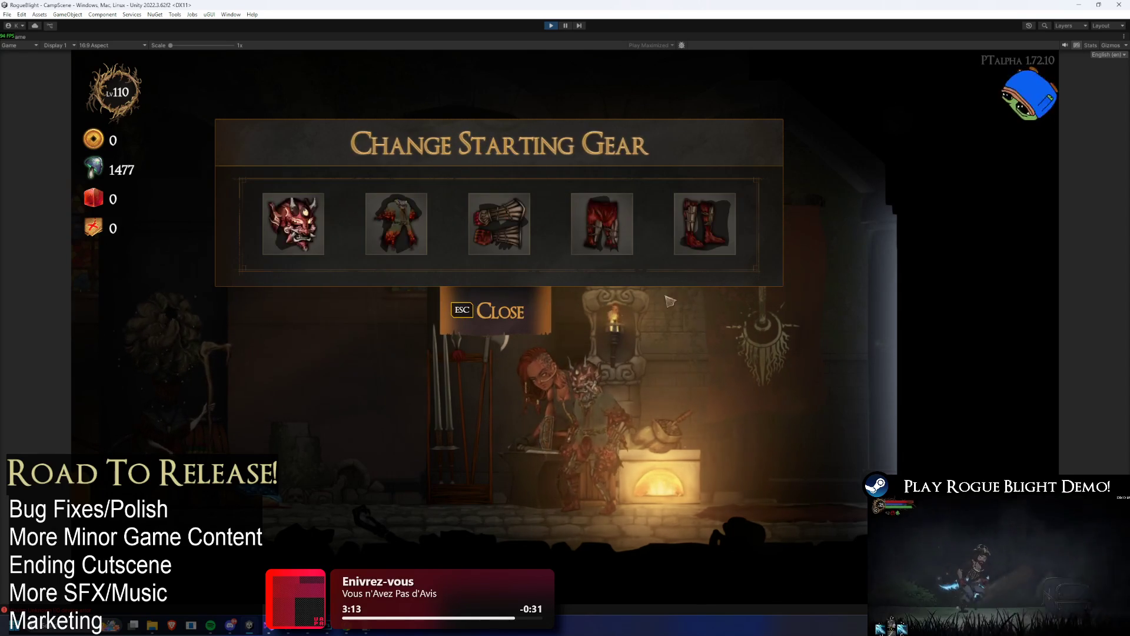
{"action": "left_click", "coordinate": [715, 227]}
{"action": "left_click", "coordinate": [489, 310]}
{"action": "left_click", "coordinate": [500, 311]}
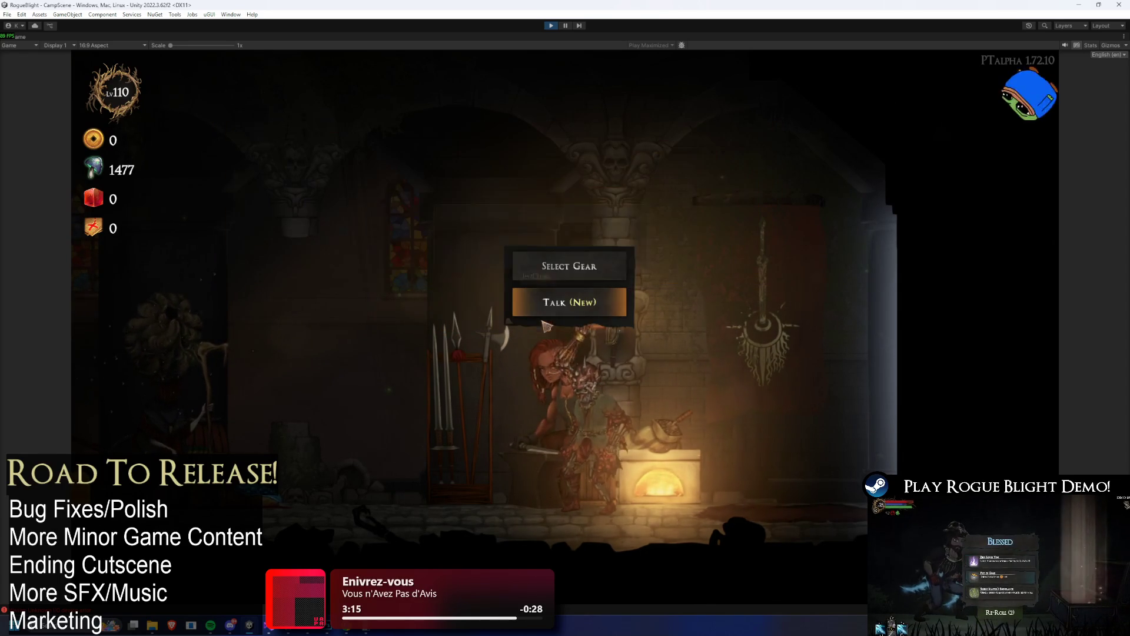
- Talk with Kali the blacksmith through her introduction
{"action": "left_click", "coordinate": [613, 312]}
{"action": "left_click", "coordinate": [758, 319]}
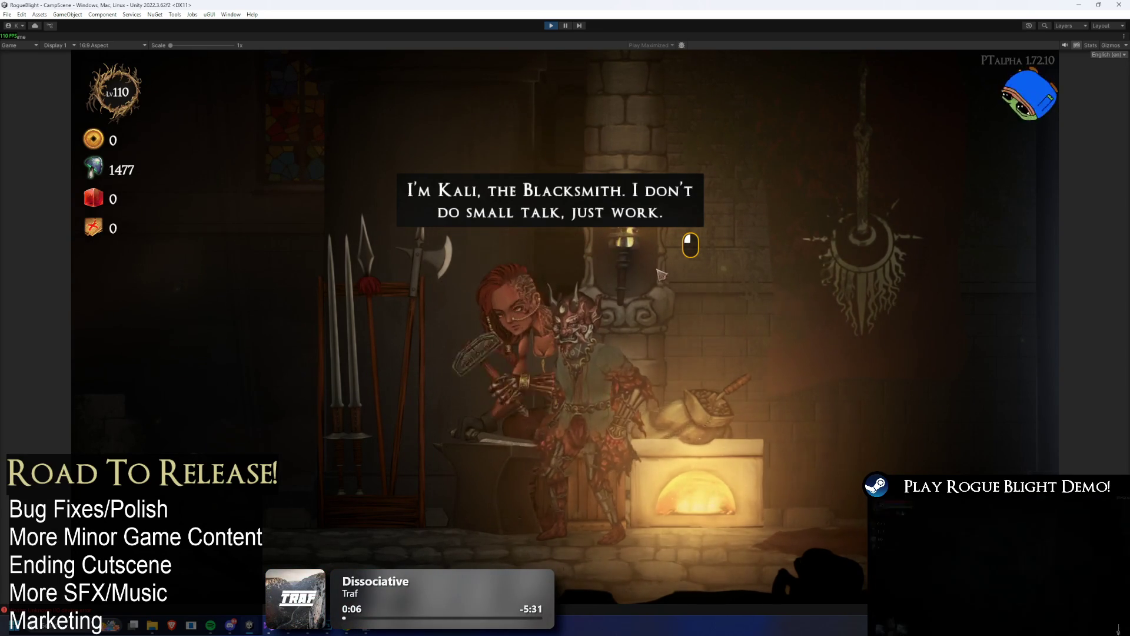
{"action": "left_click", "coordinate": [678, 227]}
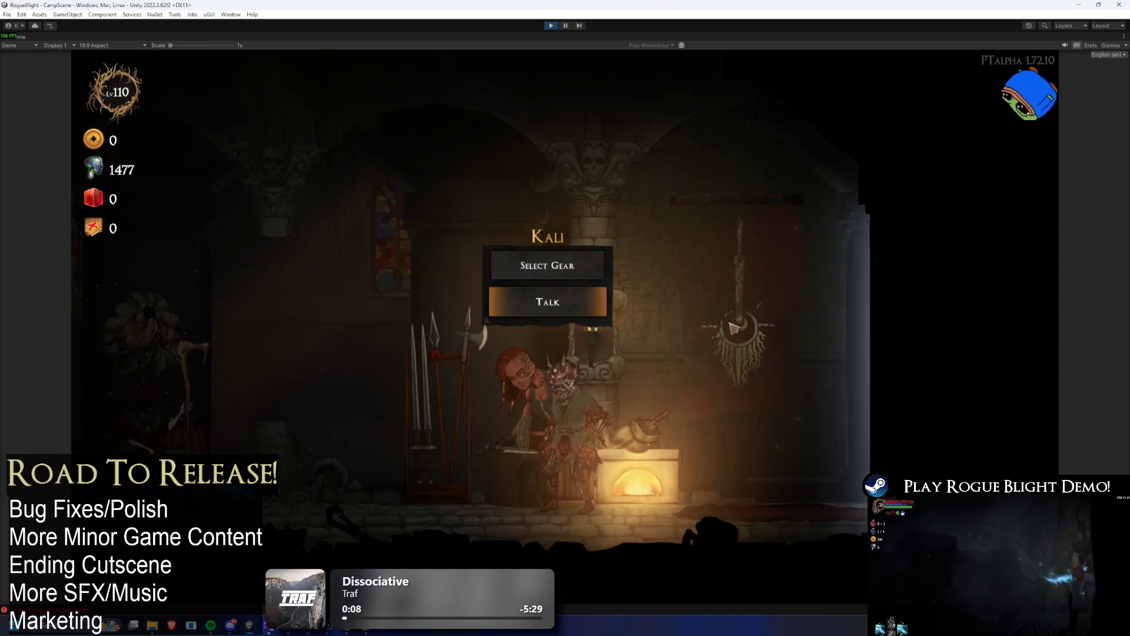
- Check Kali's Select Gear panel, then walk across the Sanctuary toward the Cartographer
{"action": "left_click", "coordinate": [604, 274]}
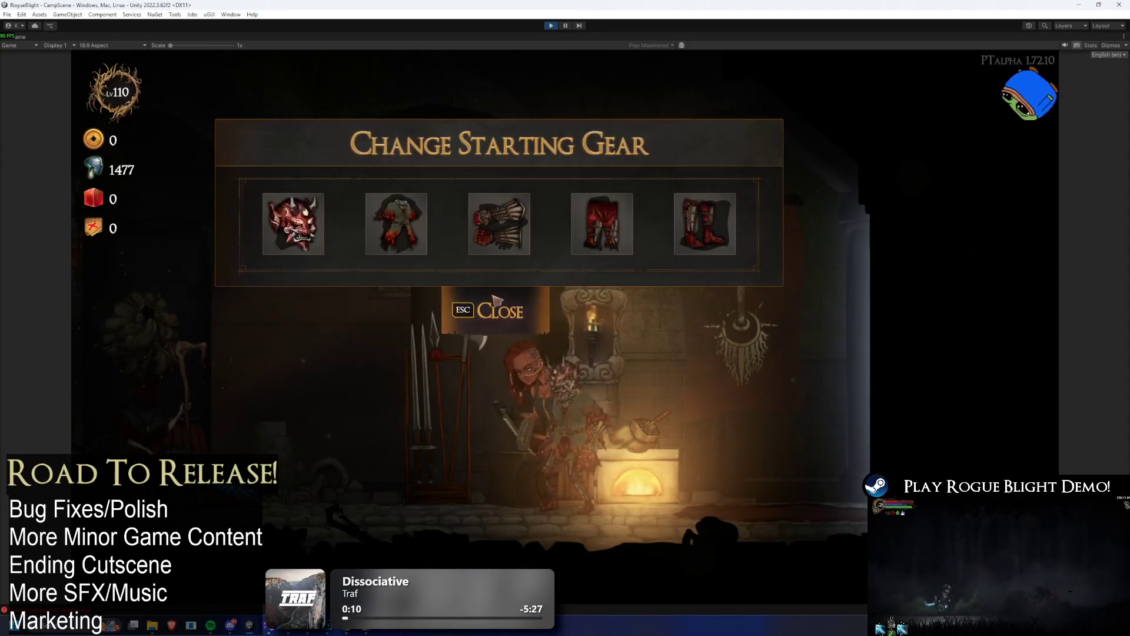
{"action": "left_click", "coordinate": [497, 301]}
{"action": "key", "text": "d"}
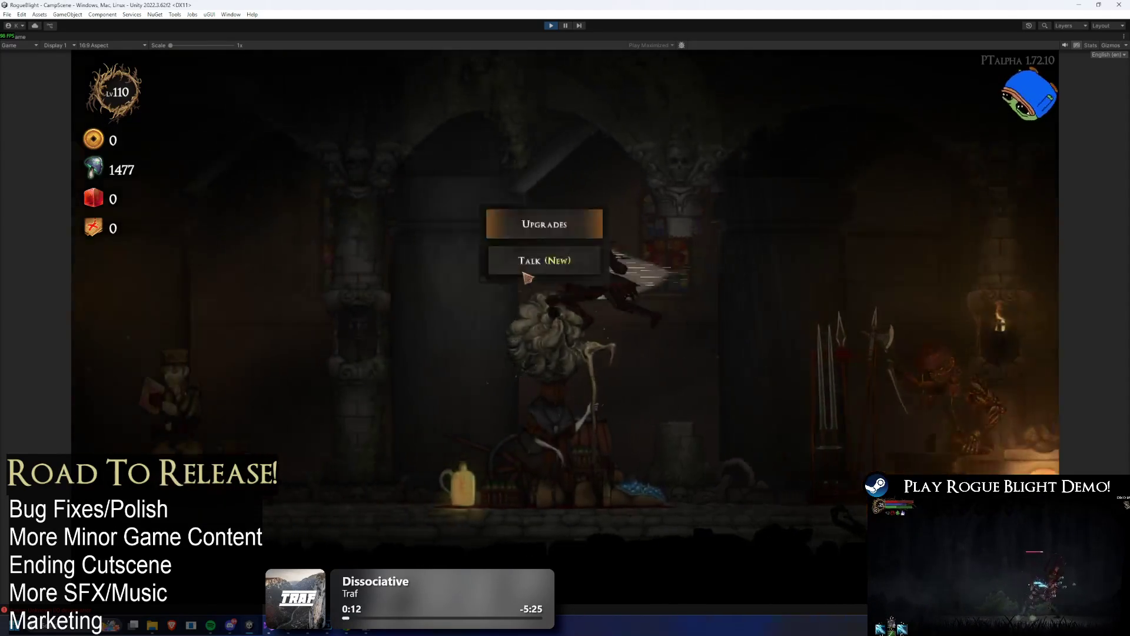
{"action": "key", "text": "a"}
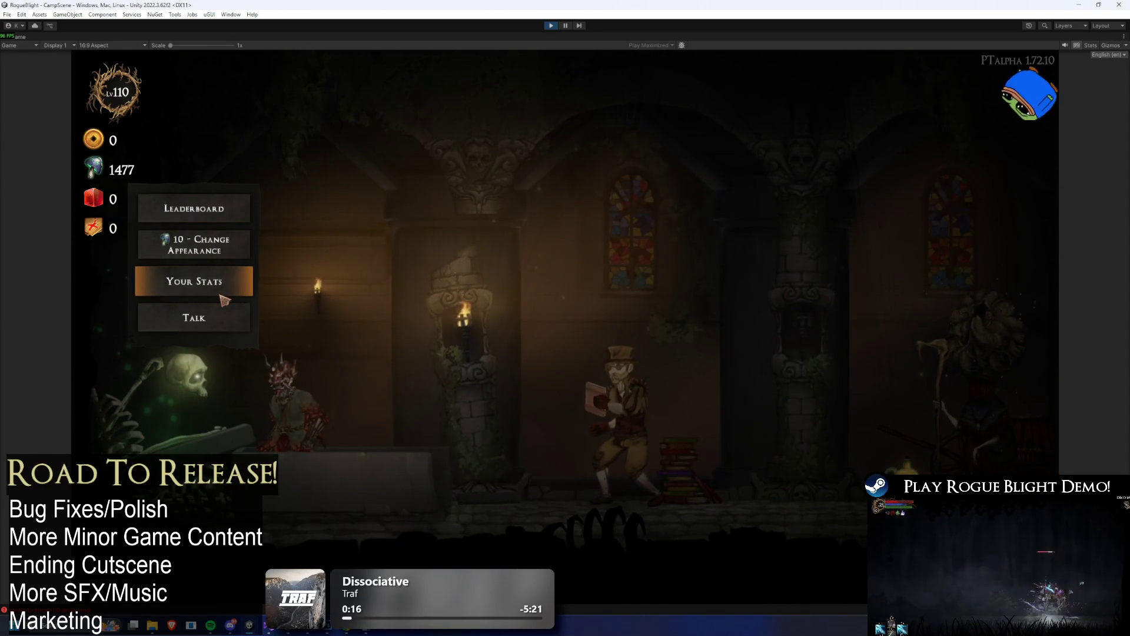
- Walk right to the Cartographer, look at his map choices, then close them
{"action": "key", "text": "d"}
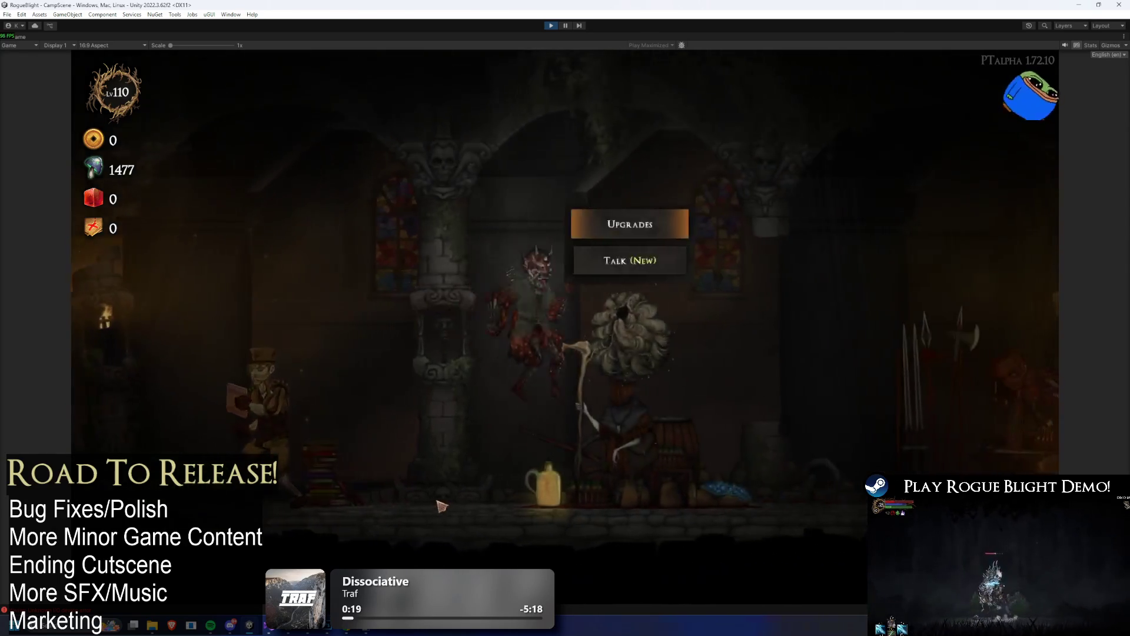
{"action": "key", "text": "d"}
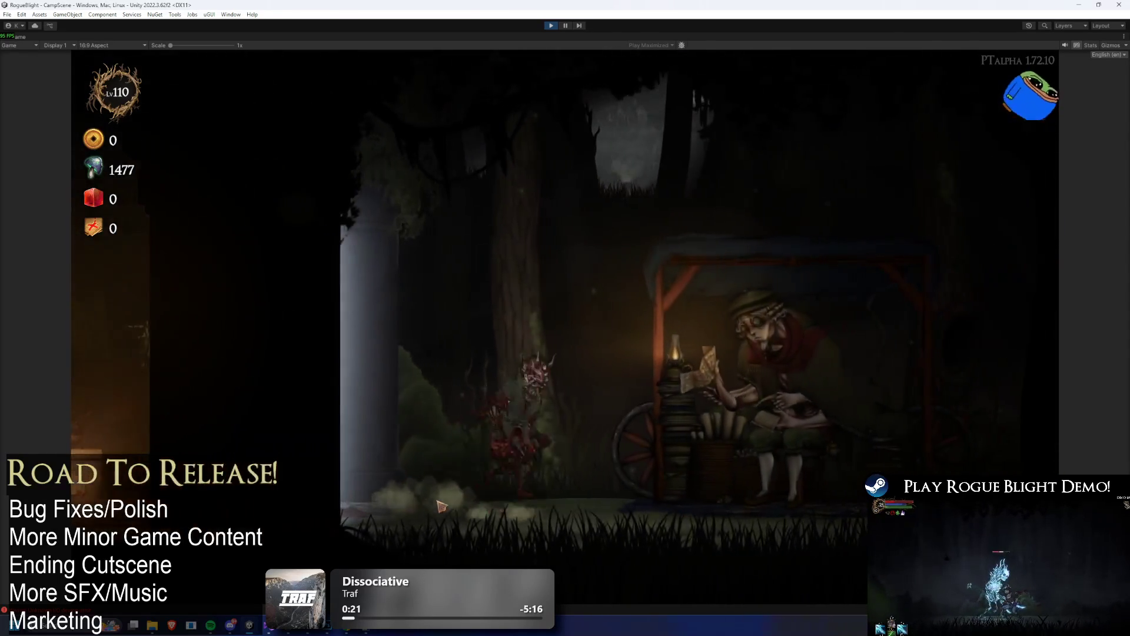
{"action": "key", "text": "d"}
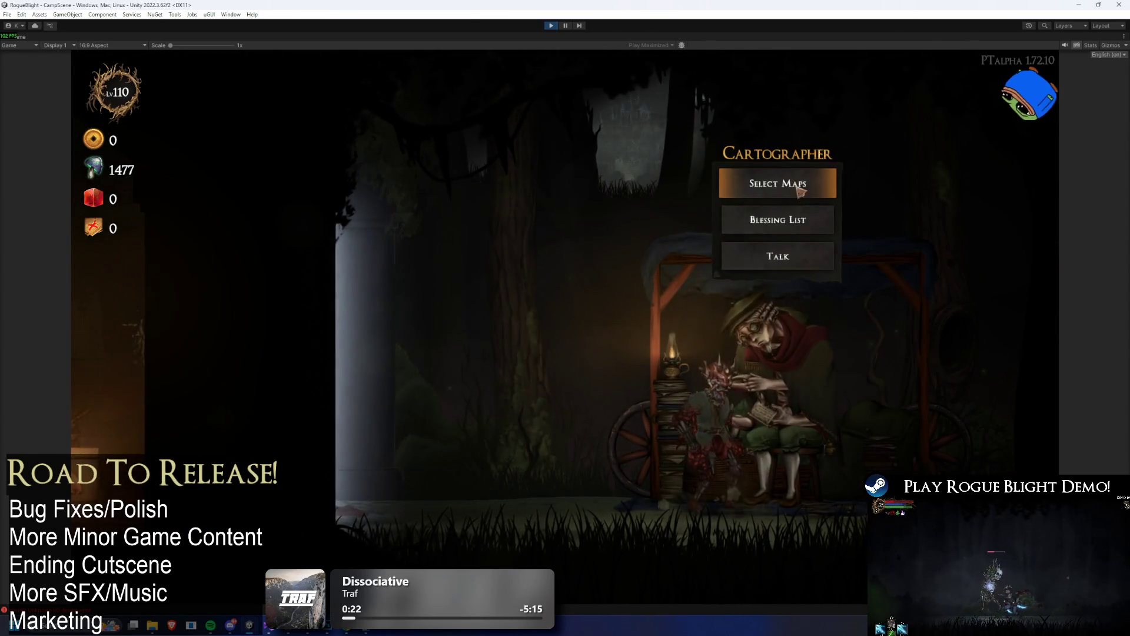
{"action": "left_click", "coordinate": [799, 185]}
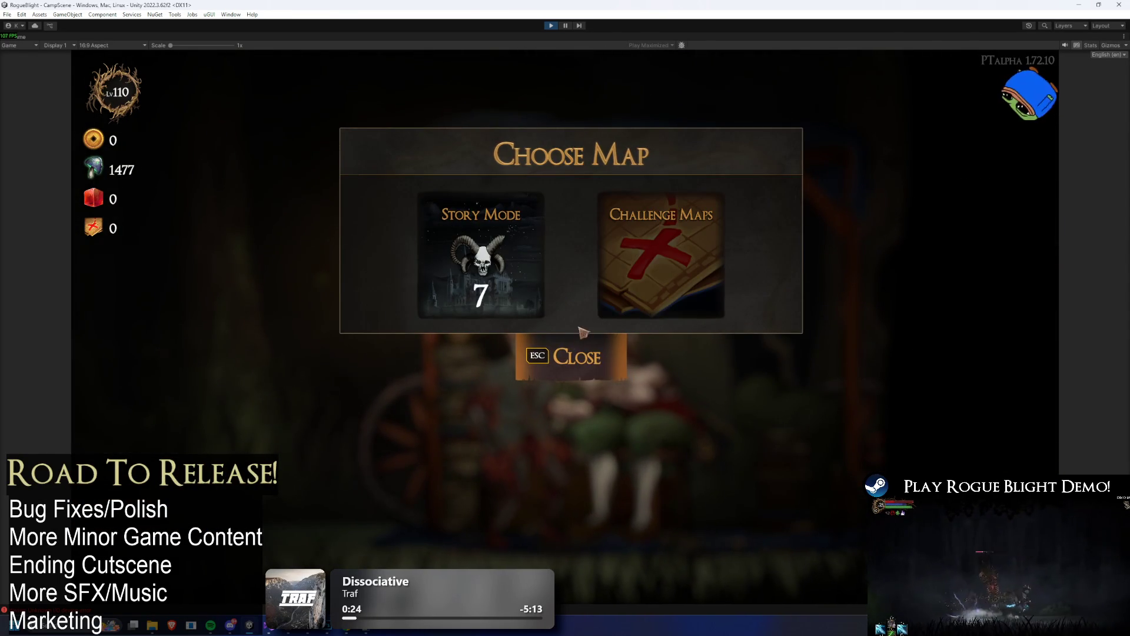
{"action": "left_click", "coordinate": [590, 354]}
- Go back to Kali, open her starting gear and inspect the body-slot tunic
{"action": "key", "text": "a"}
{"action": "key", "text": "a"}
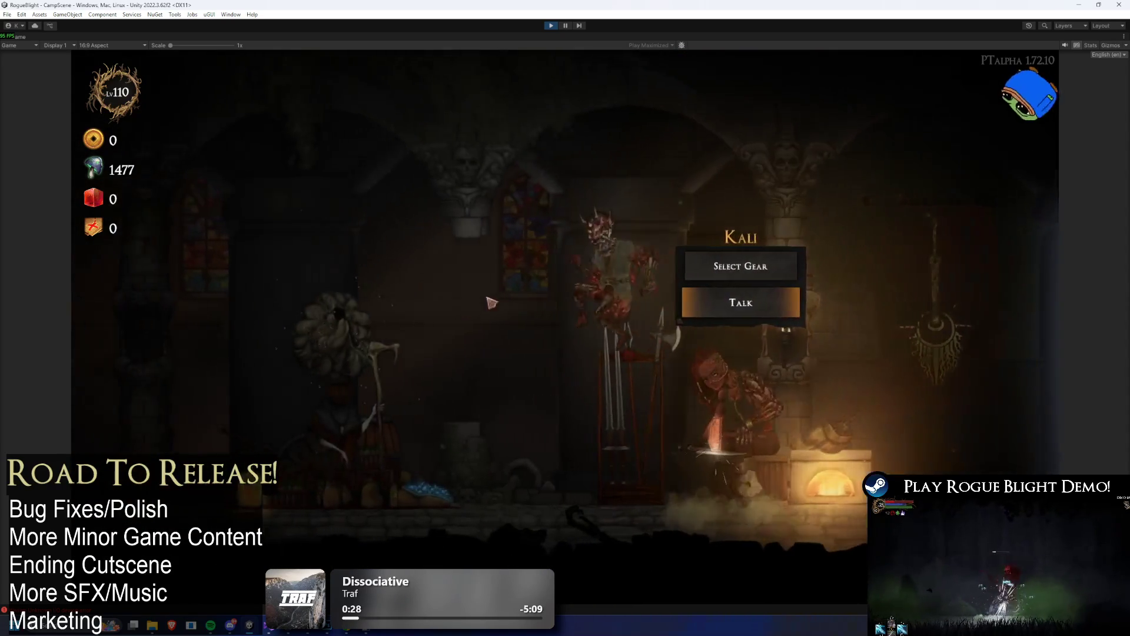
{"action": "key", "text": "d"}
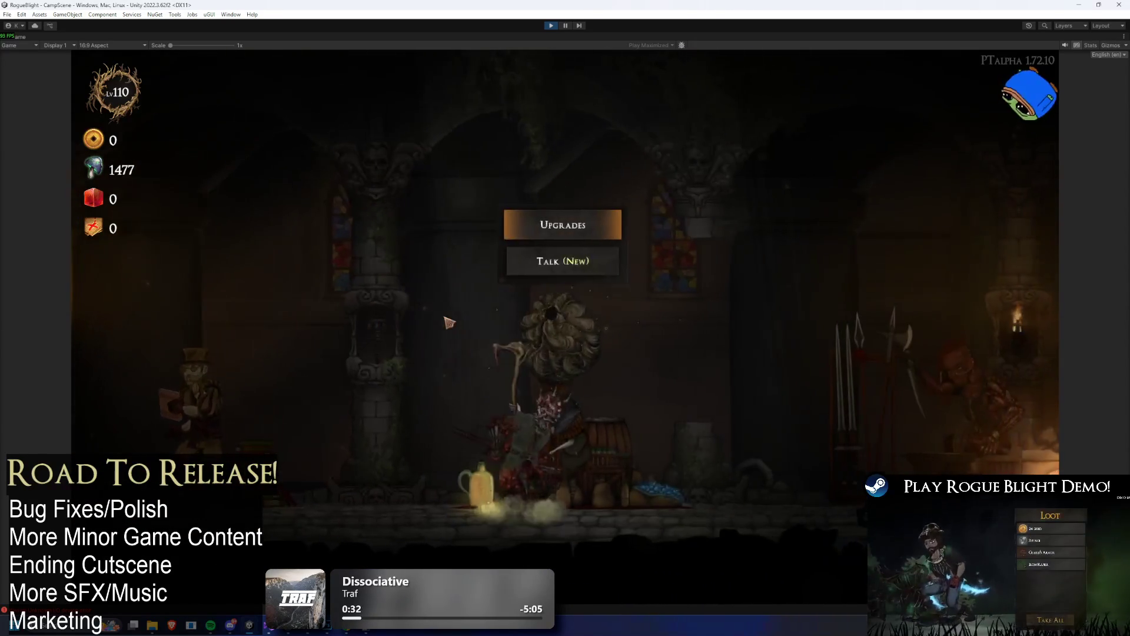
{"action": "key", "text": "d"}
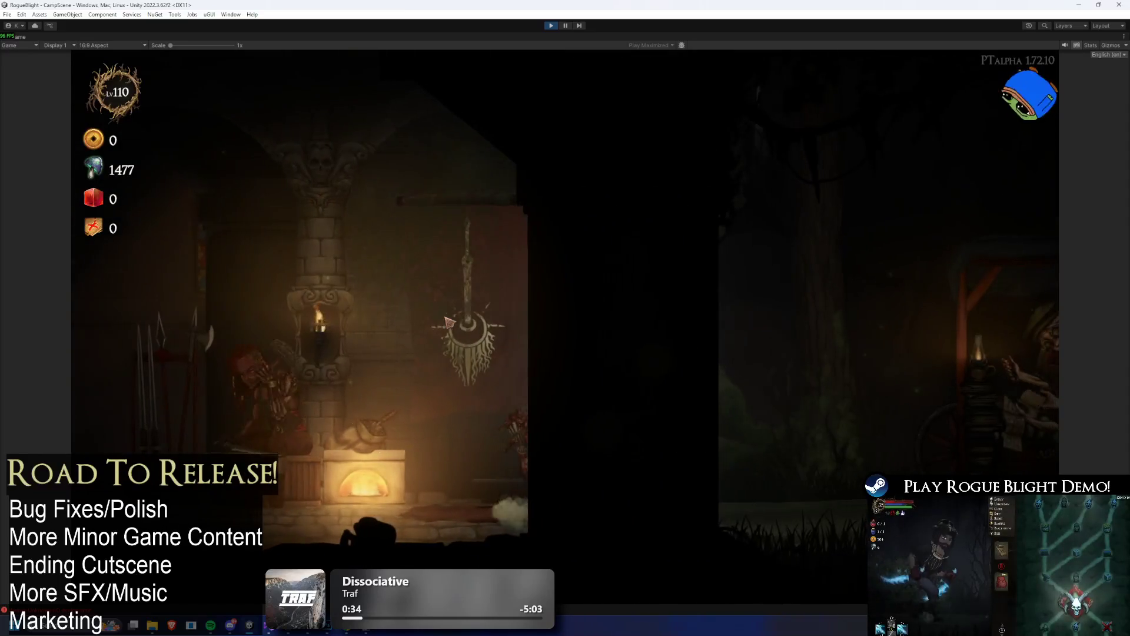
{"action": "key", "text": "a"}
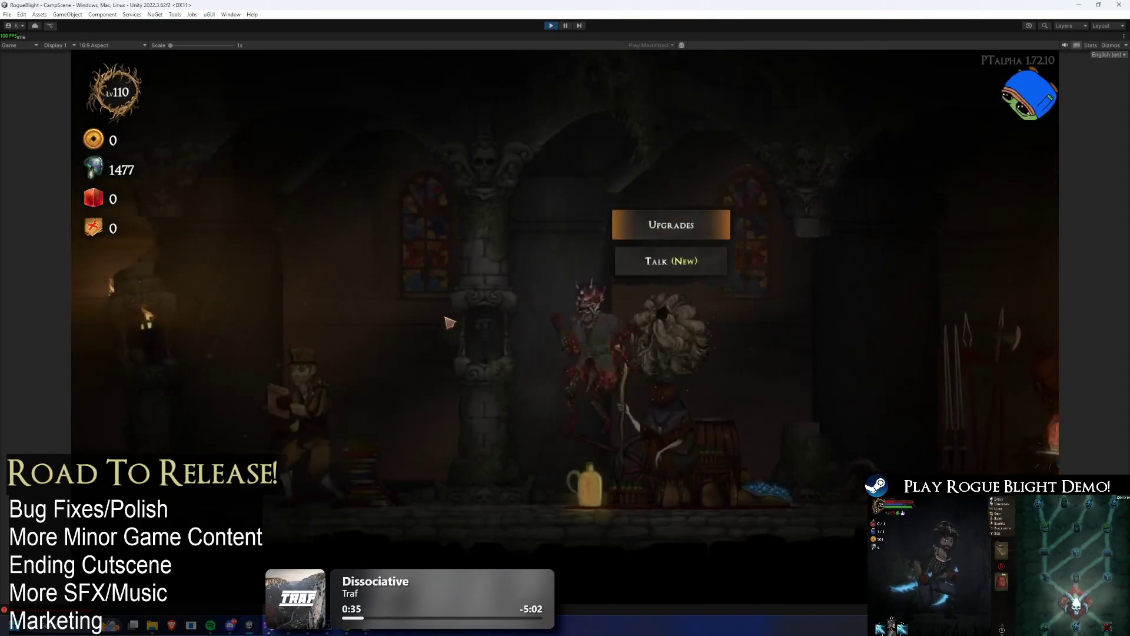
{"action": "key", "text": "a"}
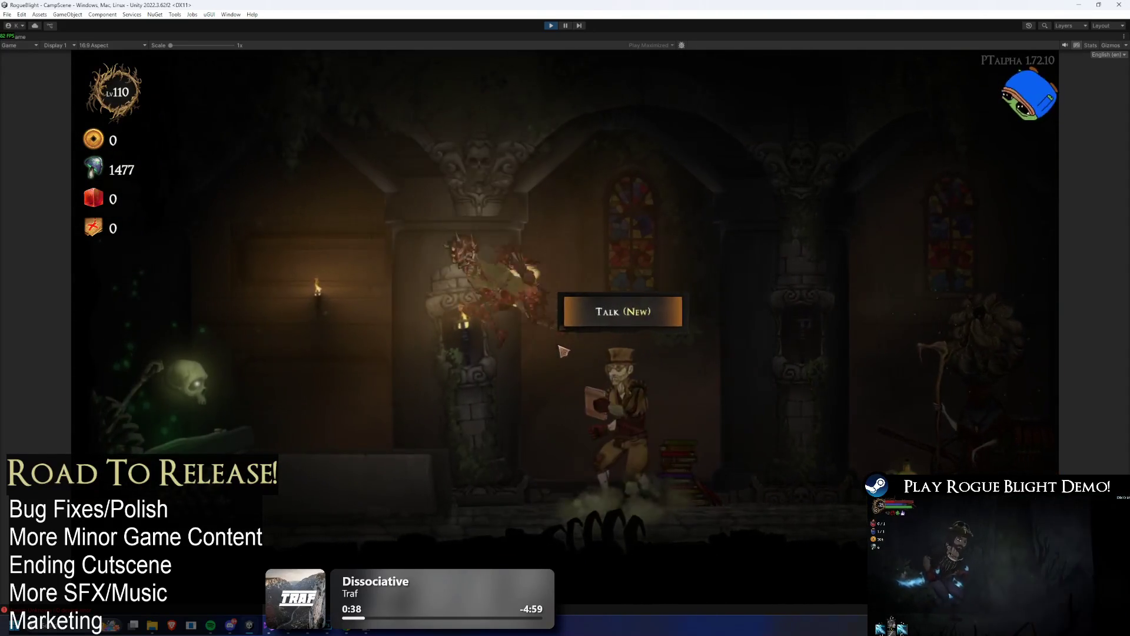
{"action": "key", "text": "a"}
{"action": "key", "text": "d"}
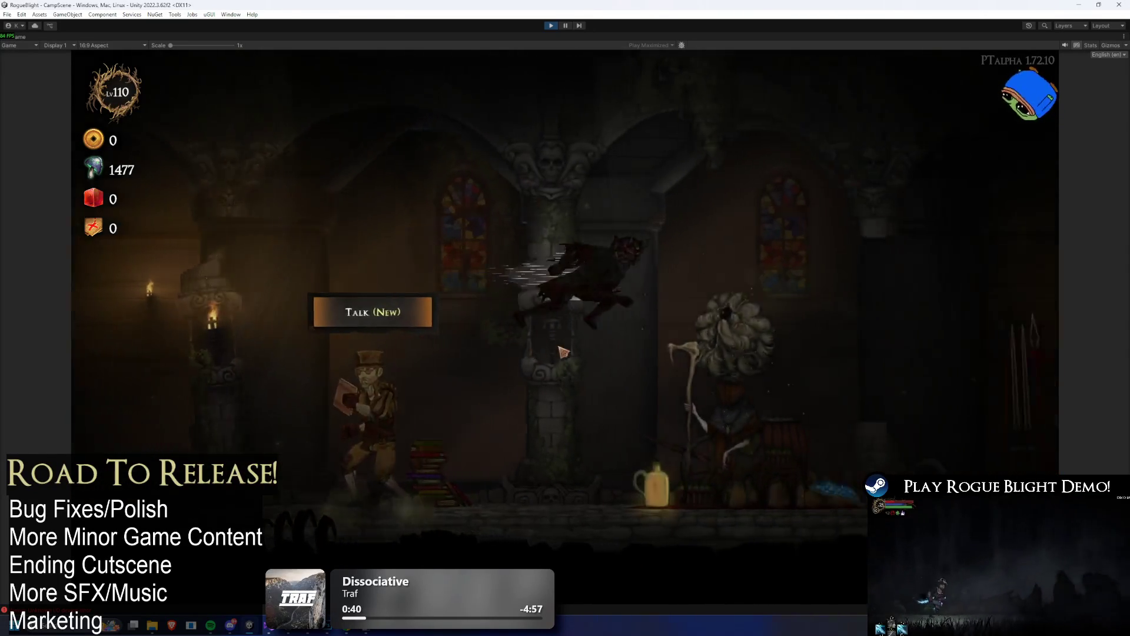
{"action": "key", "text": "d"}
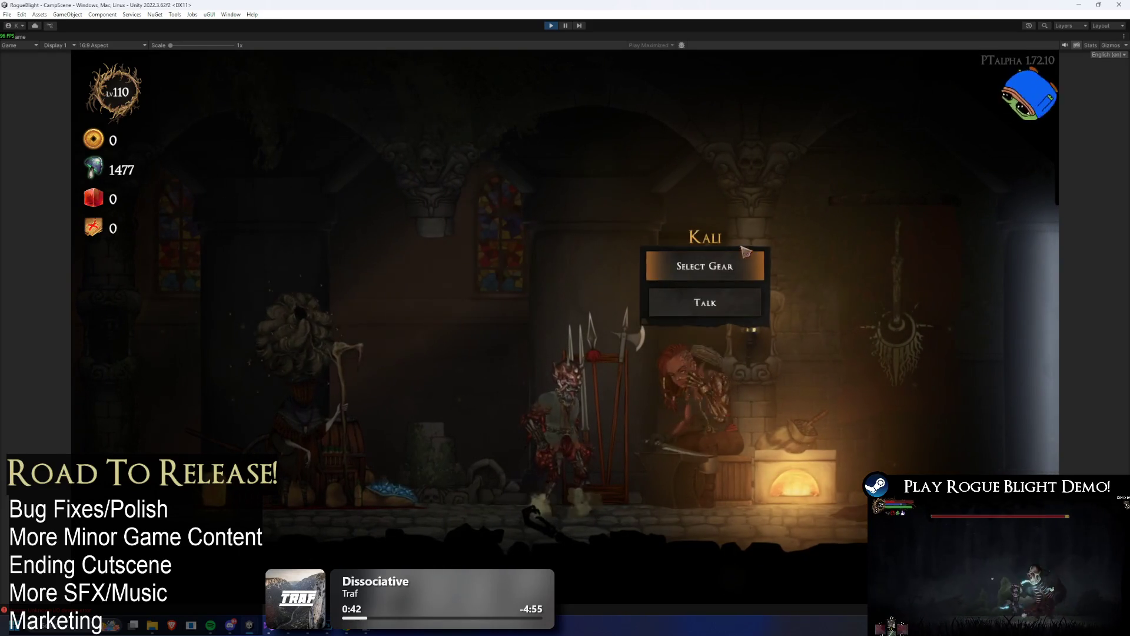
{"action": "left_click", "coordinate": [747, 253]}
{"action": "key", "text": "Return"}
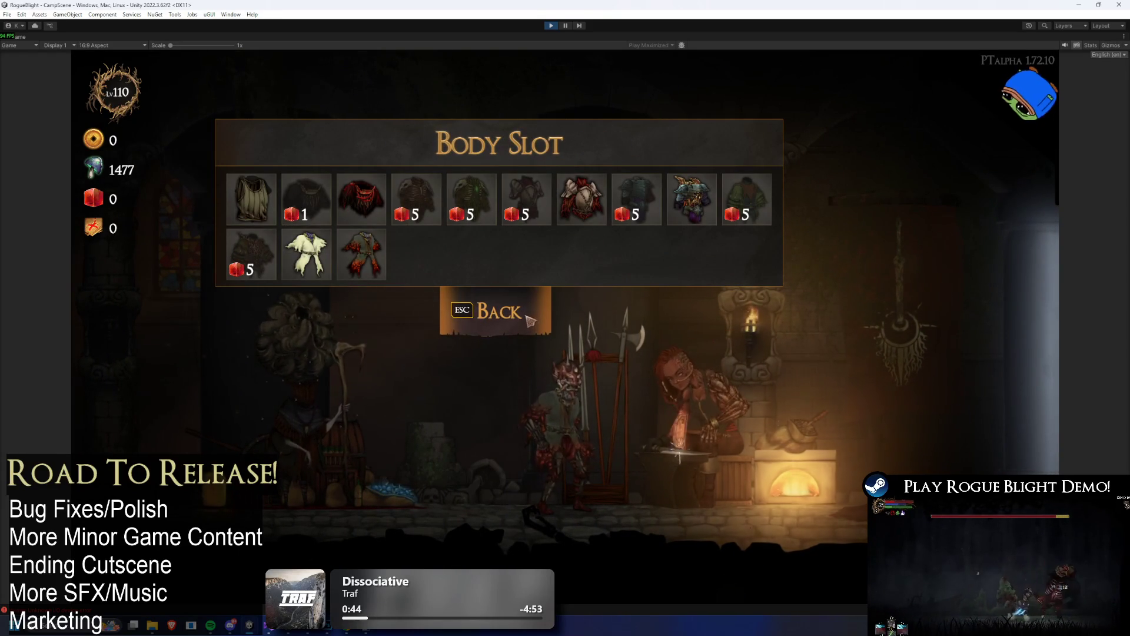
{"action": "left_click", "coordinate": [495, 311]}
{"action": "left_click", "coordinate": [516, 324]}
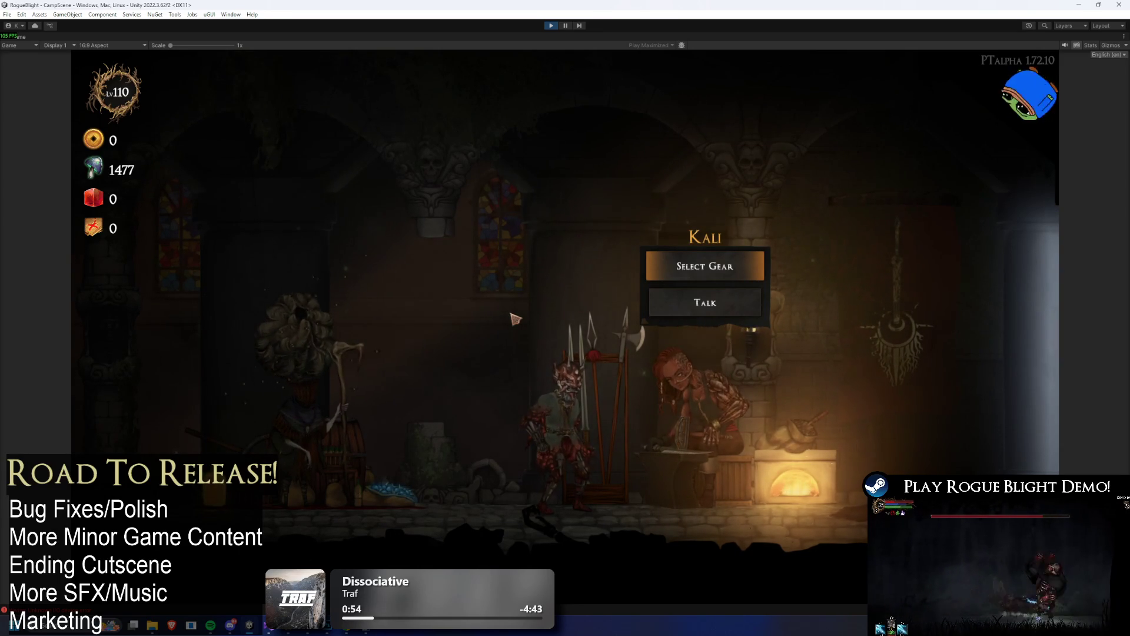
- Walk left past the upgrades and stats NPCs and interact with the skeleton NPC
{"action": "key", "text": "a"}
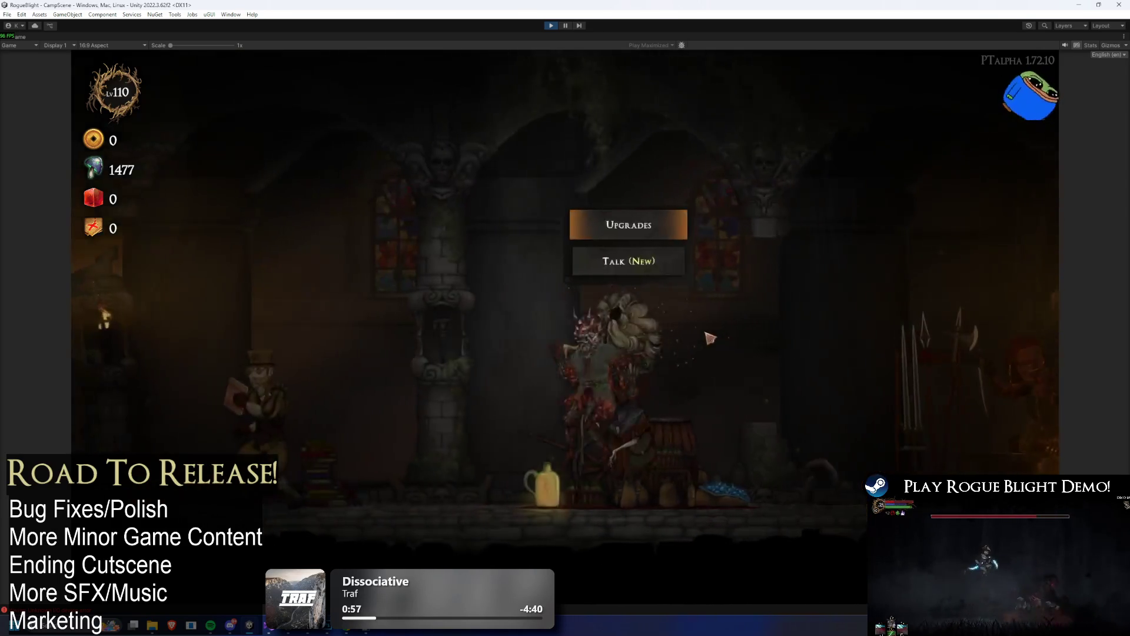
{"action": "key", "text": "a"}
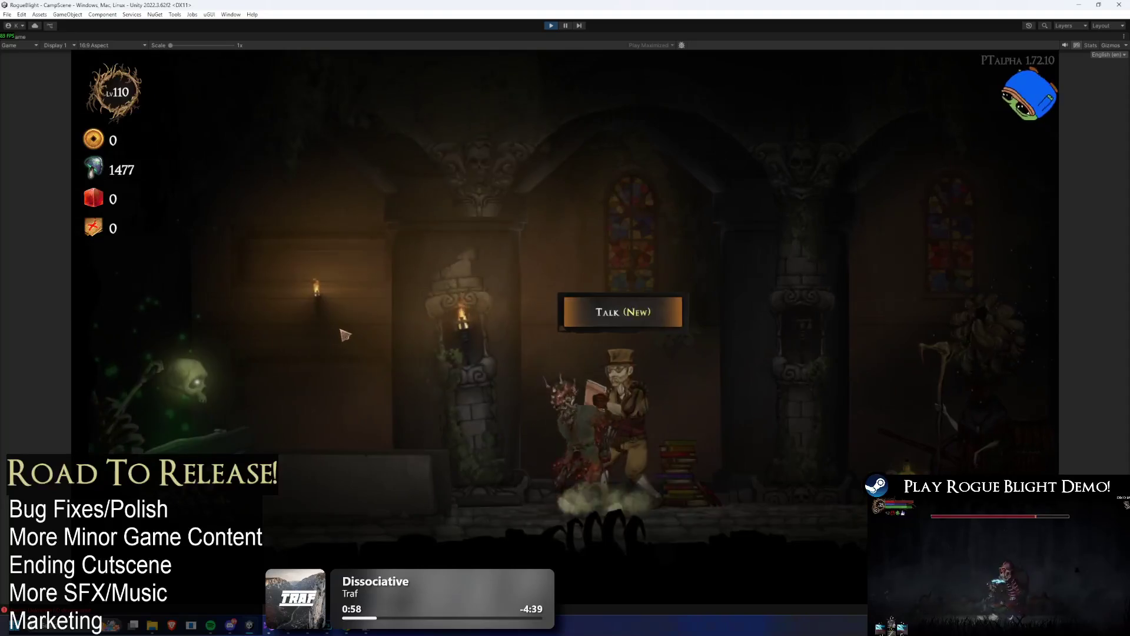
{"action": "key", "text": "d"}
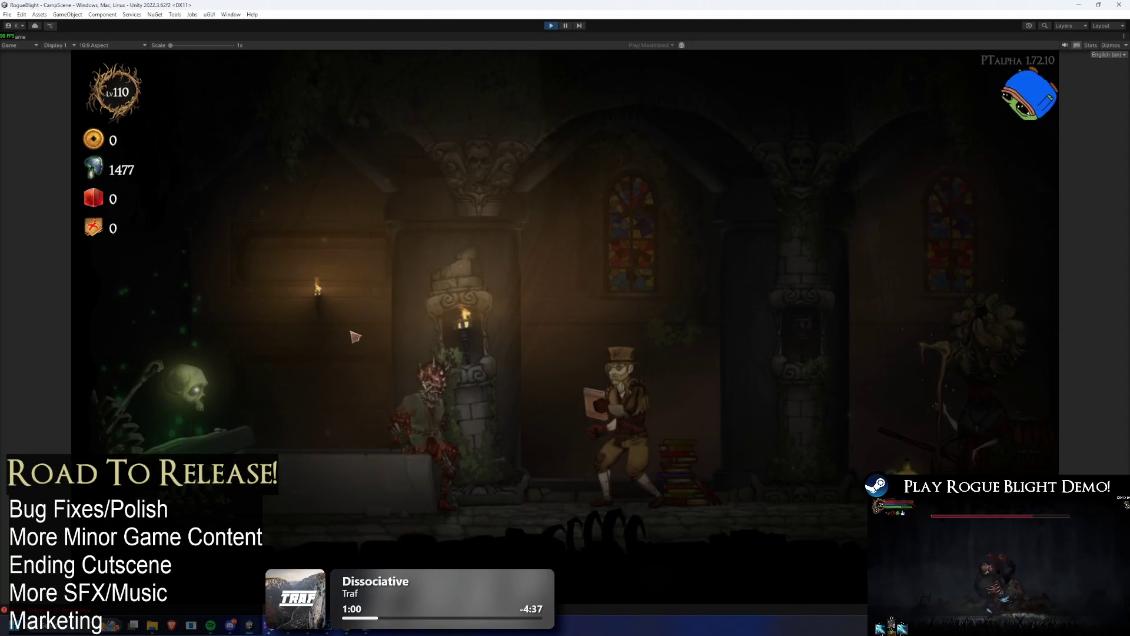
{"action": "key", "text": "a"}
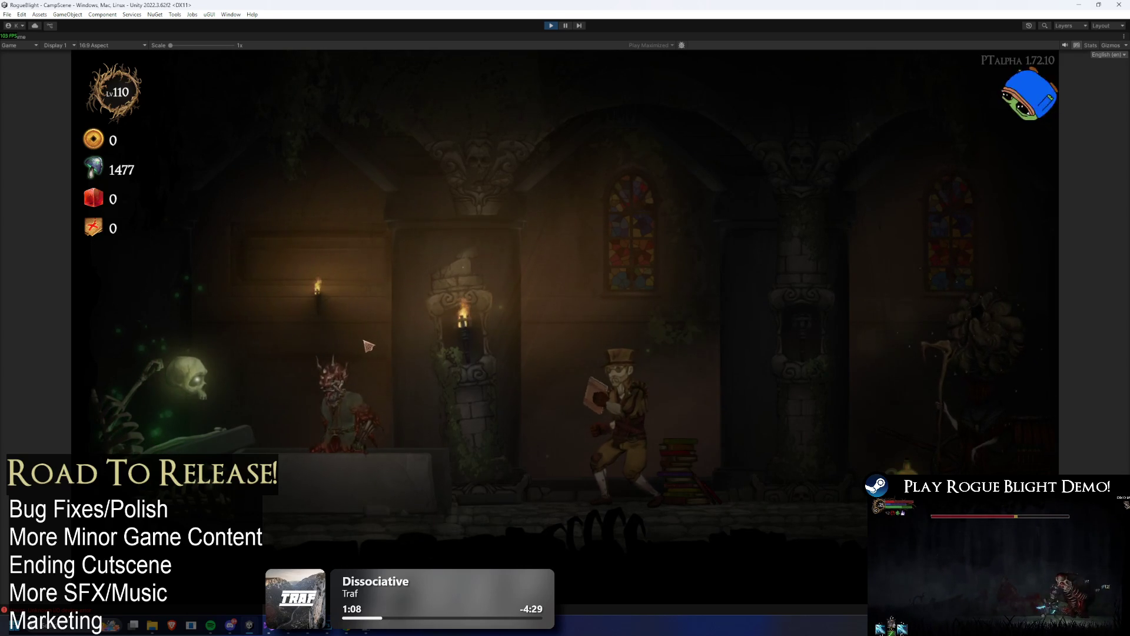
{"action": "key", "text": "a"}
{"action": "key", "text": "e"}
{"action": "key", "text": "e"}
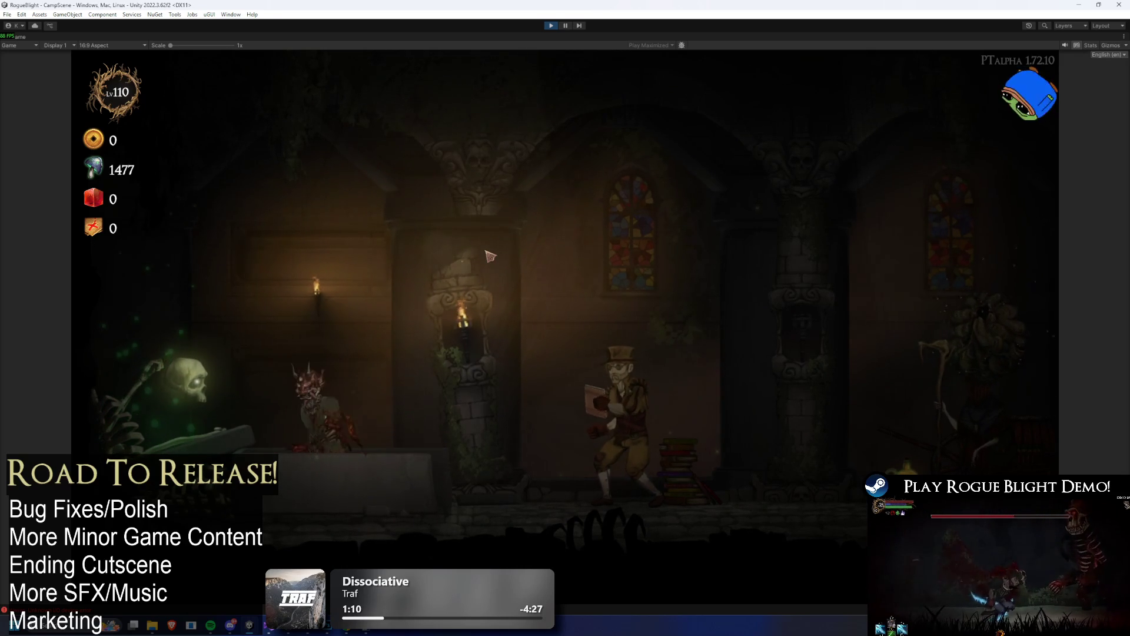
{"action": "key", "text": "e"}
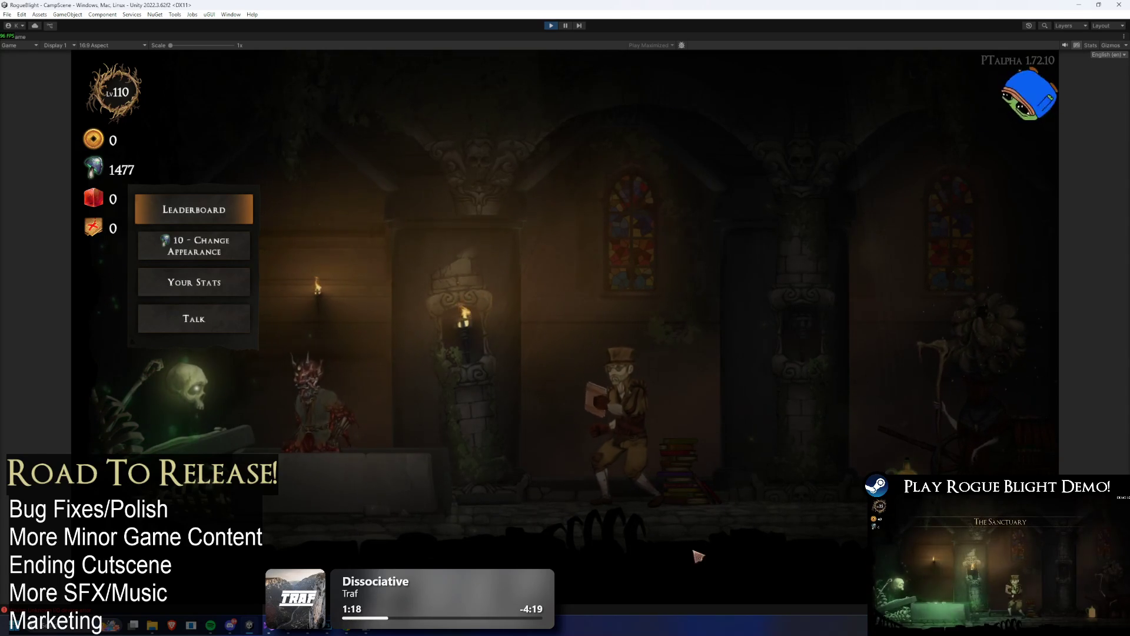
- Walk right across camp and reopen, then dismiss, the Cartographer's map selection
{"action": "key", "text": "d"}
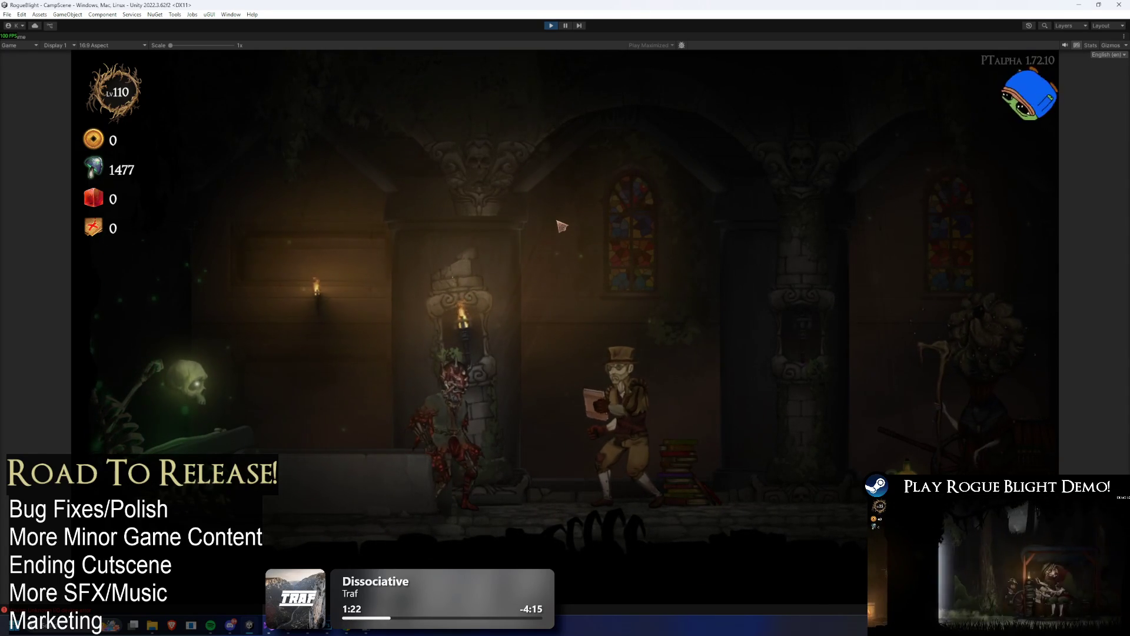
{"action": "key", "text": "d"}
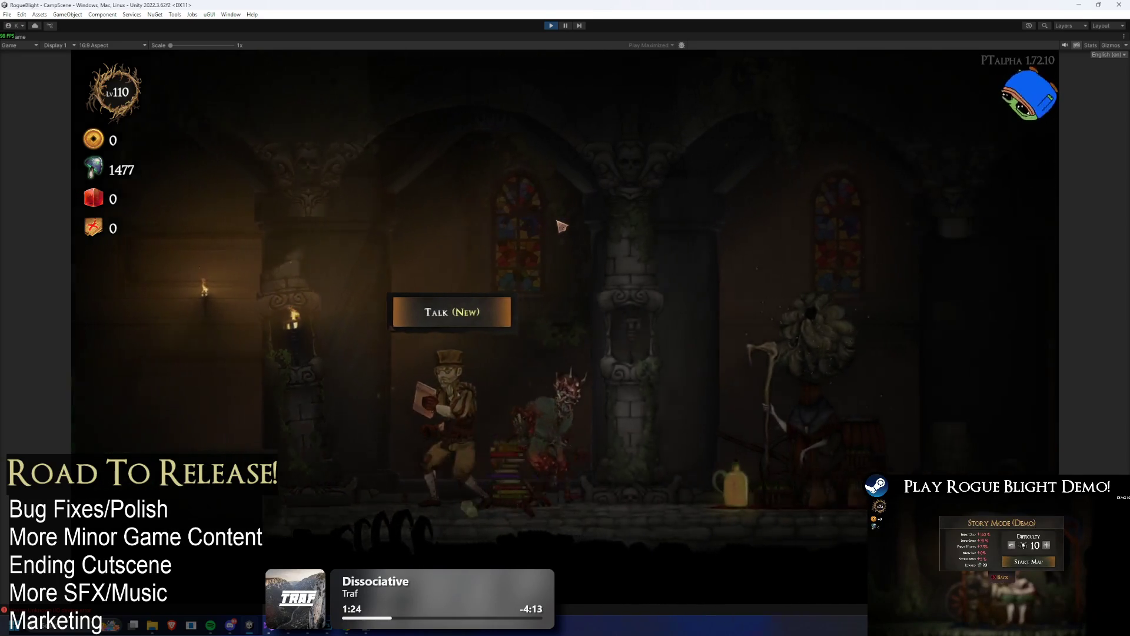
{"action": "key", "text": "d"}
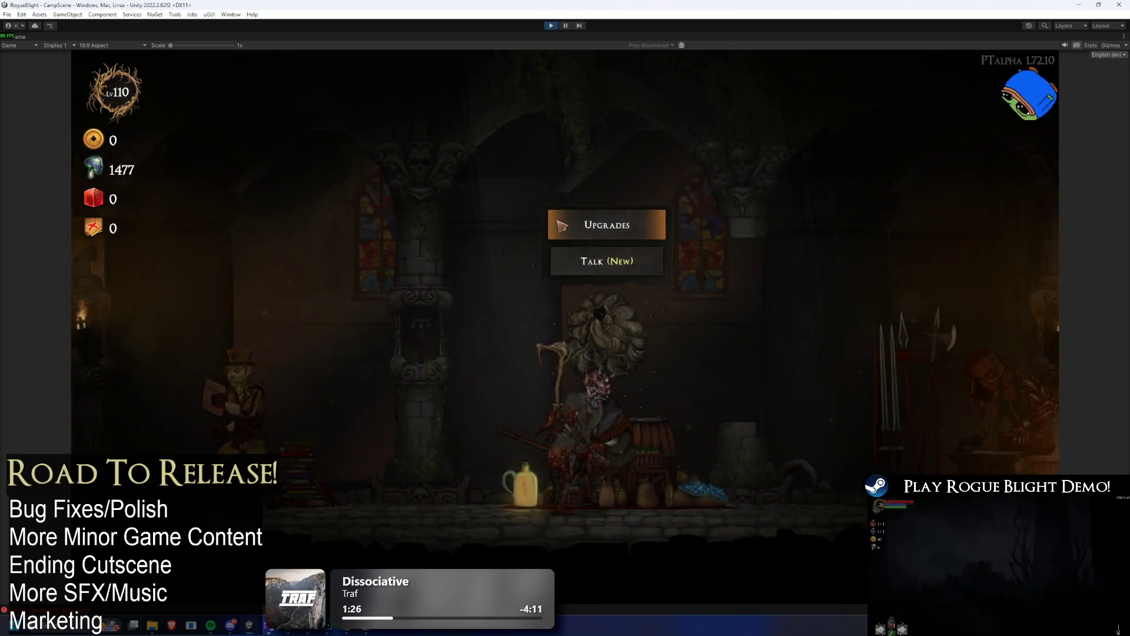
{"action": "key", "text": "d"}
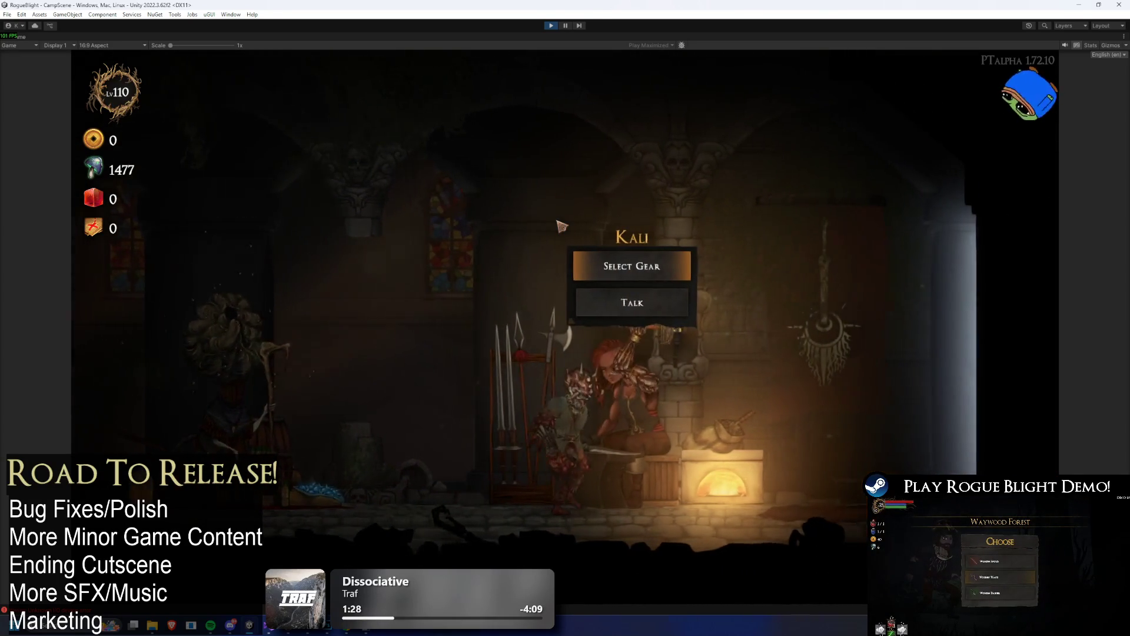
{"action": "key", "text": "d"}
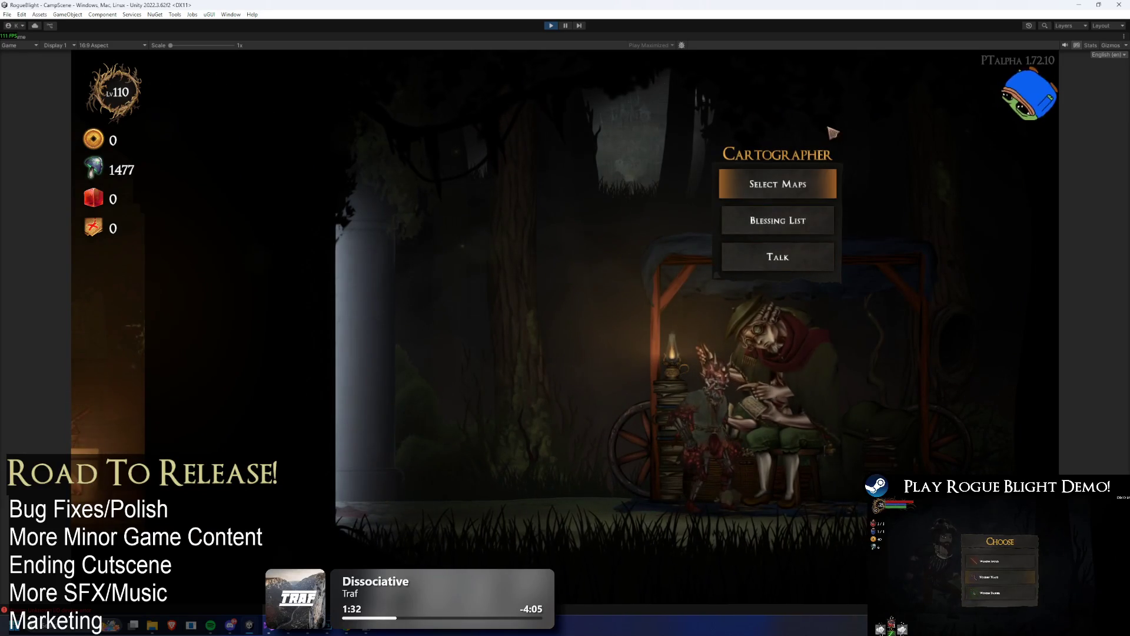
{"action": "left_click", "coordinate": [807, 184]}
{"action": "key", "text": "Escape"}
{"action": "key", "text": "Return"}
{"action": "key", "text": "Escape"}
- Browse Kali's head and body slot gear, close the panel, and head left to the Captain
{"action": "key", "text": "a"}
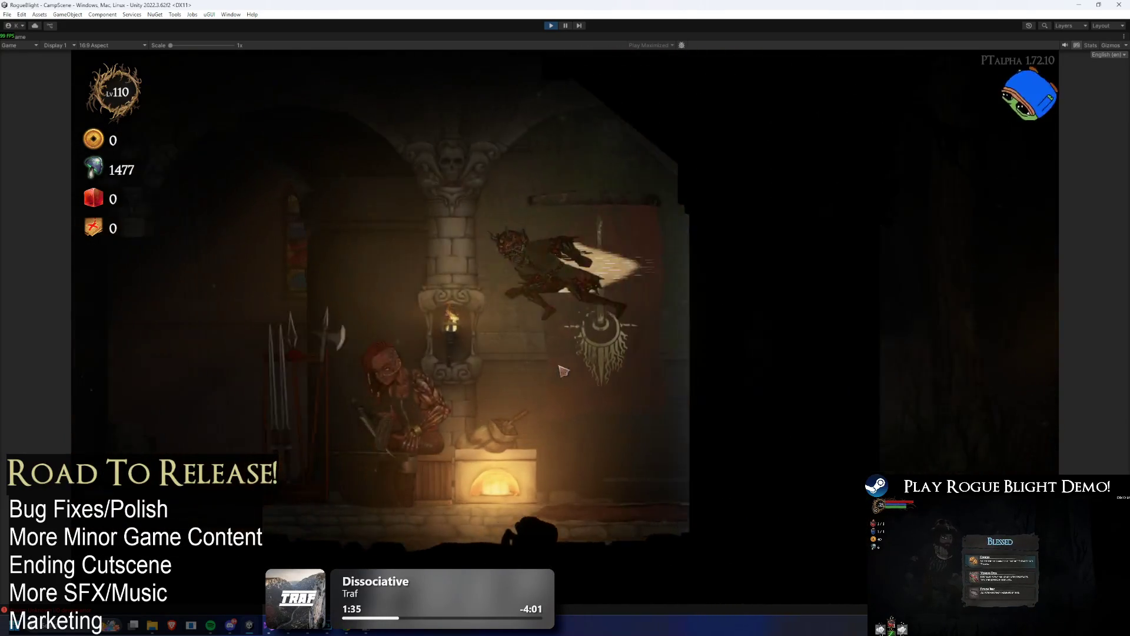
{"action": "key", "text": "Return"}
{"action": "key", "text": "Return"}
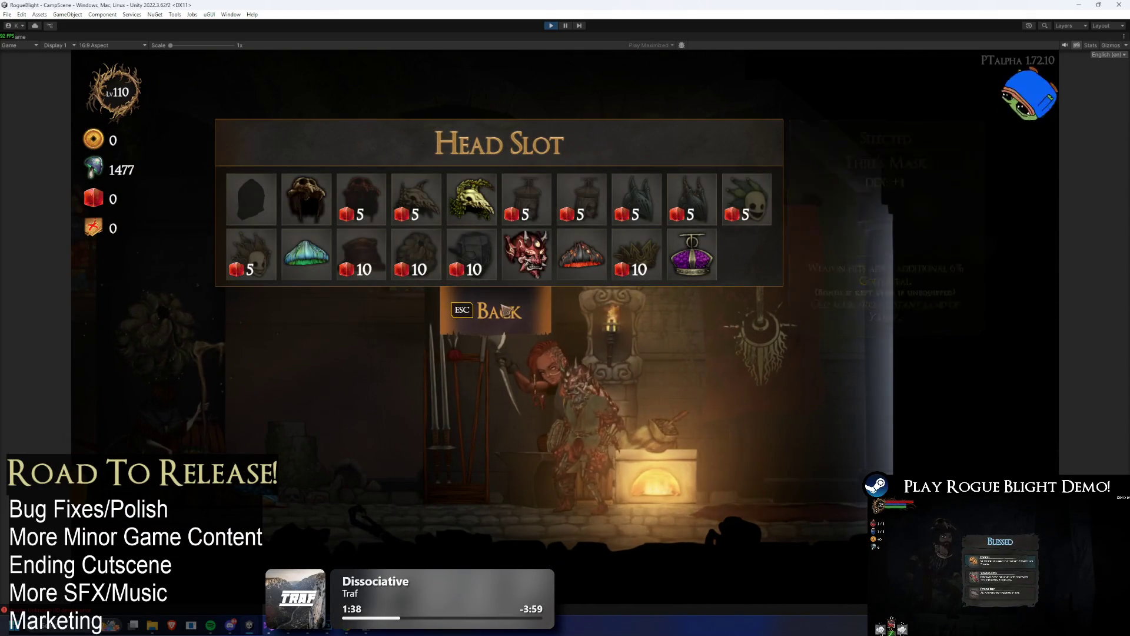
{"action": "key", "text": "Escape"}
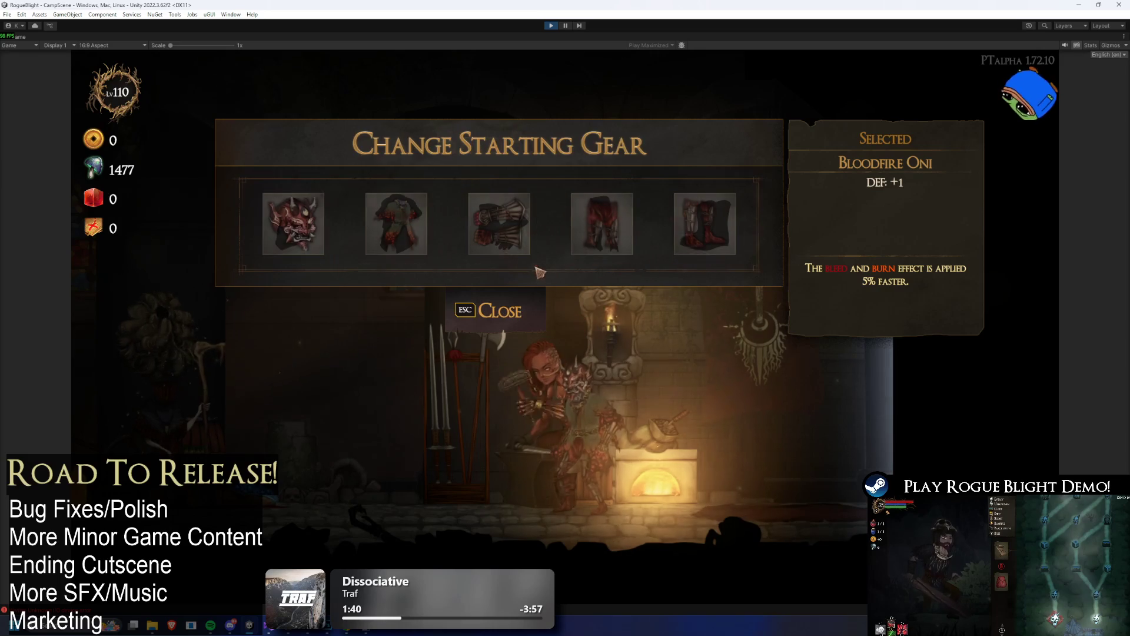
{"action": "key", "text": "Escape"}
{"action": "key", "text": "Return"}
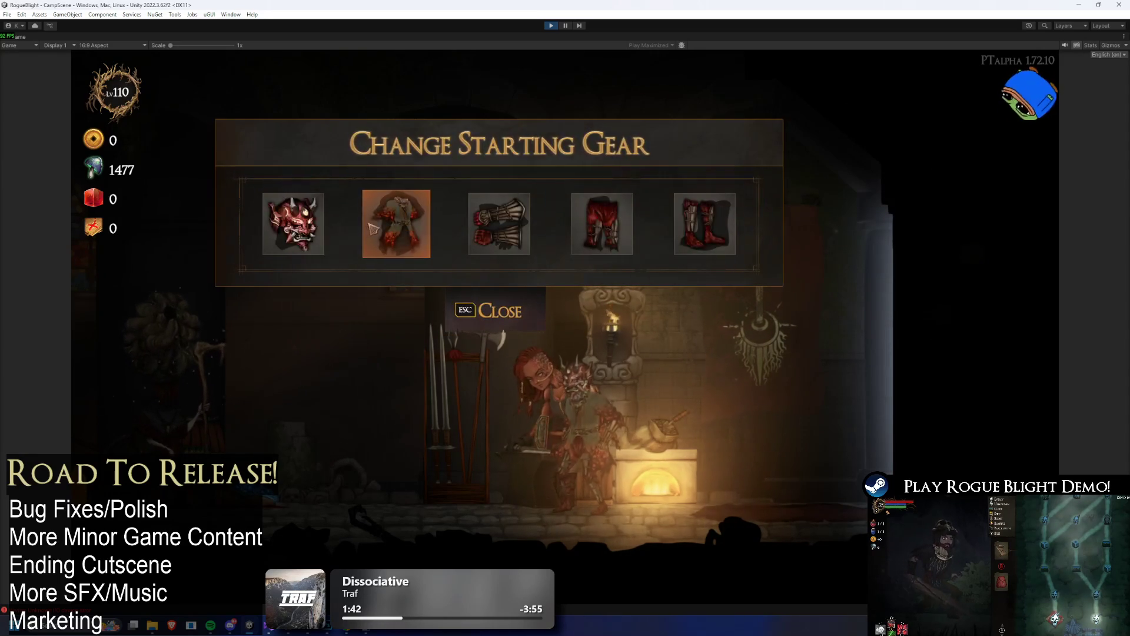
{"action": "key", "text": "Return"}
{"action": "key", "text": "Down"}
{"action": "key", "text": "Return"}
{"action": "key", "text": "Escape"}
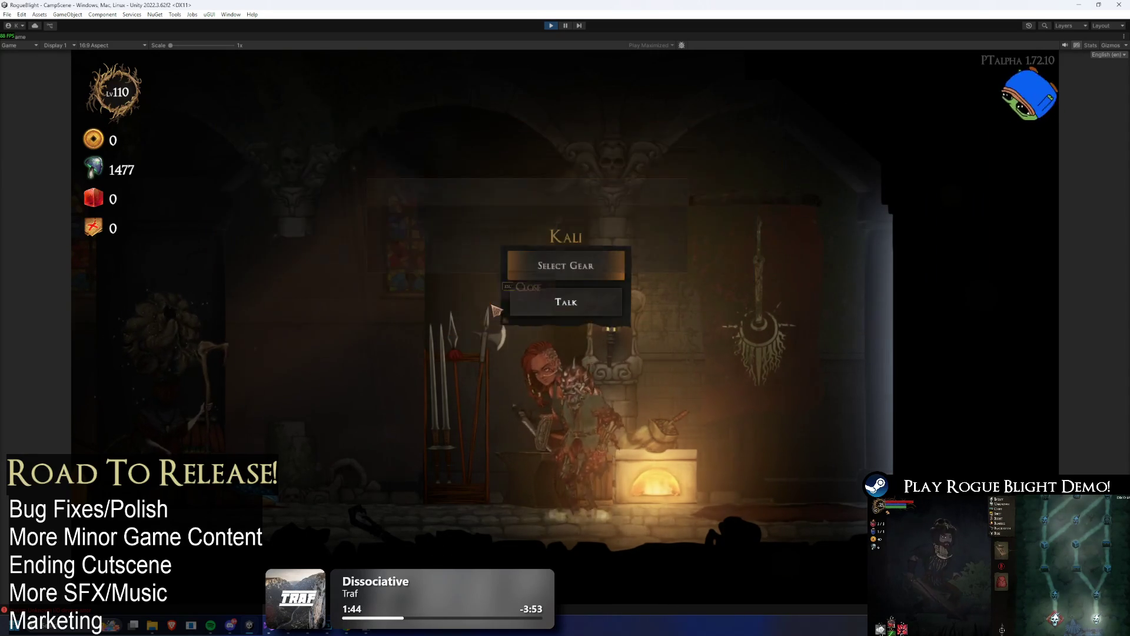
{"action": "key", "text": "Left"}
{"action": "key", "text": "Left"}
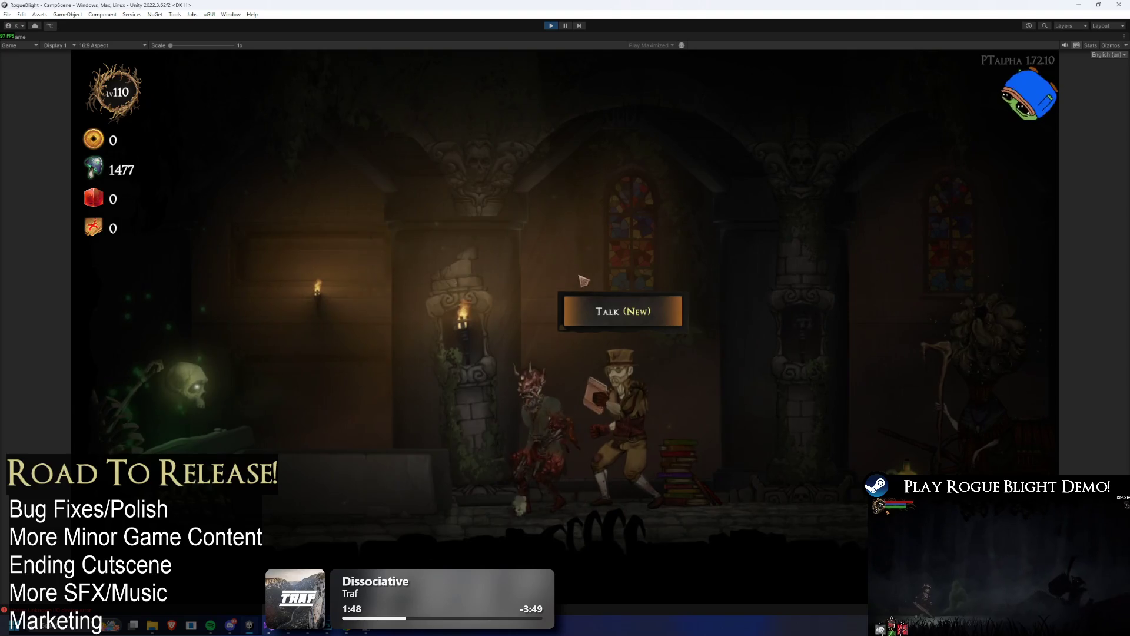
- Talk through the Captain's dialogue and leave the conversation
{"action": "left_click", "coordinate": [606, 310]}
{"action": "left_click", "coordinate": [651, 323]}
{"action": "left_click", "coordinate": [651, 323]}
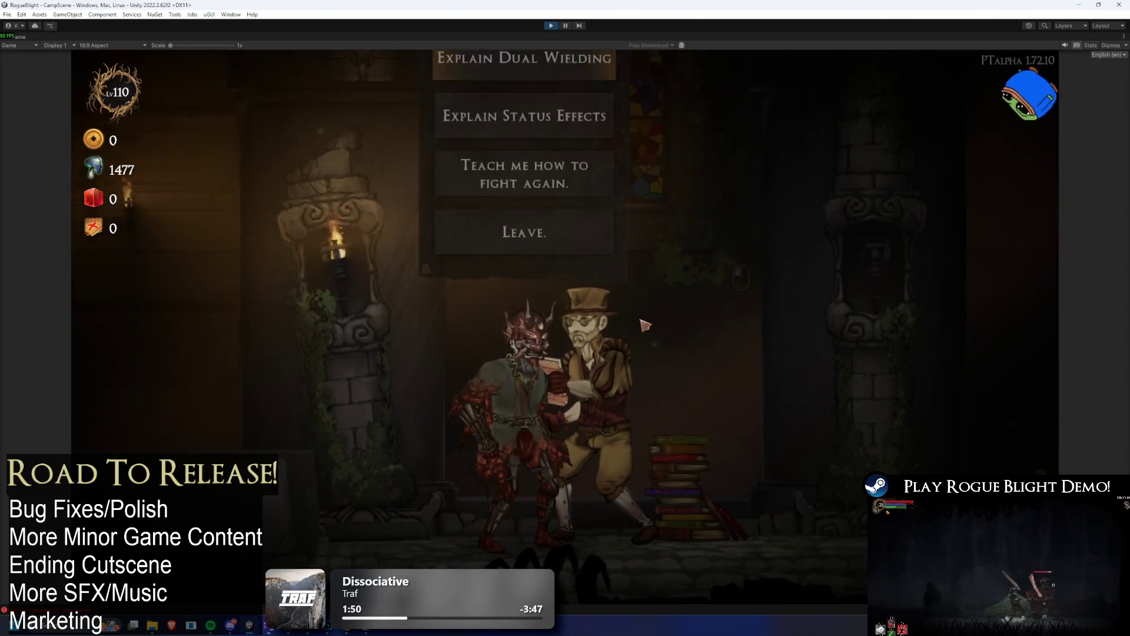
{"action": "left_click", "coordinate": [646, 324]}
{"action": "left_click", "coordinate": [550, 289]}
- Unlock the Health Potion and Mana Potion in General Upgrades, glance at Fortune, and close
{"action": "left_click", "coordinate": [603, 312]}
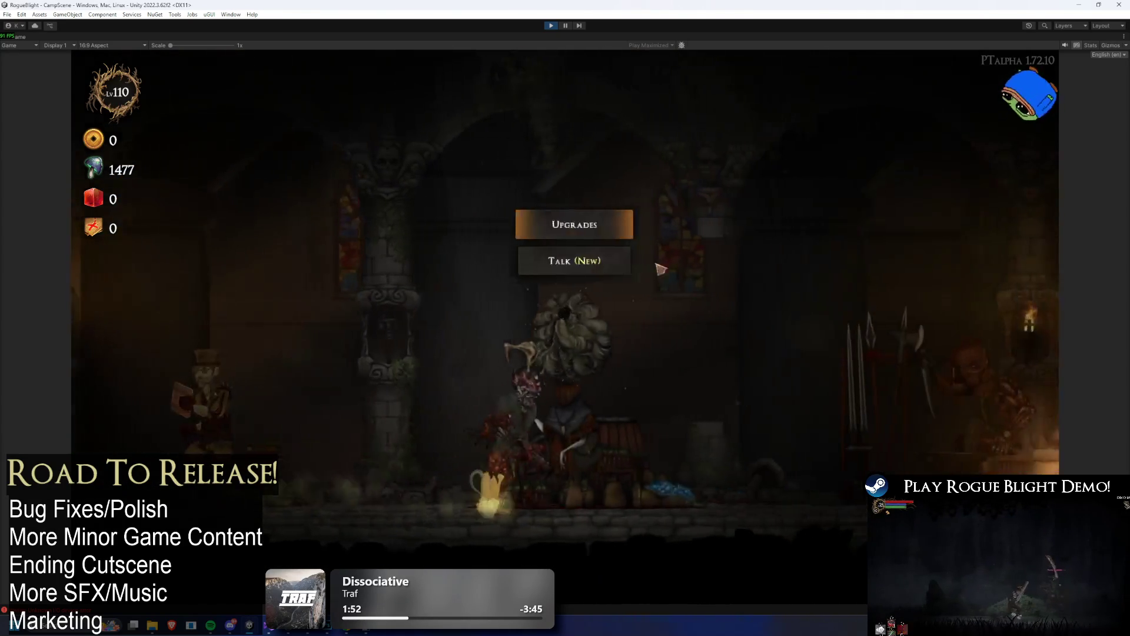
{"action": "left_click", "coordinate": [574, 224]}
{"action": "left_click", "coordinate": [647, 201]}
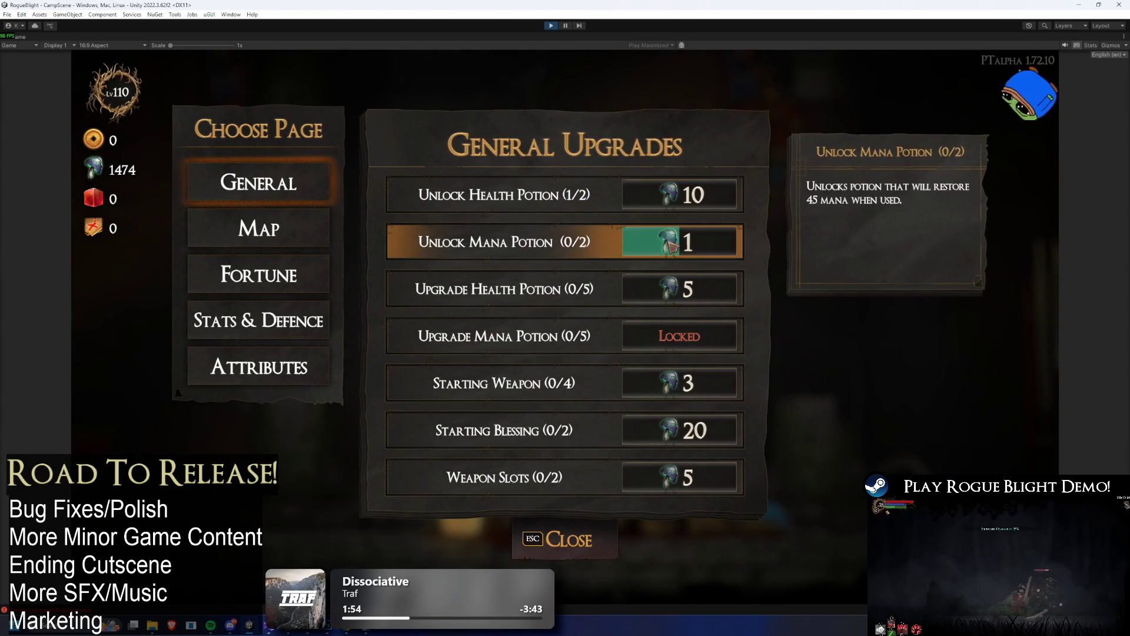
{"action": "left_click", "coordinate": [654, 241]}
{"action": "left_click", "coordinate": [283, 275]}
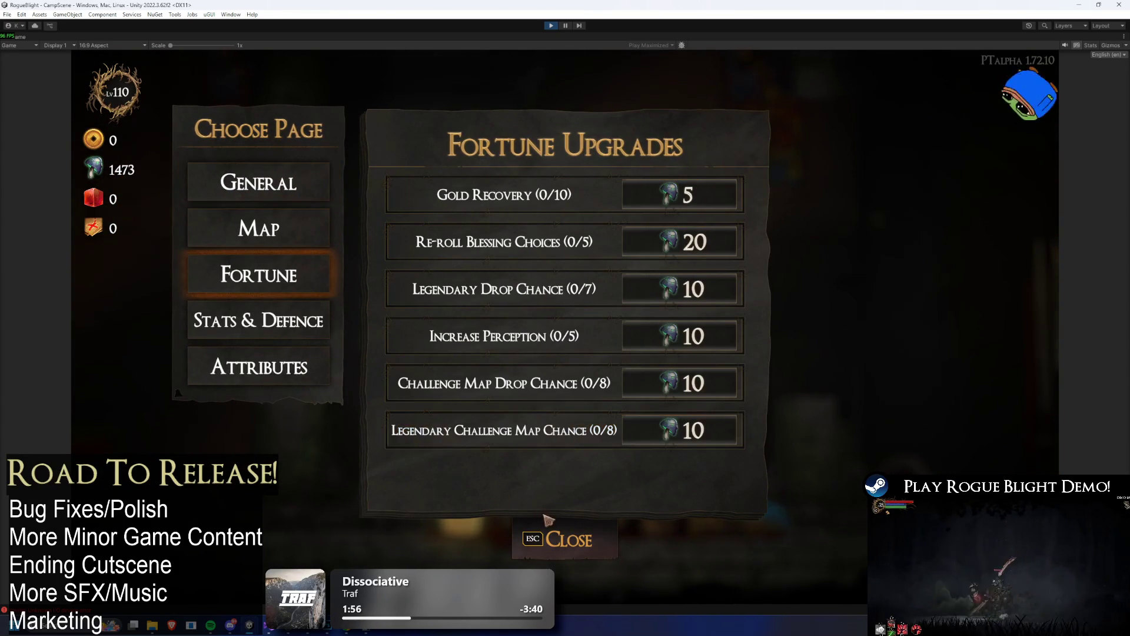
{"action": "left_click", "coordinate": [565, 538]}
- Preview Gorilla's Skull and Explorer's Hat in Kali's head slot, then close the gear panel
{"action": "left_click", "coordinate": [612, 271]}
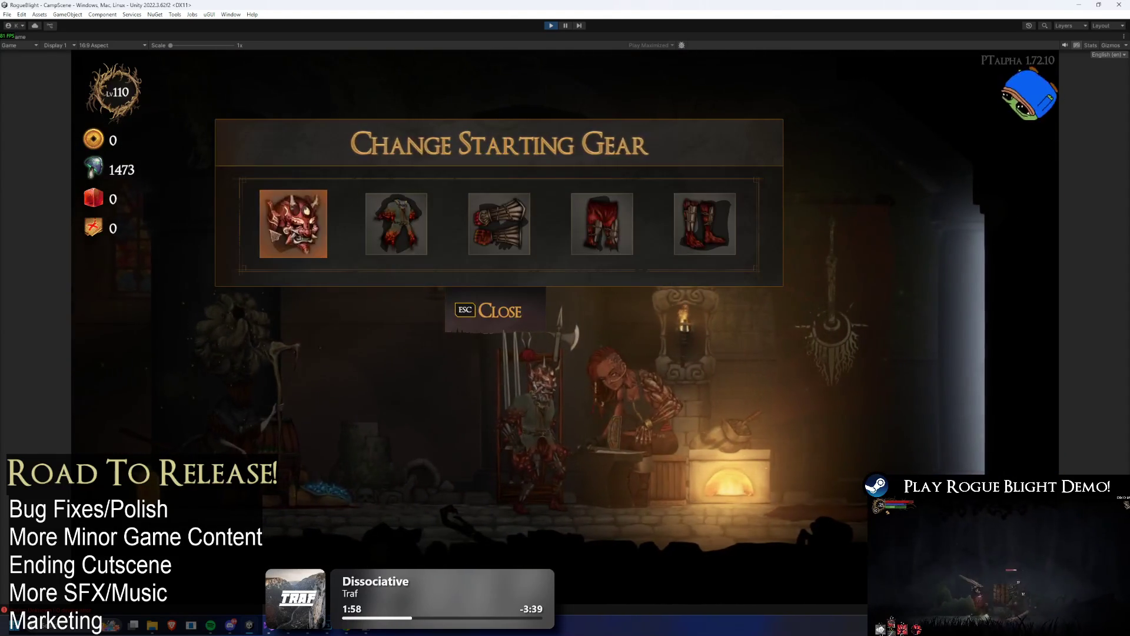
{"action": "left_click", "coordinate": [292, 222]}
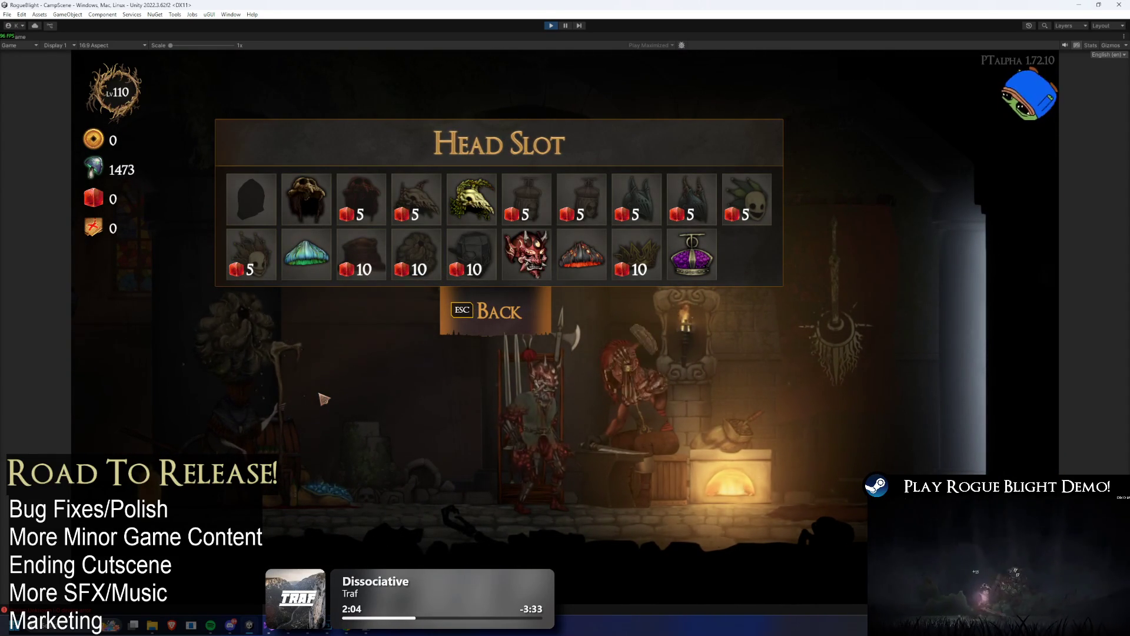
{"action": "left_click", "coordinate": [307, 199]}
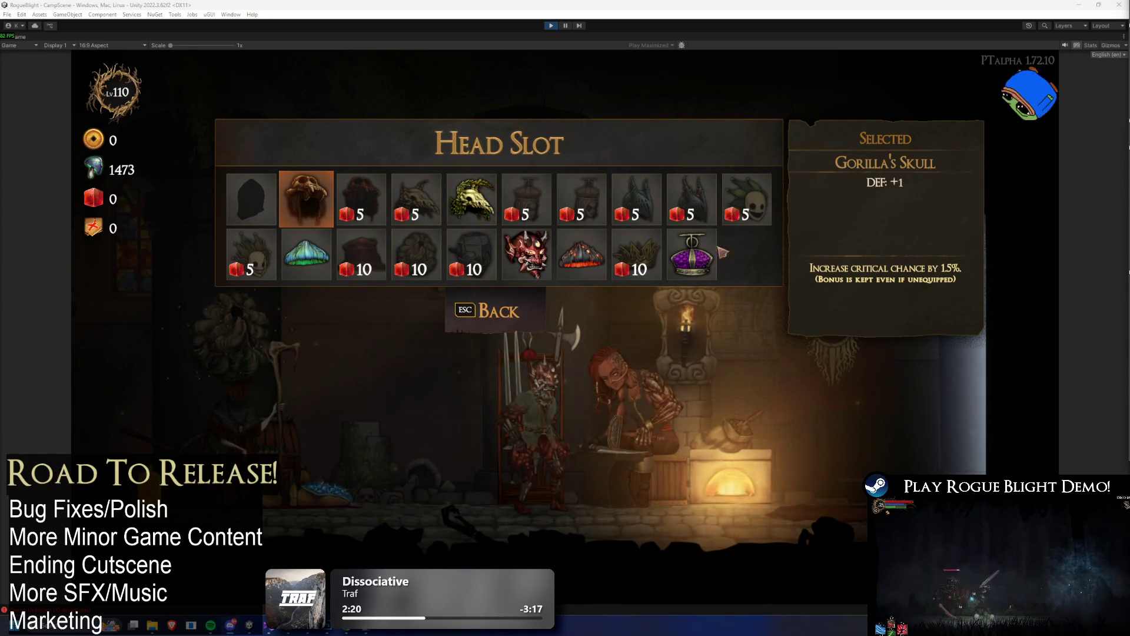
{"action": "left_click", "coordinate": [745, 252]}
{"action": "left_click", "coordinate": [361, 254]}
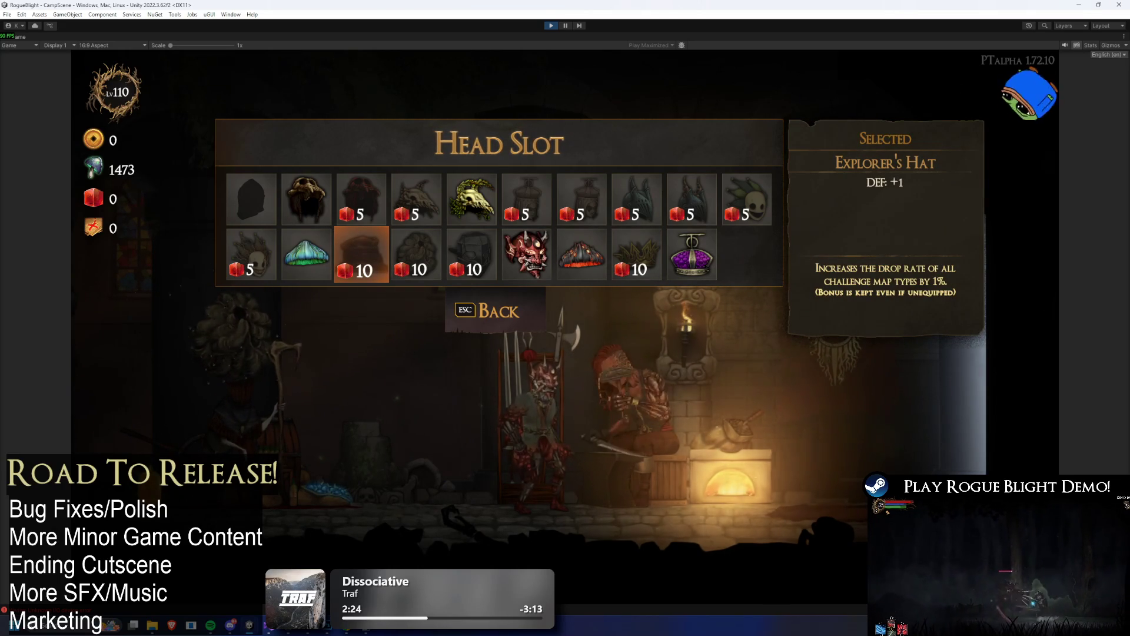
{"action": "left_click", "coordinate": [387, 337]}
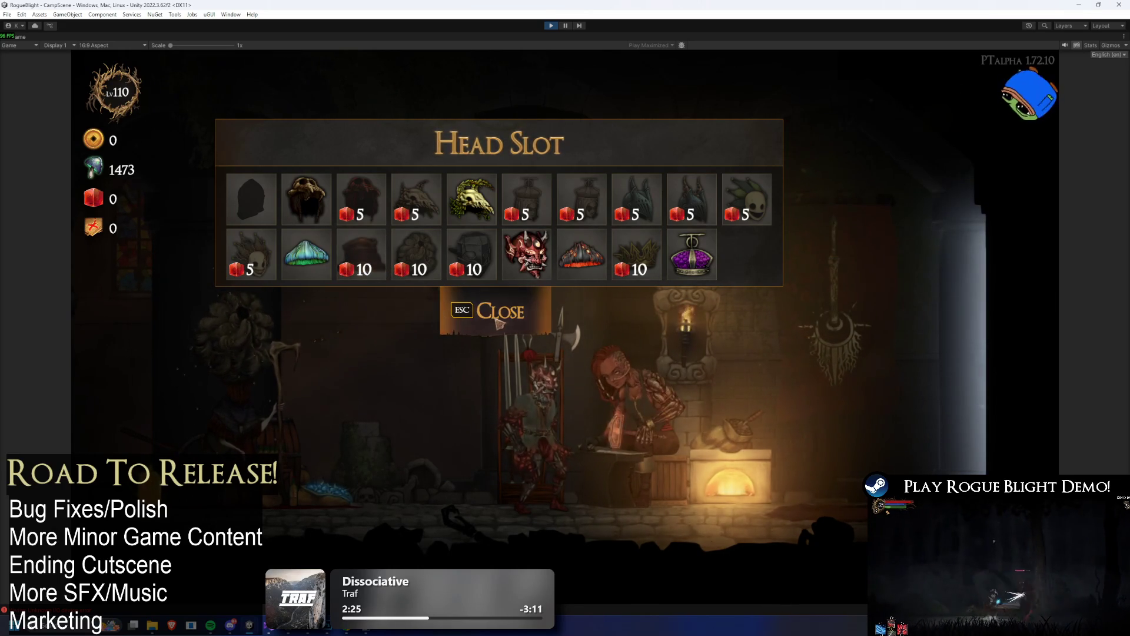
{"action": "left_click", "coordinate": [500, 321]}
{"action": "left_click", "coordinate": [498, 312]}
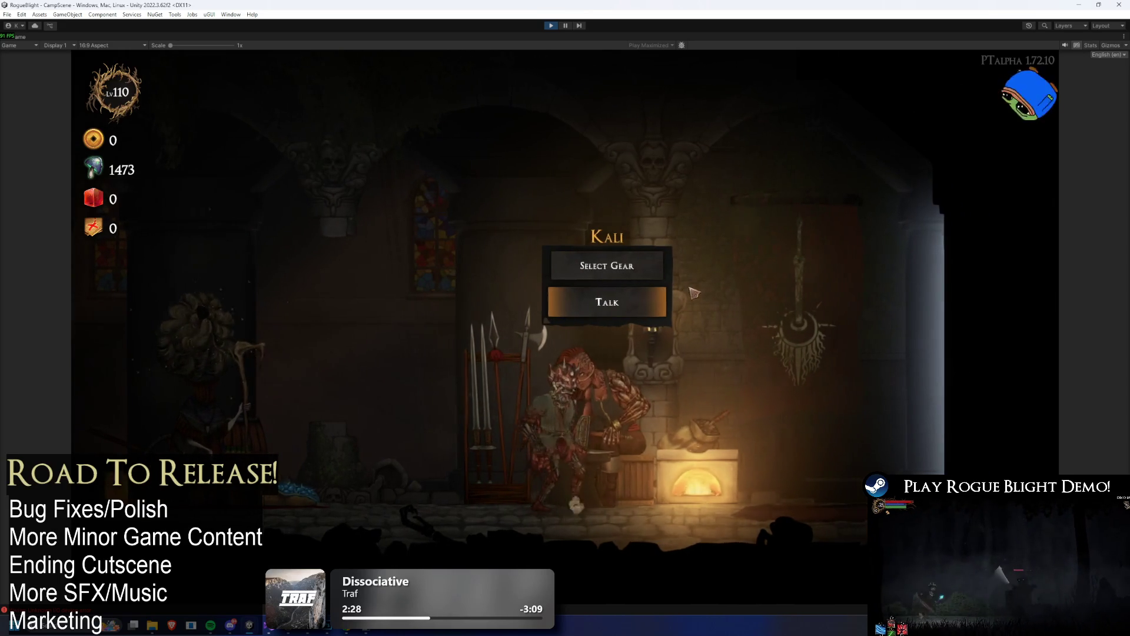
- At the Cartographer, confirm the Challenge Maps list is empty and return to Choose Map
{"action": "key", "text": "d"}
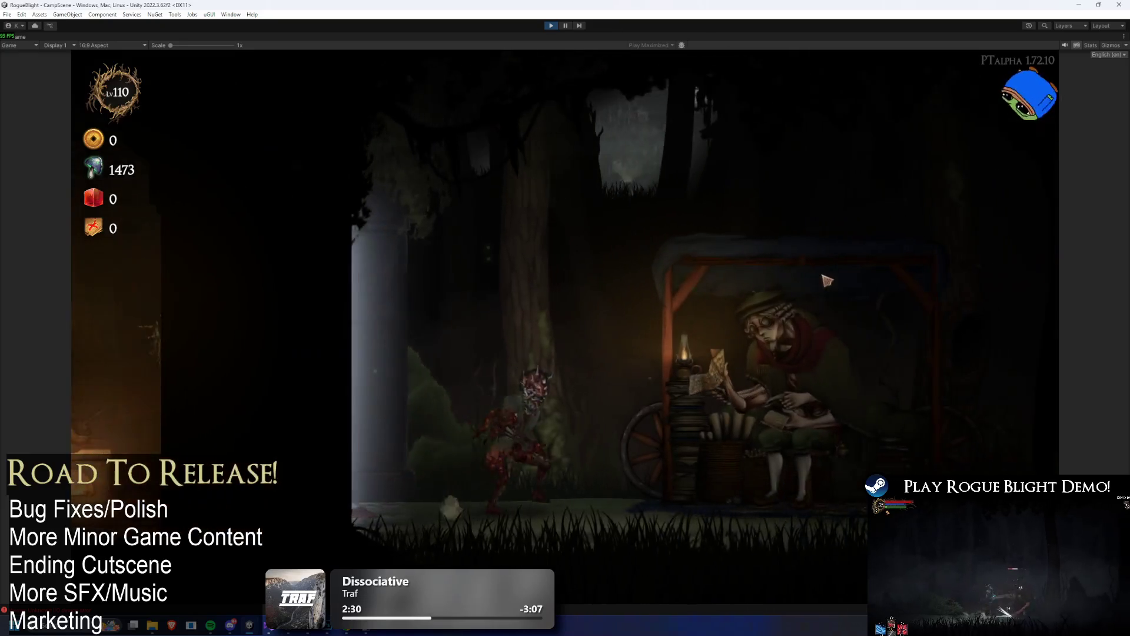
{"action": "left_click", "coordinate": [765, 182]}
{"action": "left_click", "coordinate": [677, 260]}
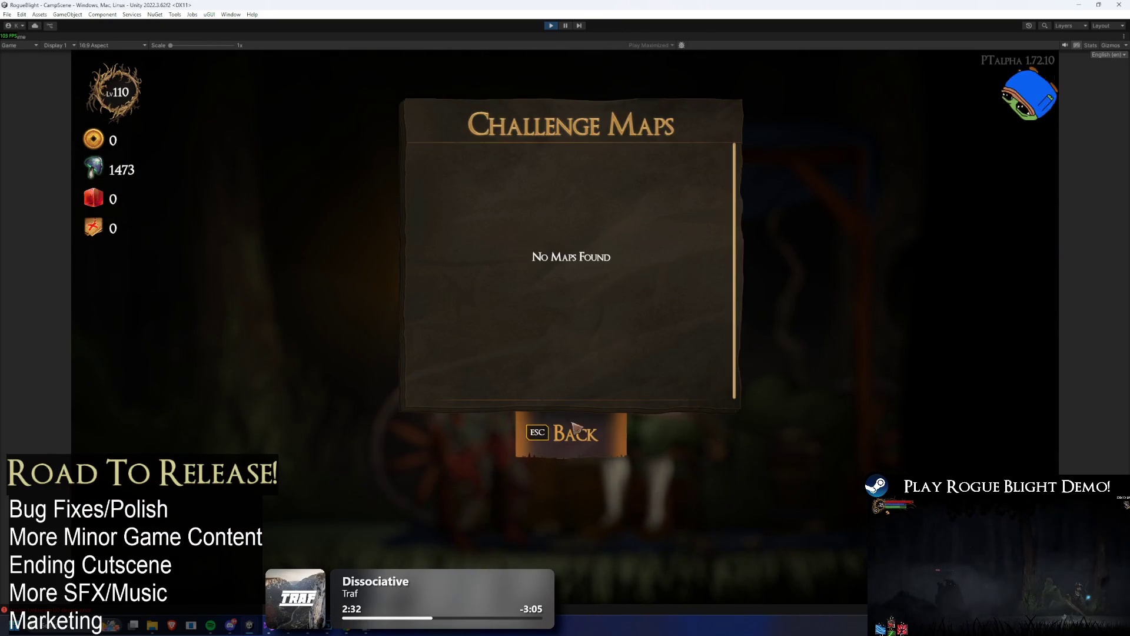
{"action": "left_click", "coordinate": [576, 417]}
- Stop play mode and place the cursor after the todo heading in TODO notes
{"action": "left_click", "coordinate": [551, 27]}
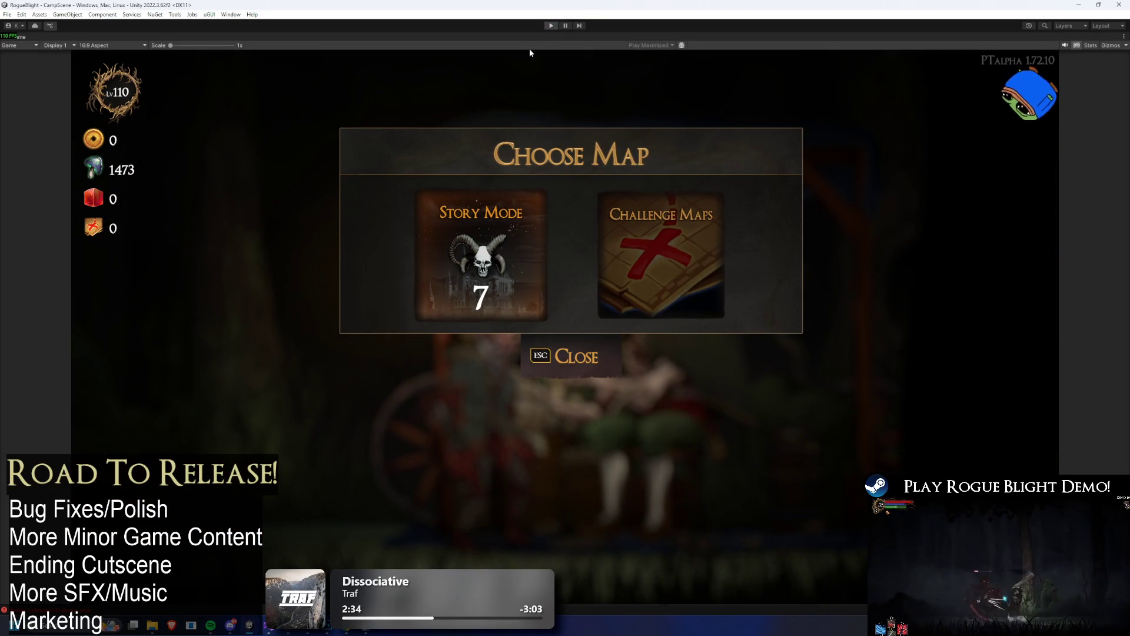
{"action": "left_click", "coordinate": [268, 625]}
{"action": "left_click", "coordinate": [389, 225]}
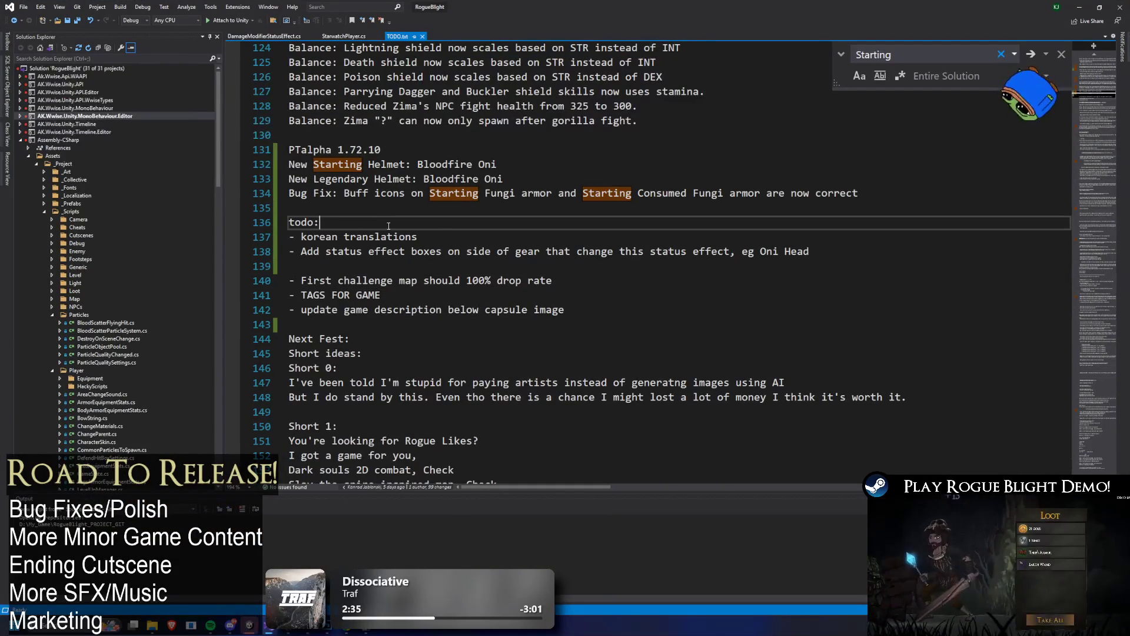
- Add '- new item descriptions' under the todo heading, then return to Unity
{"action": "key", "text": "Return"}
{"action": "type", "text": "- new item descriptions"}
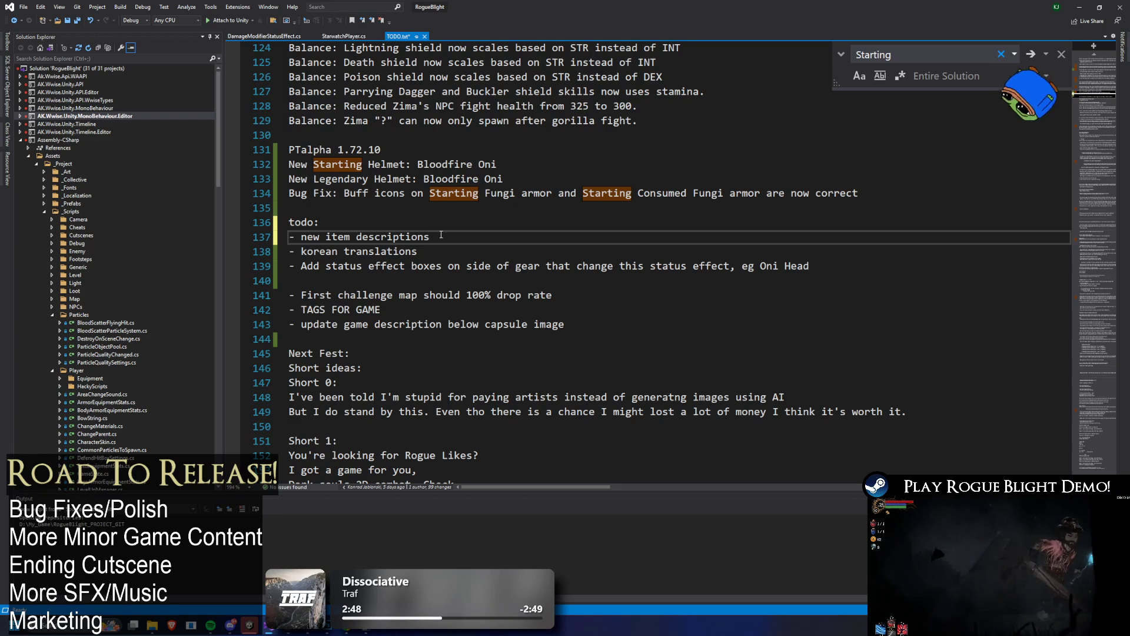
{"action": "key", "text": "alt+Tab"}
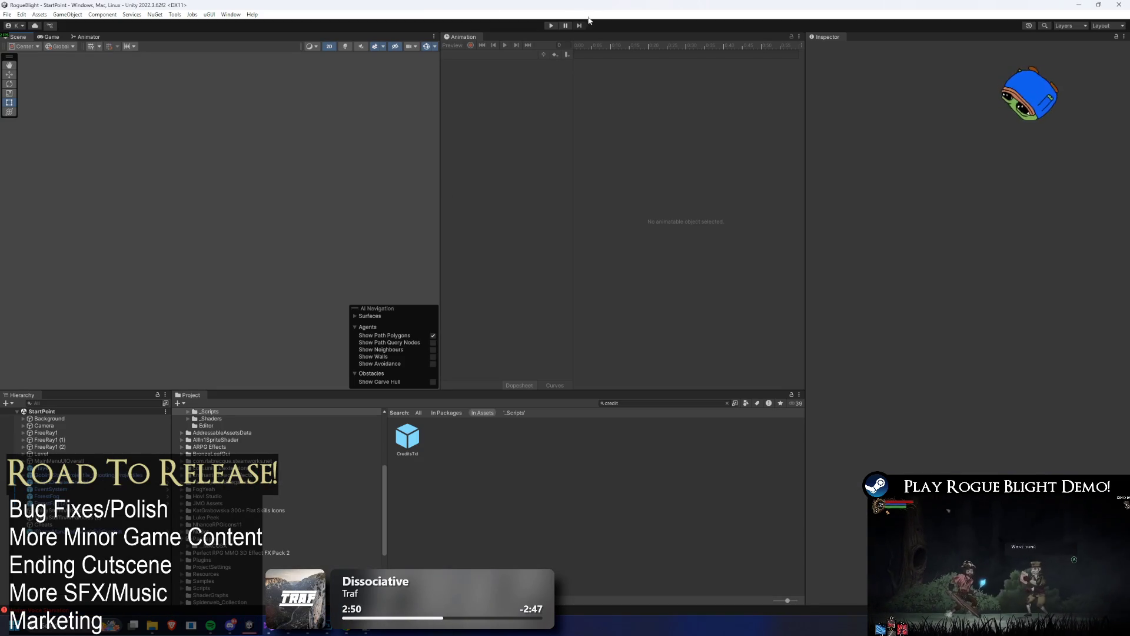
- Enter Play mode, choose Start Game and load the existing save into The Sanctuary
{"action": "left_click", "coordinate": [552, 26]}
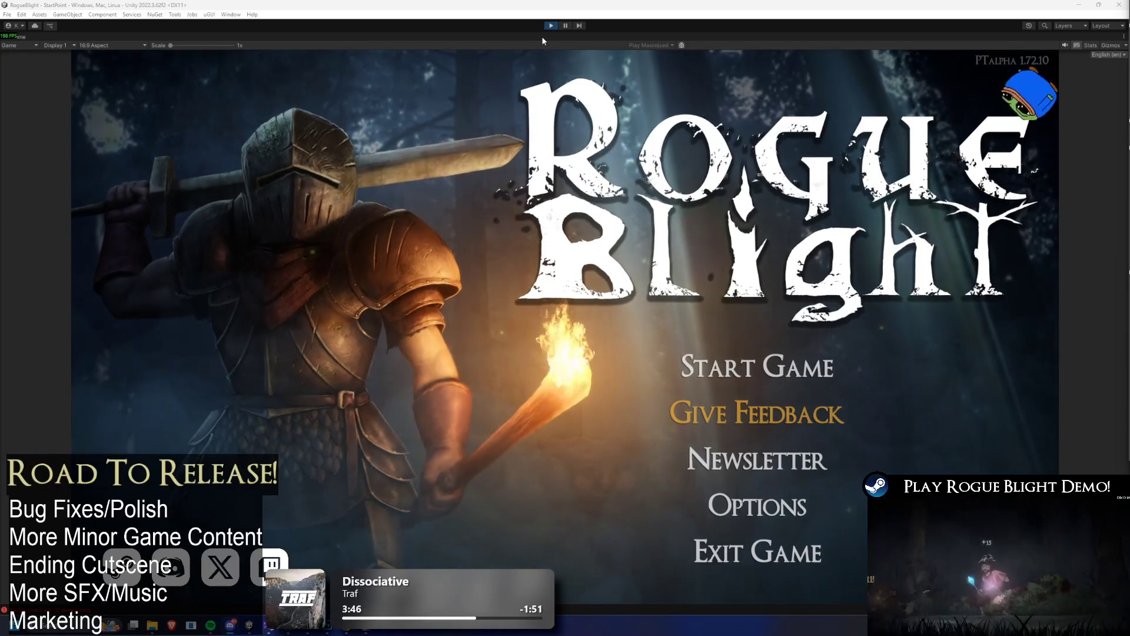
{"action": "left_click", "coordinate": [757, 366]}
{"action": "left_click", "coordinate": [800, 315]}
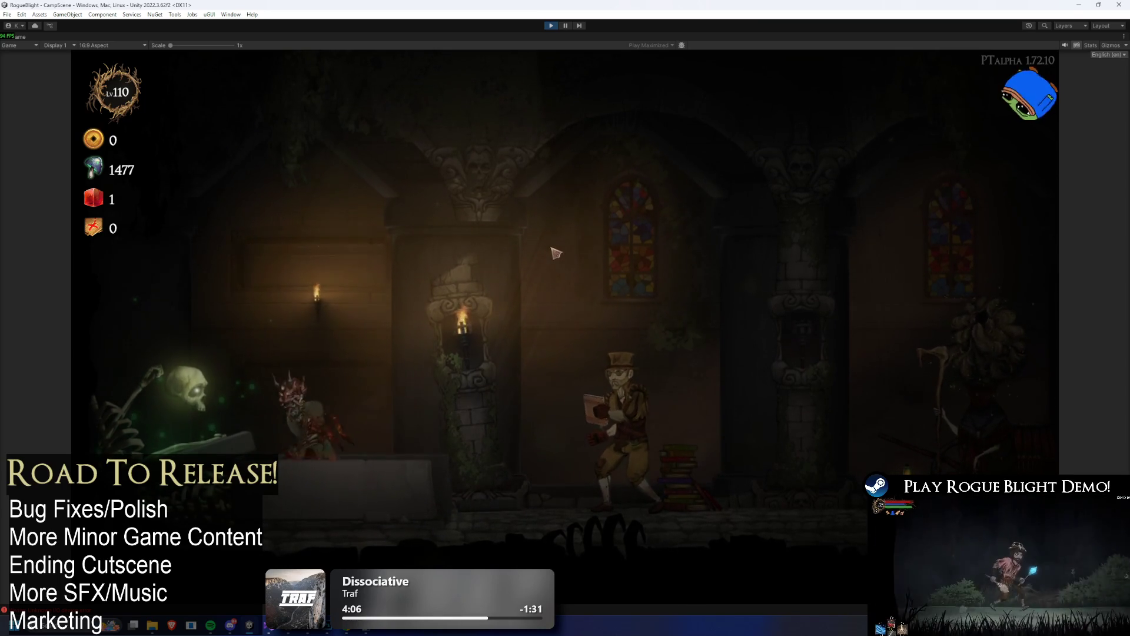
- Walk to the masked NPC, start a conversation, and end it
{"action": "key", "text": "e"}
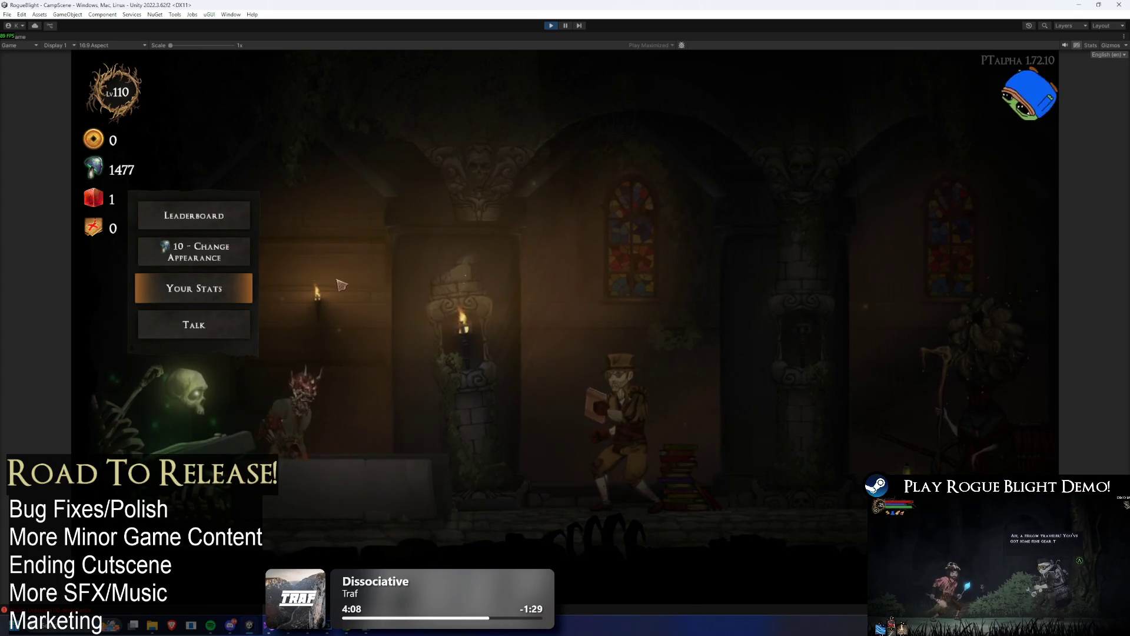
{"action": "key", "text": "Escape"}
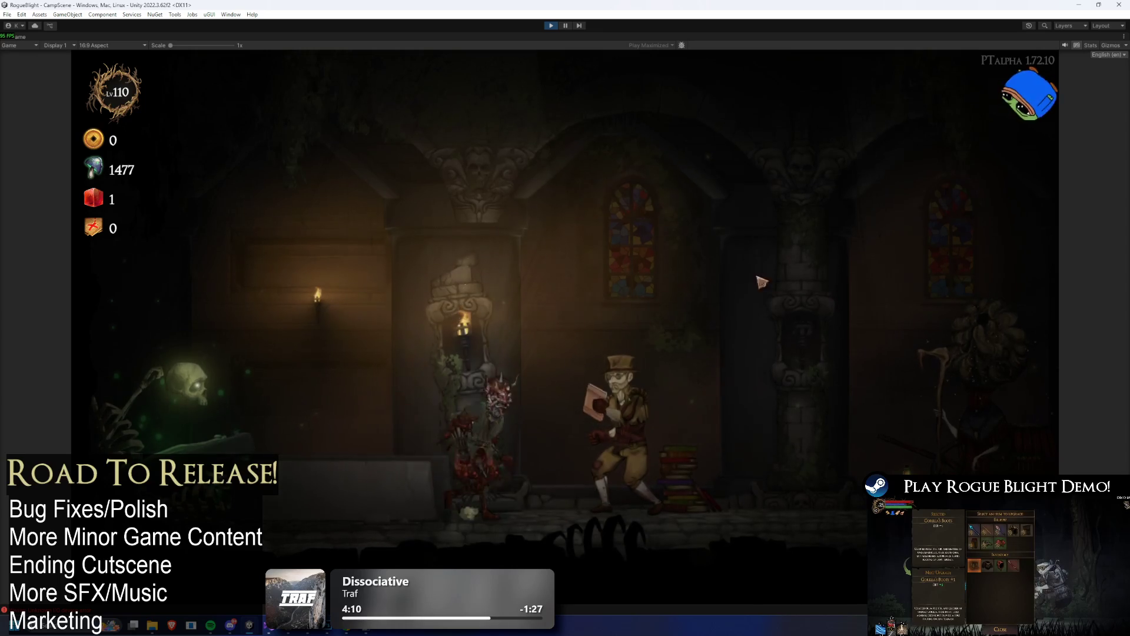
{"action": "key", "text": "a"}
{"action": "left_click", "coordinate": [469, 312]}
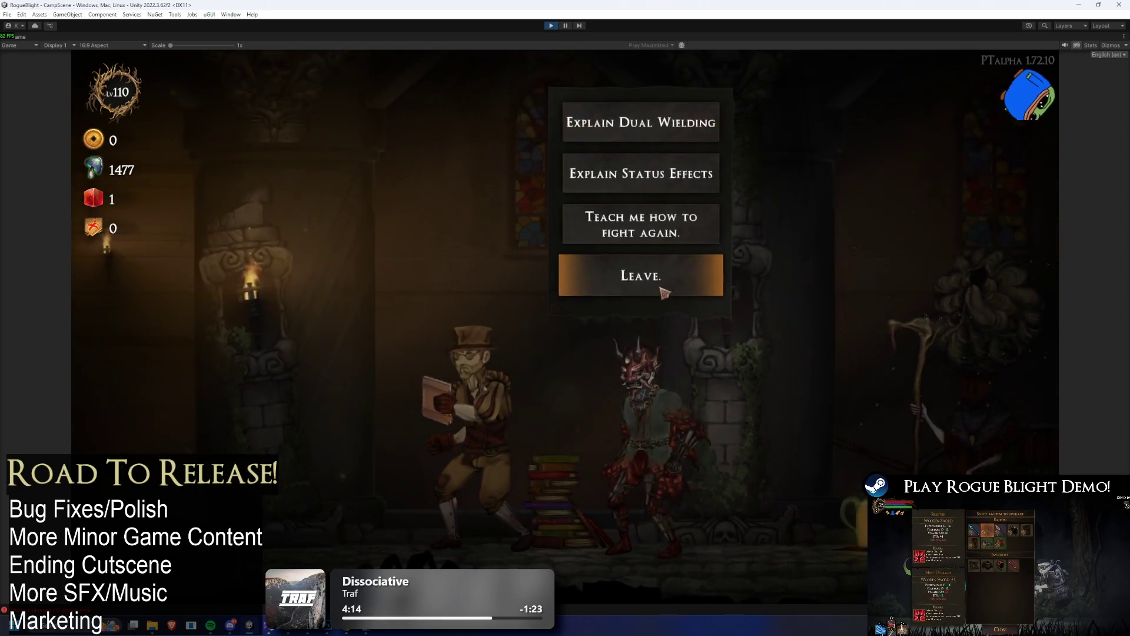
{"action": "left_click", "coordinate": [664, 293]}
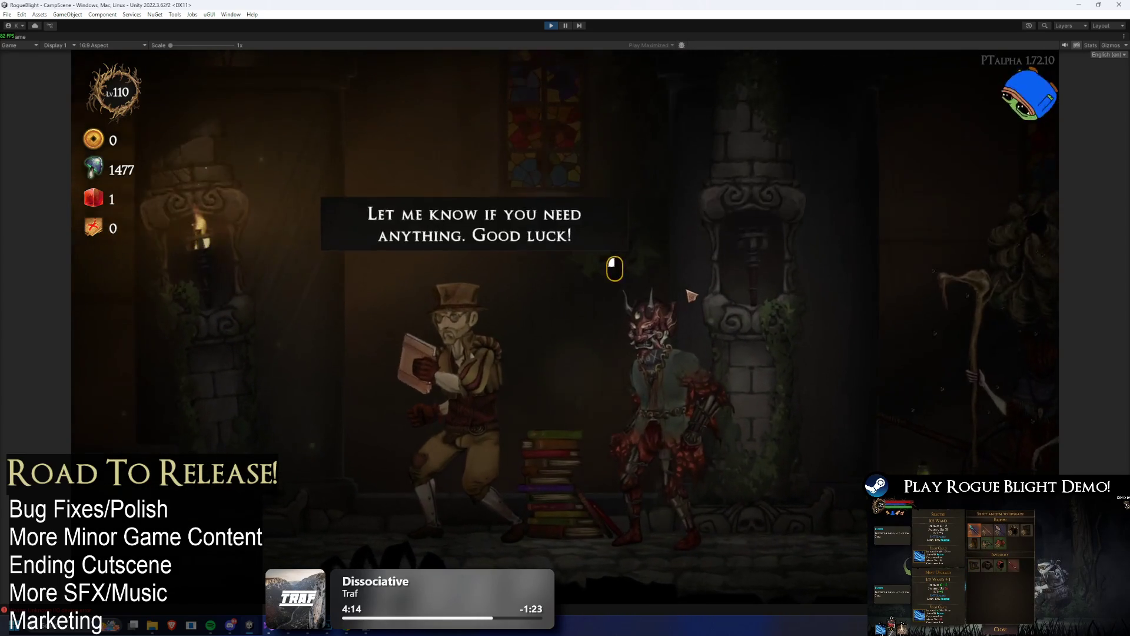
- Check the unchanged General Upgrades page, then walk right toward the blacksmith
{"action": "key", "text": "d"}
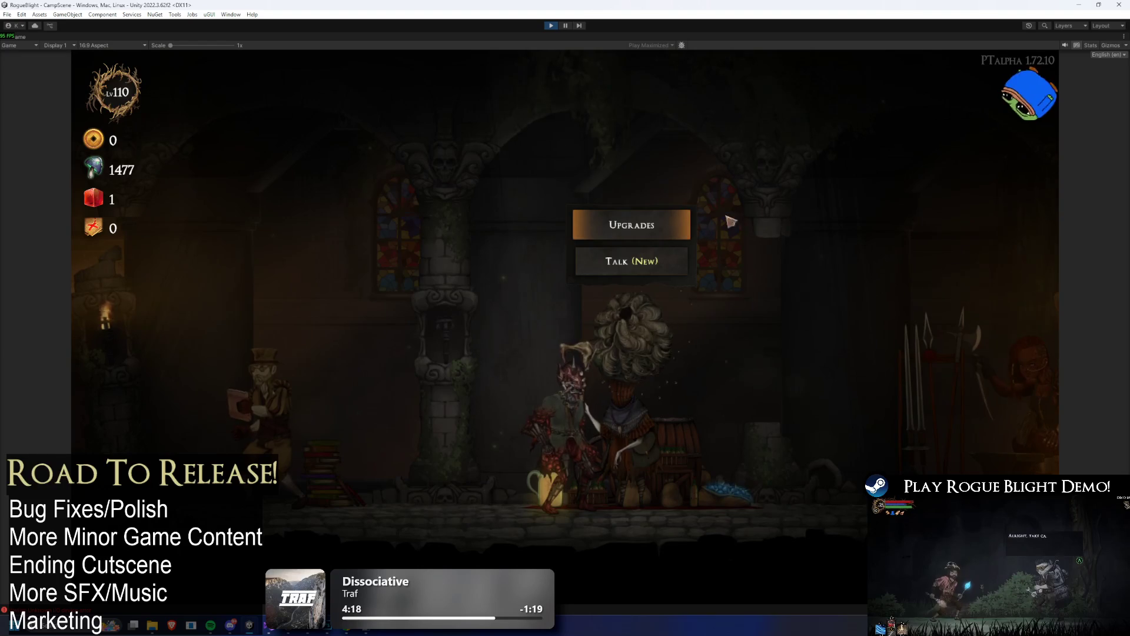
{"action": "left_click", "coordinate": [632, 231]}
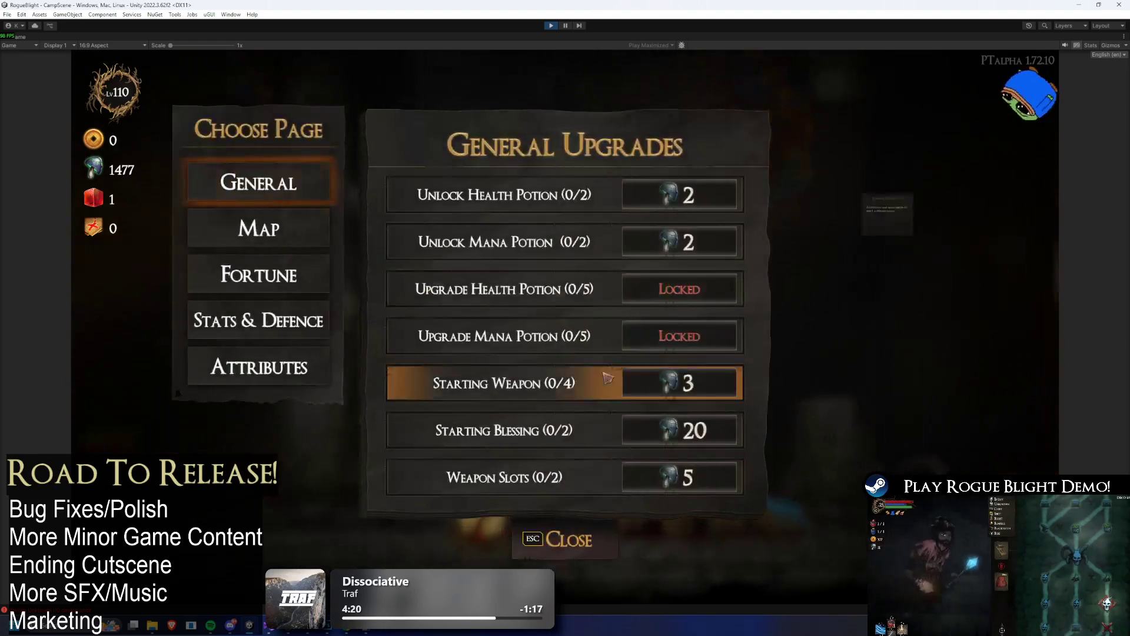
{"action": "left_click", "coordinate": [565, 535]}
{"action": "key", "text": "d"}
{"action": "key", "text": "d"}
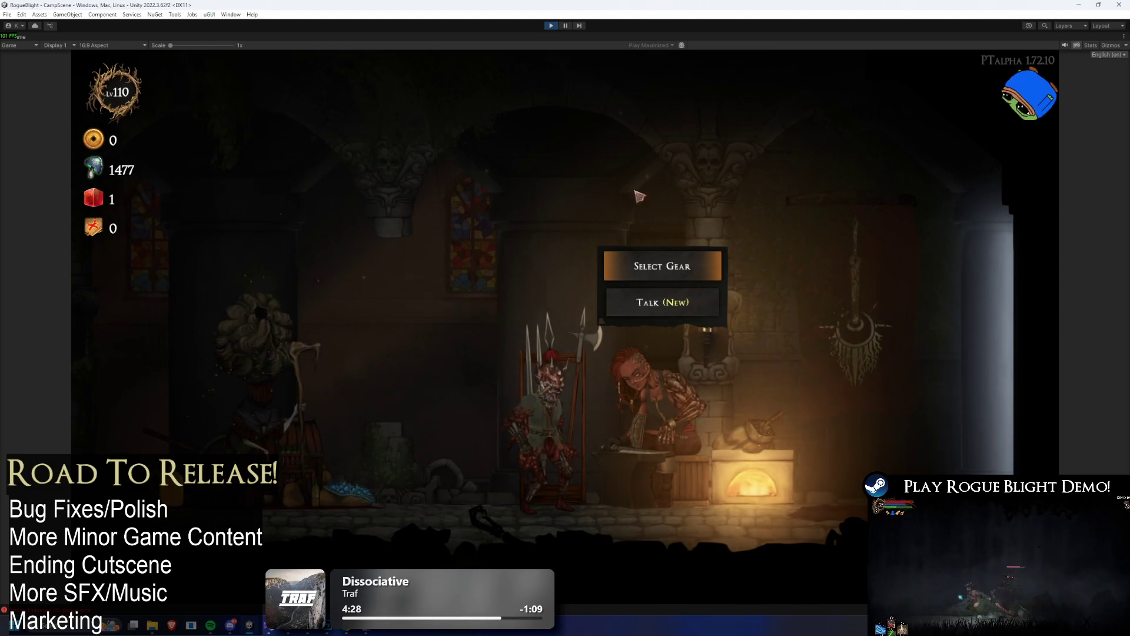
- At Kali, open the head slot gear and settle on Consumed Jester's Hat (DEF +1)
{"action": "left_click", "coordinate": [598, 301]}
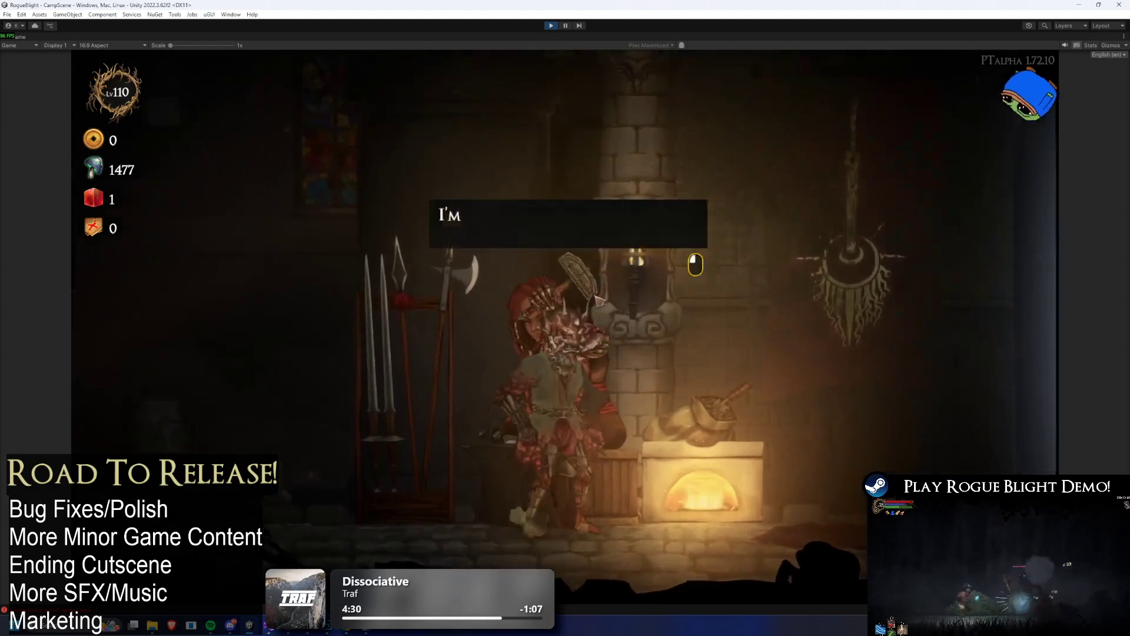
{"action": "left_click", "coordinate": [599, 300]}
{"action": "left_click", "coordinate": [599, 300]}
{"action": "left_click", "coordinate": [530, 262]}
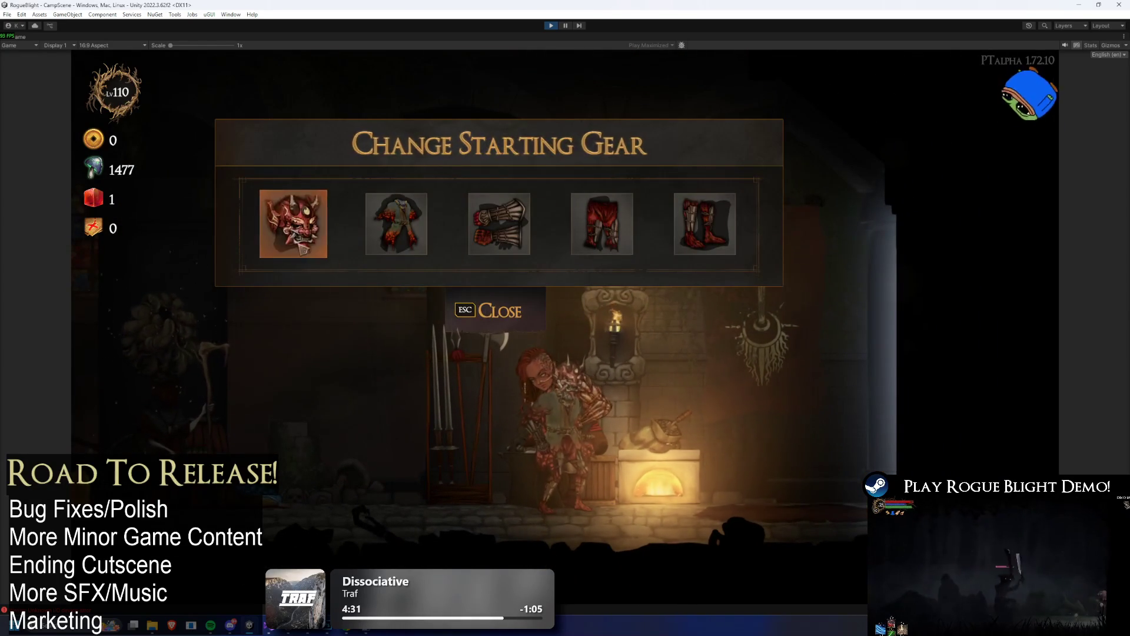
{"action": "left_click", "coordinate": [293, 224]}
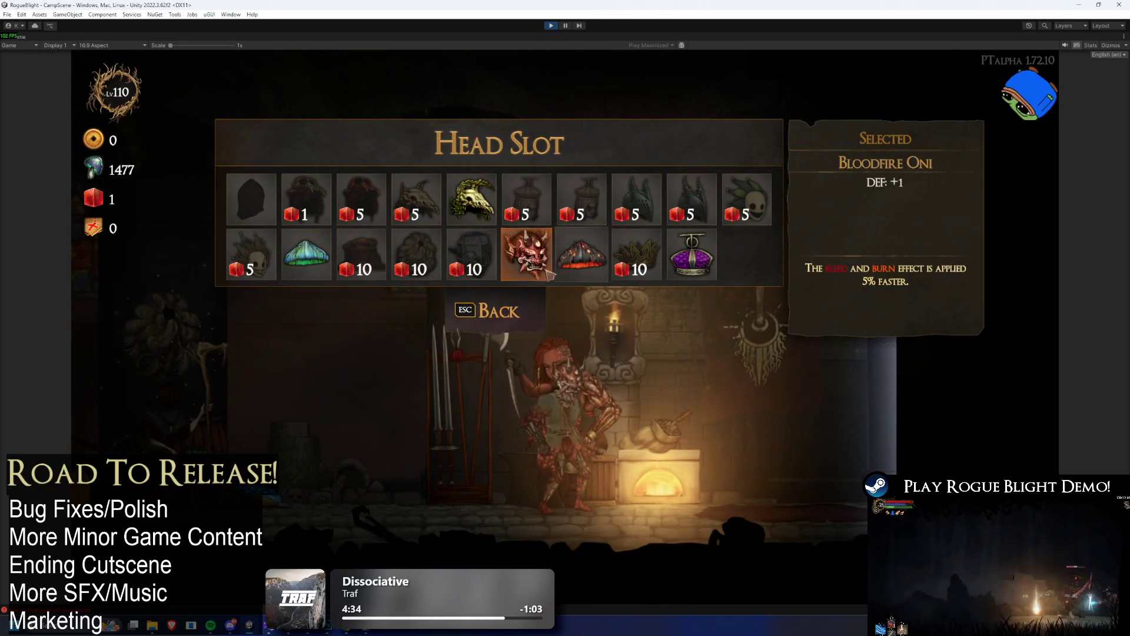
{"action": "key", "text": "Right"}
{"action": "key", "text": "Right"}
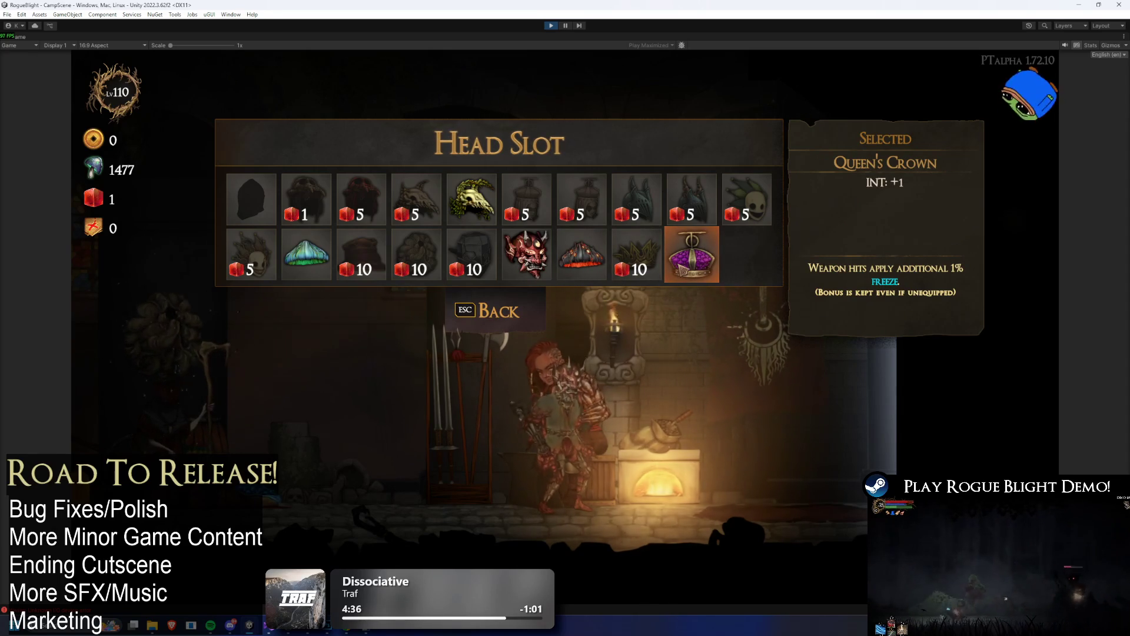
{"action": "left_click", "coordinate": [519, 319]}
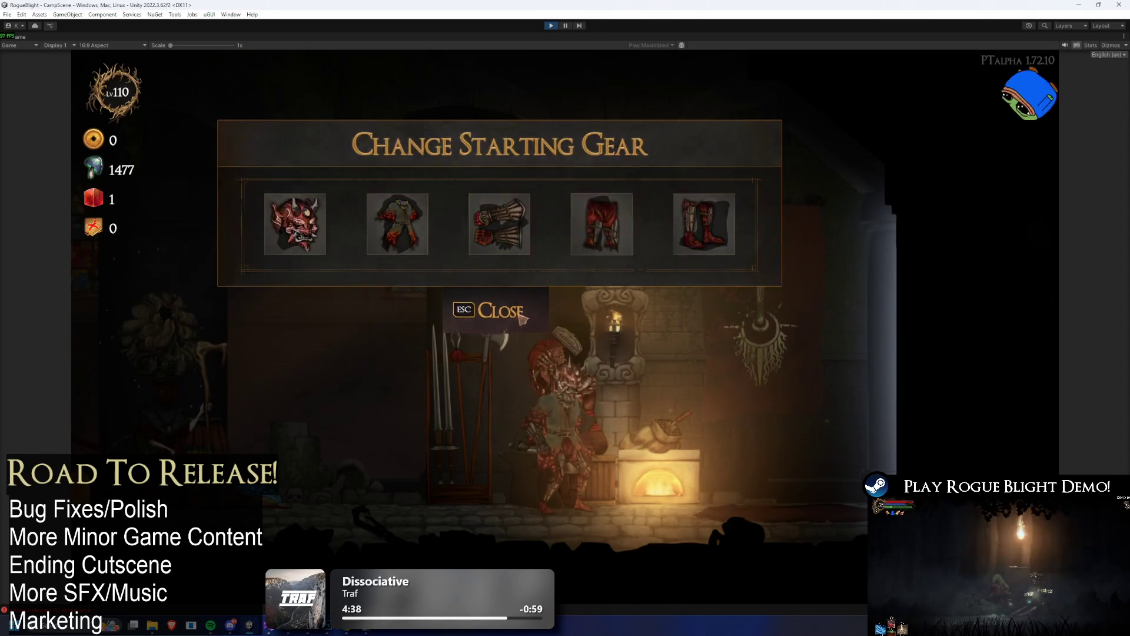
{"action": "left_click", "coordinate": [520, 319]}
{"action": "left_click", "coordinate": [600, 263]}
{"action": "key", "text": "Return"}
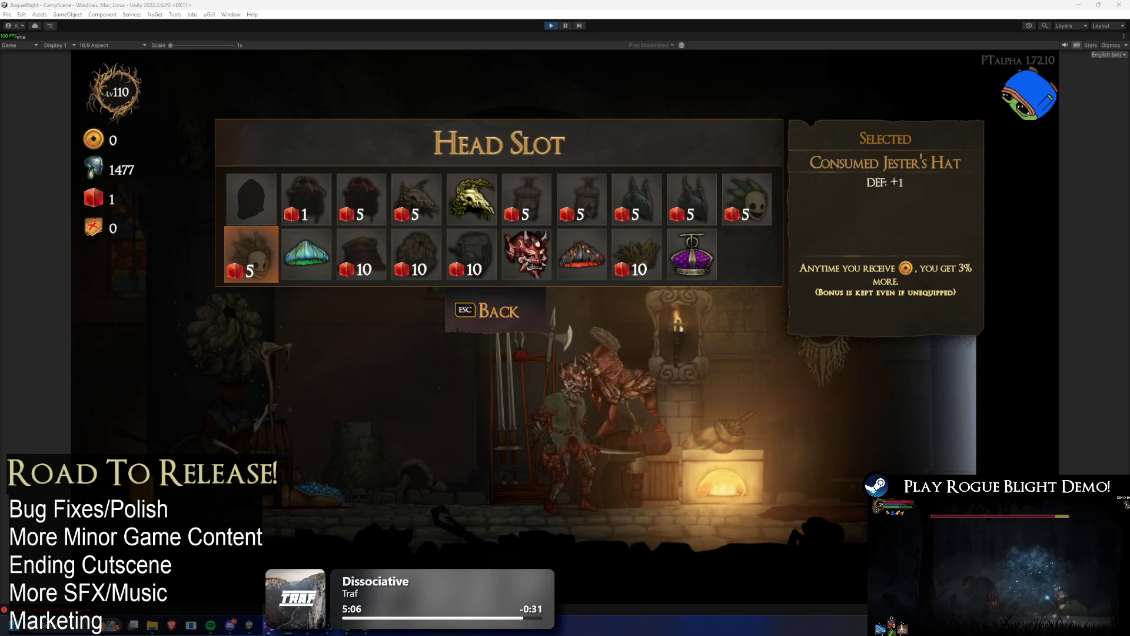
- Search Start for 'chrome' and bring up the Twitch channel page in Chrome
{"action": "key", "text": "super"}
{"action": "type", "text": "chrome"}
{"action": "key", "text": "Return"}
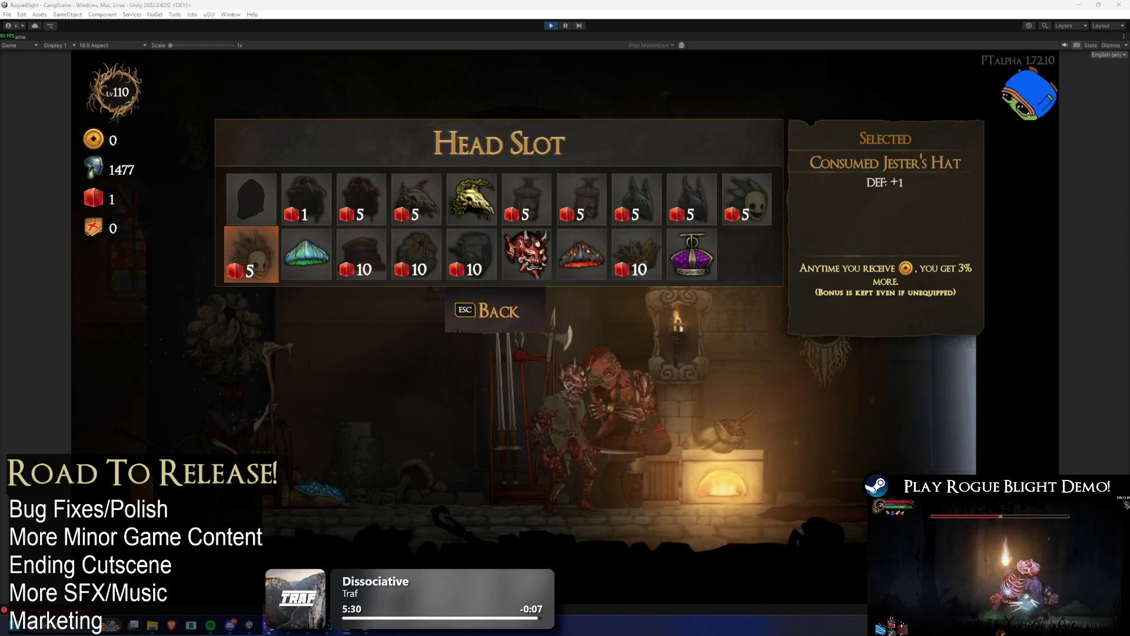
{"action": "key", "text": "alt+Tab"}
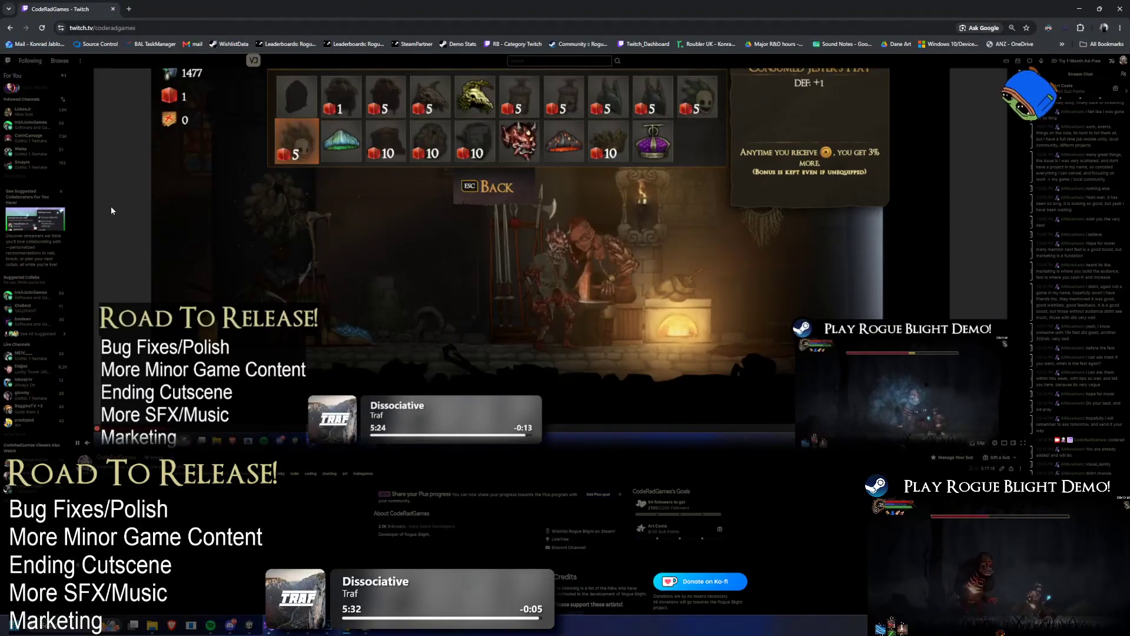
- Expand the followed channels sidebar, zoom the page to 90%, and scroll through the list
{"action": "left_click", "coordinate": [20, 176]}
{"action": "scroll", "coordinate": [29, 236], "scroll_direction": "down", "scroll_amount": 1}
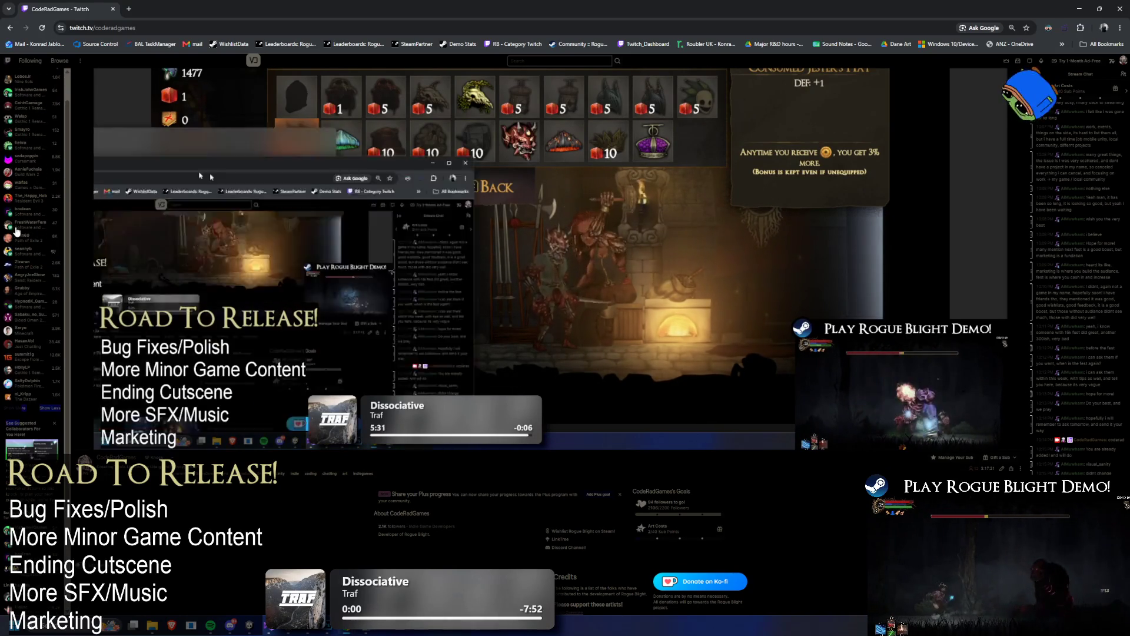
{"action": "key", "text": "ctrl+plus"}
{"action": "key", "text": "ctrl+plus"}
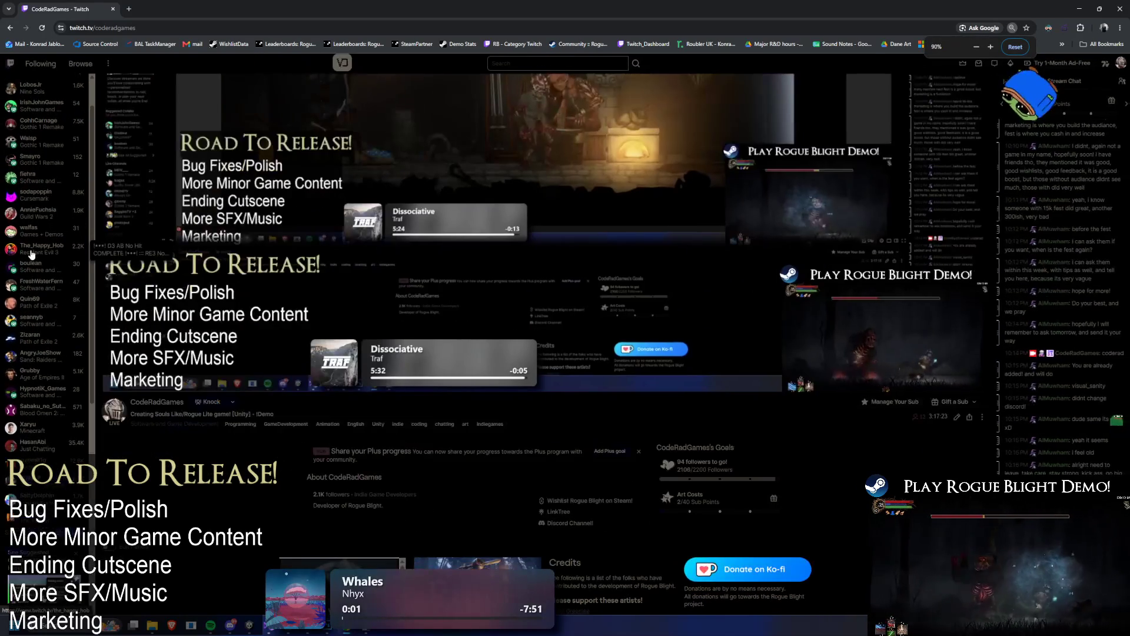
{"action": "scroll", "coordinate": [40, 276], "scroll_direction": "down", "scroll_amount": 1}
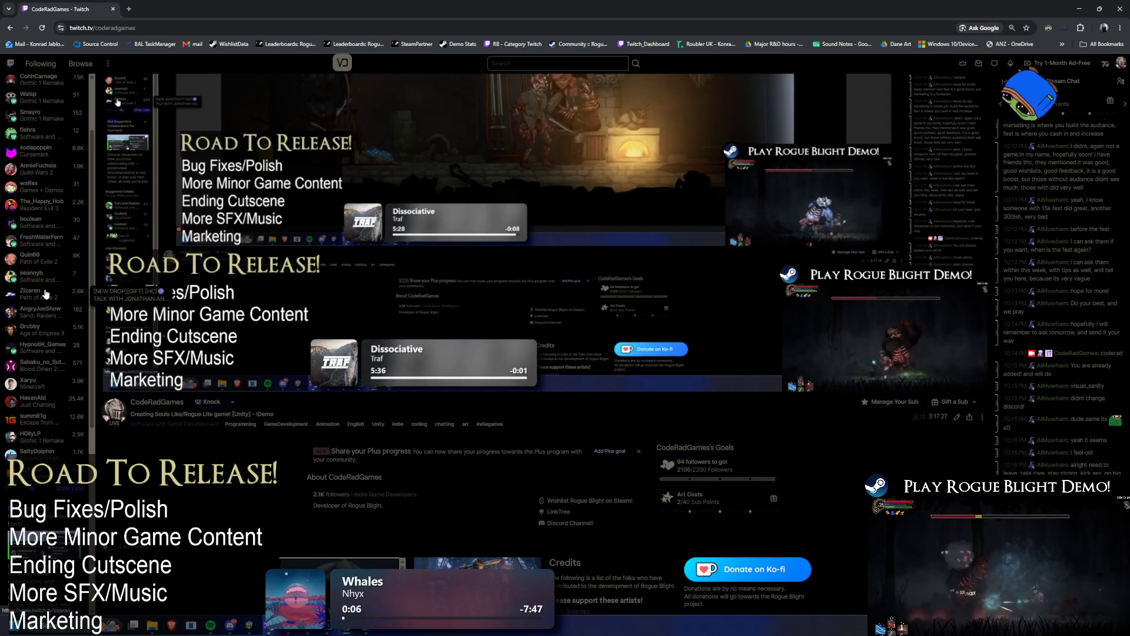
{"action": "scroll", "coordinate": [44, 264], "scroll_direction": "down", "scroll_amount": 3}
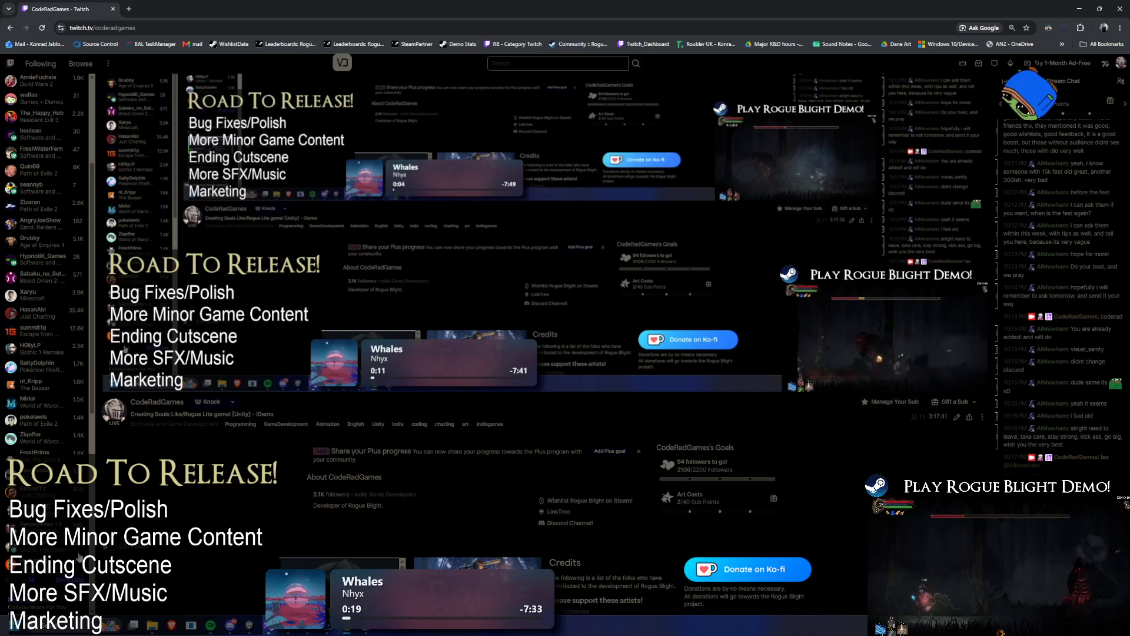
{"action": "scroll", "coordinate": [66, 461], "scroll_direction": "down", "scroll_amount": 3}
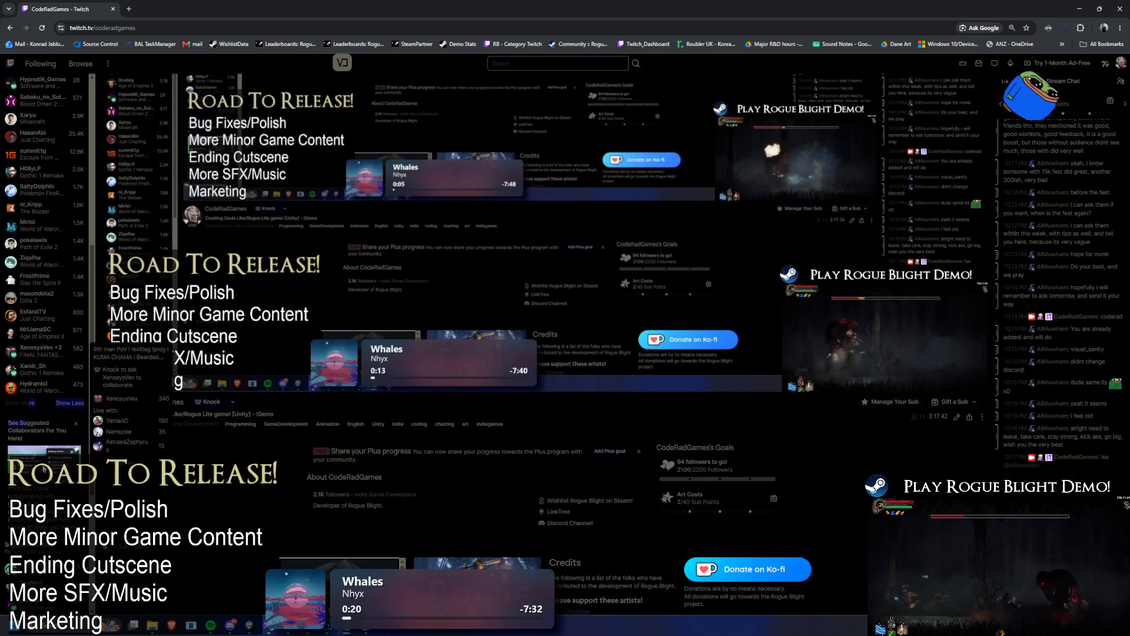
{"action": "left_click", "coordinate": [24, 403]}
{"action": "scroll", "coordinate": [75, 387], "scroll_direction": "down", "scroll_amount": 2}
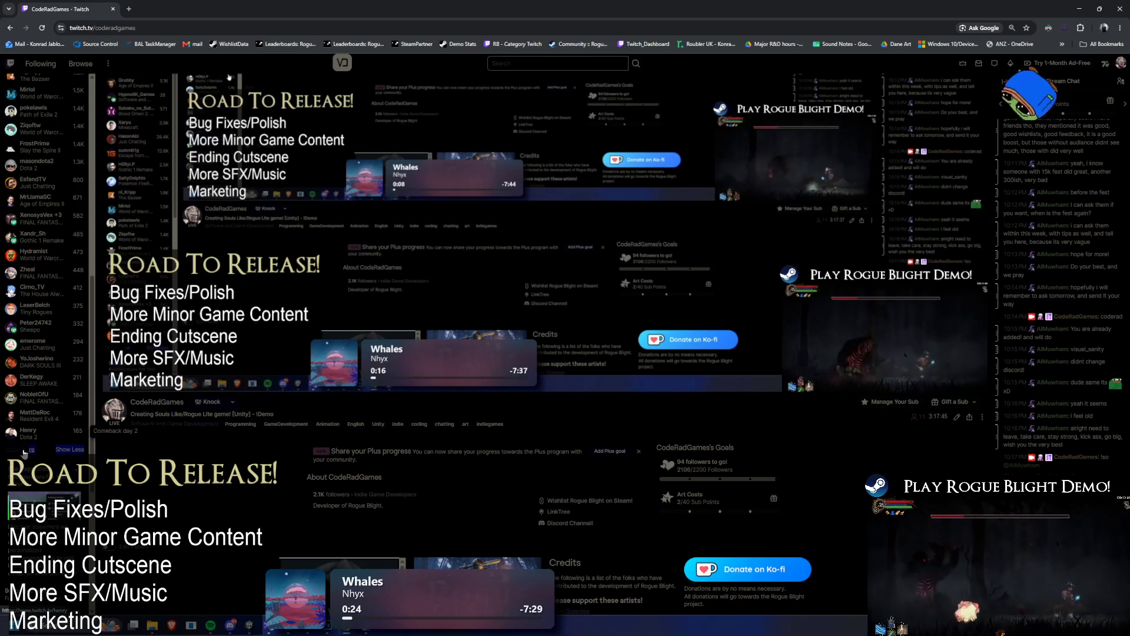
{"action": "scroll", "coordinate": [75, 387], "scroll_direction": "down", "scroll_amount": 2}
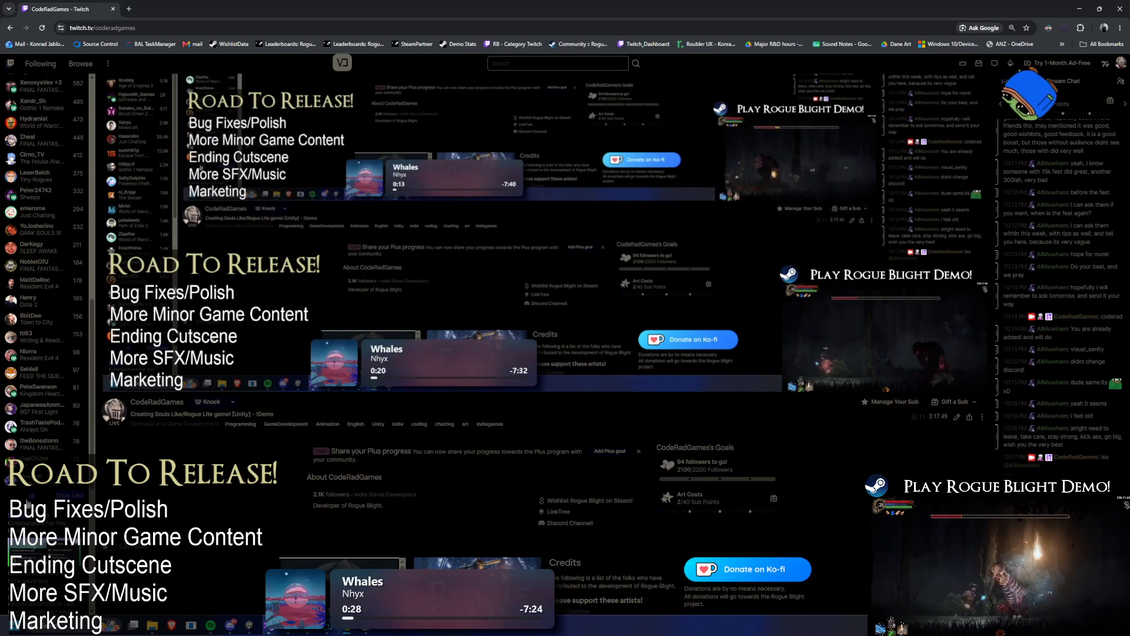
{"action": "scroll", "coordinate": [5, 505], "scroll_direction": "down", "scroll_amount": 2}
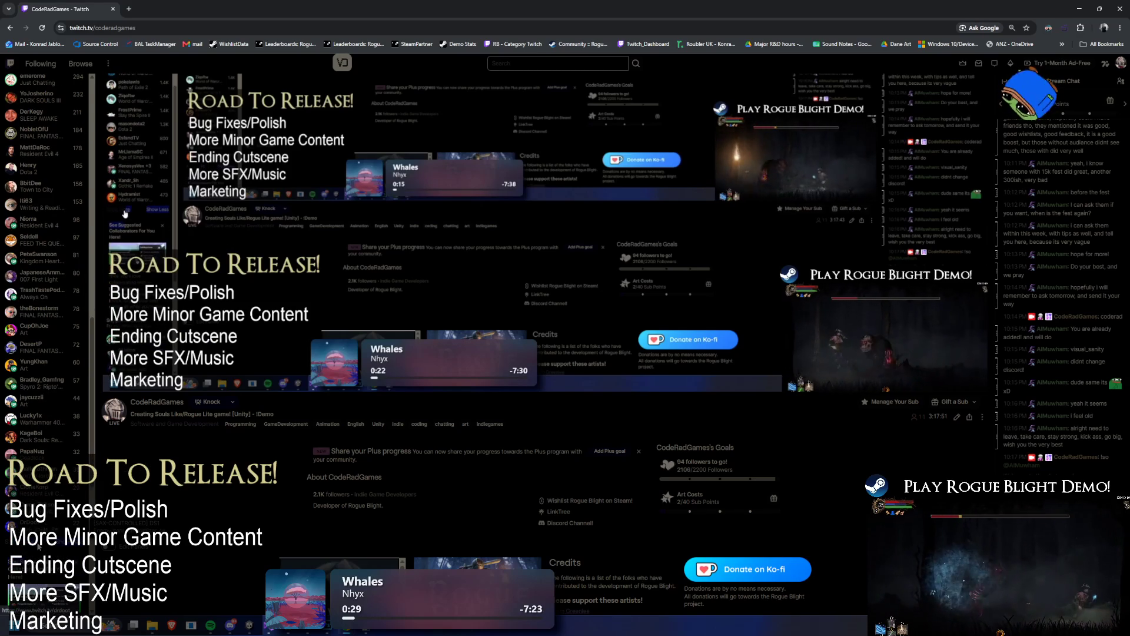
{"action": "scroll", "coordinate": [45, 265], "scroll_direction": "down", "scroll_amount": 2}
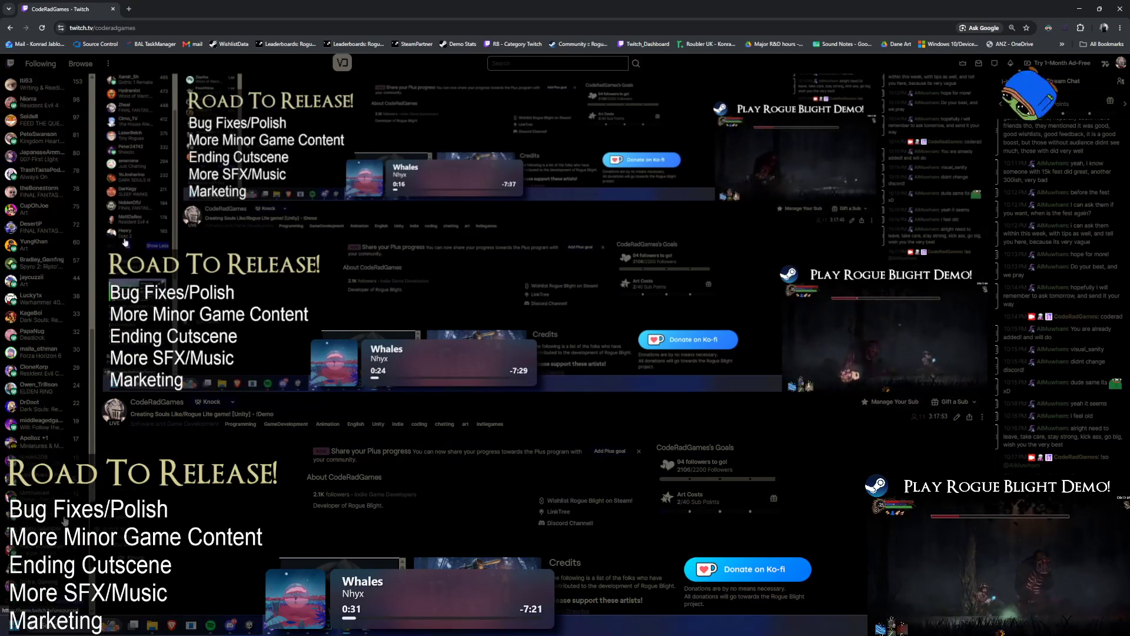
{"action": "scroll", "coordinate": [47, 265], "scroll_direction": "down", "scroll_amount": 3}
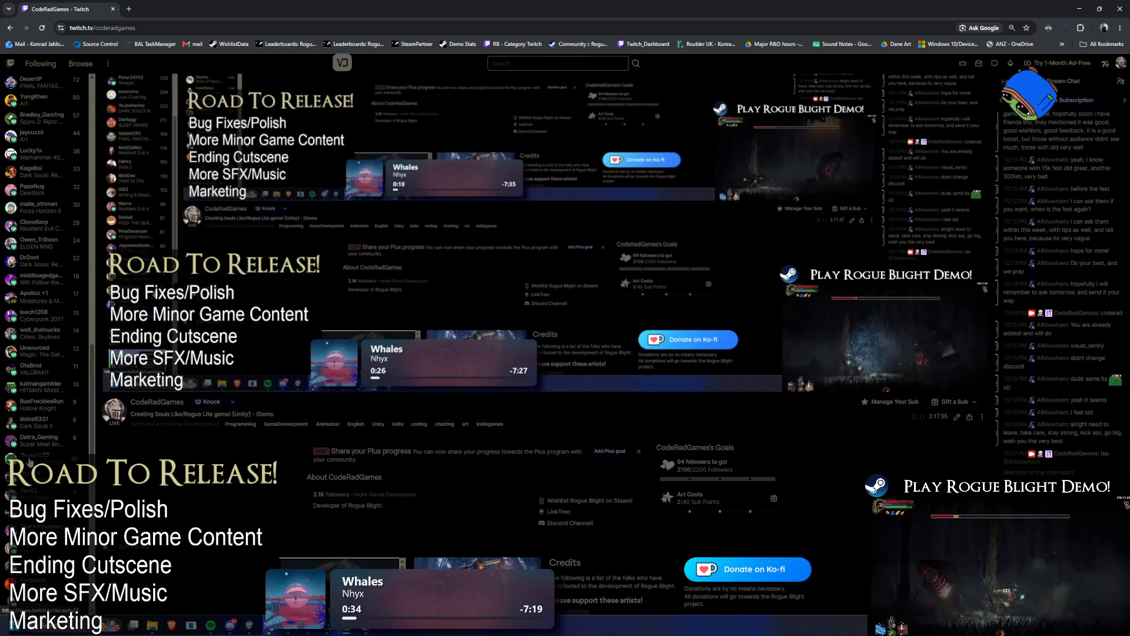
{"action": "scroll", "coordinate": [46, 446], "scroll_direction": "down", "scroll_amount": 2}
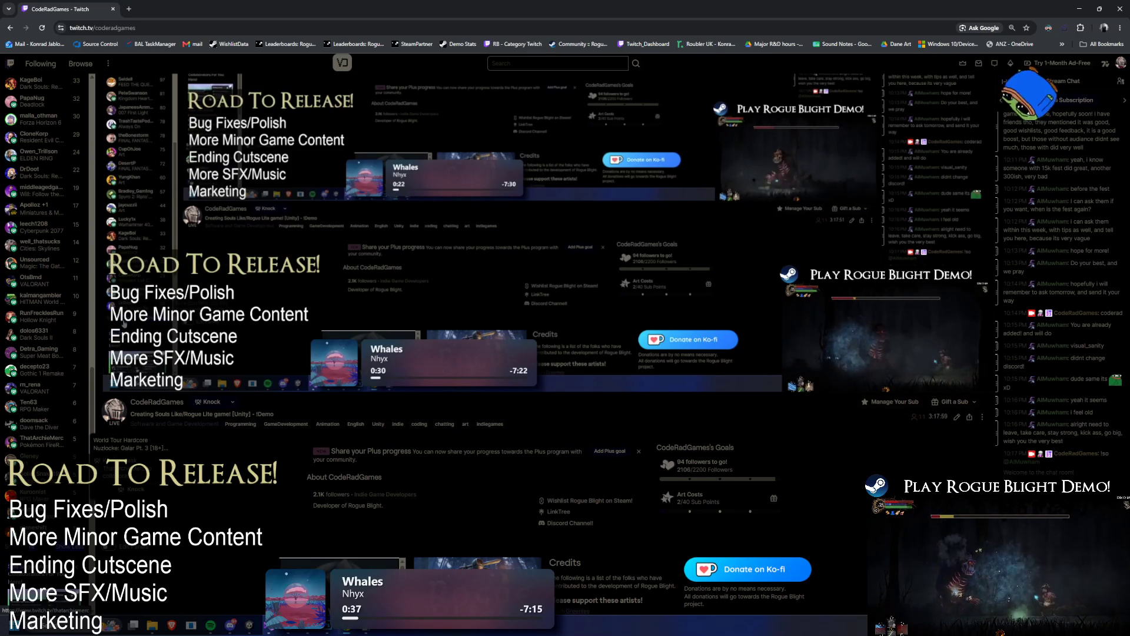
{"action": "scroll", "coordinate": [66, 443], "scroll_direction": "down", "scroll_amount": 1}
{"action": "scroll", "coordinate": [68, 436], "scroll_direction": "down", "scroll_amount": 1}
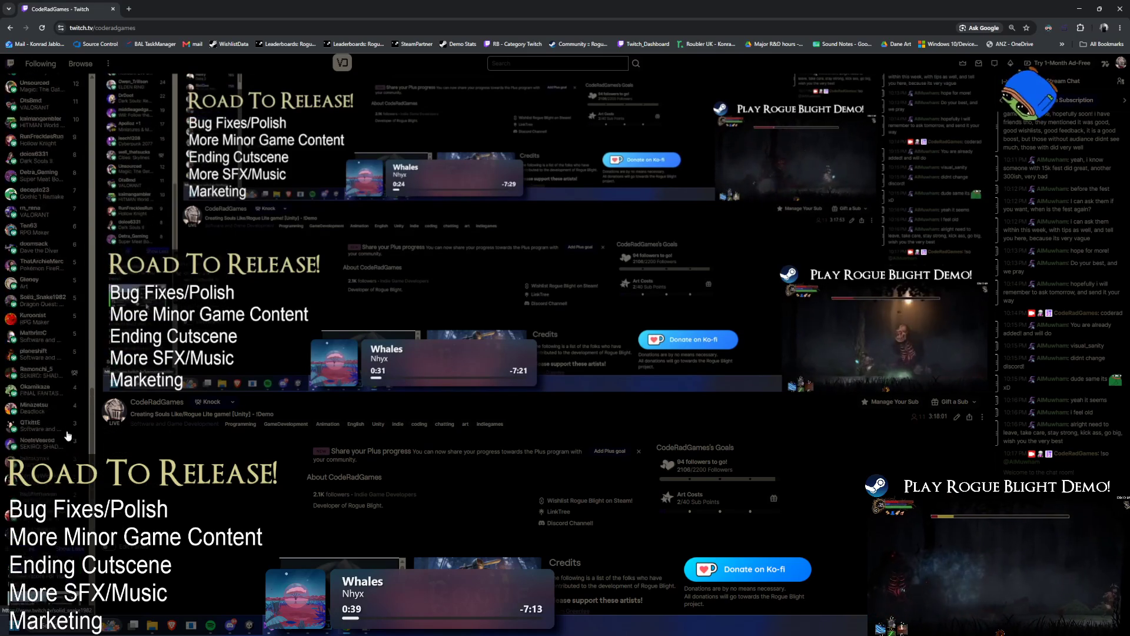
{"action": "scroll", "coordinate": [68, 435], "scroll_direction": "down", "scroll_amount": 1}
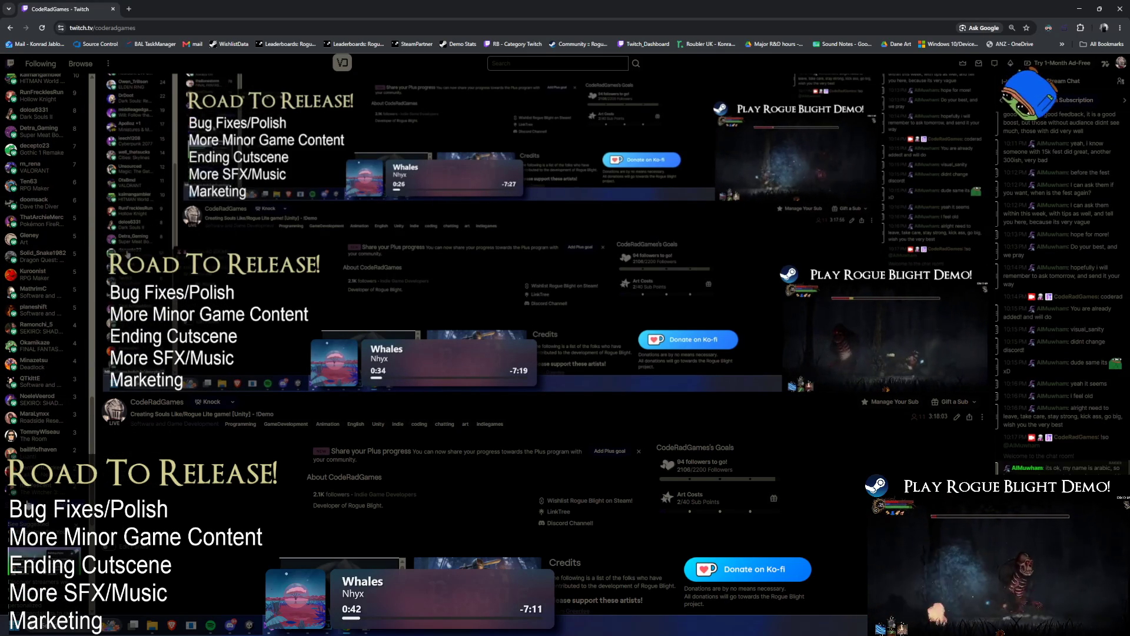
{"action": "scroll", "coordinate": [31, 457], "scroll_direction": "down", "scroll_amount": 2}
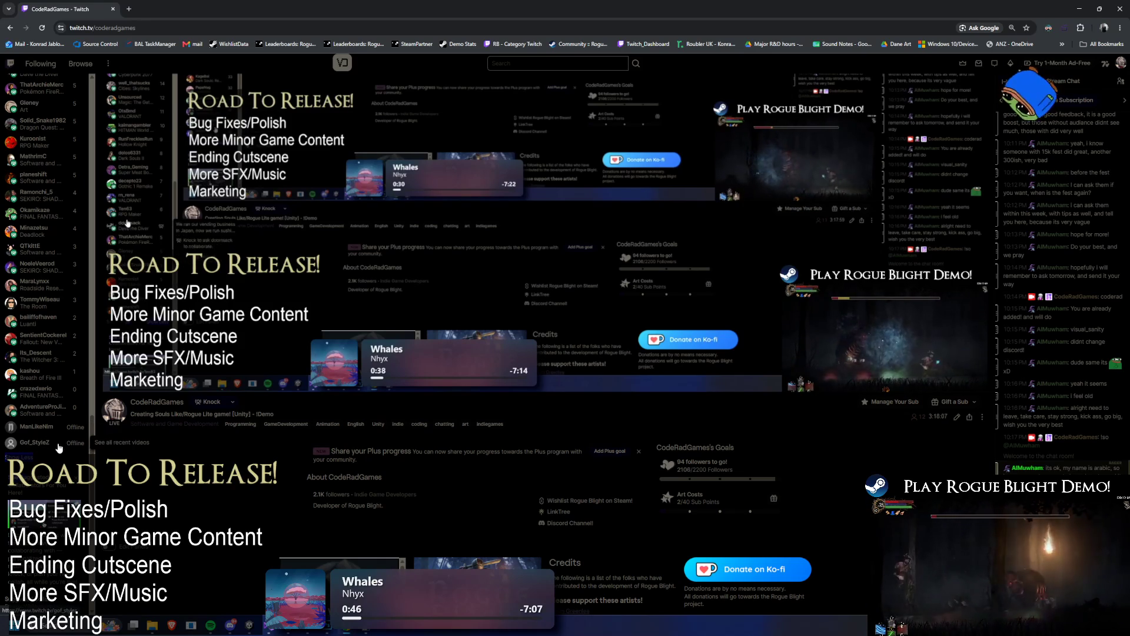
- Scroll back up and open the Software and Game Development category directory
{"action": "scroll", "coordinate": [62, 441], "scroll_direction": "up", "scroll_amount": 2}
{"action": "scroll", "coordinate": [61, 446], "scroll_direction": "up", "scroll_amount": 1}
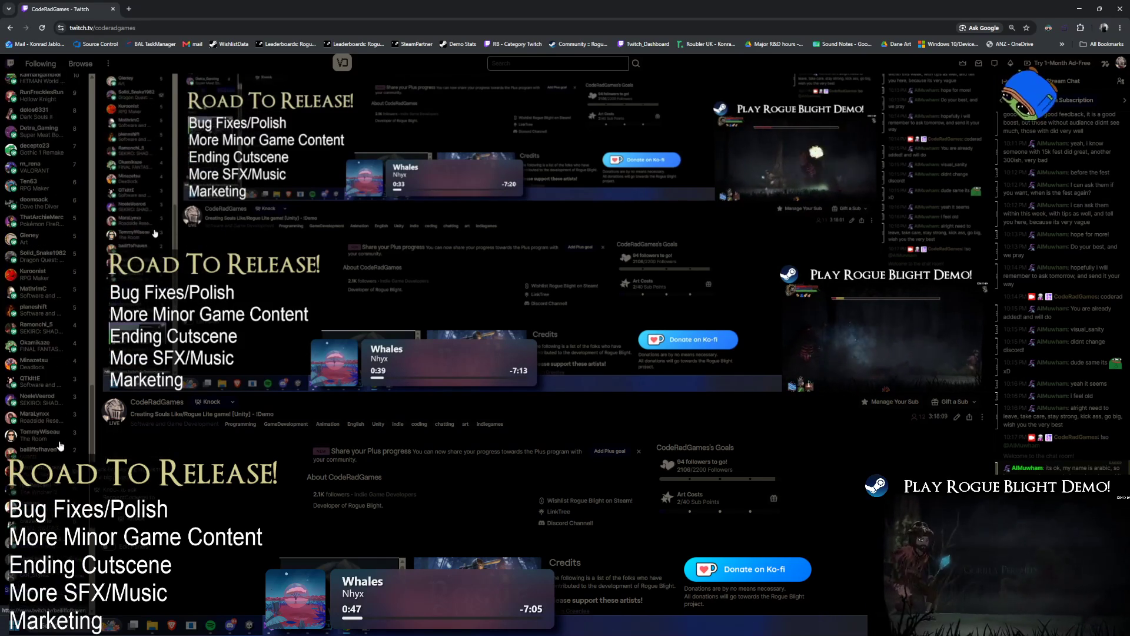
{"action": "scroll", "coordinate": [52, 458], "scroll_direction": "up", "scroll_amount": 4}
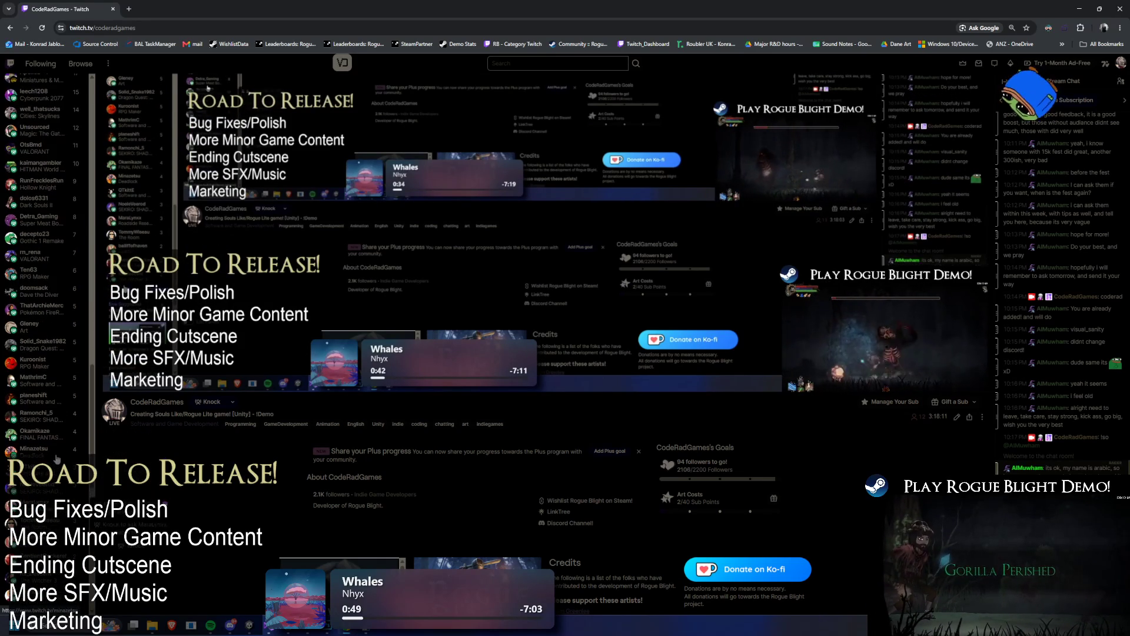
{"action": "scroll", "coordinate": [65, 444], "scroll_direction": "up", "scroll_amount": 2}
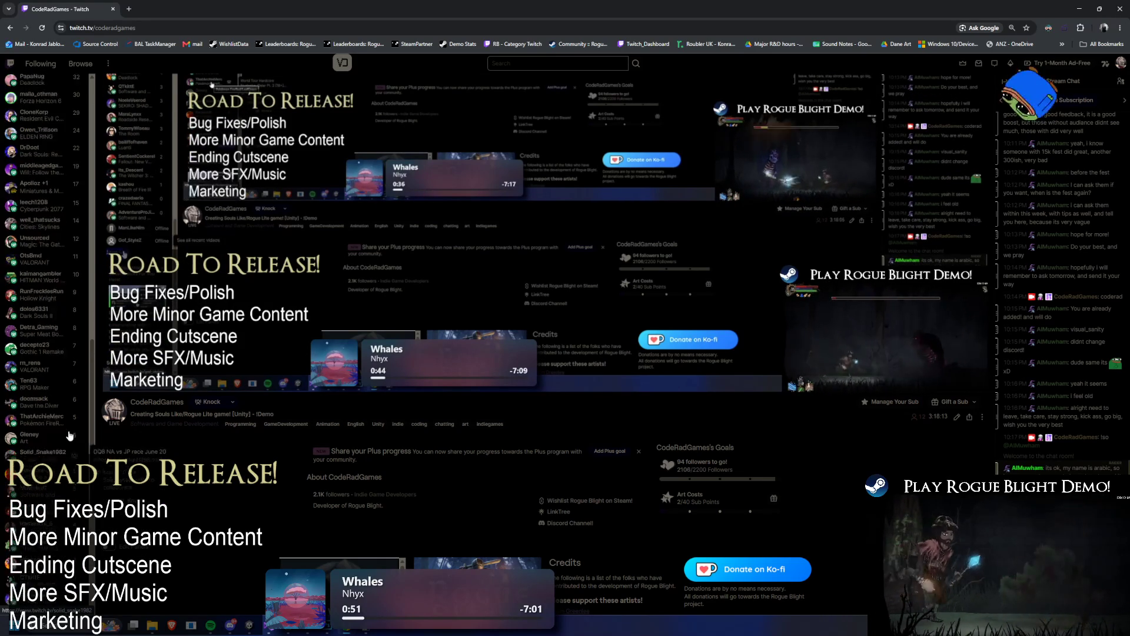
{"action": "scroll", "coordinate": [59, 454], "scroll_direction": "up", "scroll_amount": 2}
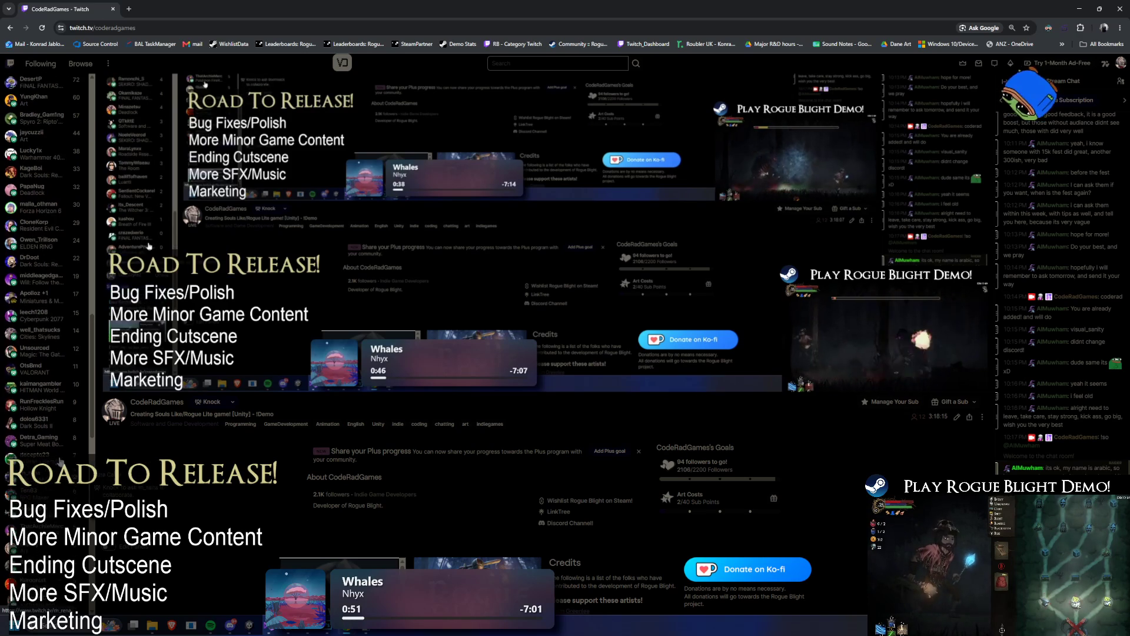
{"action": "scroll", "coordinate": [73, 432], "scroll_direction": "up", "scroll_amount": 2}
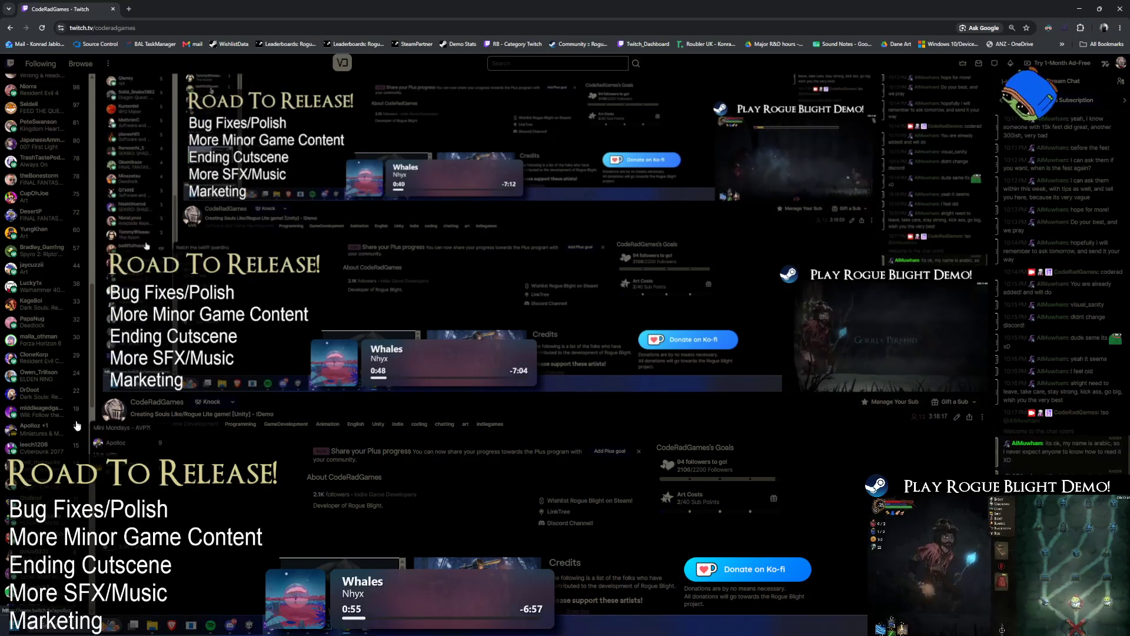
{"action": "scroll", "coordinate": [75, 436], "scroll_direction": "up", "scroll_amount": 2}
{"action": "scroll", "coordinate": [68, 442], "scroll_direction": "up", "scroll_amount": 3}
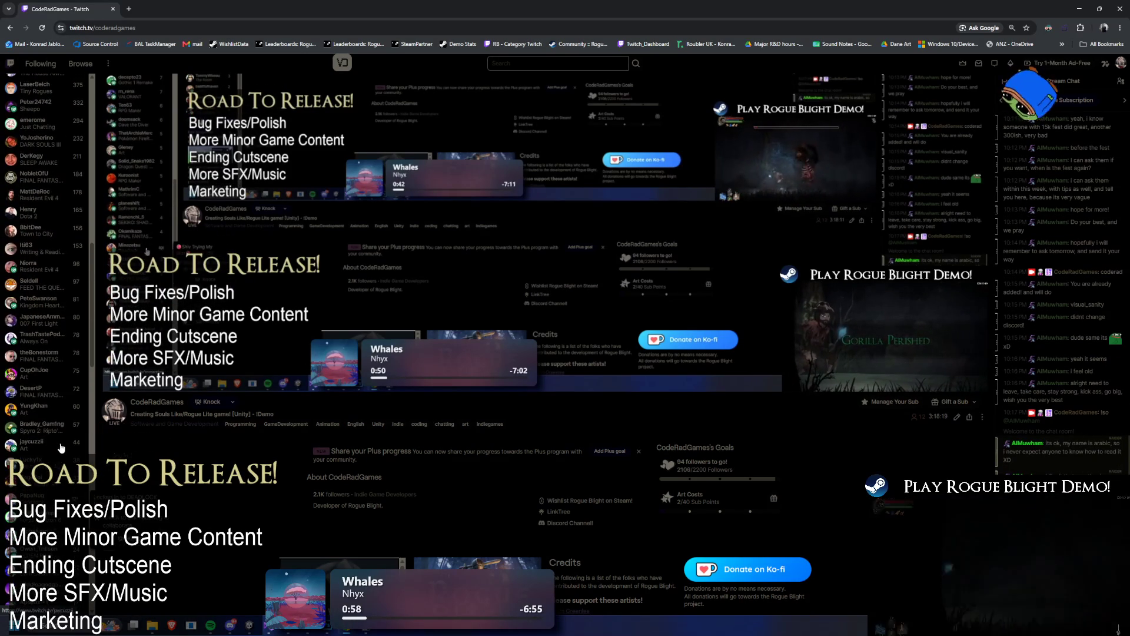
{"action": "scroll", "coordinate": [59, 452], "scroll_direction": "up", "scroll_amount": 4}
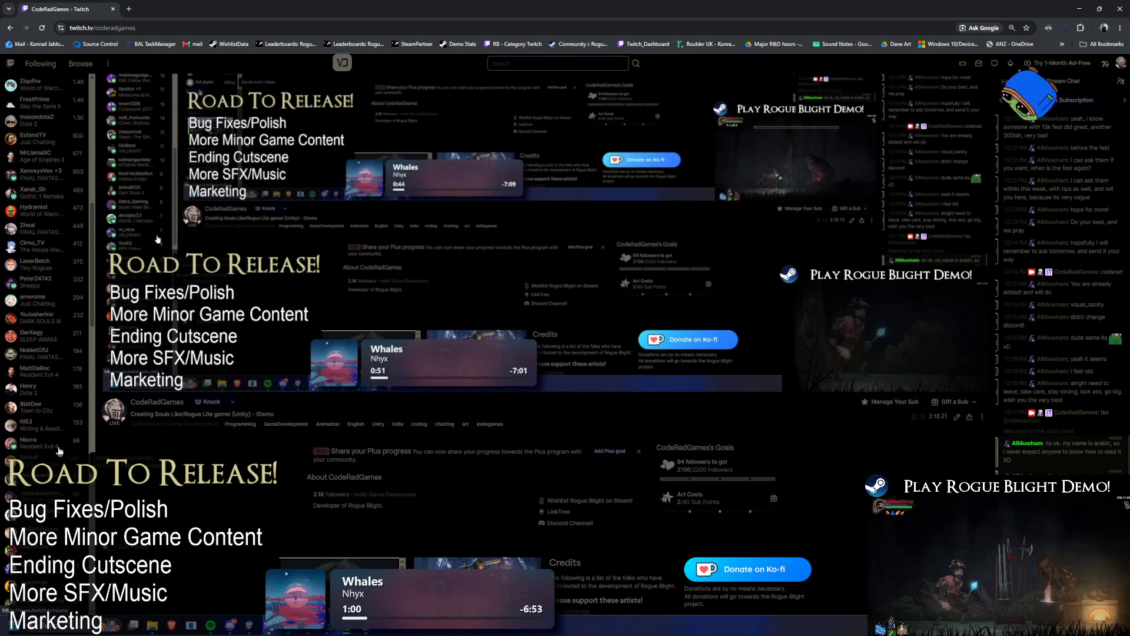
{"action": "scroll", "coordinate": [59, 452], "scroll_direction": "up", "scroll_amount": 1}
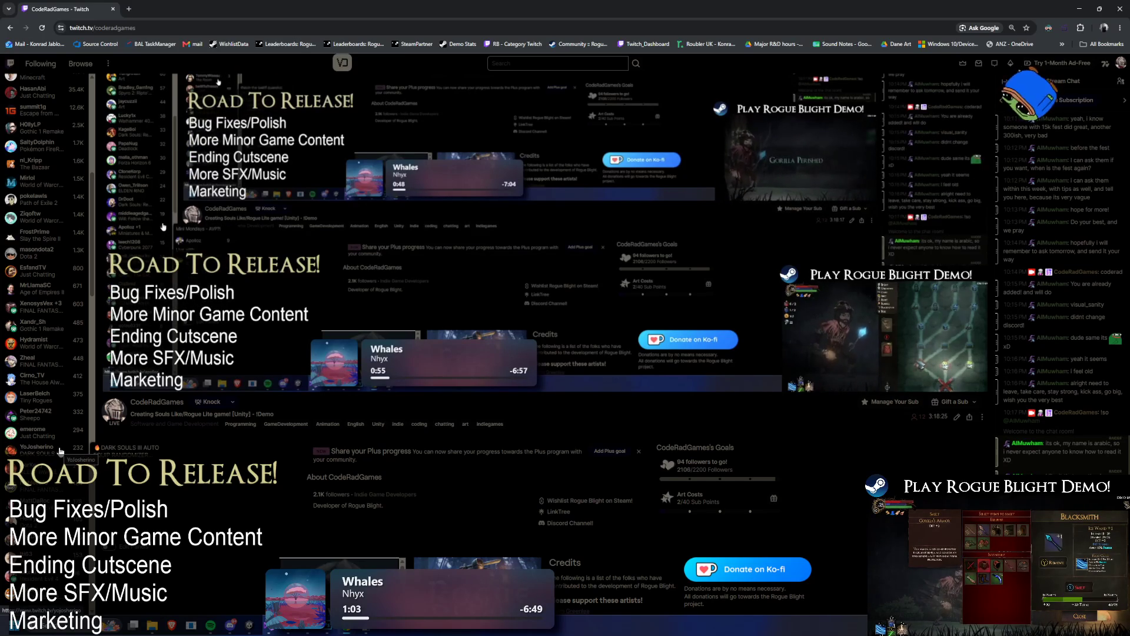
{"action": "scroll", "coordinate": [60, 451], "scroll_direction": "up", "scroll_amount": 3}
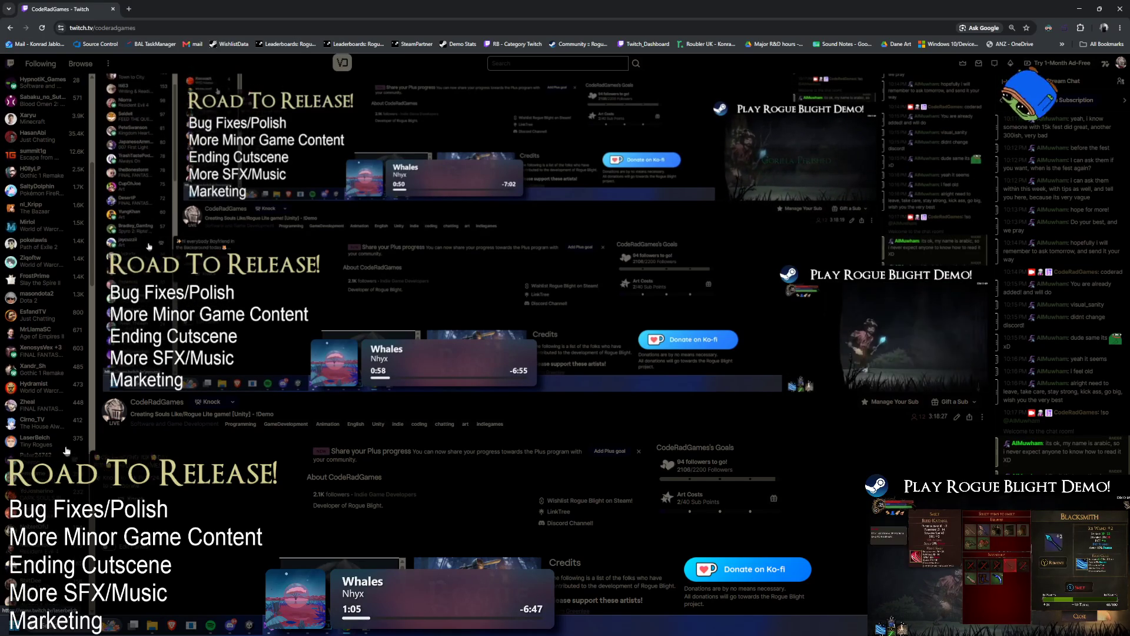
{"action": "scroll", "coordinate": [61, 446], "scroll_direction": "up", "scroll_amount": 8}
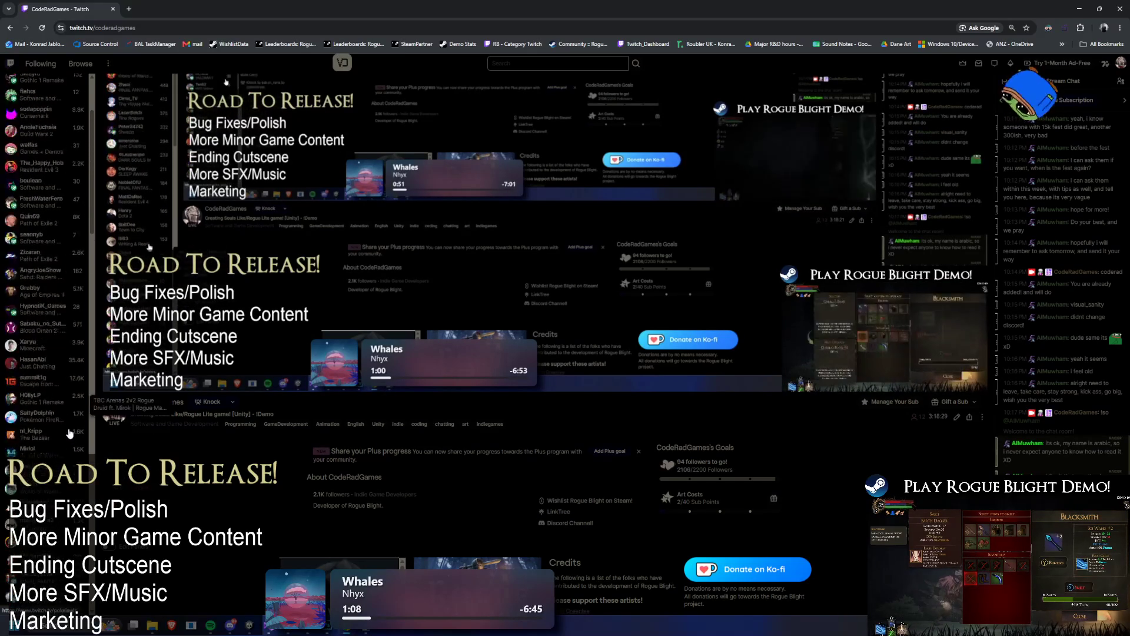
{"action": "scroll", "coordinate": [62, 441], "scroll_direction": "up", "scroll_amount": 3}
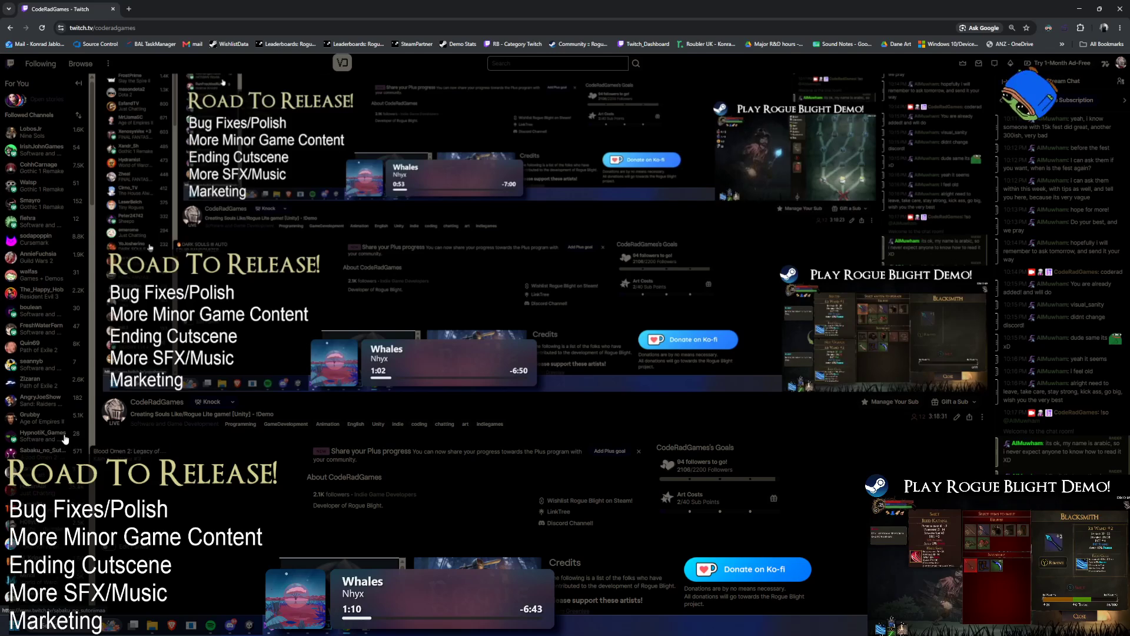
{"action": "scroll", "coordinate": [62, 446], "scroll_direction": "down", "scroll_amount": 6}
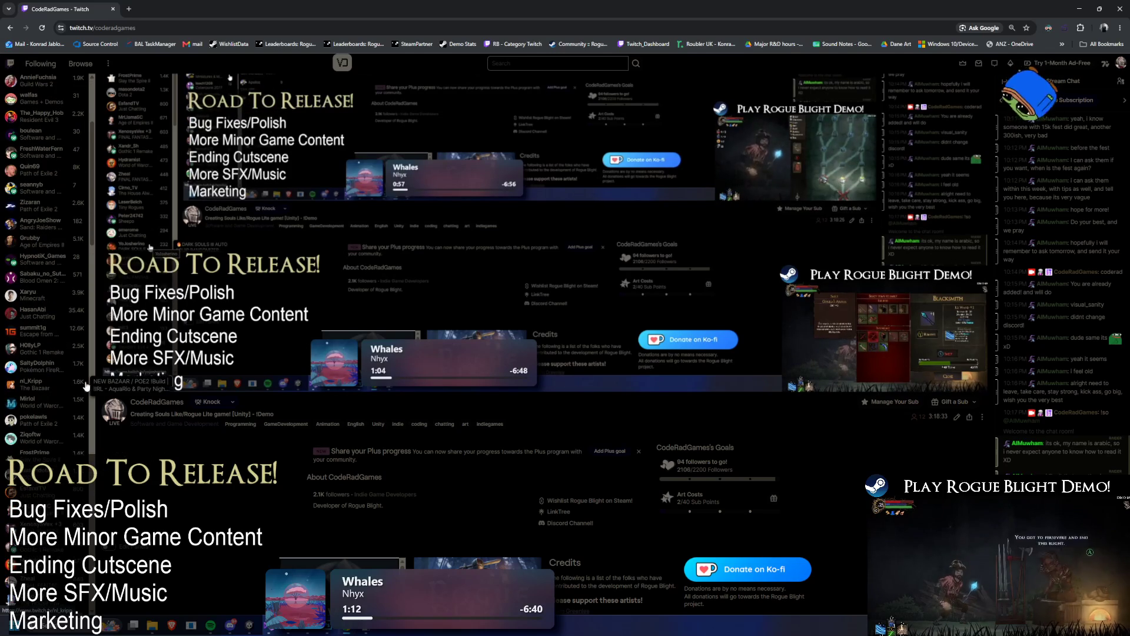
{"action": "left_click", "coordinate": [175, 424]}
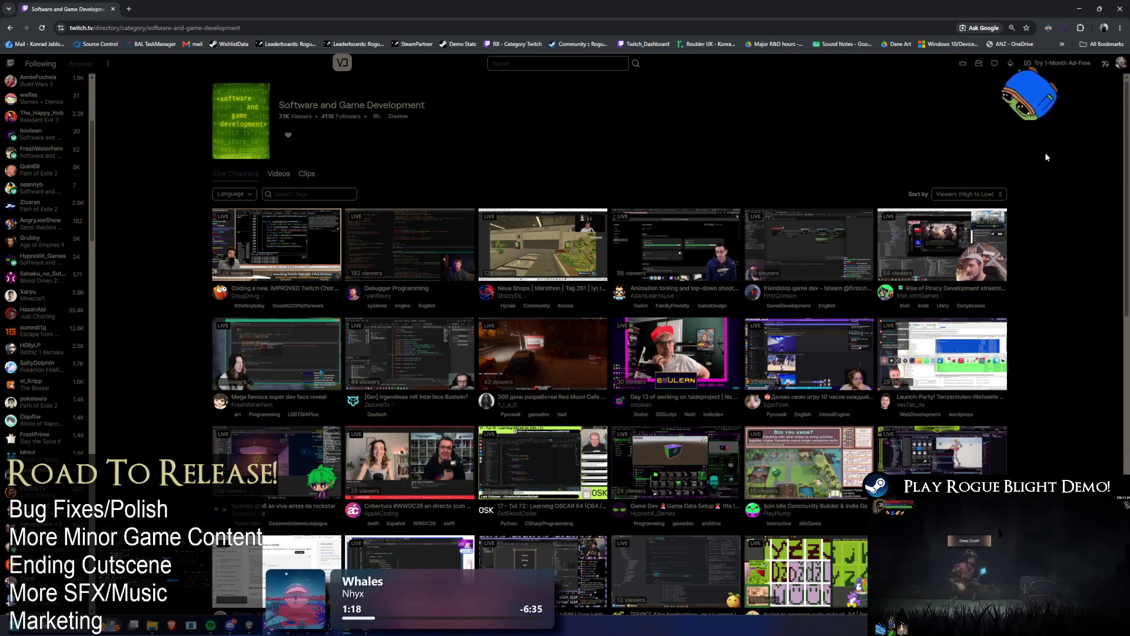
- Scroll down through the Software and Game Development live channels, then back to the top
{"action": "scroll", "coordinate": [1043, 154], "scroll_direction": "down", "scroll_amount": 2}
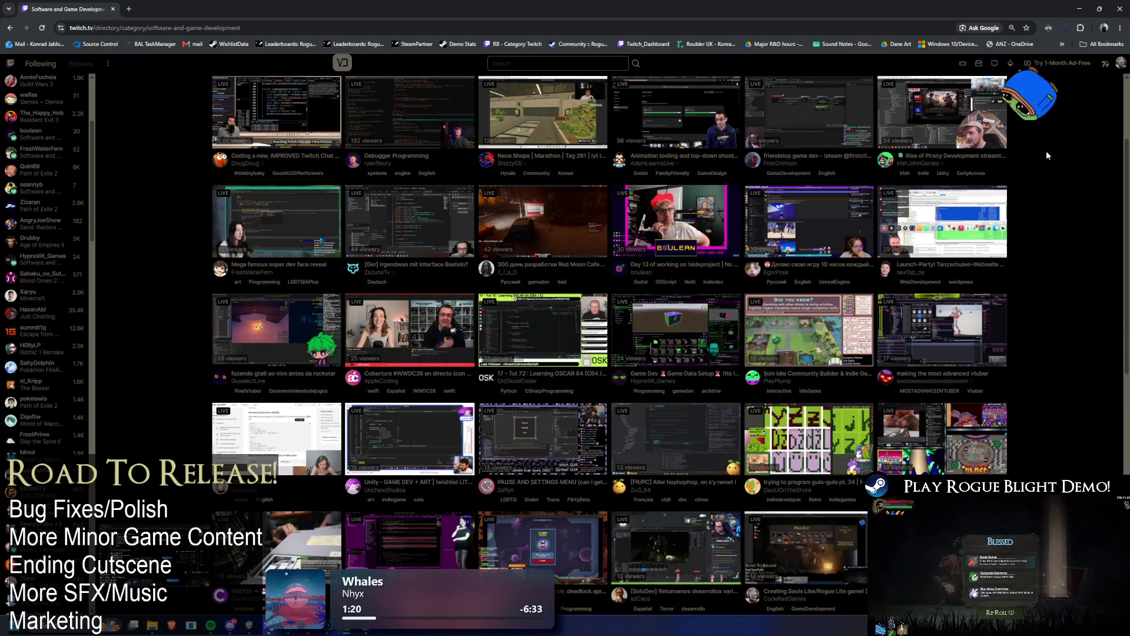
{"action": "scroll", "coordinate": [1047, 151], "scroll_direction": "down", "scroll_amount": 2}
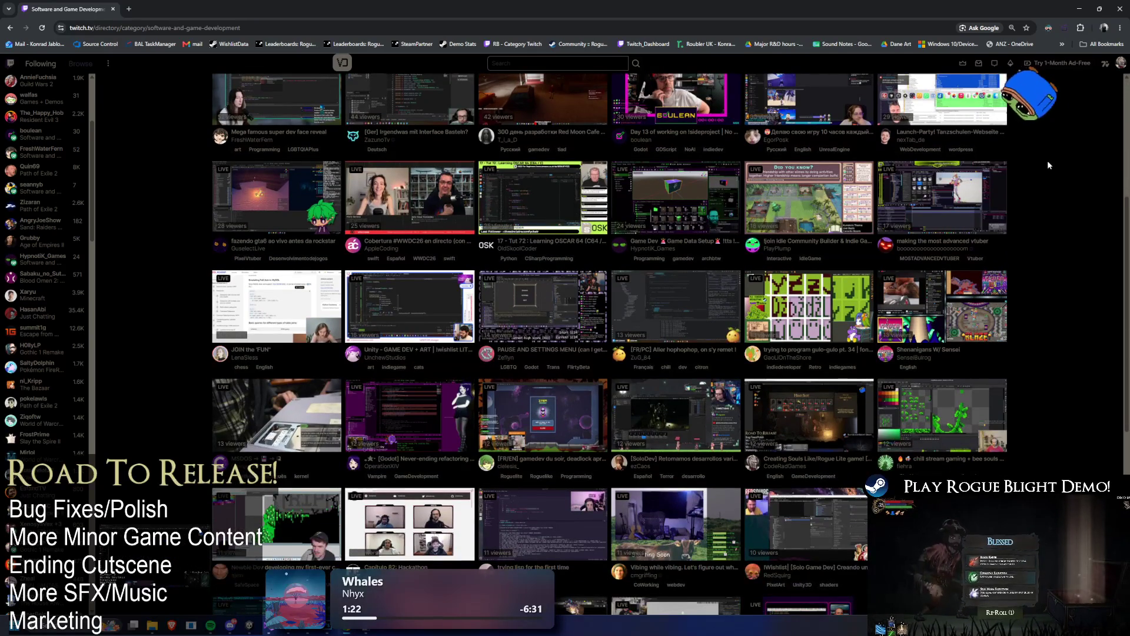
{"action": "scroll", "coordinate": [1044, 162], "scroll_direction": "down", "scroll_amount": 2}
{"action": "scroll", "coordinate": [1041, 157], "scroll_direction": "down", "scroll_amount": 4}
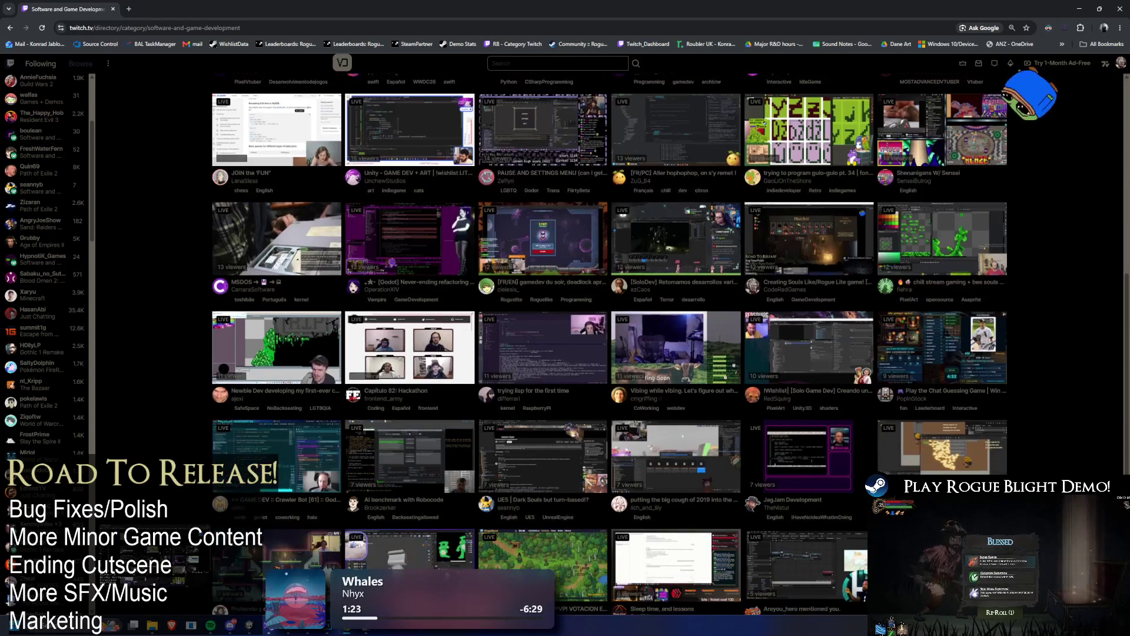
{"action": "scroll", "coordinate": [1051, 138], "scroll_direction": "down", "scroll_amount": 3}
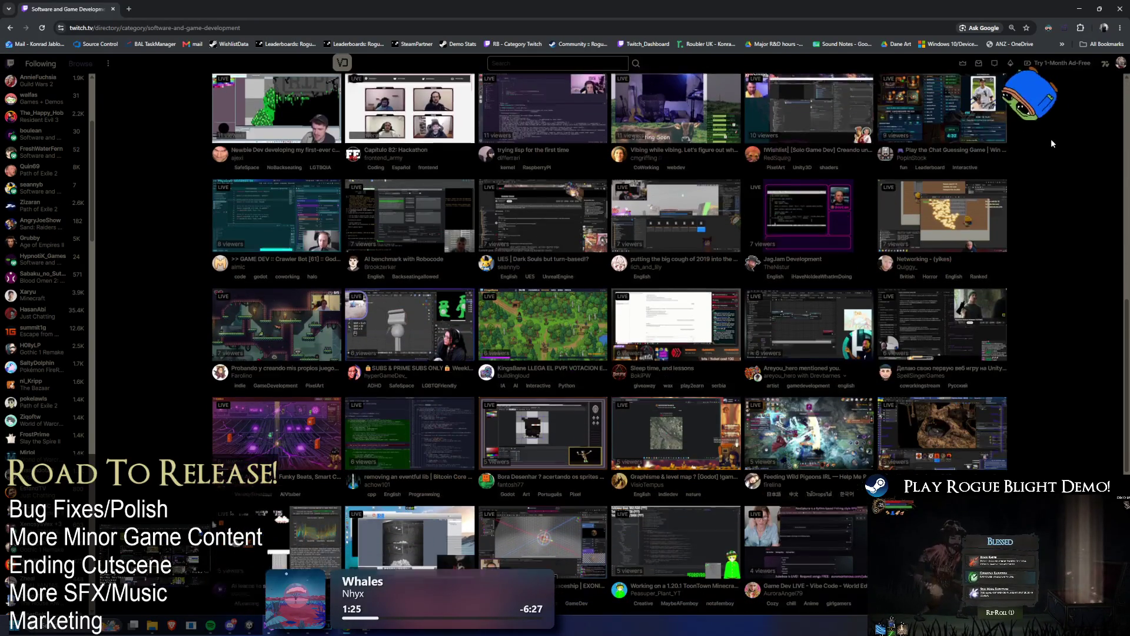
{"action": "scroll", "coordinate": [1051, 139], "scroll_direction": "down", "scroll_amount": 8}
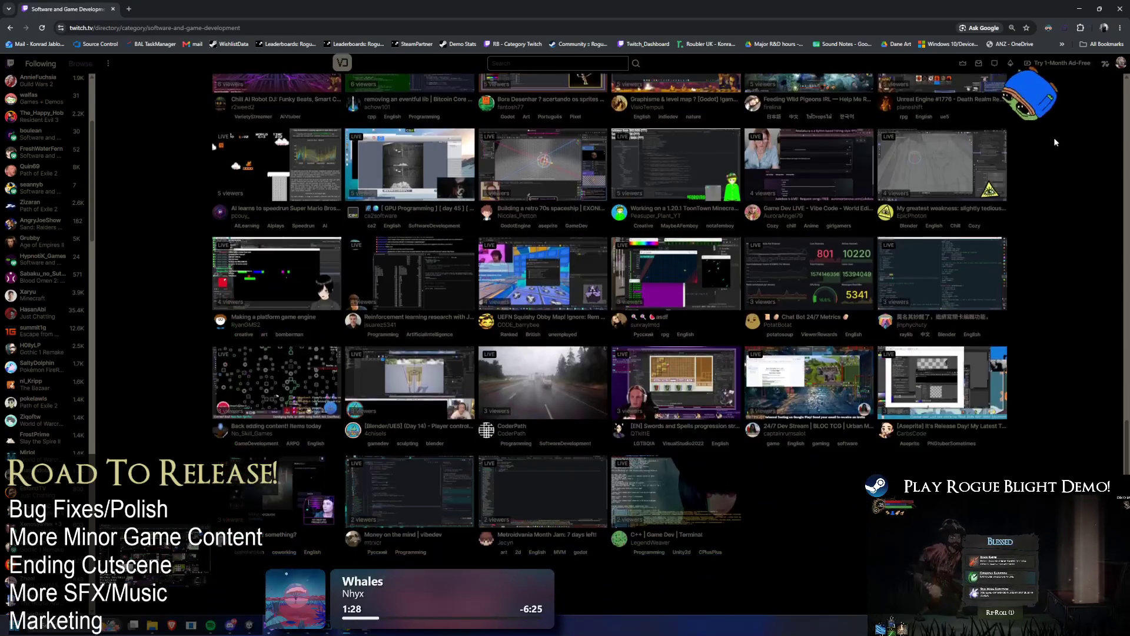
{"action": "scroll", "coordinate": [1055, 141], "scroll_direction": "down", "scroll_amount": 5}
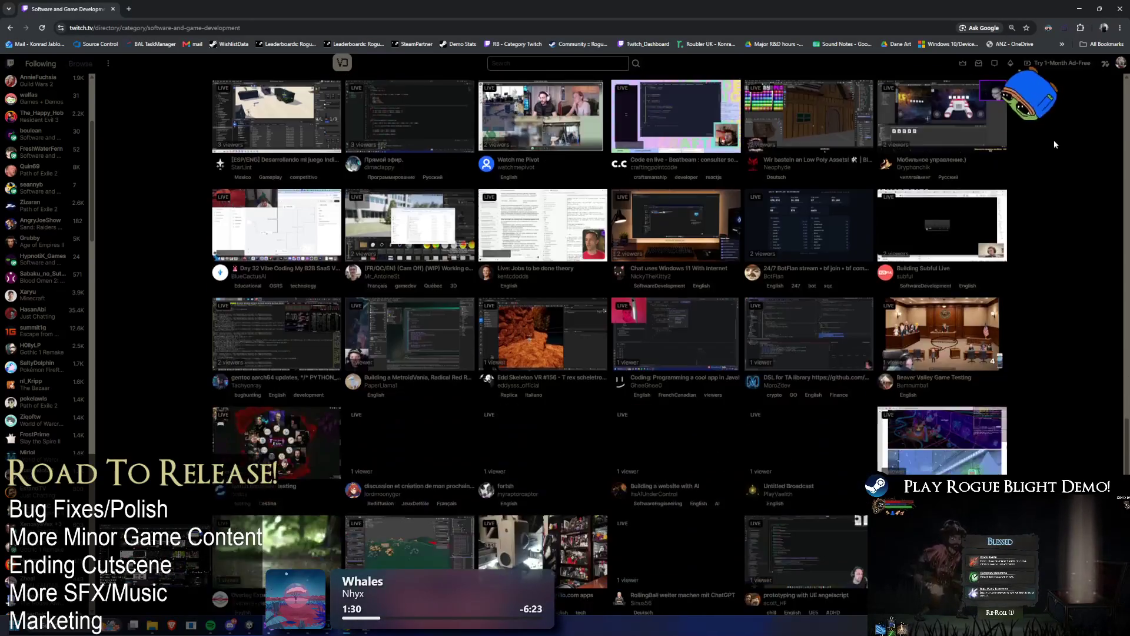
{"action": "scroll", "coordinate": [1063, 147], "scroll_direction": "down", "scroll_amount": 2}
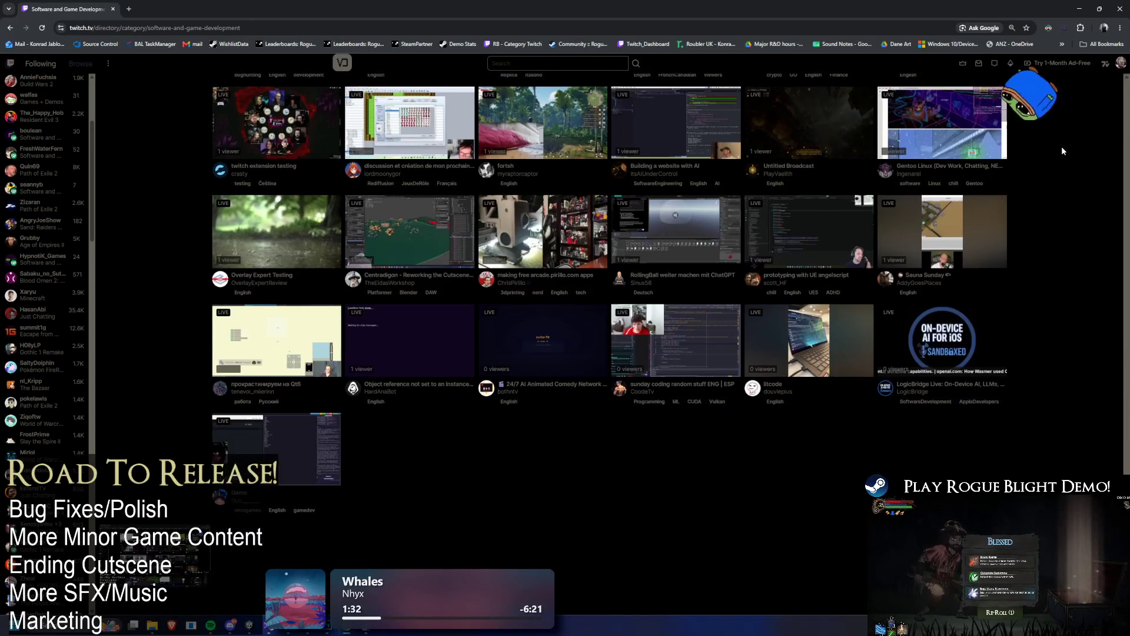
{"action": "scroll", "coordinate": [1072, 157], "scroll_direction": "up", "scroll_amount": 10}
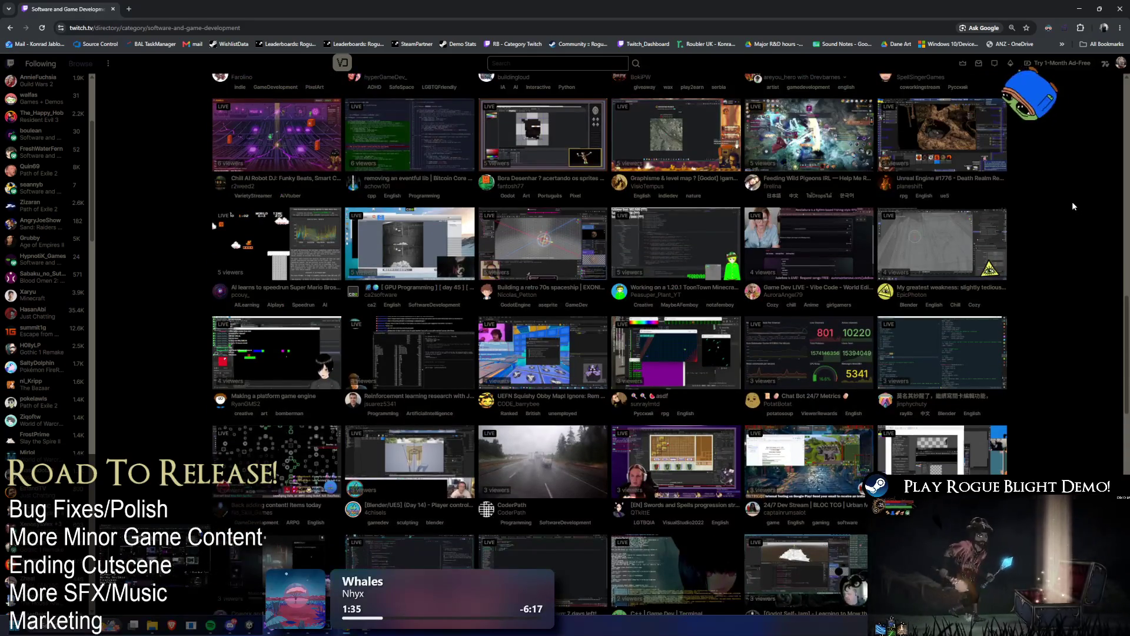
{"action": "scroll", "coordinate": [1074, 206], "scroll_direction": "up", "scroll_amount": 3}
{"action": "scroll", "coordinate": [1076, 207], "scroll_direction": "up", "scroll_amount": 5}
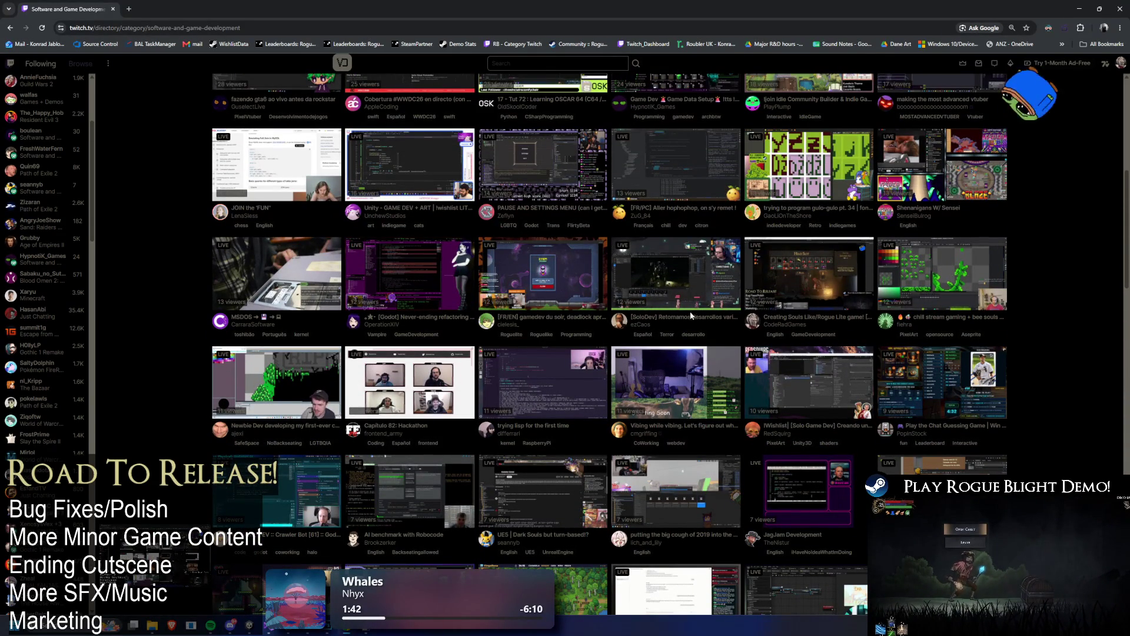
{"action": "scroll", "coordinate": [1082, 301], "scroll_direction": "up", "scroll_amount": 6}
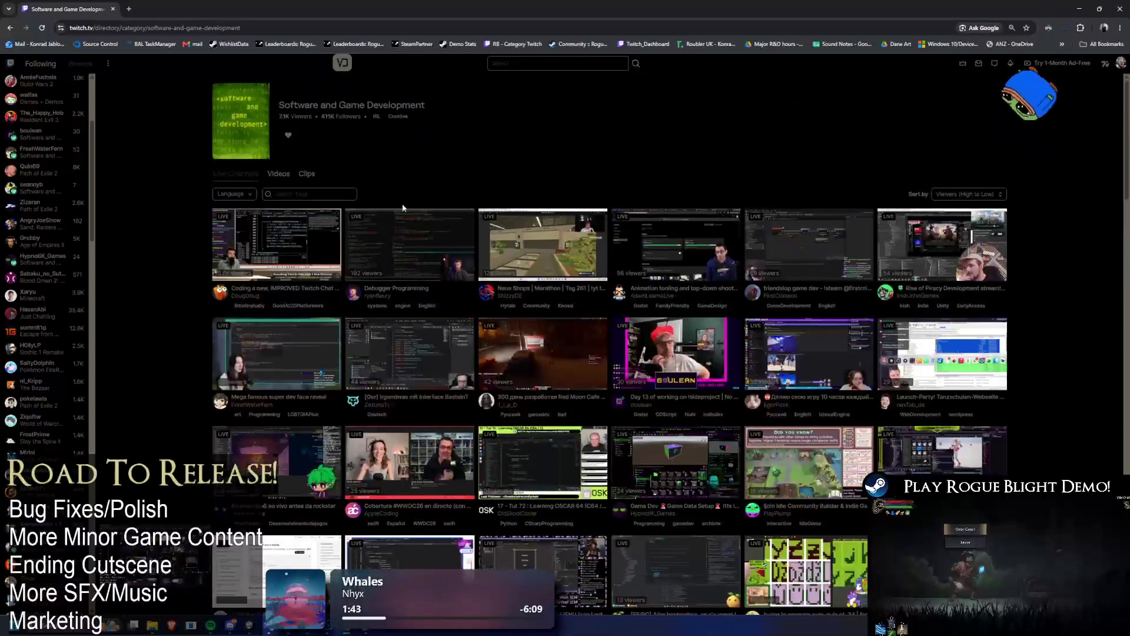
- Filter the live channels to English only using the Language dropdown
{"action": "left_click", "coordinate": [242, 197]}
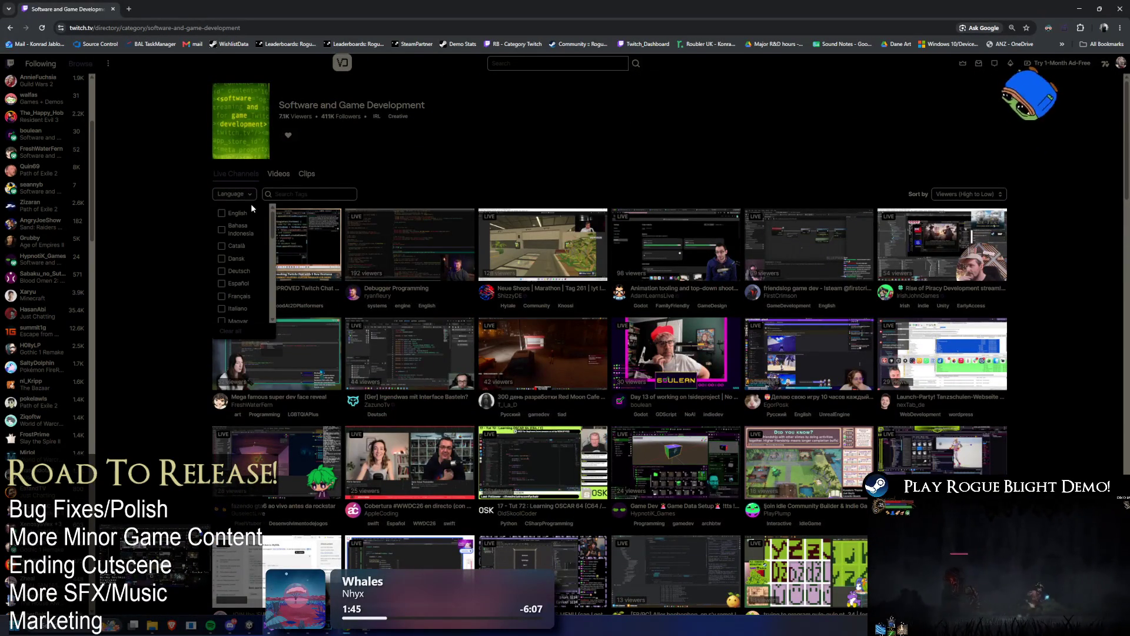
{"action": "left_click", "coordinate": [222, 212]}
{"action": "left_click", "coordinate": [1057, 197]}
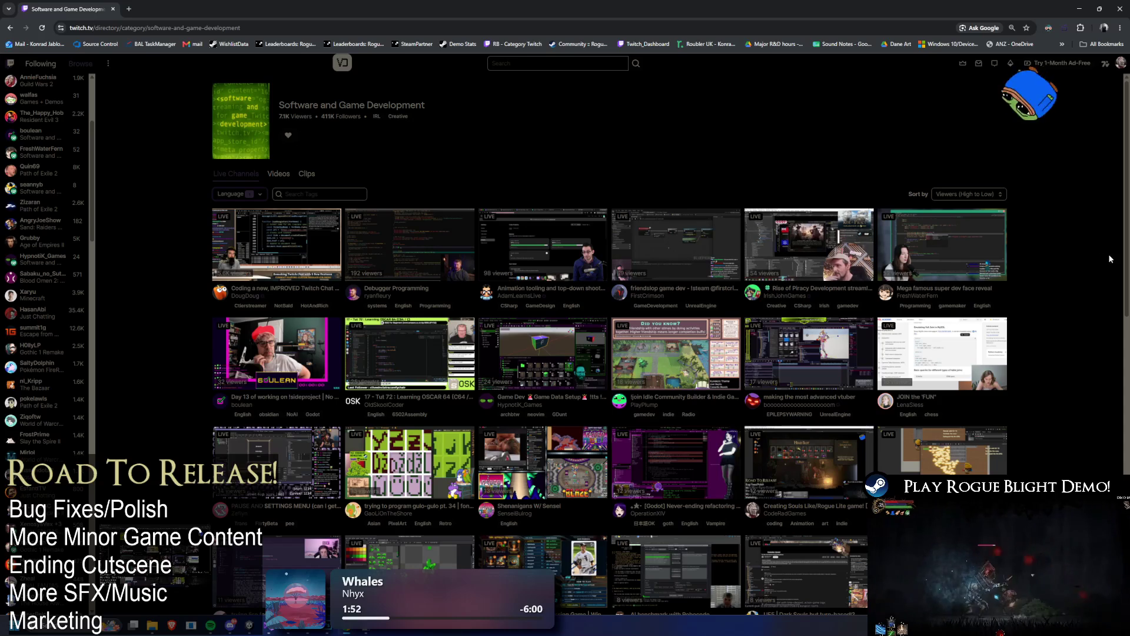
- Browse down the English-only channel list, dismissing two stray context menus
{"action": "right_click", "coordinate": [1123, 237]}
{"action": "left_click", "coordinate": [1094, 179]}
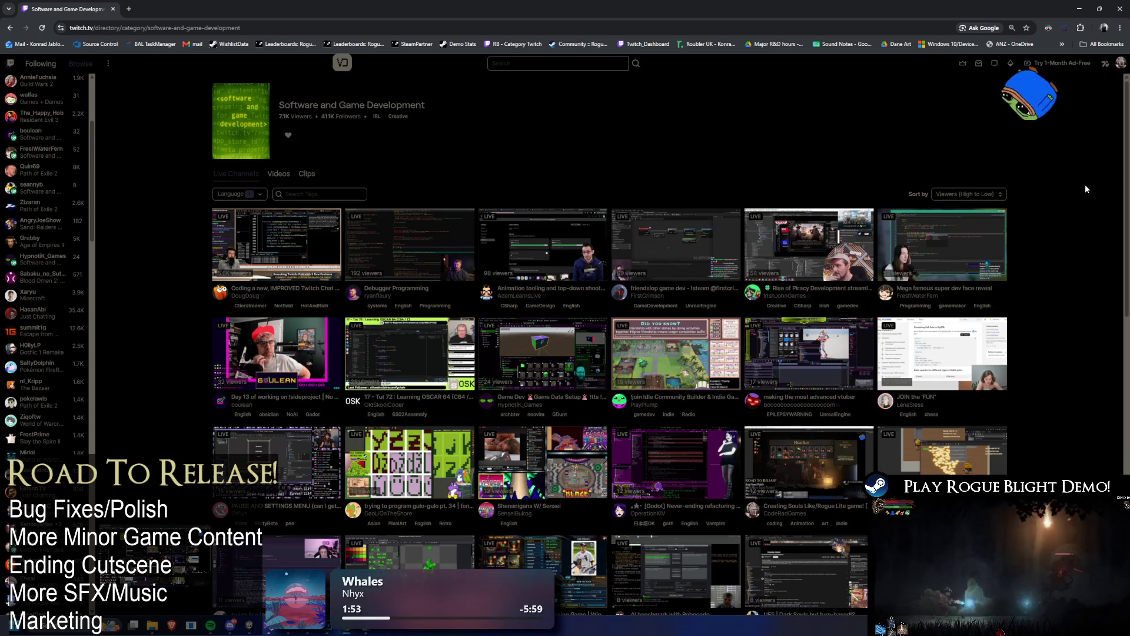
{"action": "scroll", "coordinate": [1063, 202], "scroll_direction": "down", "scroll_amount": 2}
{"action": "right_click", "coordinate": [1062, 209]}
{"action": "left_click", "coordinate": [1058, 183]}
{"action": "scroll", "coordinate": [1054, 181], "scroll_direction": "down", "scroll_amount": 2}
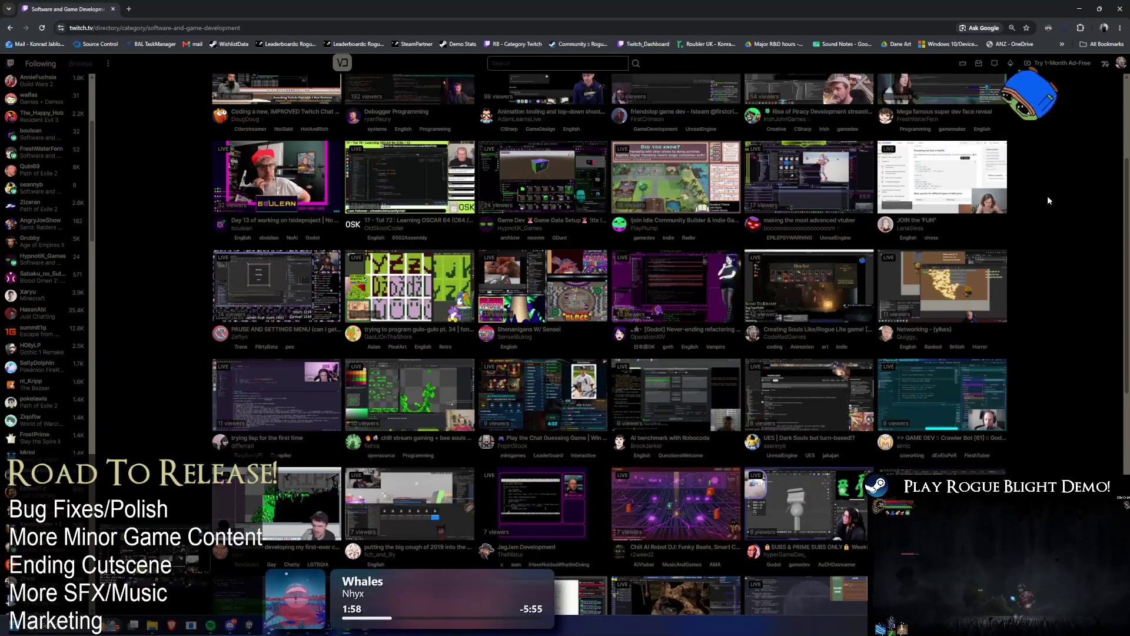
{"action": "scroll", "coordinate": [1063, 192], "scroll_direction": "down", "scroll_amount": 2}
{"action": "scroll", "coordinate": [1065, 189], "scroll_direction": "down", "scroll_amount": 2}
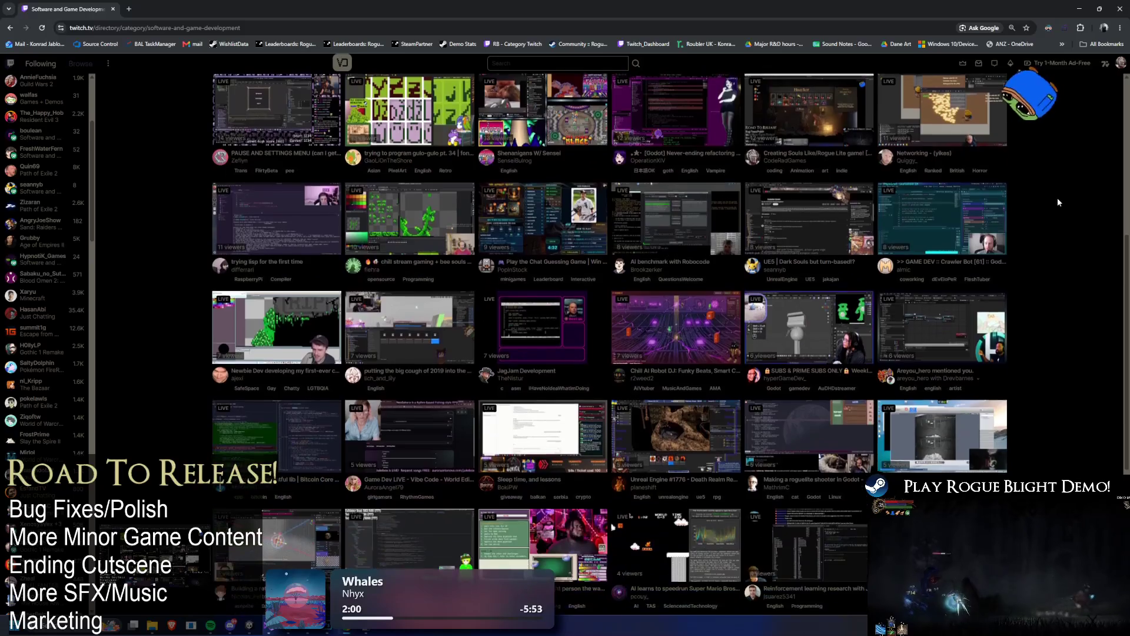